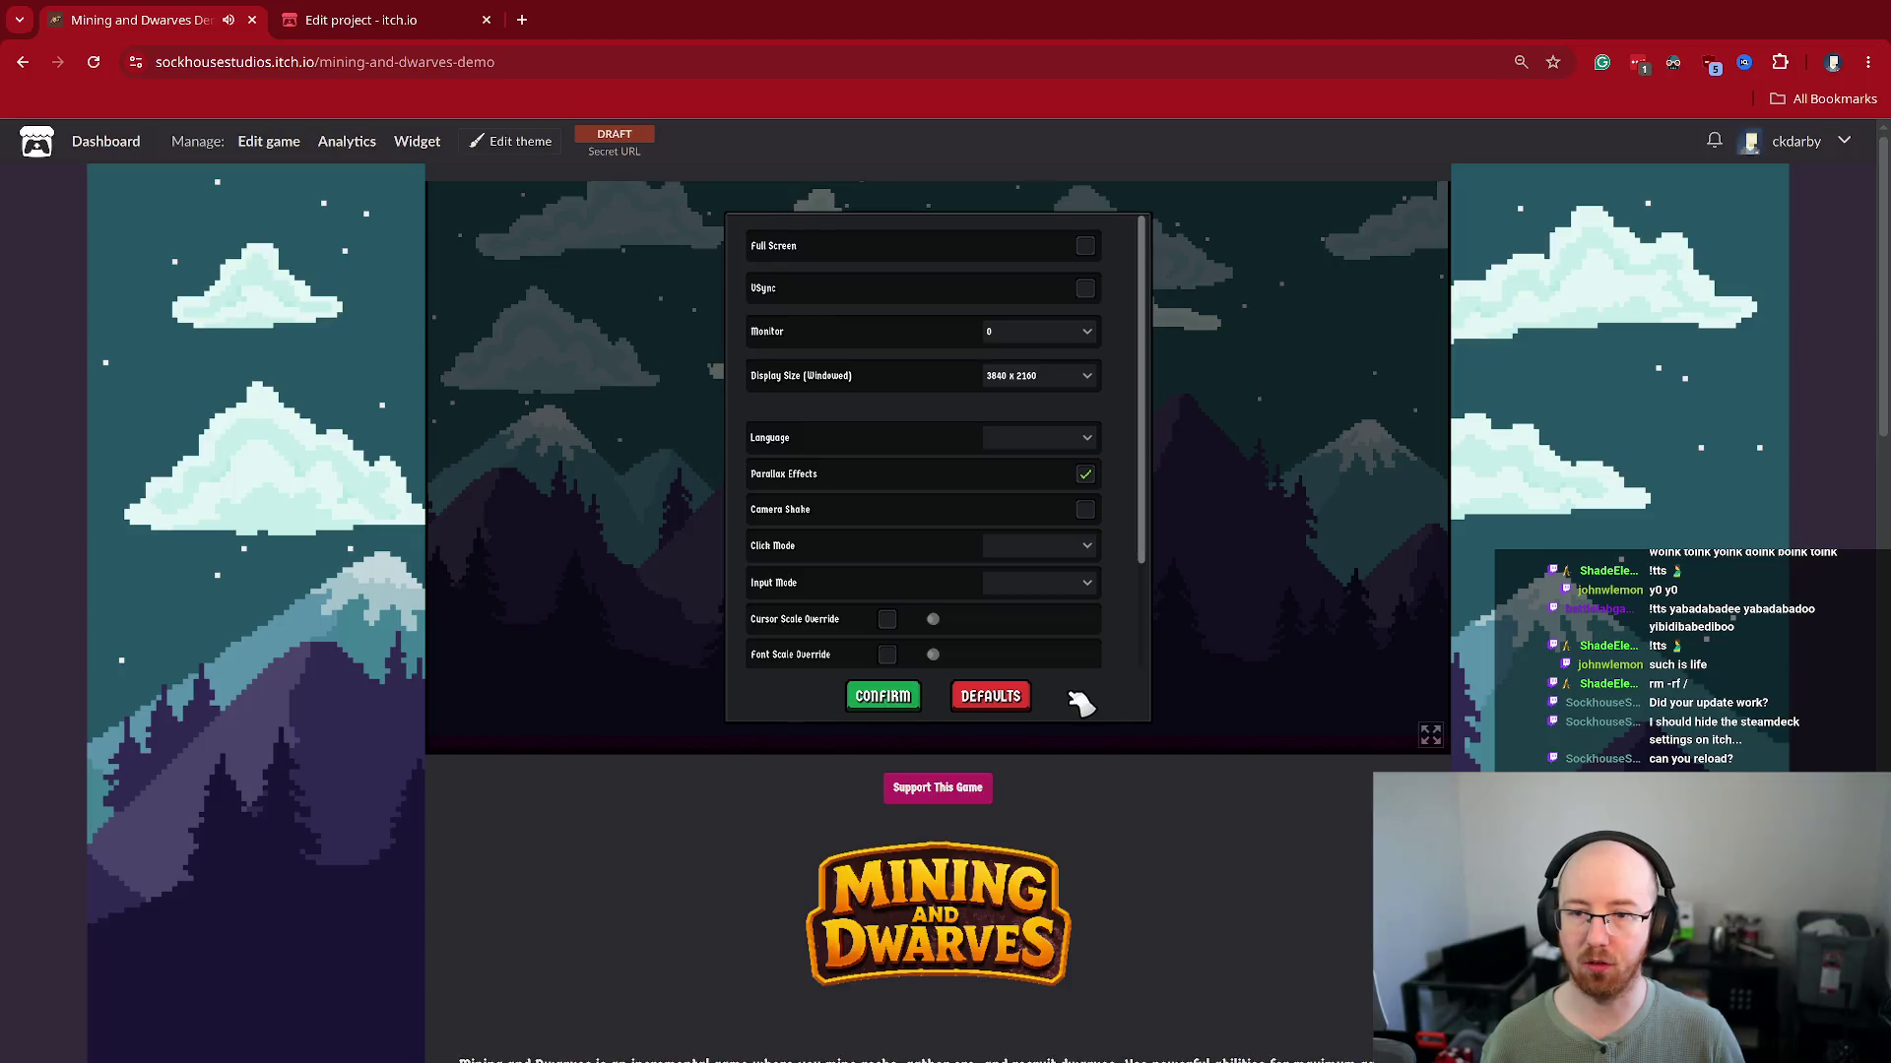
# Reload the itch.io demo page and relaunch Mining and Dwarves to its main menu
pyautogui.scroll(-2, 1093, 547)
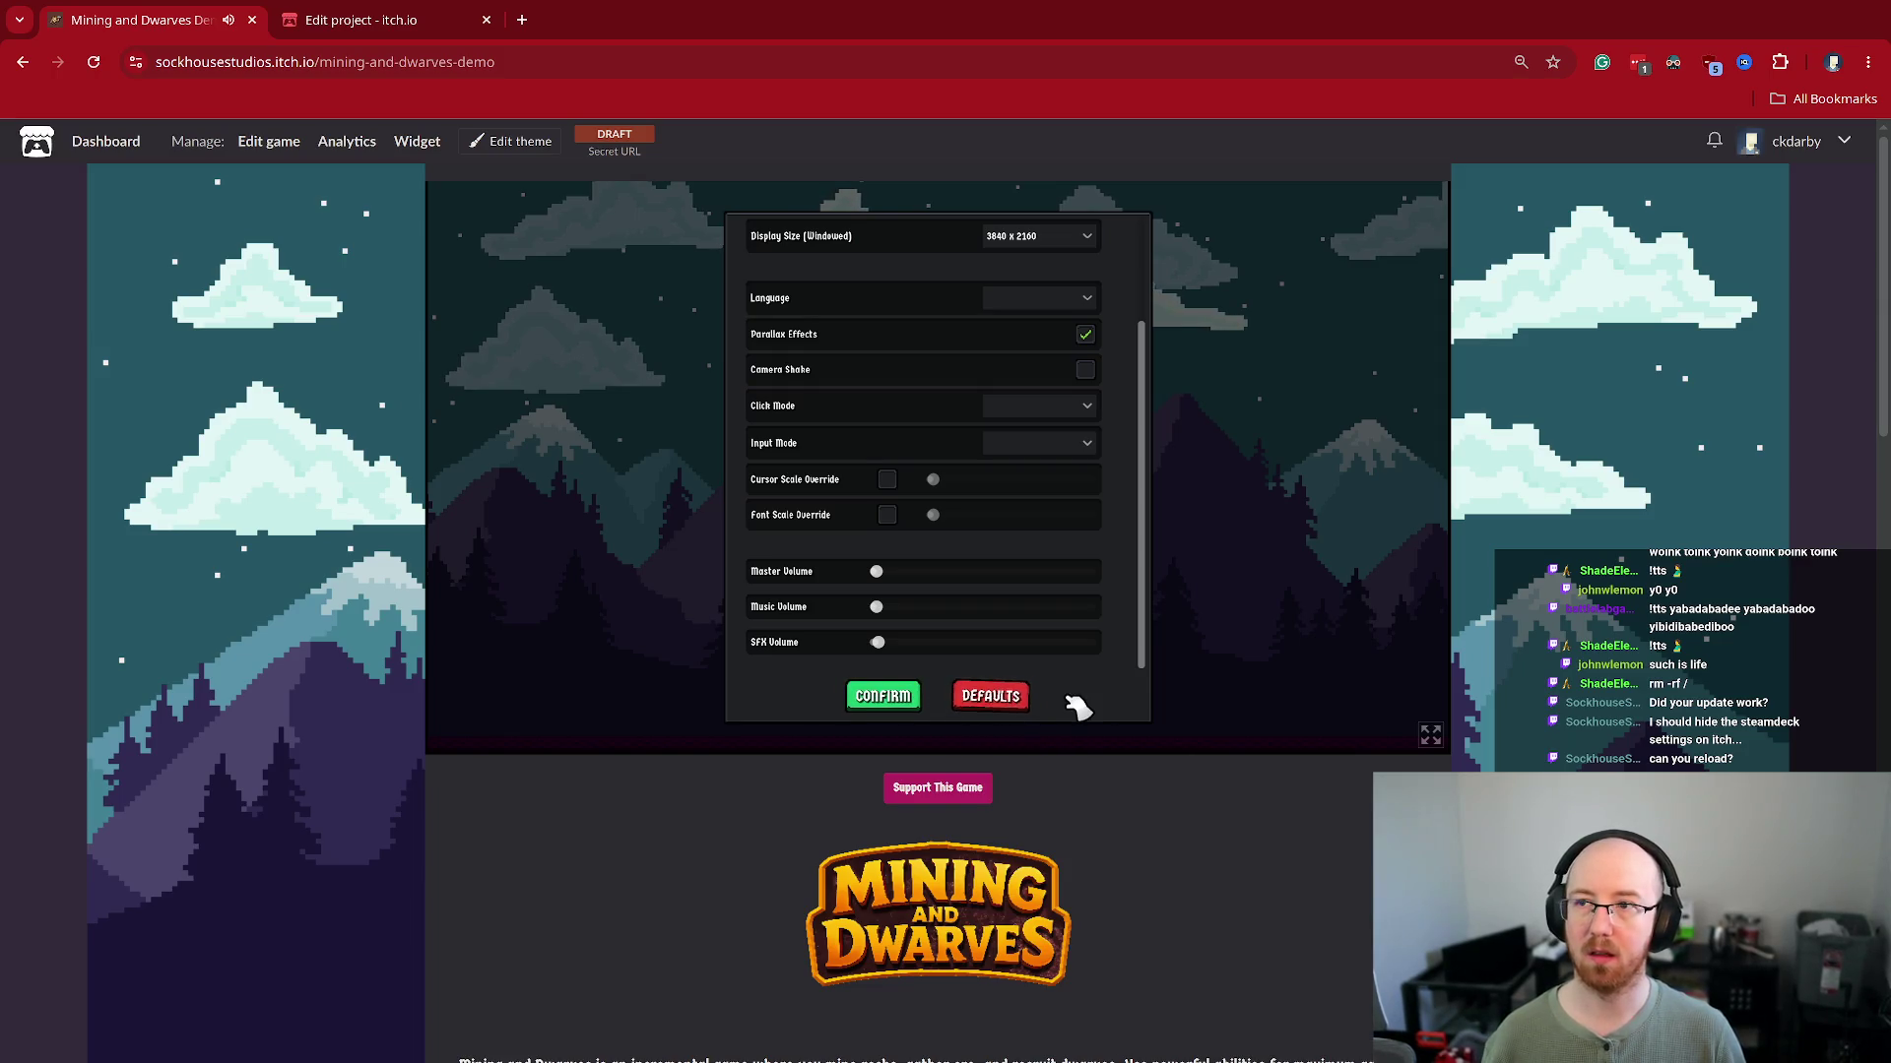
pyautogui.click(94, 67)
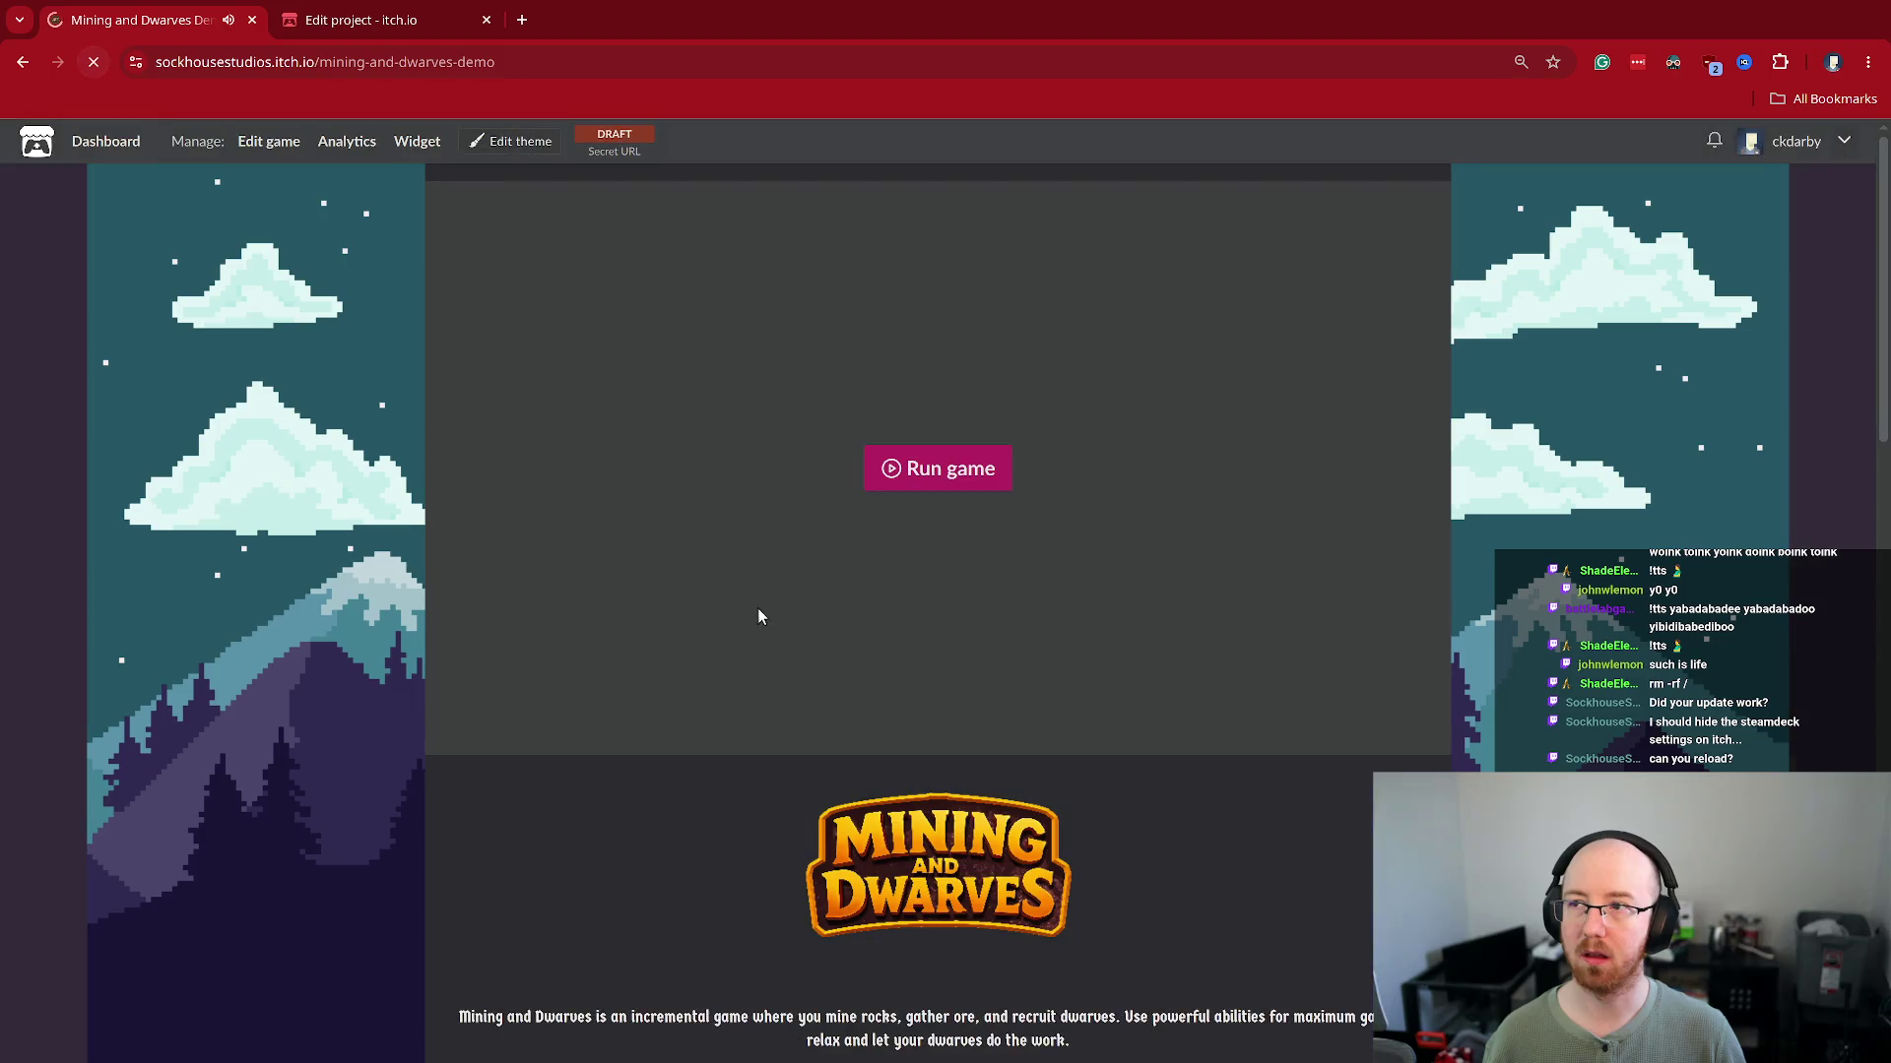
pyautogui.click(945, 494)
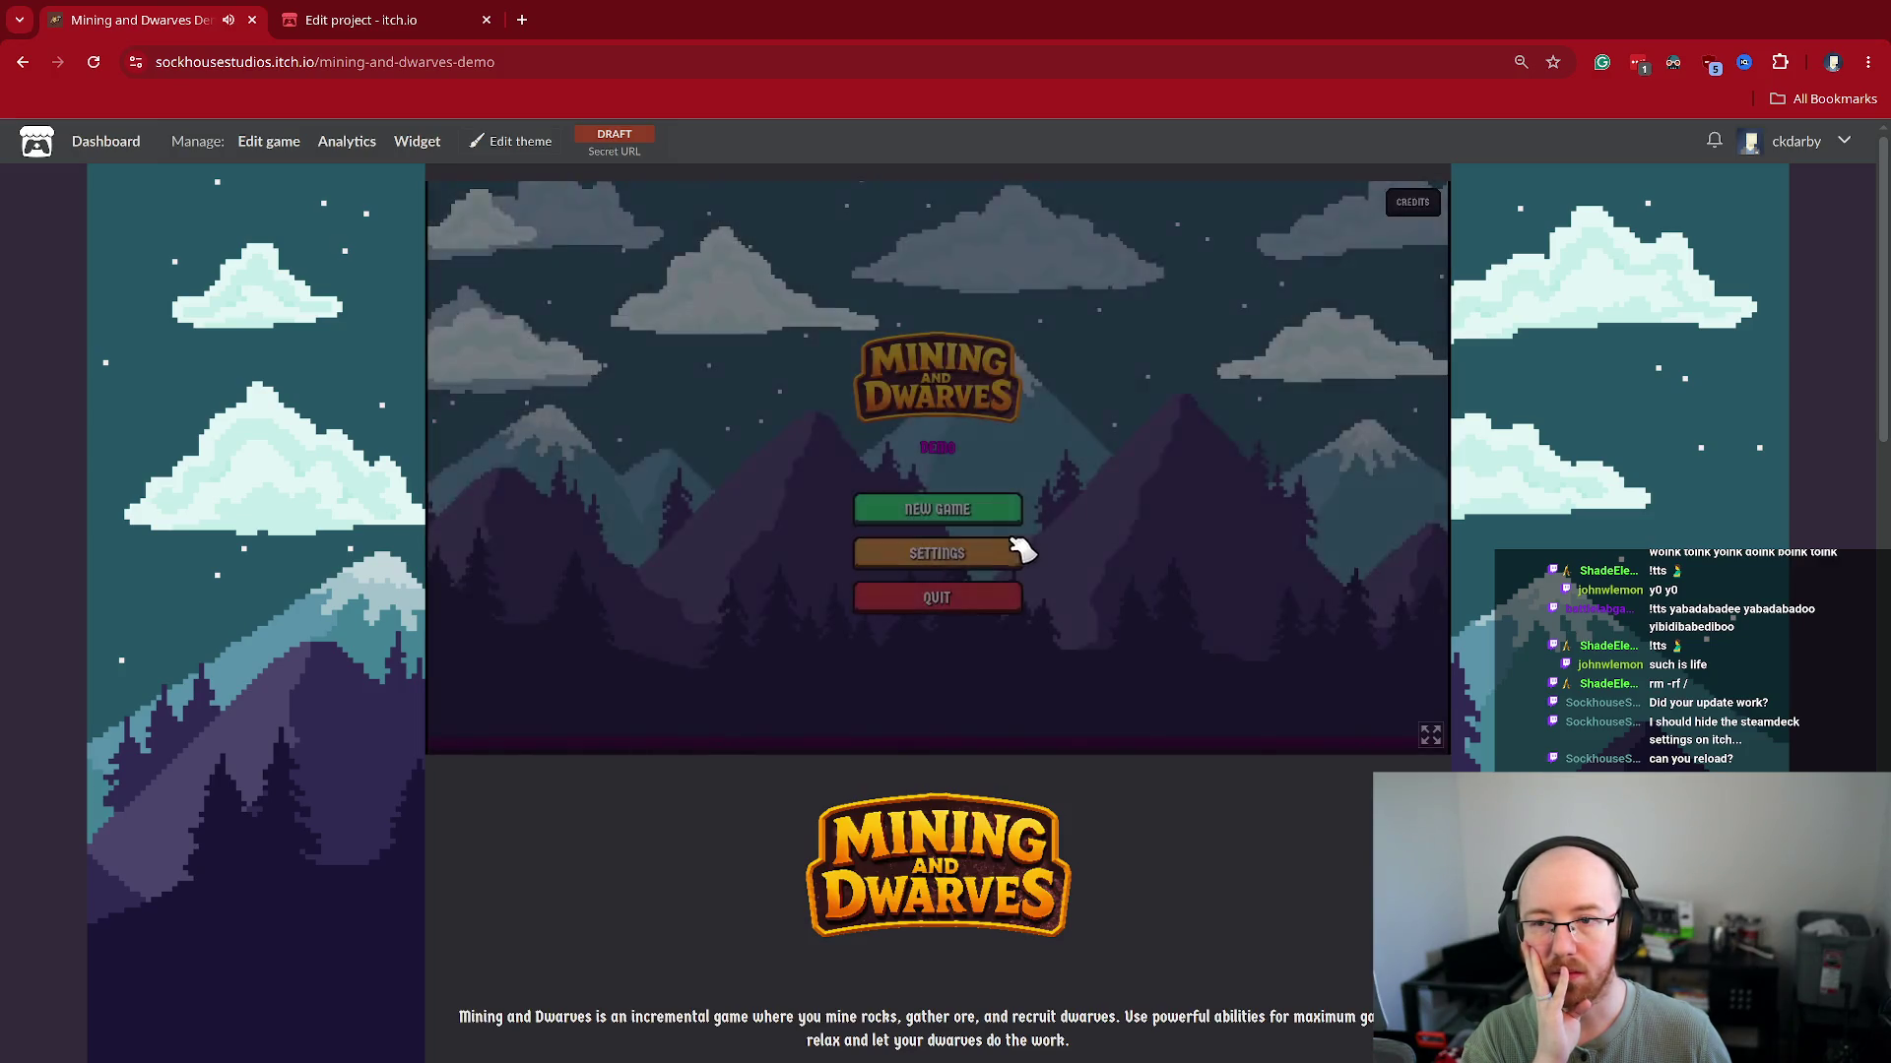
# In the game's settings, apply the current settings, turn on Full Screen and keep Monitor 0
pyautogui.click(960, 554)
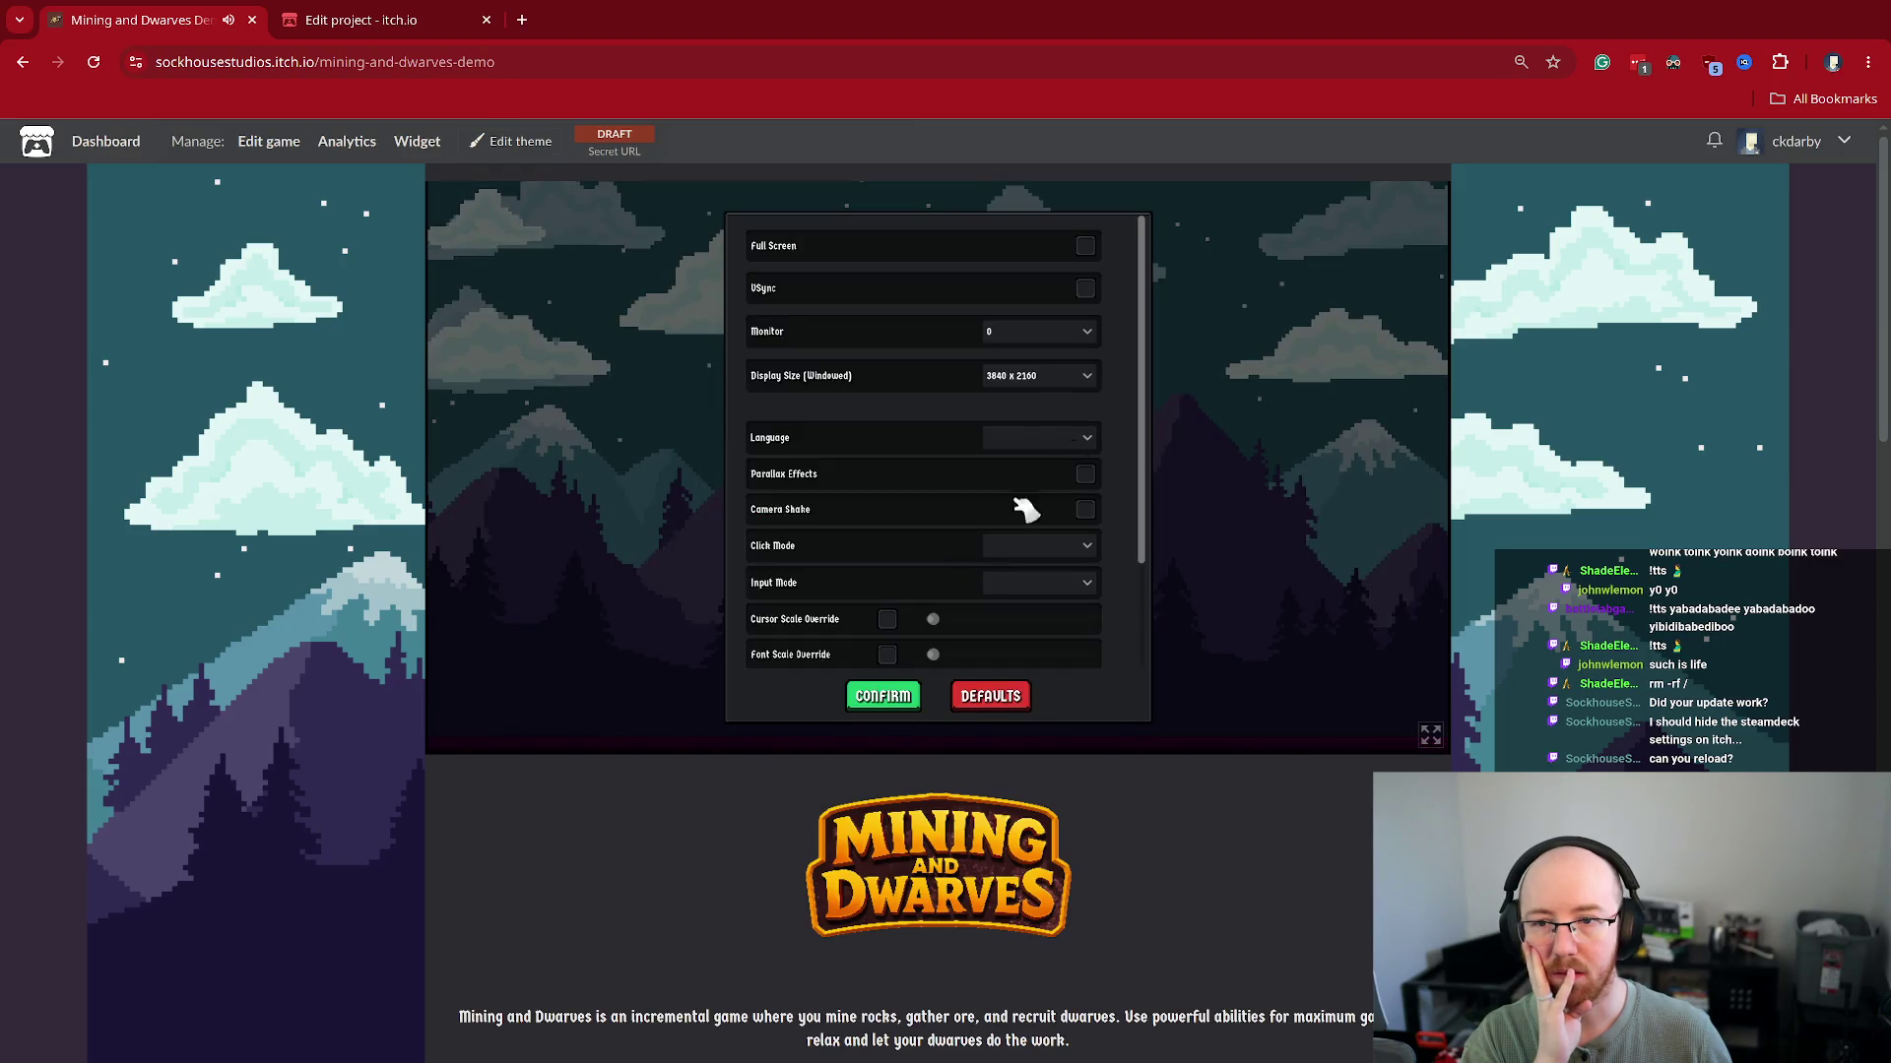
pyautogui.scroll(-3, 1013, 602)
pyautogui.click(884, 701)
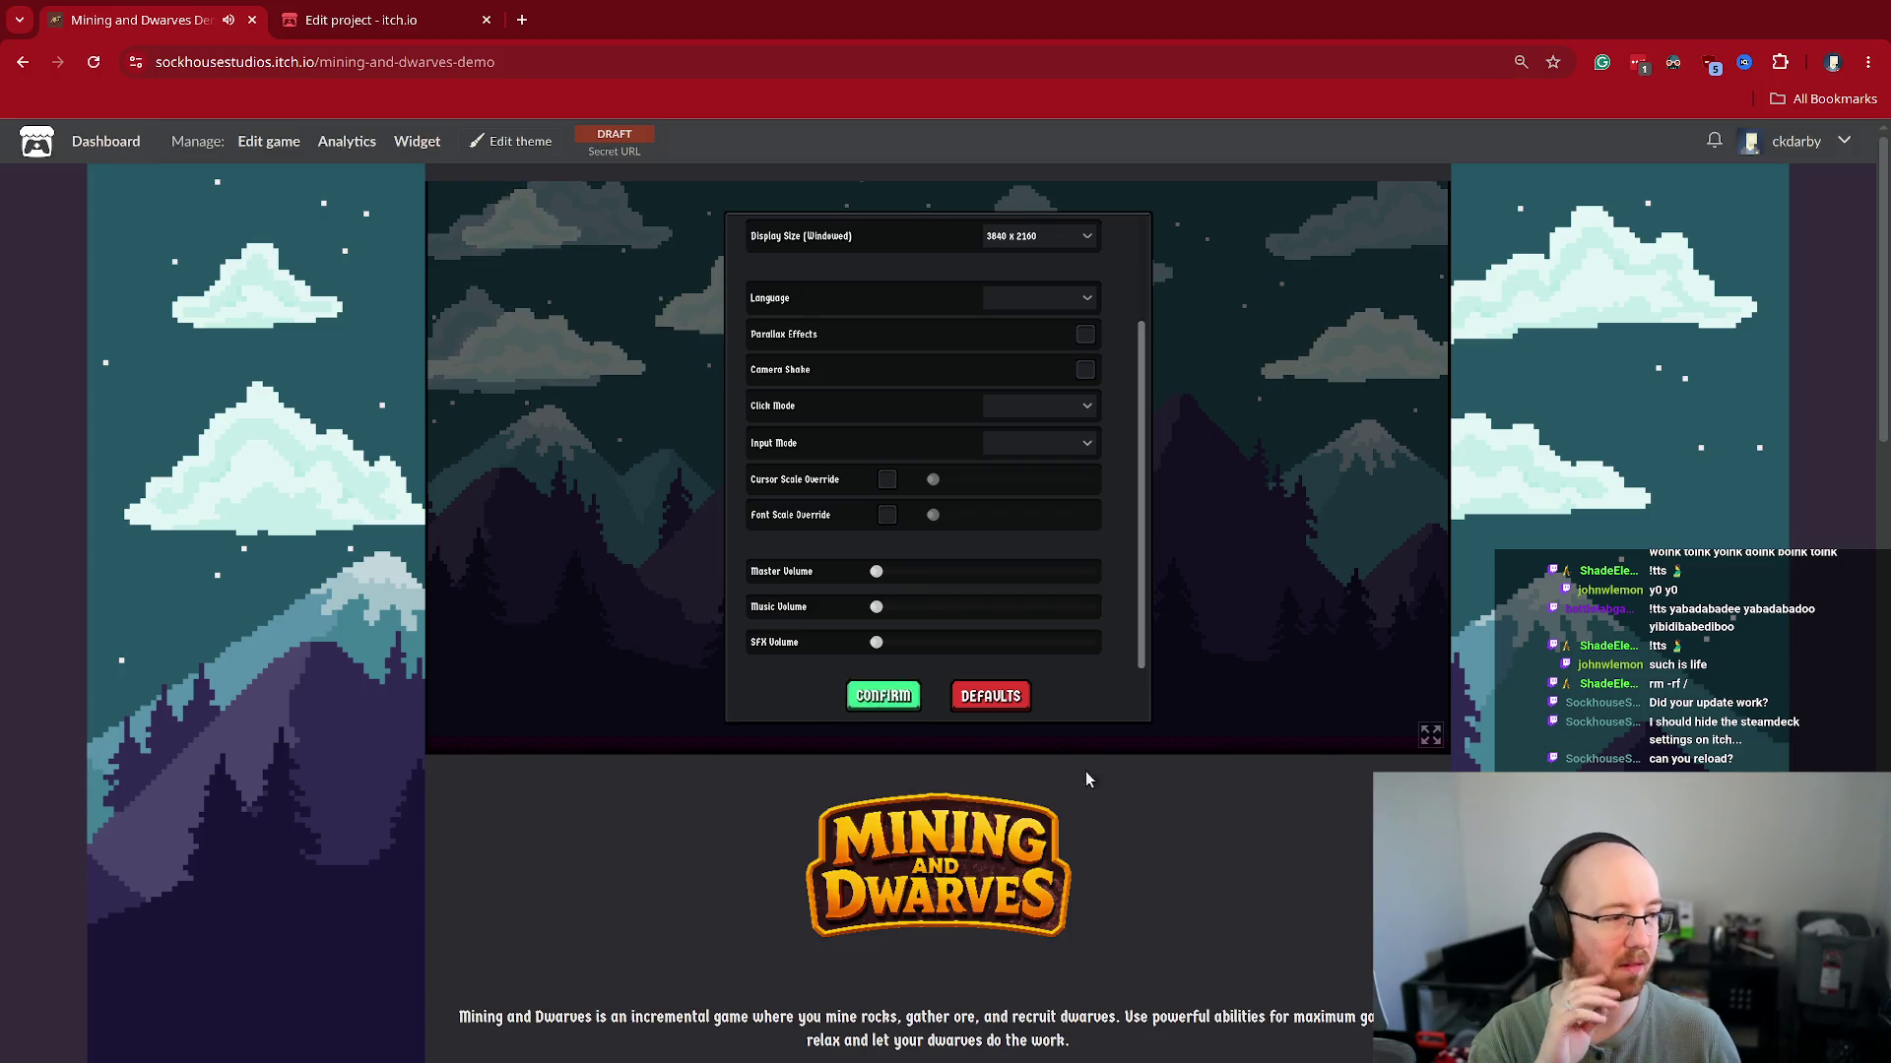
pyautogui.scroll(2, 1052, 571)
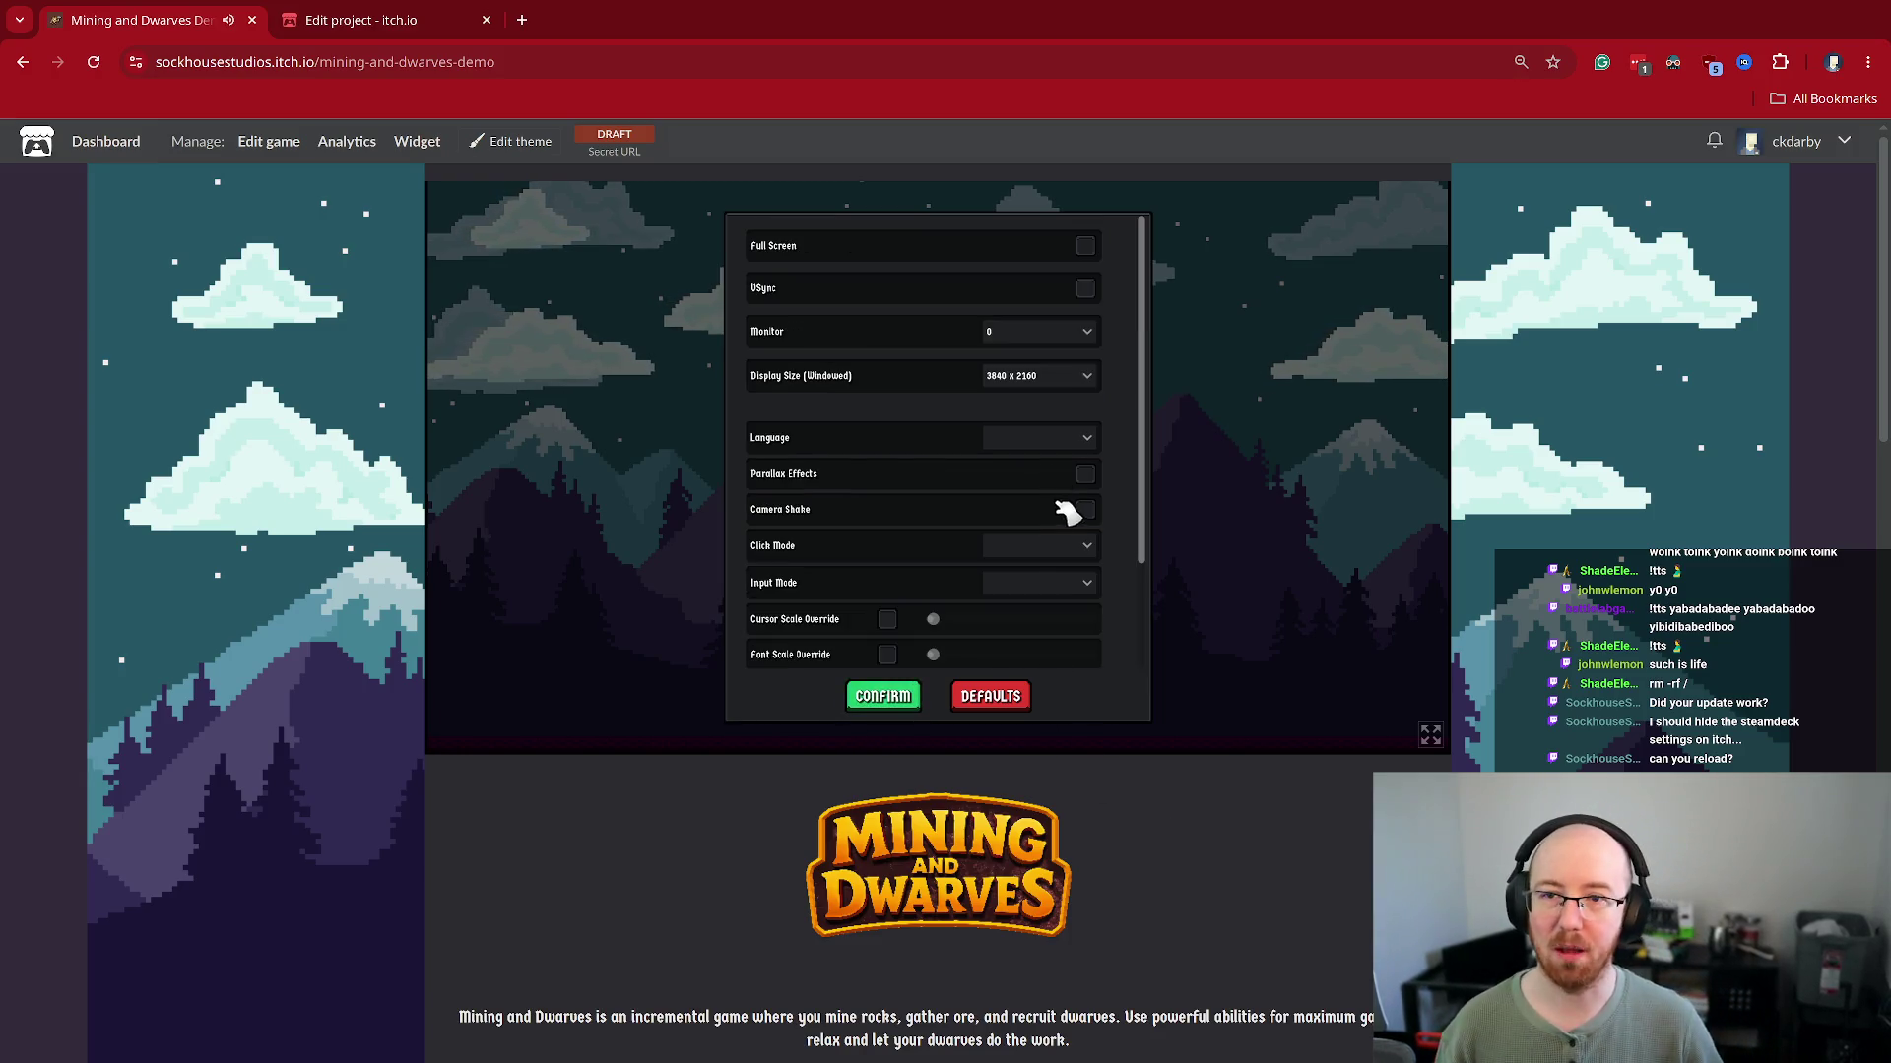
pyautogui.click(1084, 246)
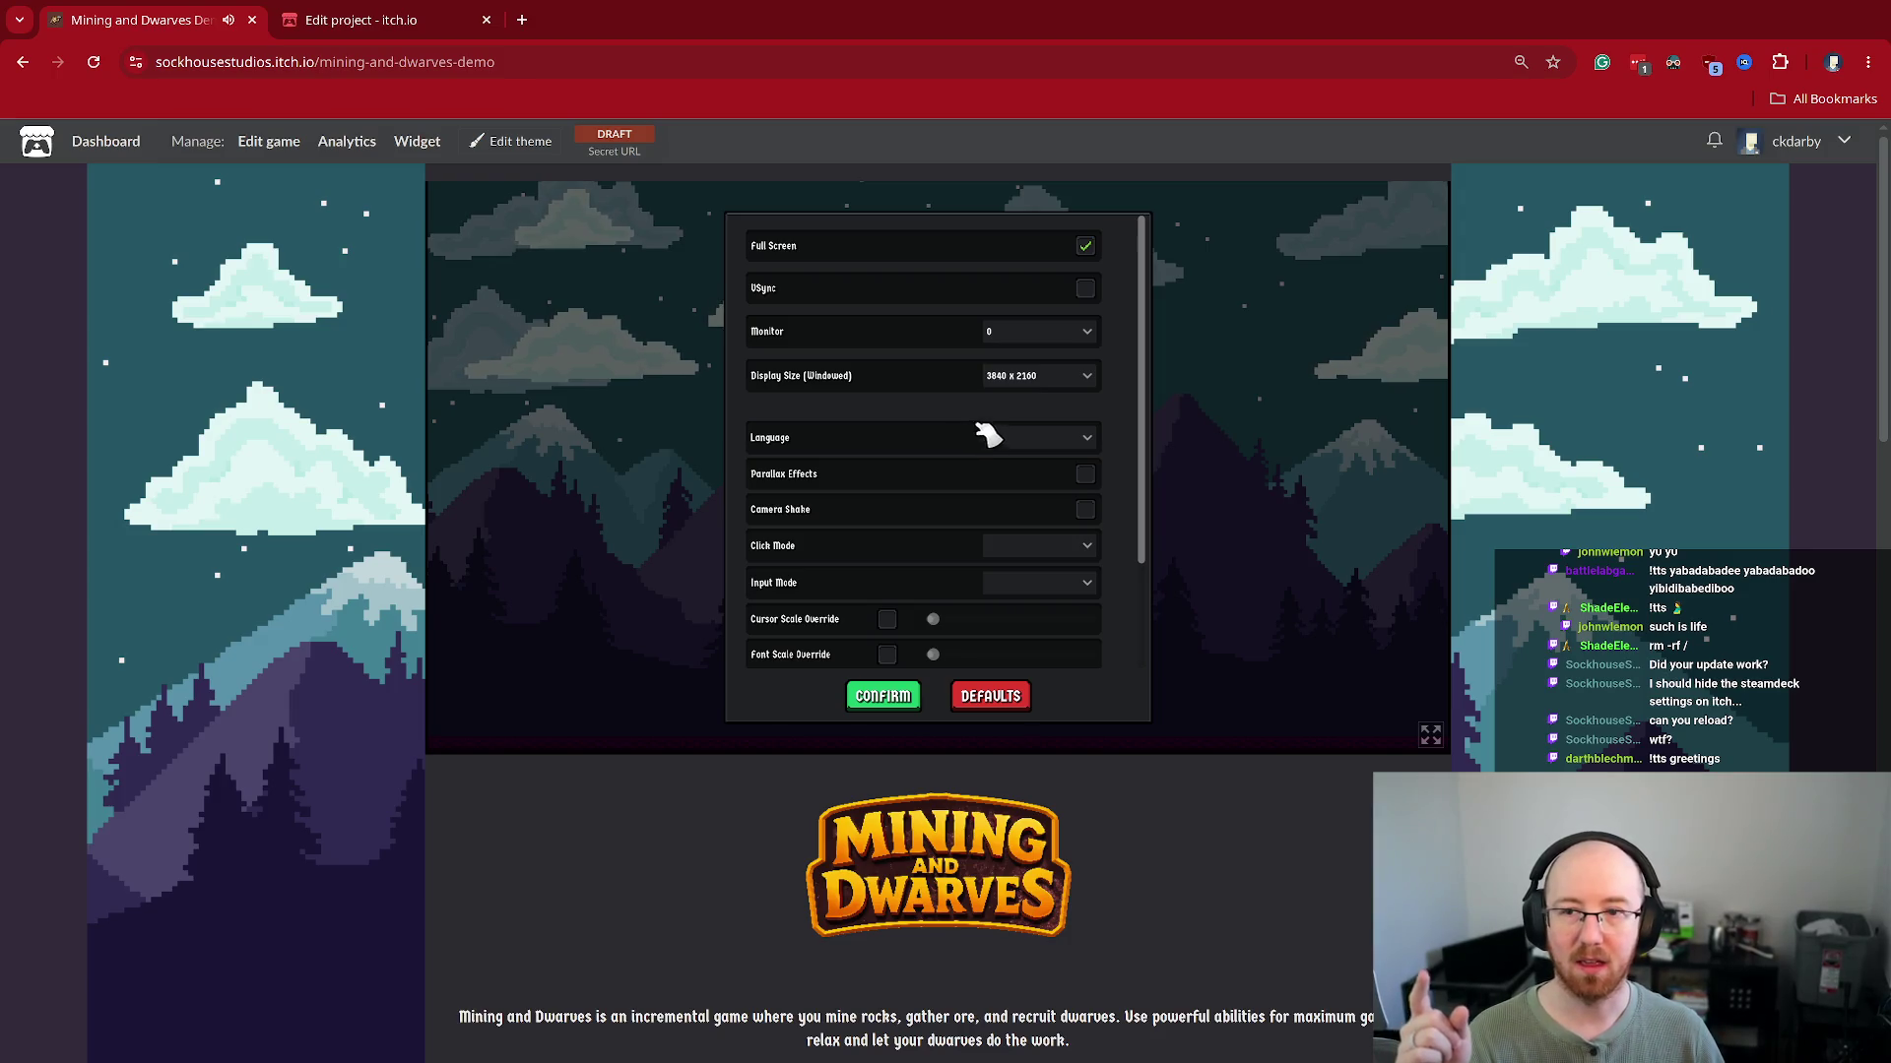
pyautogui.click(1081, 333)
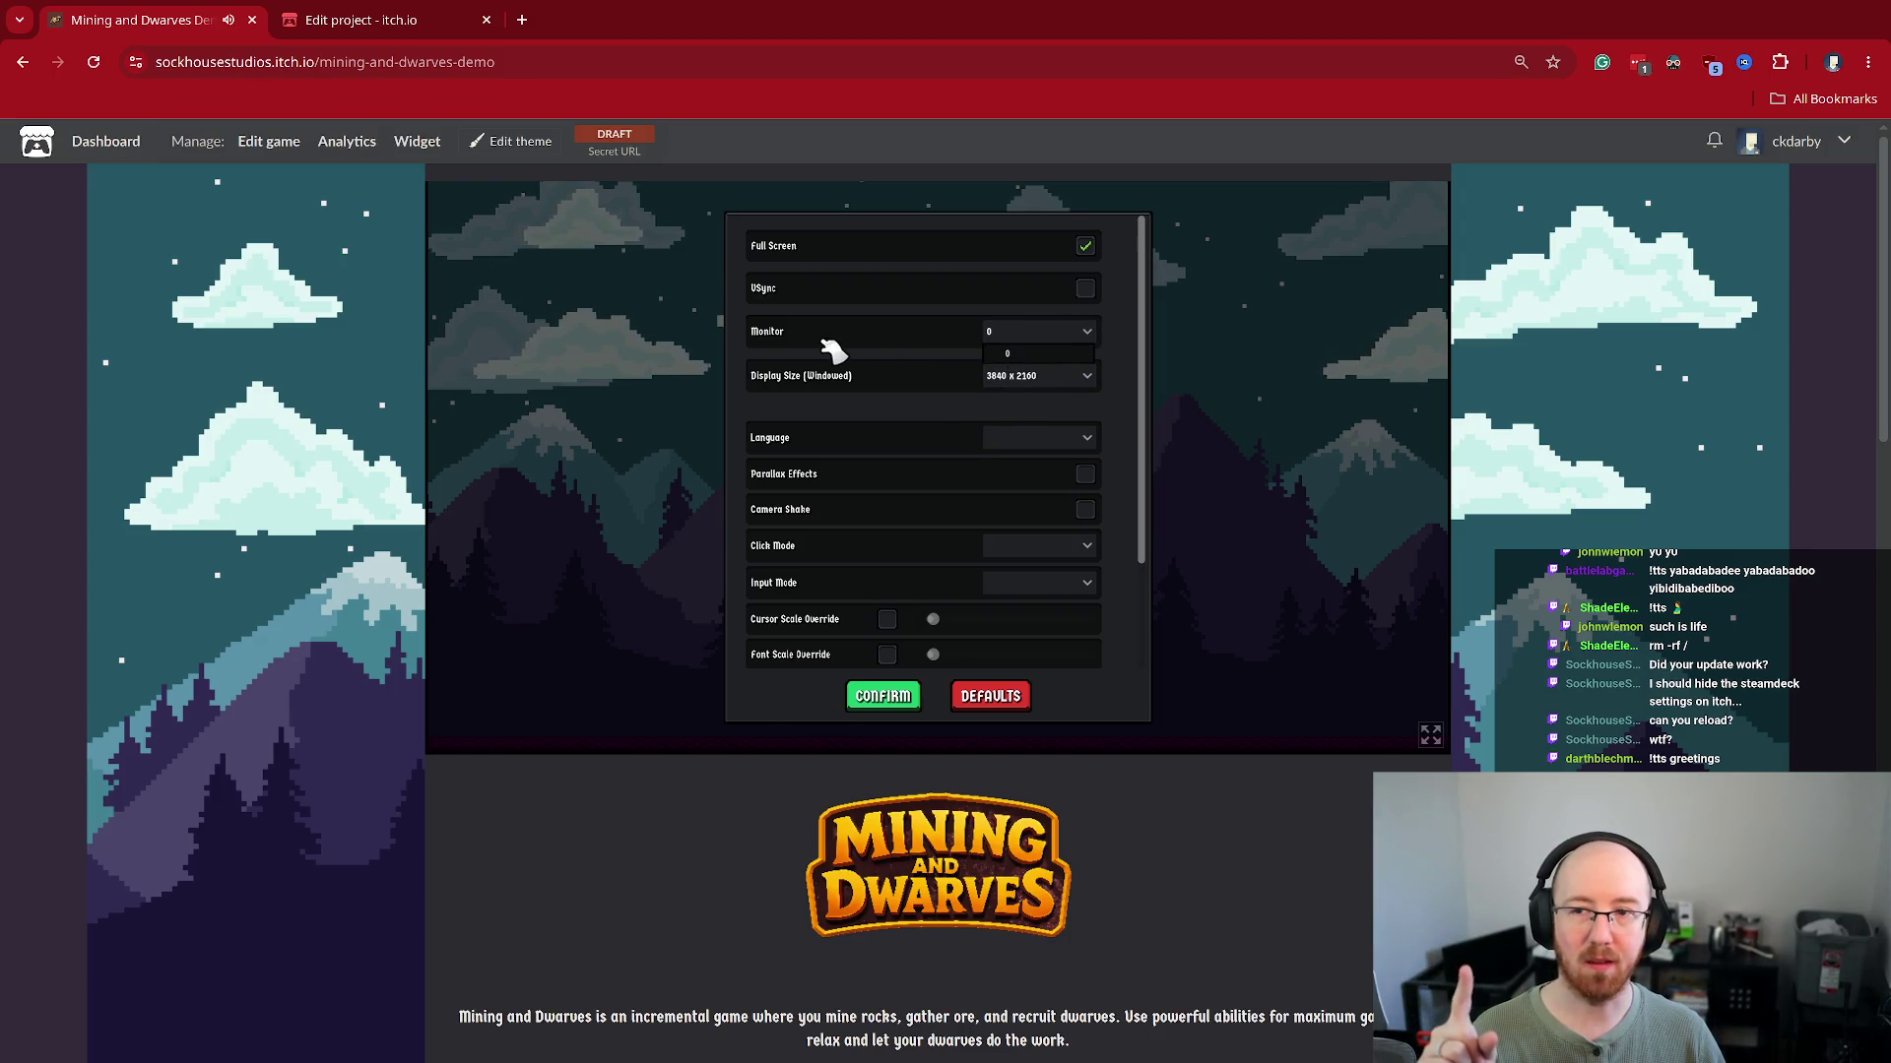
pyautogui.click(1056, 353)
# Reload the demo page so the game returns to the Run game prompt
pyautogui.scroll(-2, 1073, 414)
pyautogui.scroll(2, 1059, 463)
pyautogui.scroll(-2, 1044, 601)
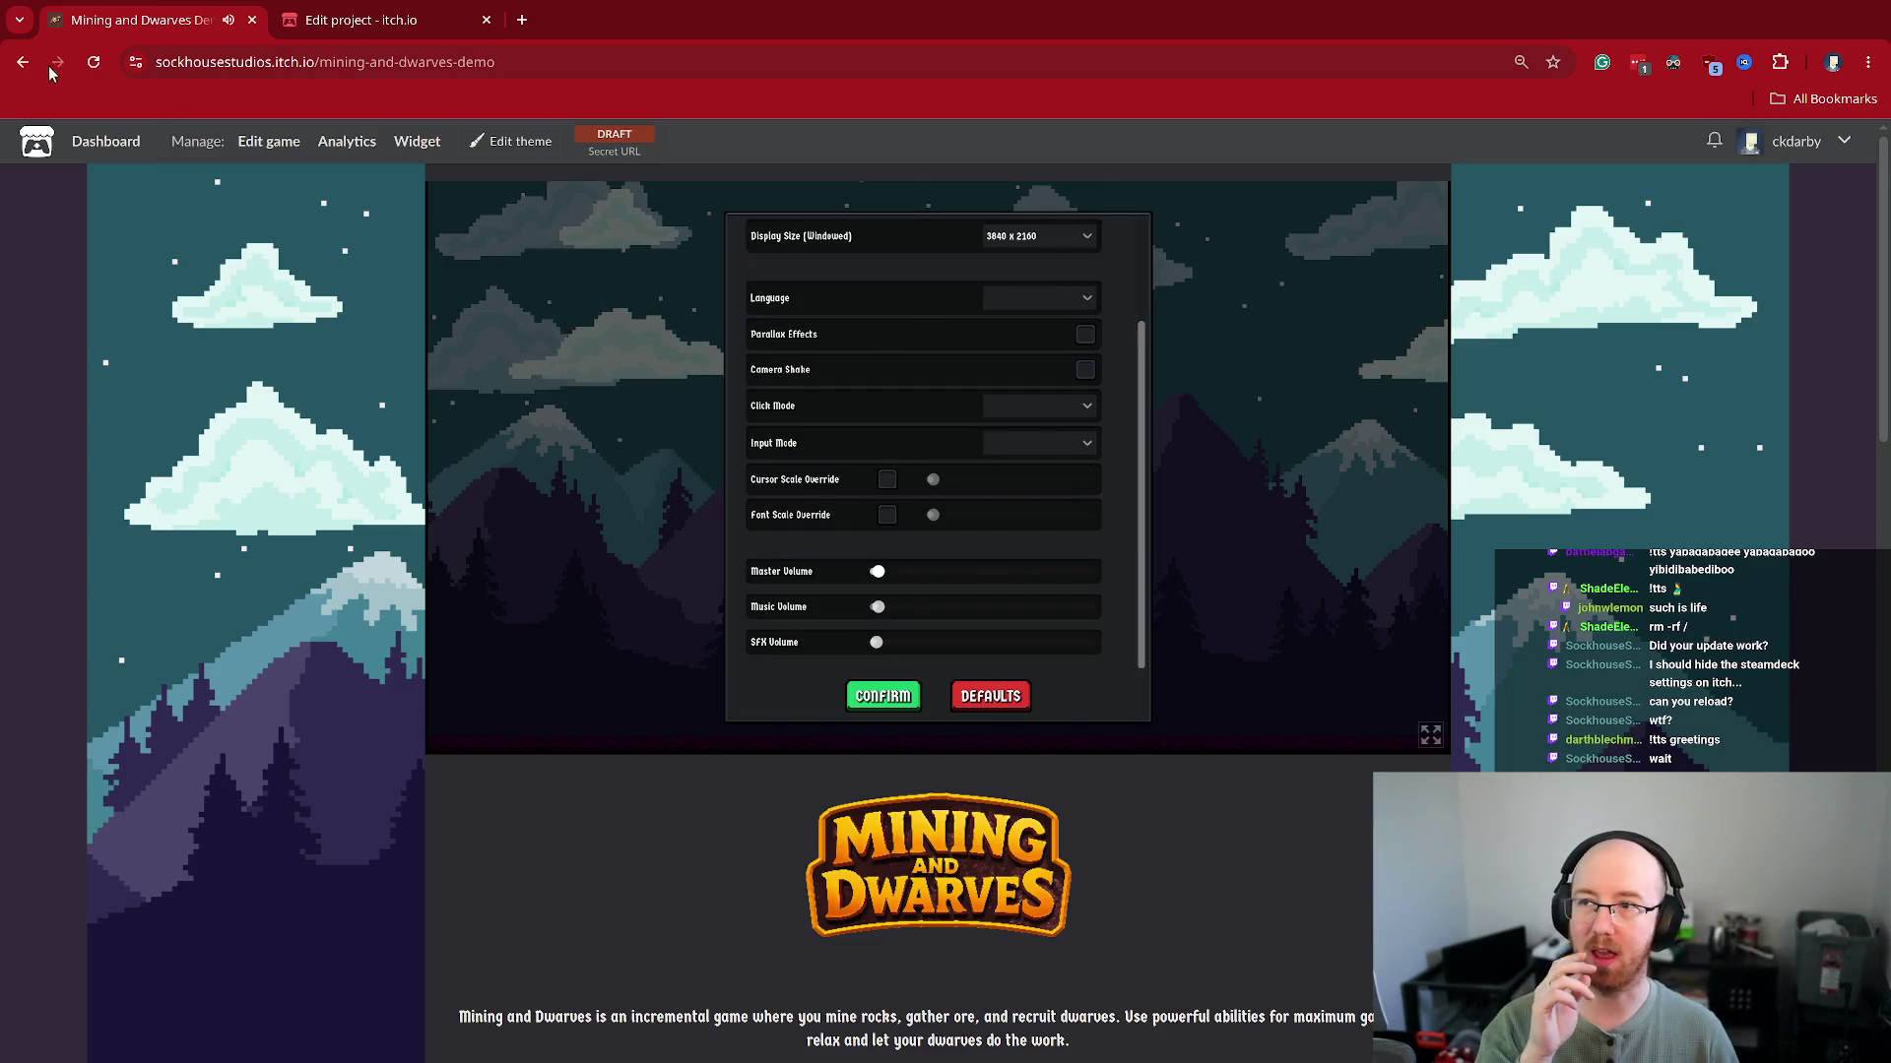
pyautogui.click(93, 63)
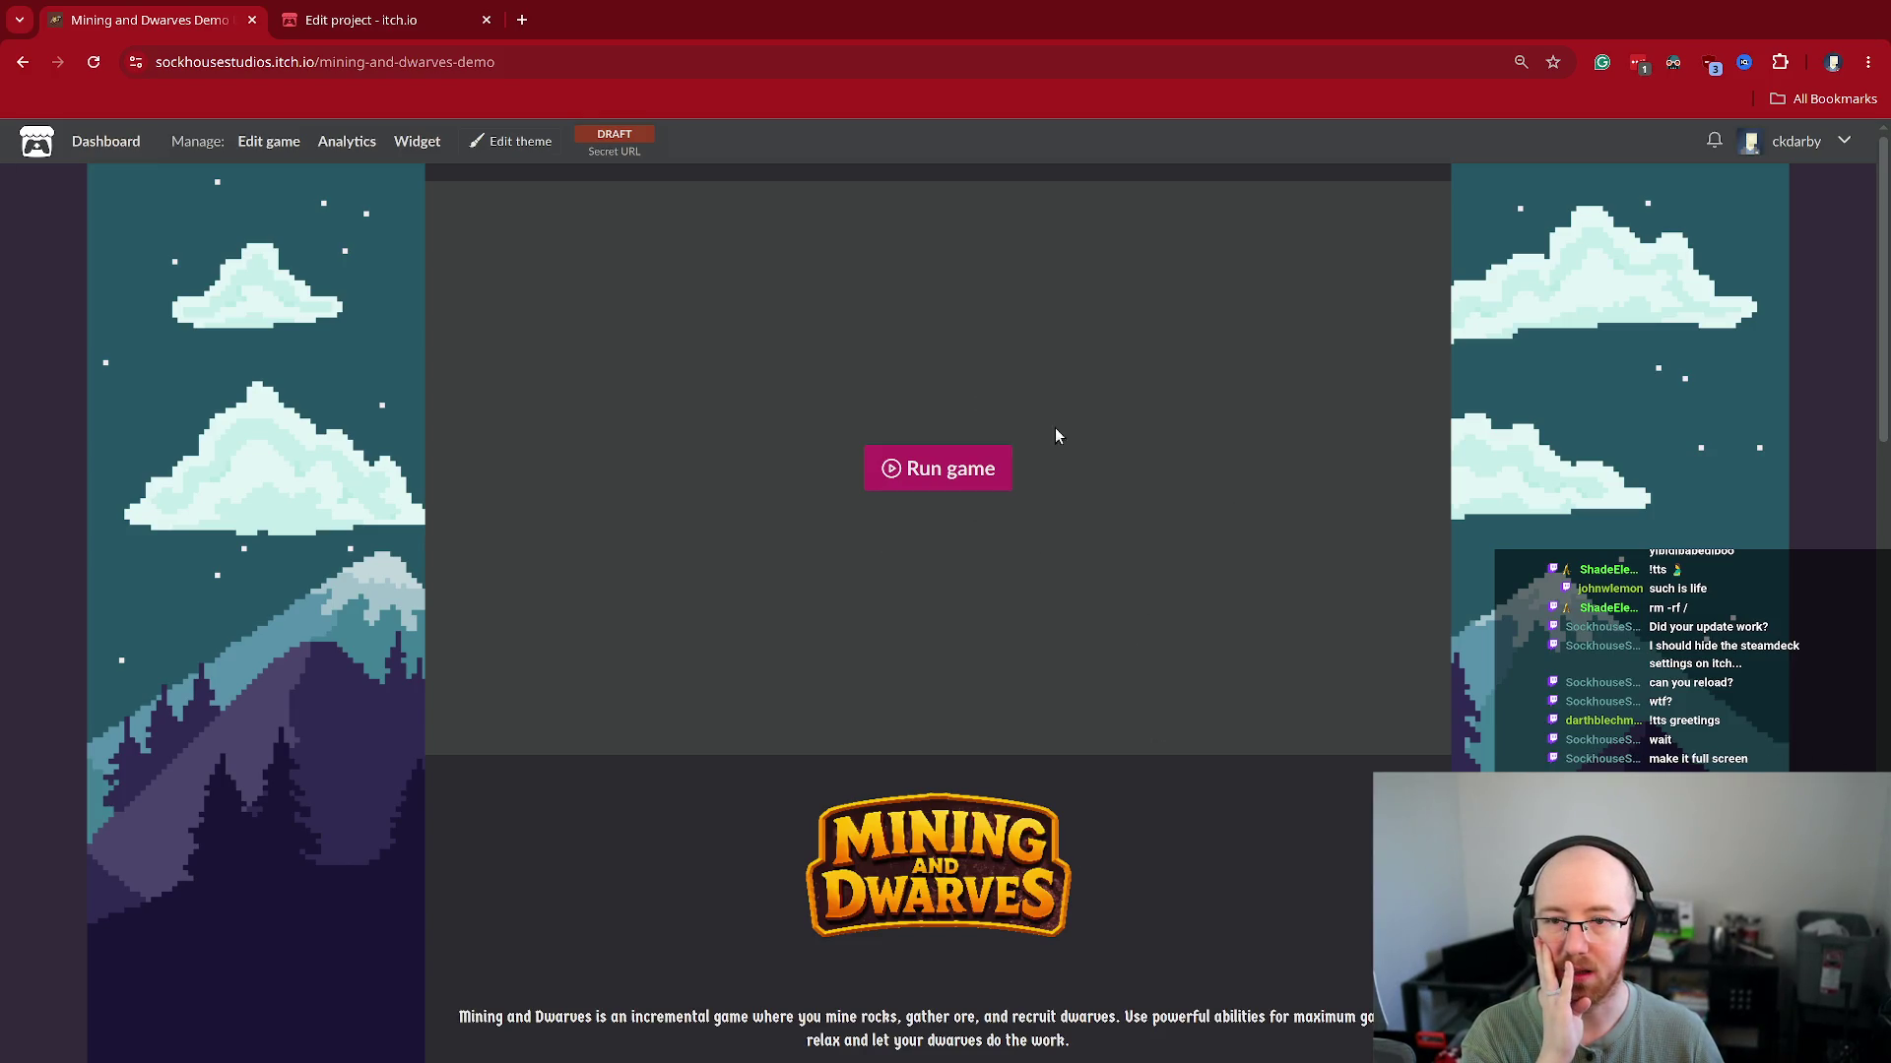
# Launch the demo full screen and open its settings, keeping monitor 0
pyautogui.click(951, 470)
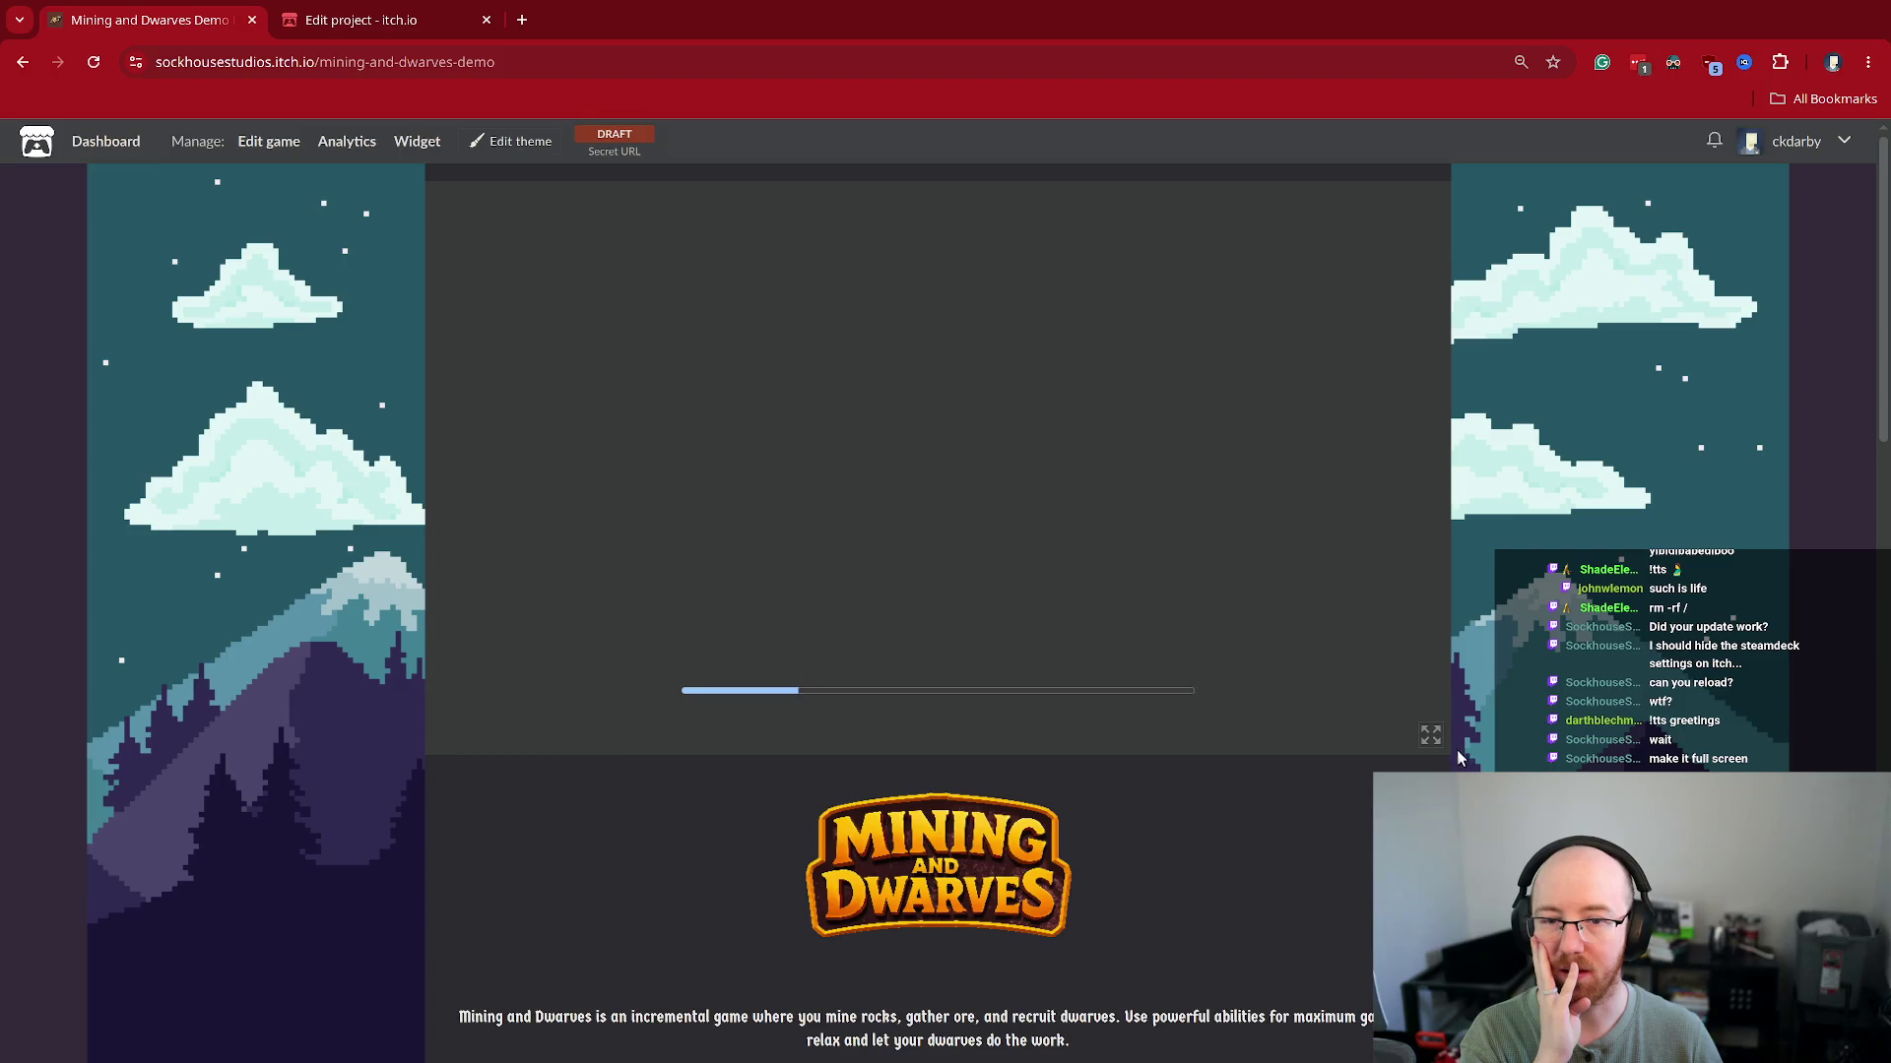
pyautogui.click(1431, 735)
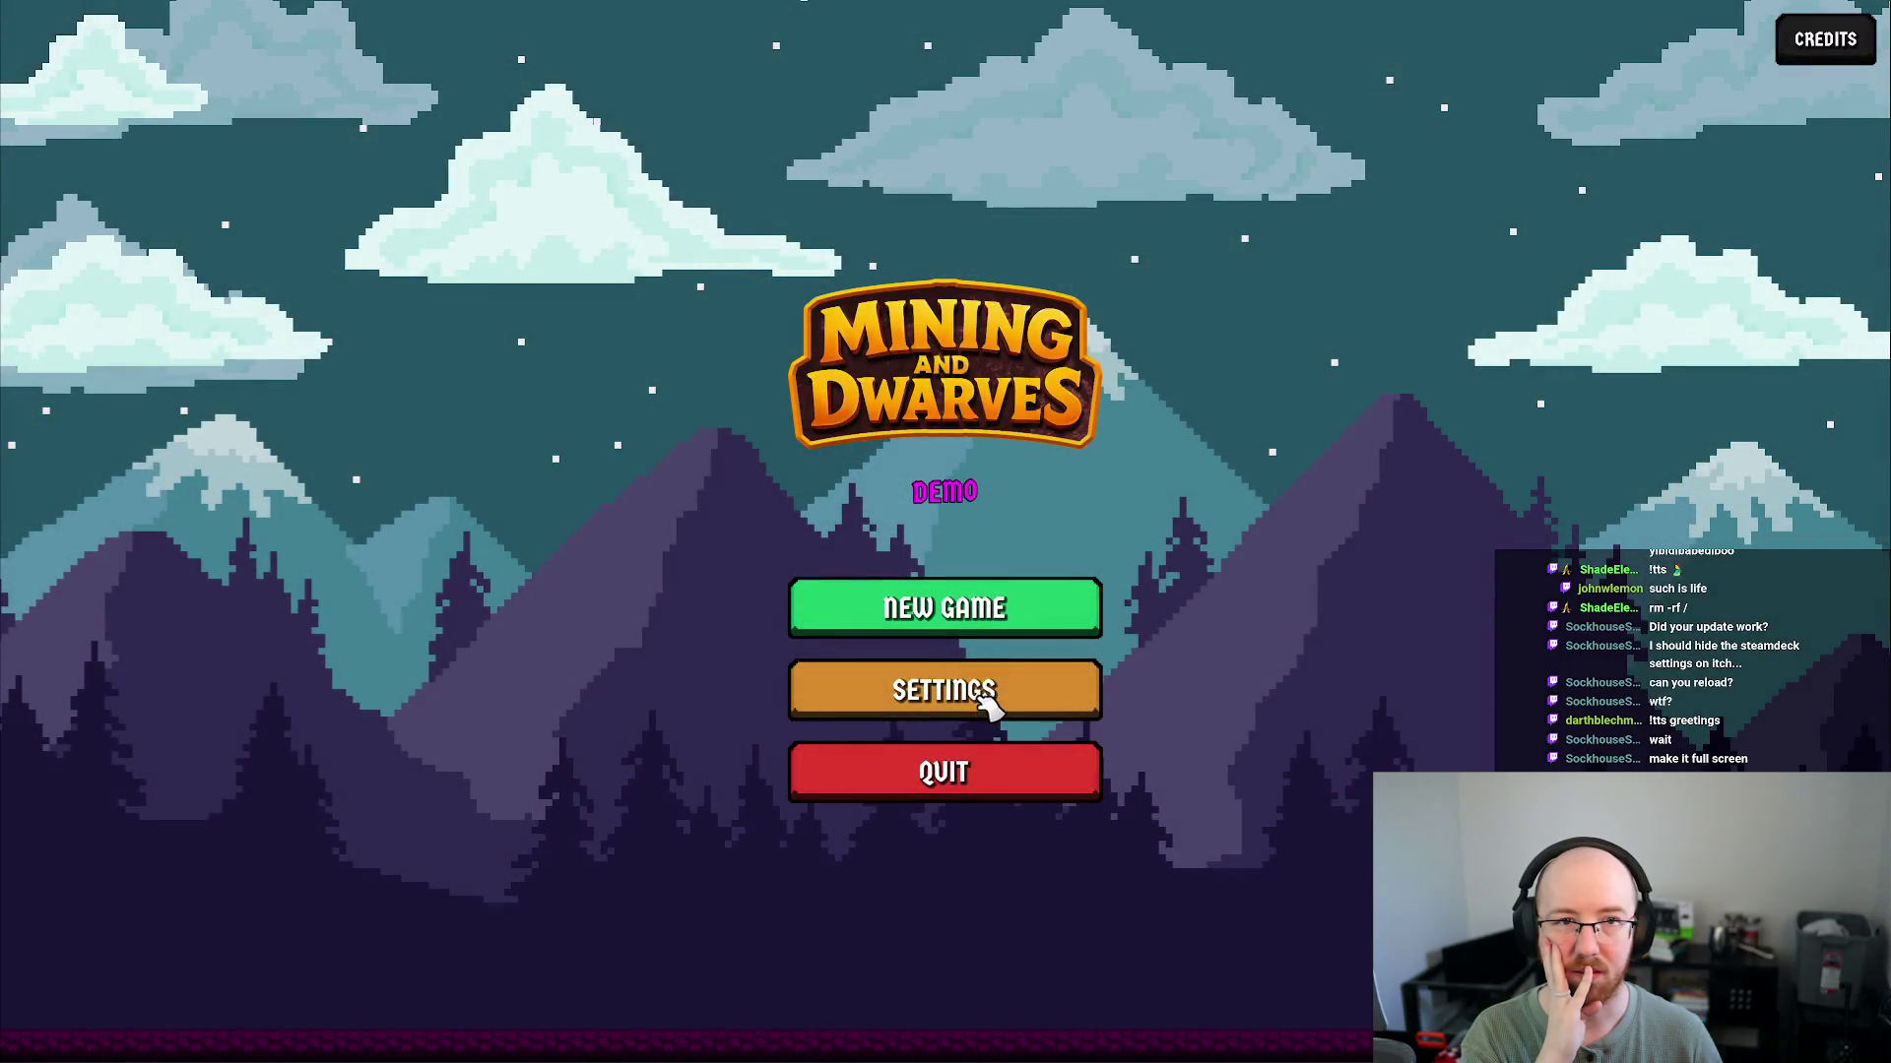
pyautogui.click(980, 703)
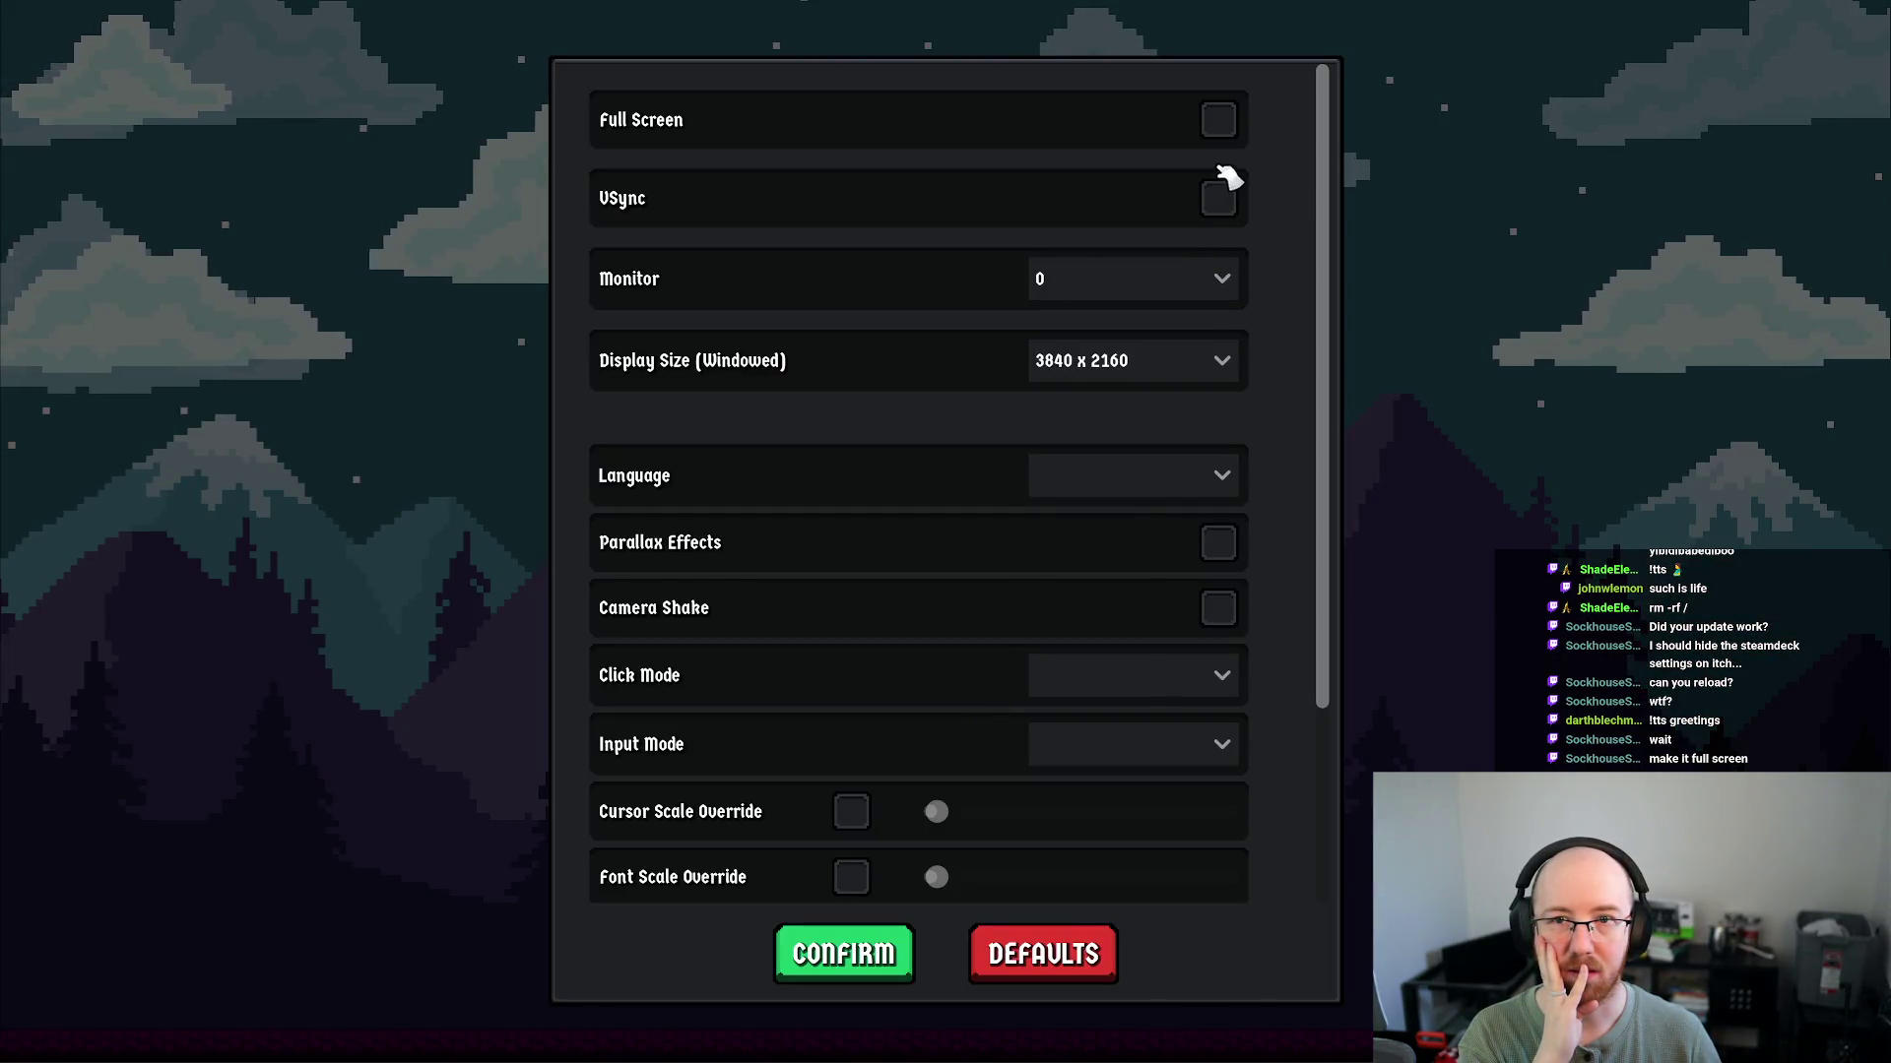
pyautogui.click(1226, 288)
pyautogui.click(1211, 316)
# Switch the game language to Deutsch, confirm it, and exit full screen
pyautogui.click(1201, 481)
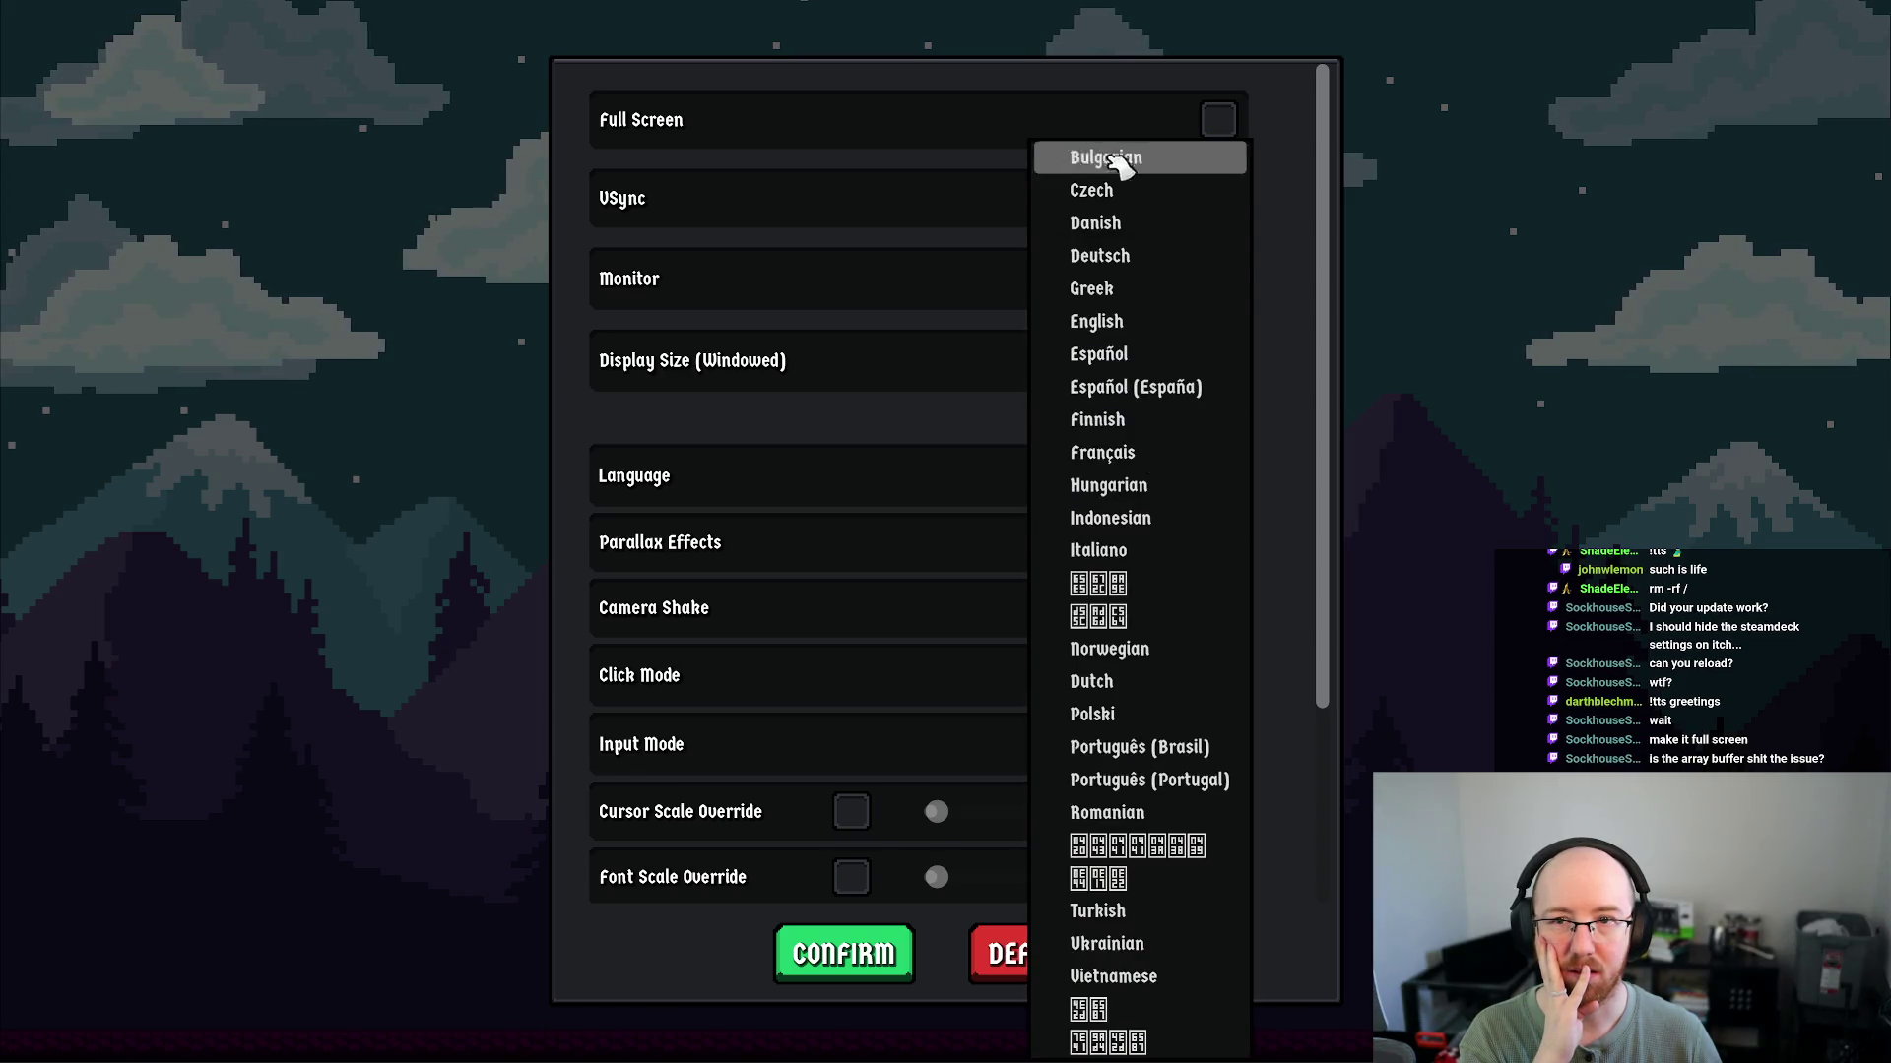
pyautogui.click(1125, 258)
pyautogui.click(866, 953)
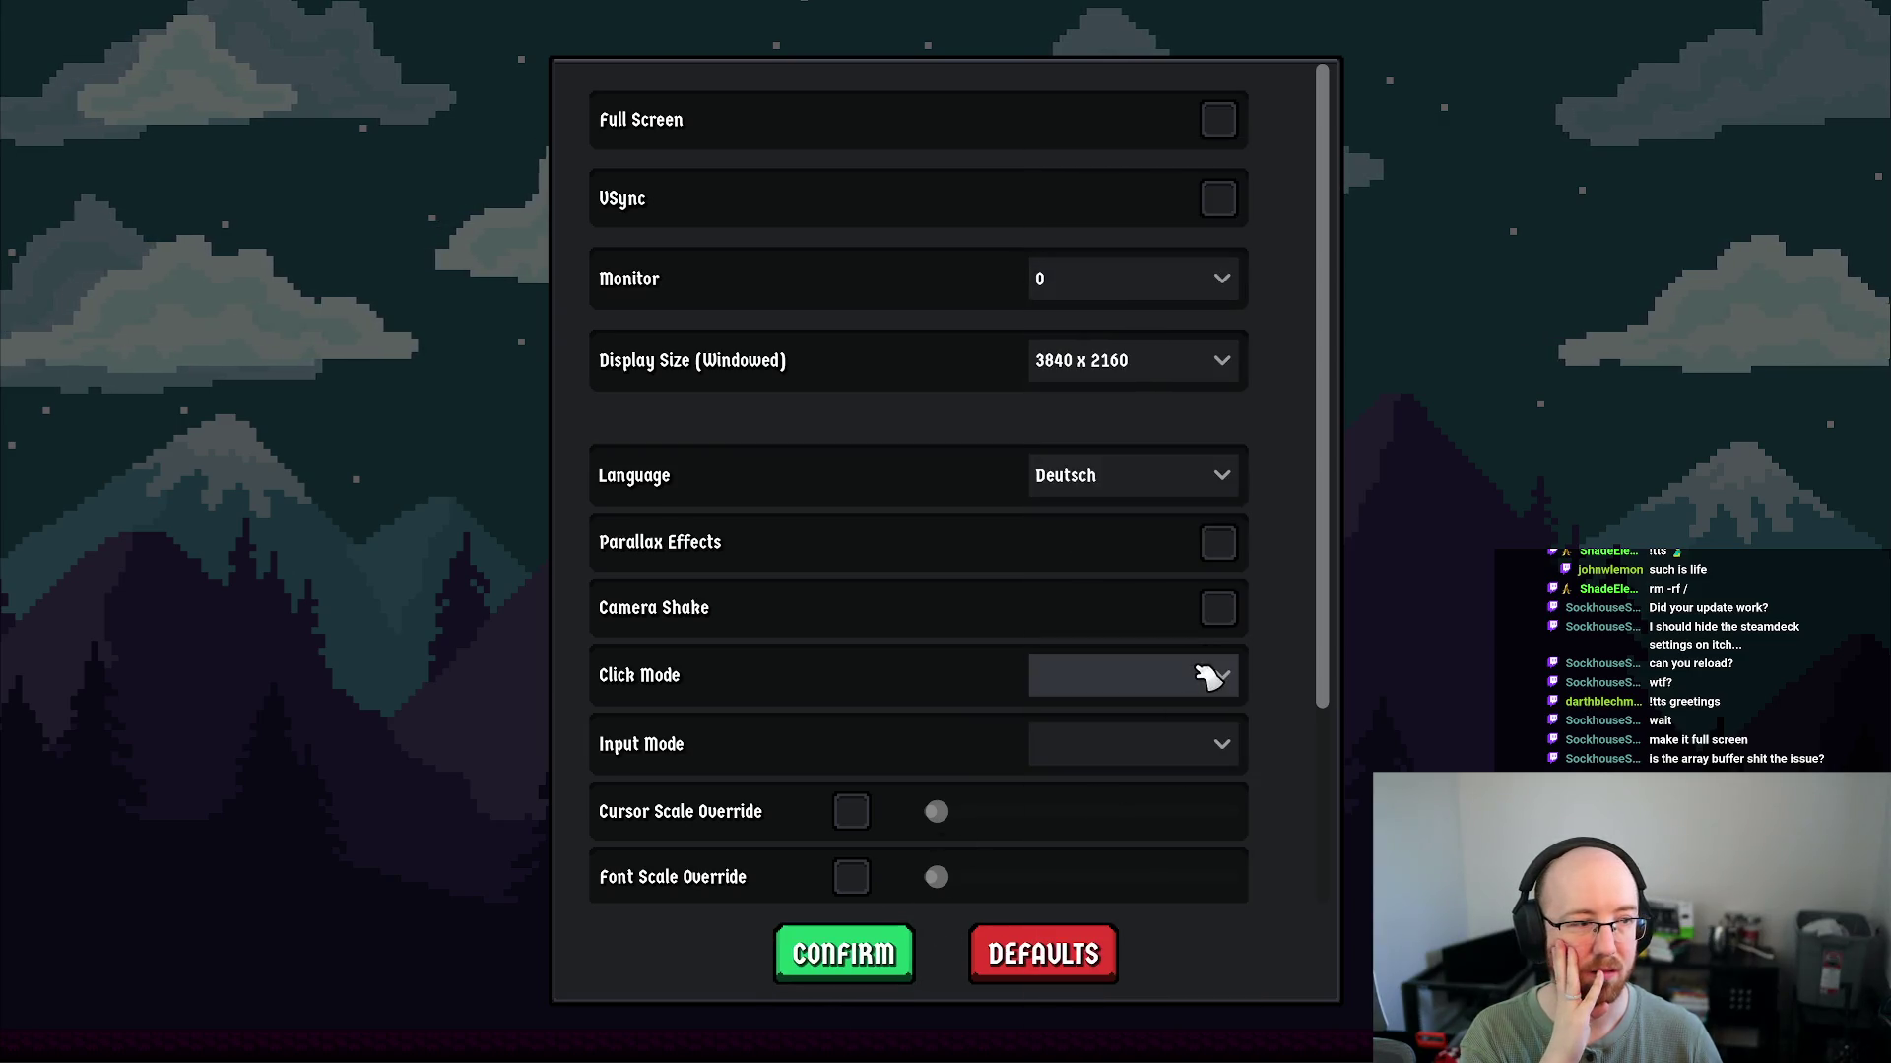
pyautogui.press('Escape')
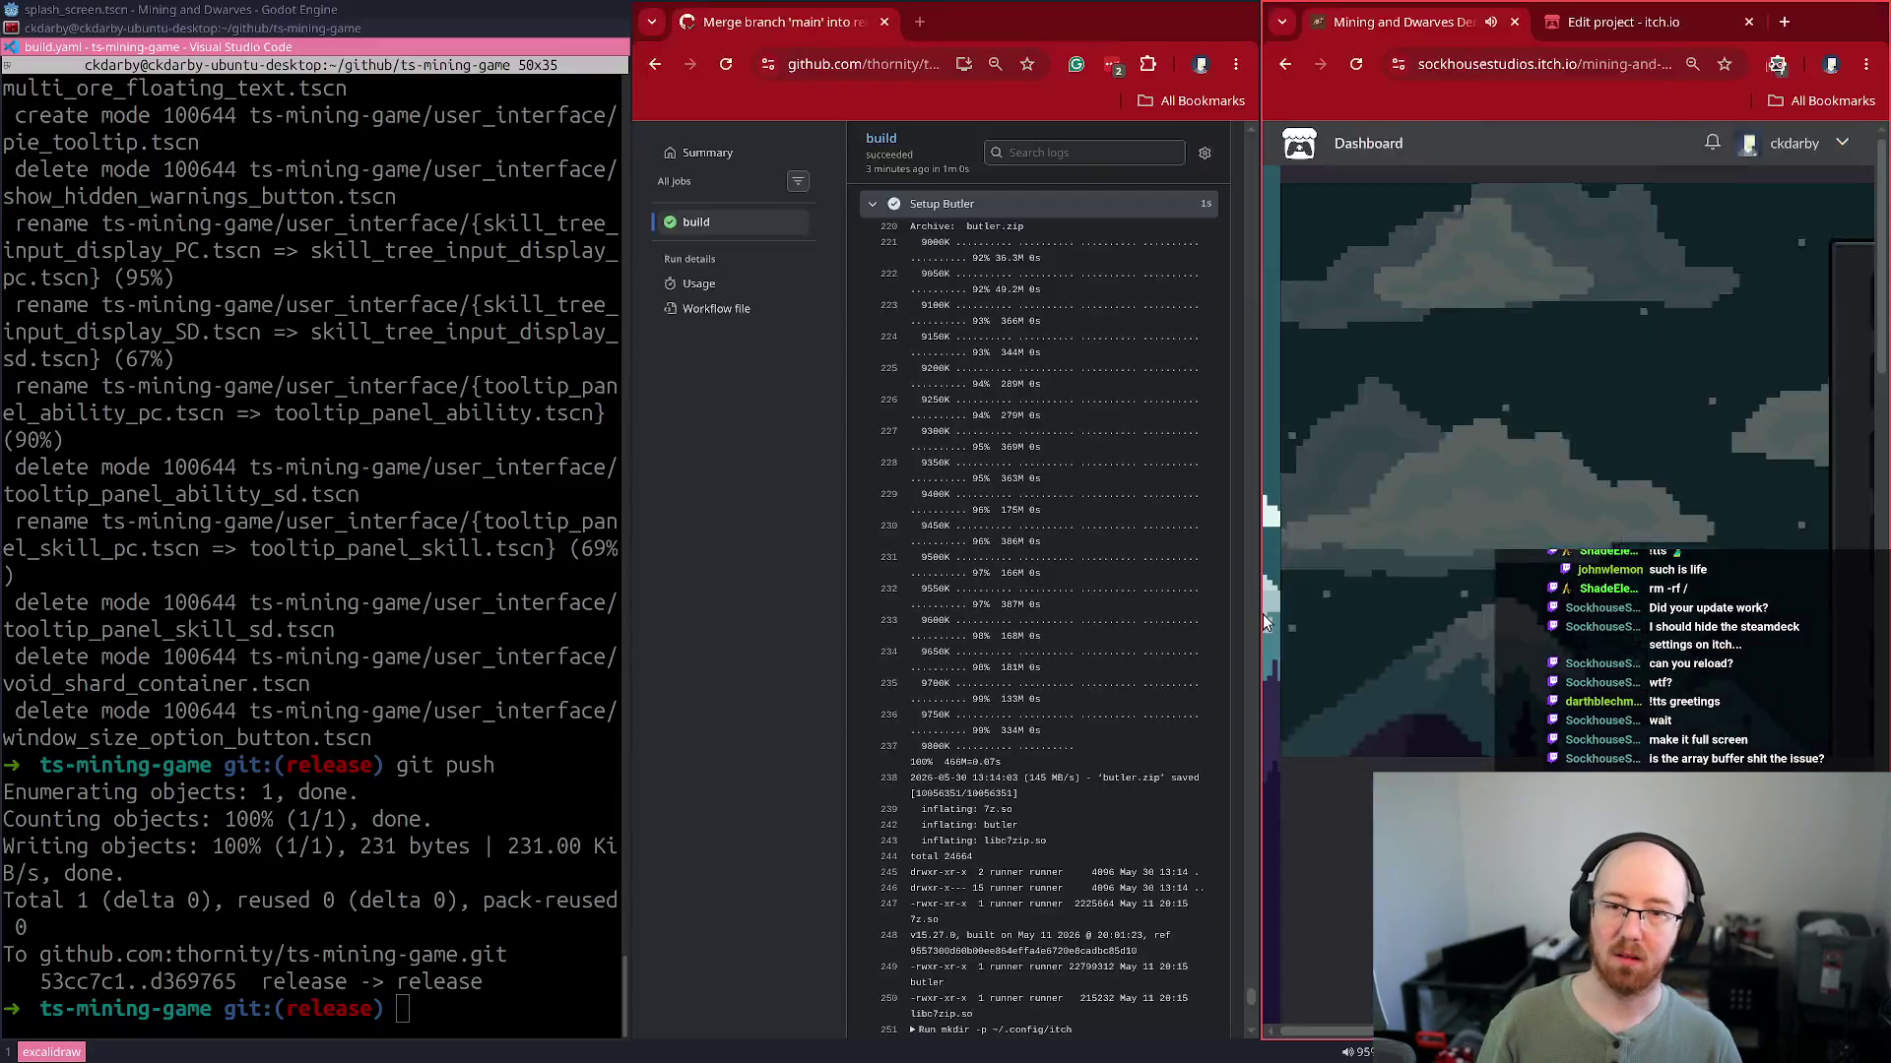
# Open the project's edit page full screen and find the SharedArrayBuffer support option
pyautogui.click(1623, 21)
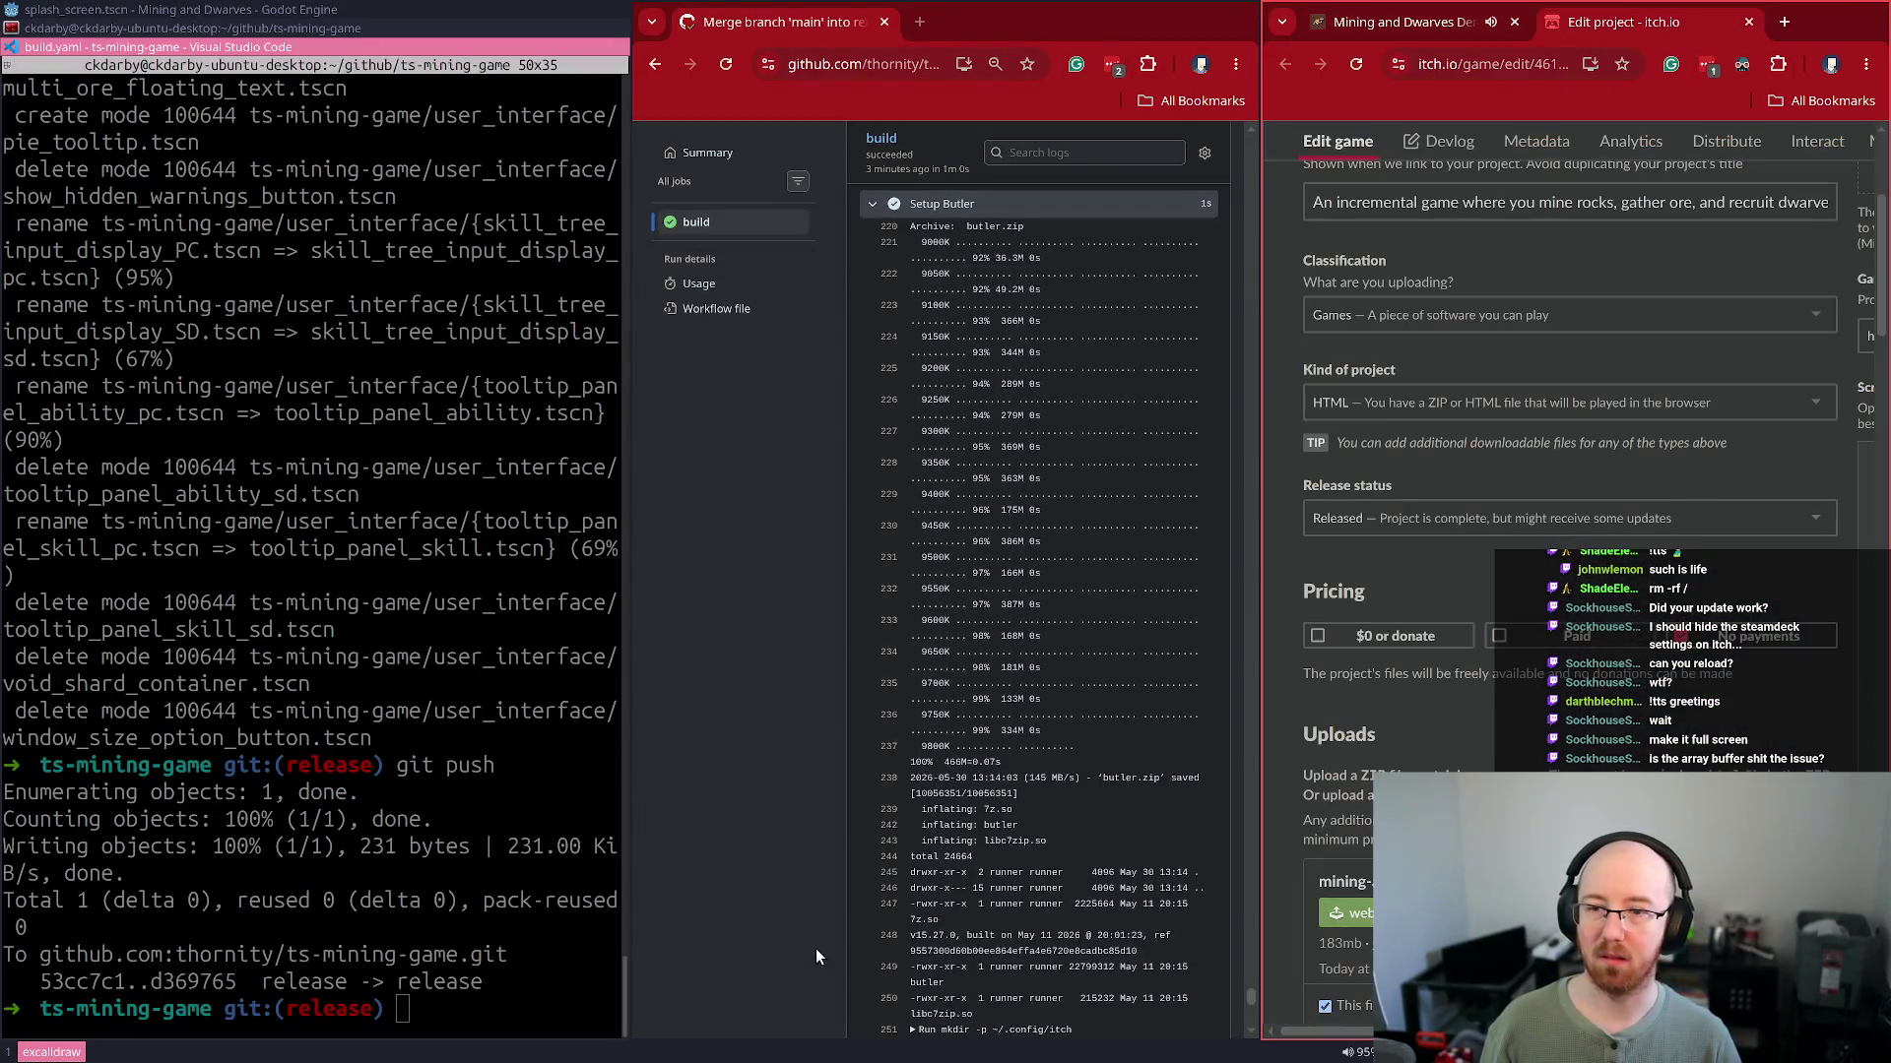
pyautogui.press('super+f')
pyautogui.scroll(-8, 689, 713)
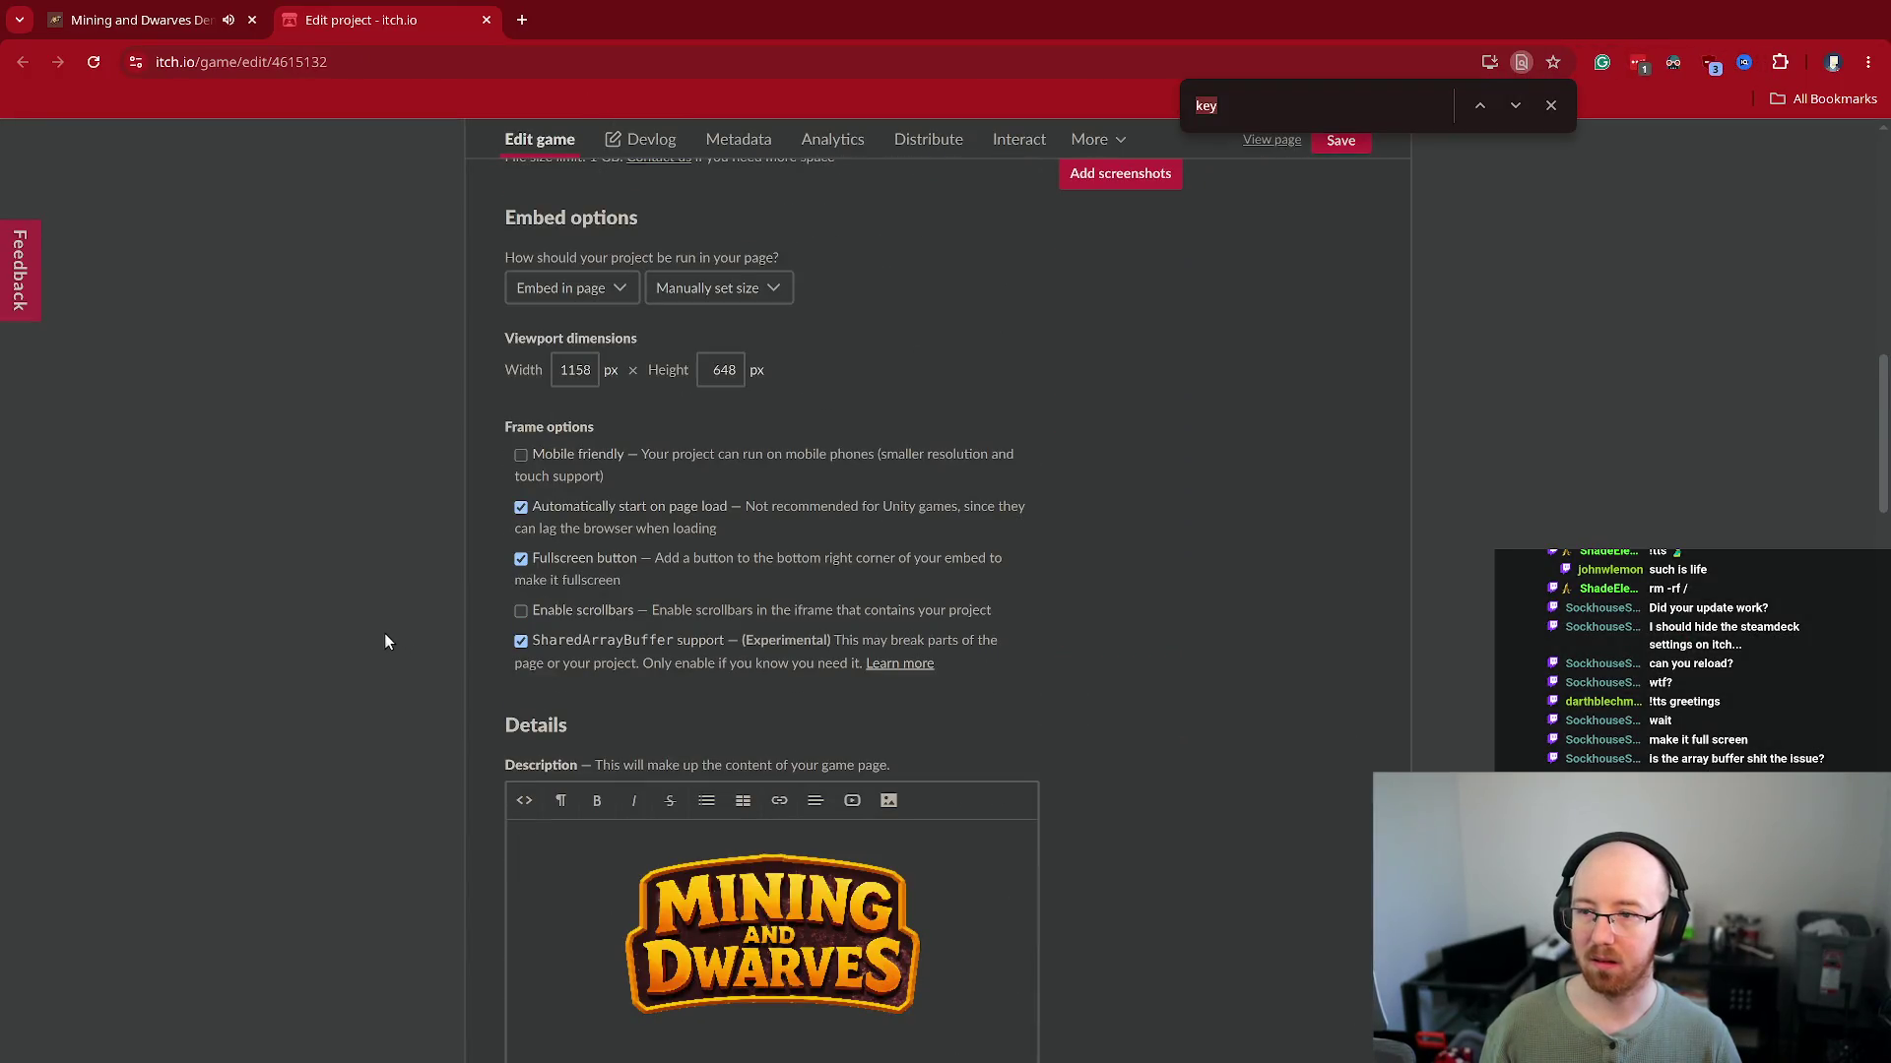
pyautogui.moveTo(658, 641); pyautogui.dragTo(696, 646)
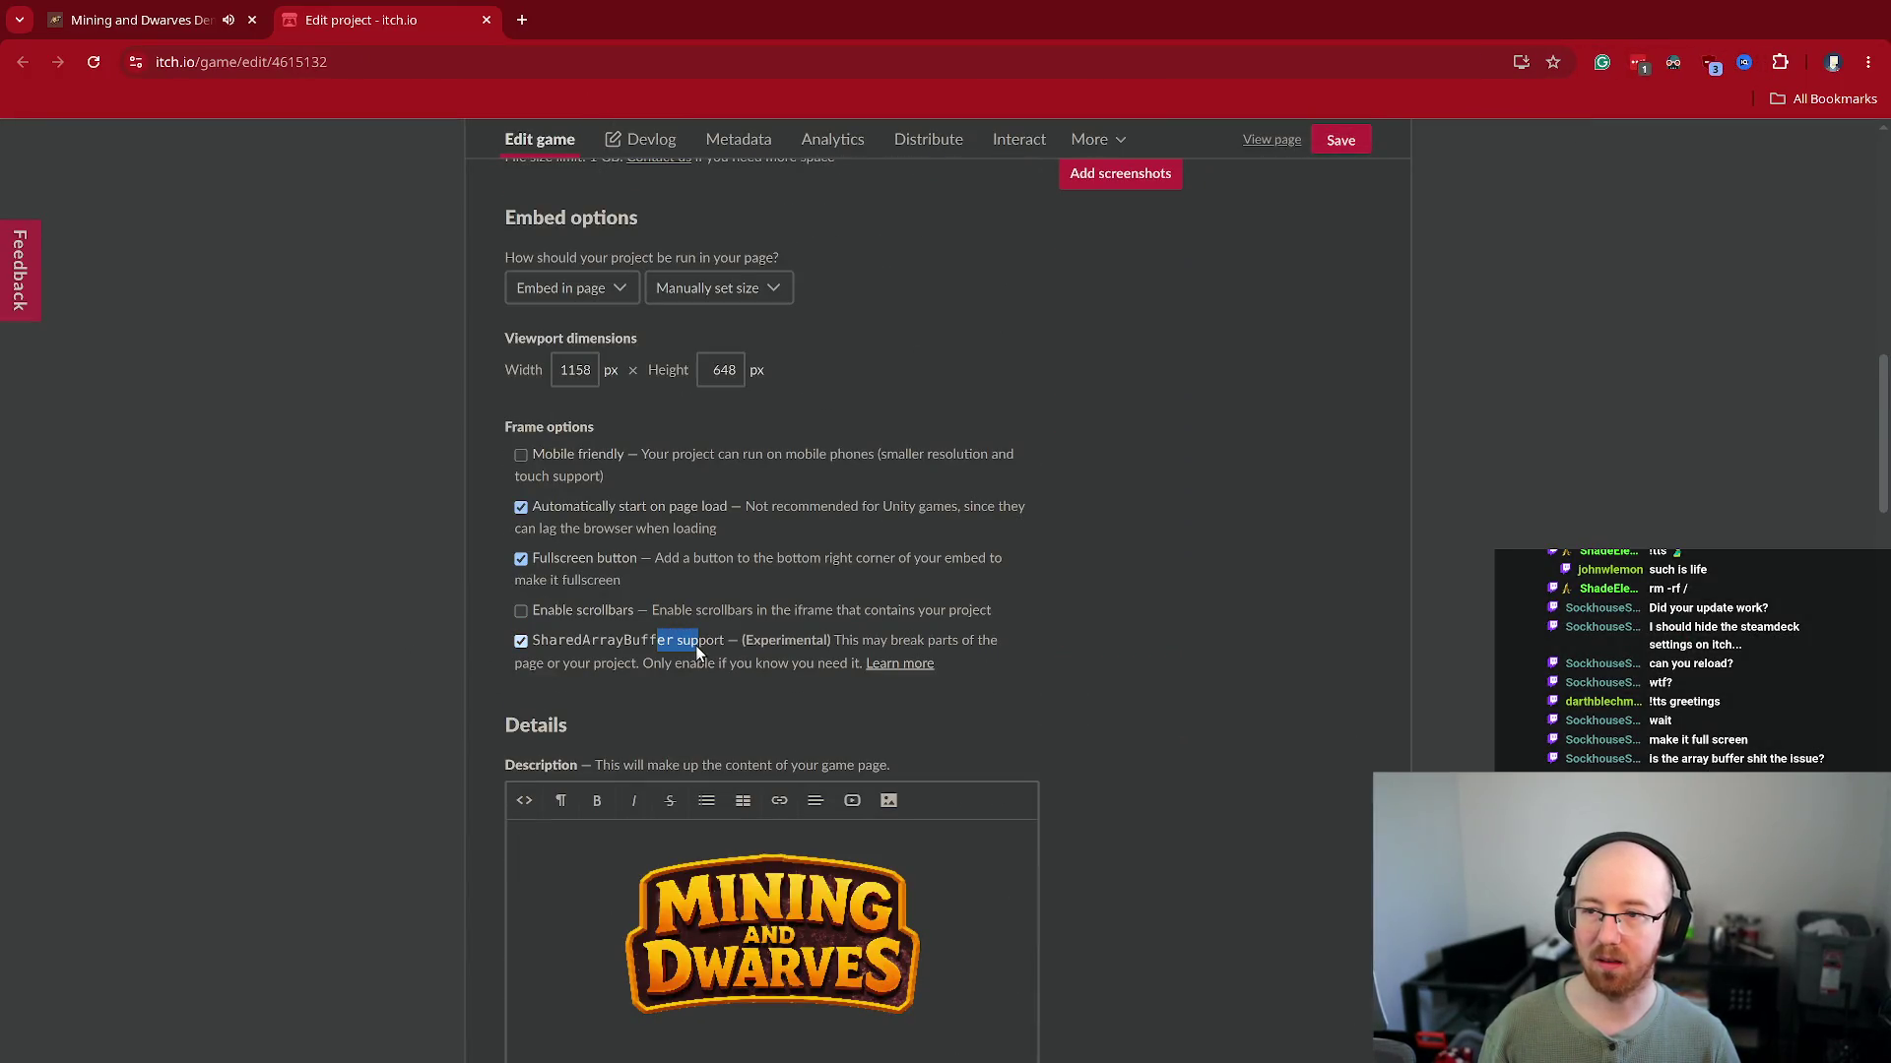
pyautogui.click(353, 620)
pyautogui.scroll(-8, 352, 619)
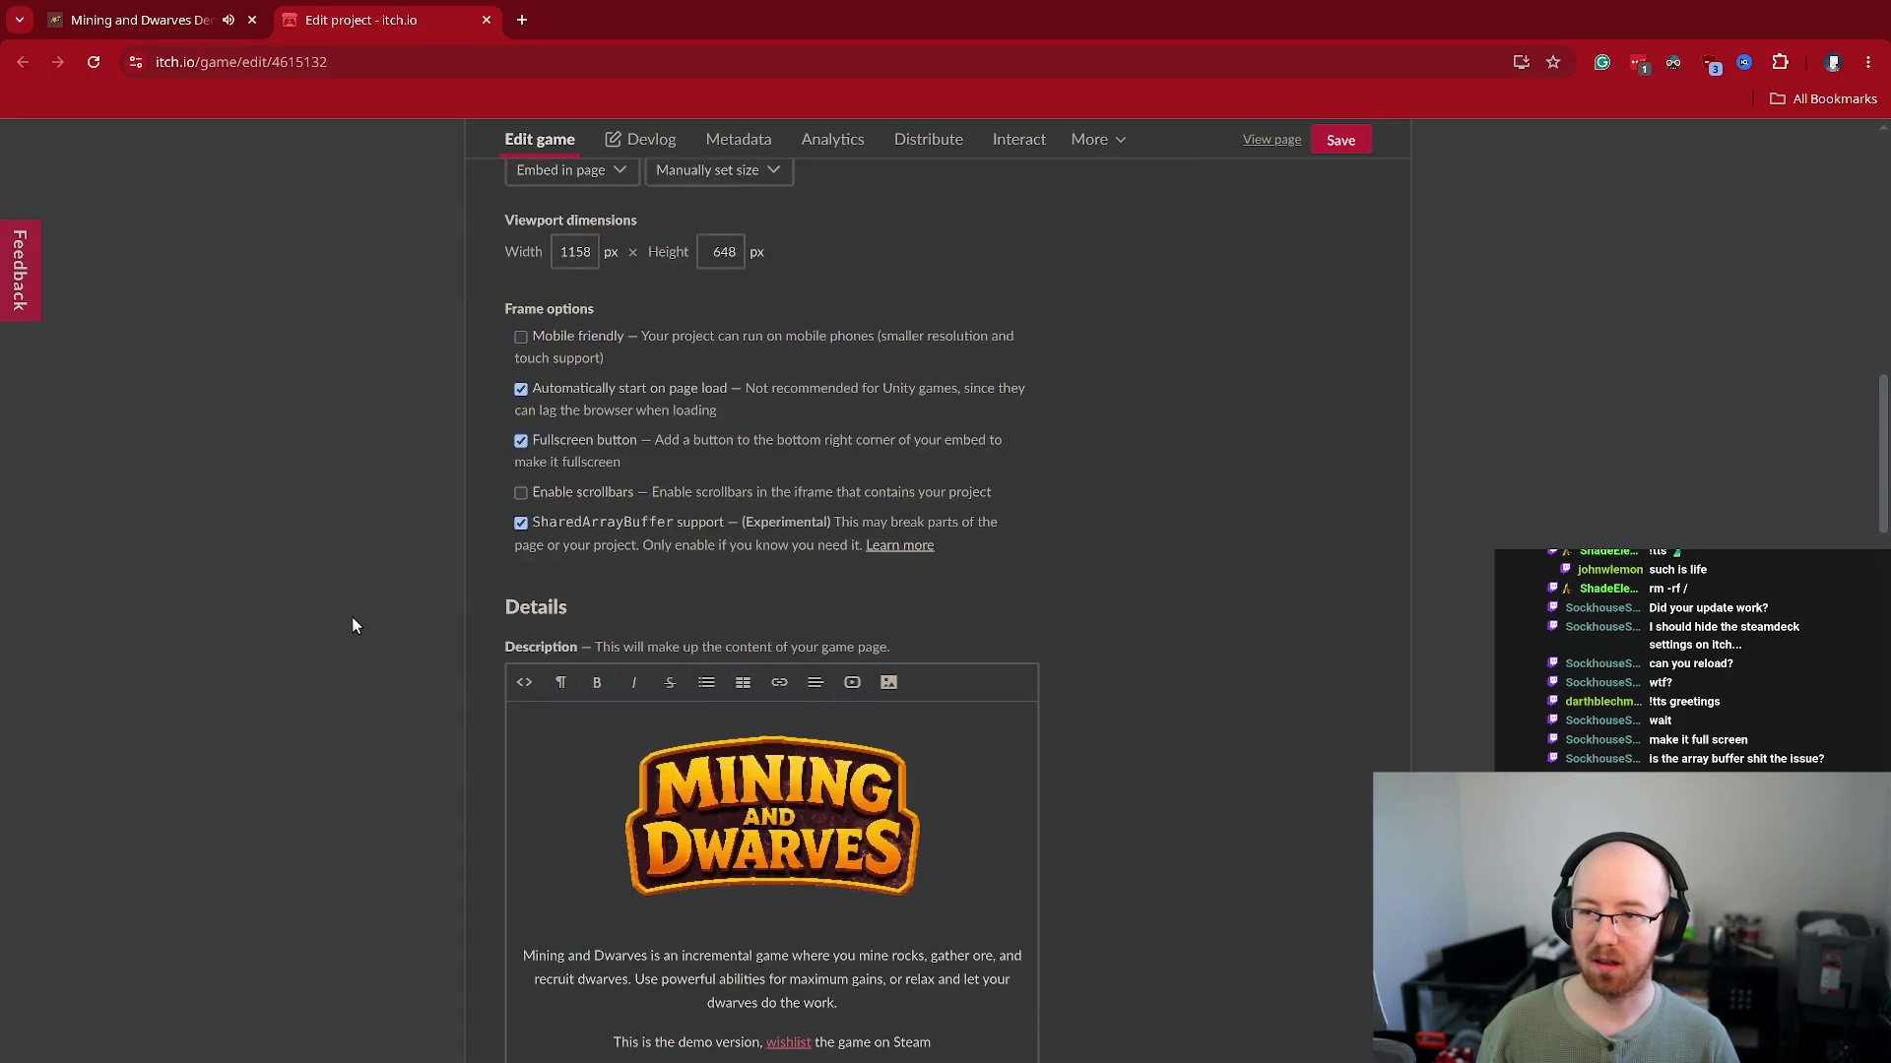
# Check the demo's monitor choices on the game tab, then return to the edit page
pyautogui.click(147, 20)
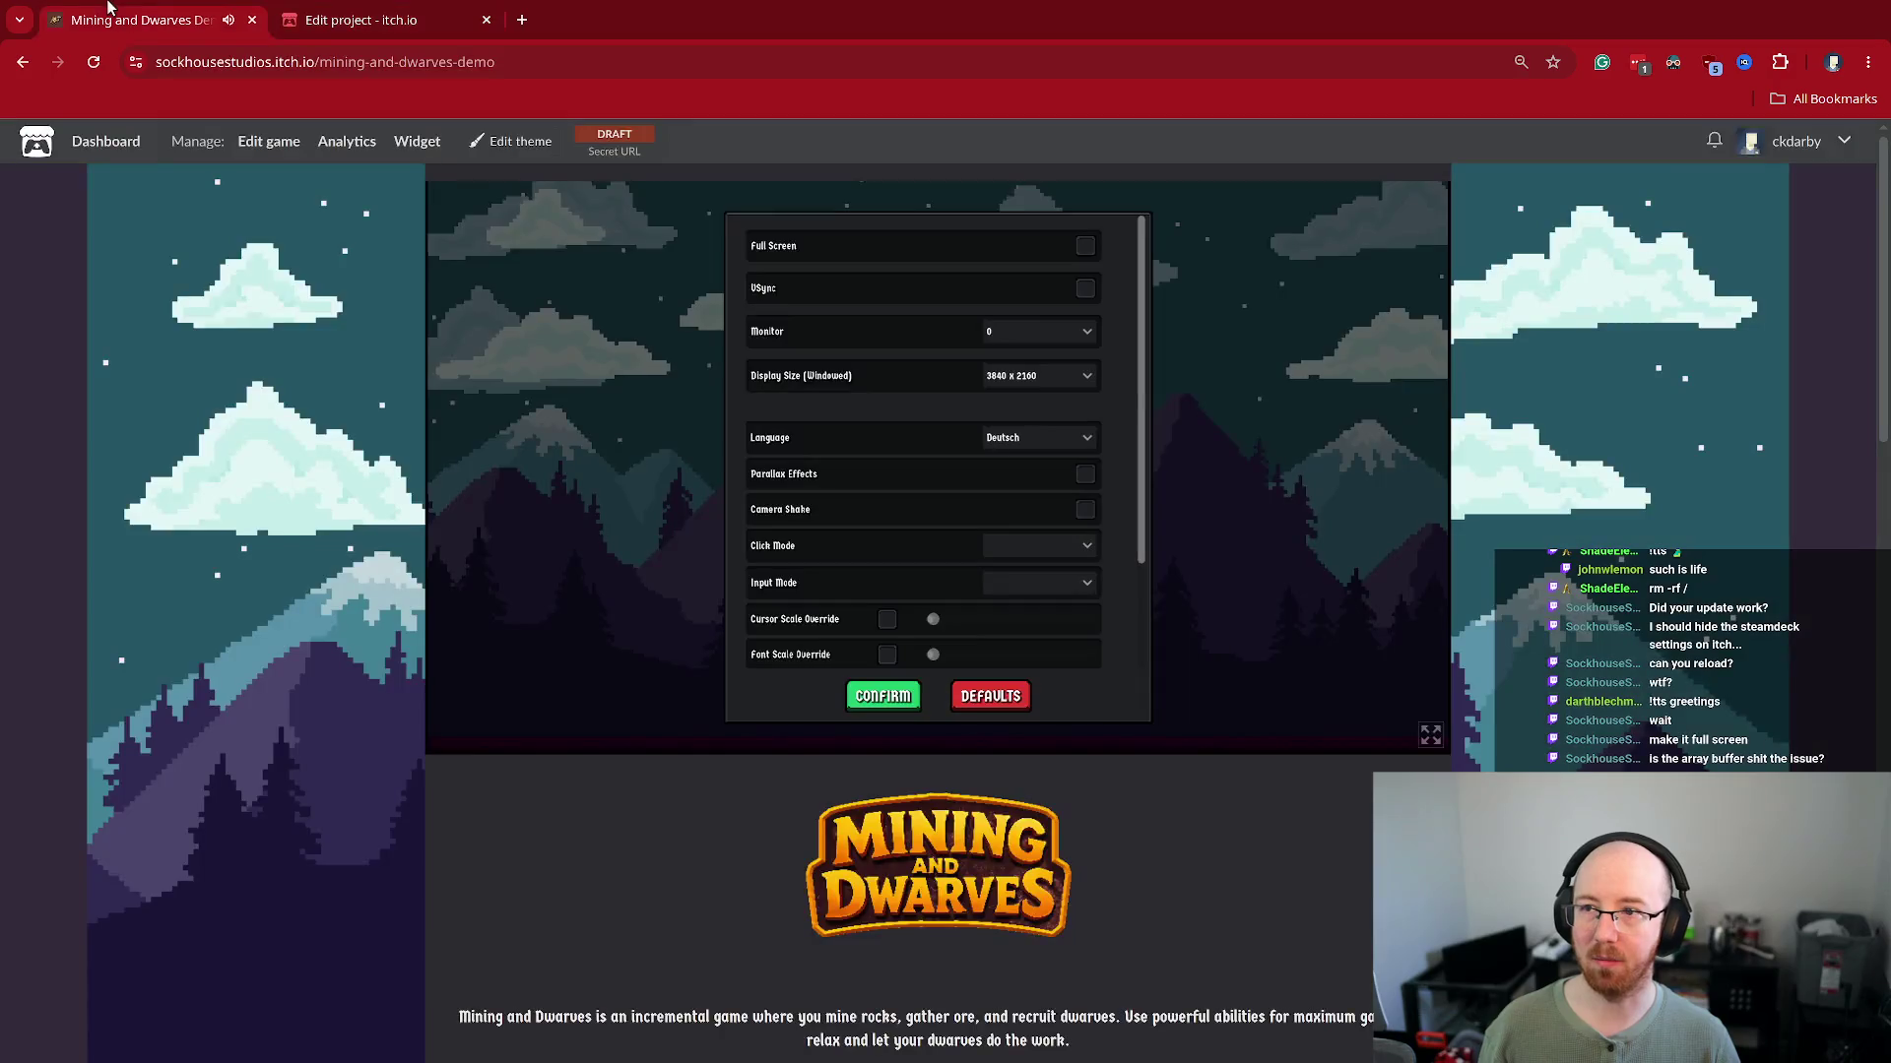
pyautogui.click(1066, 334)
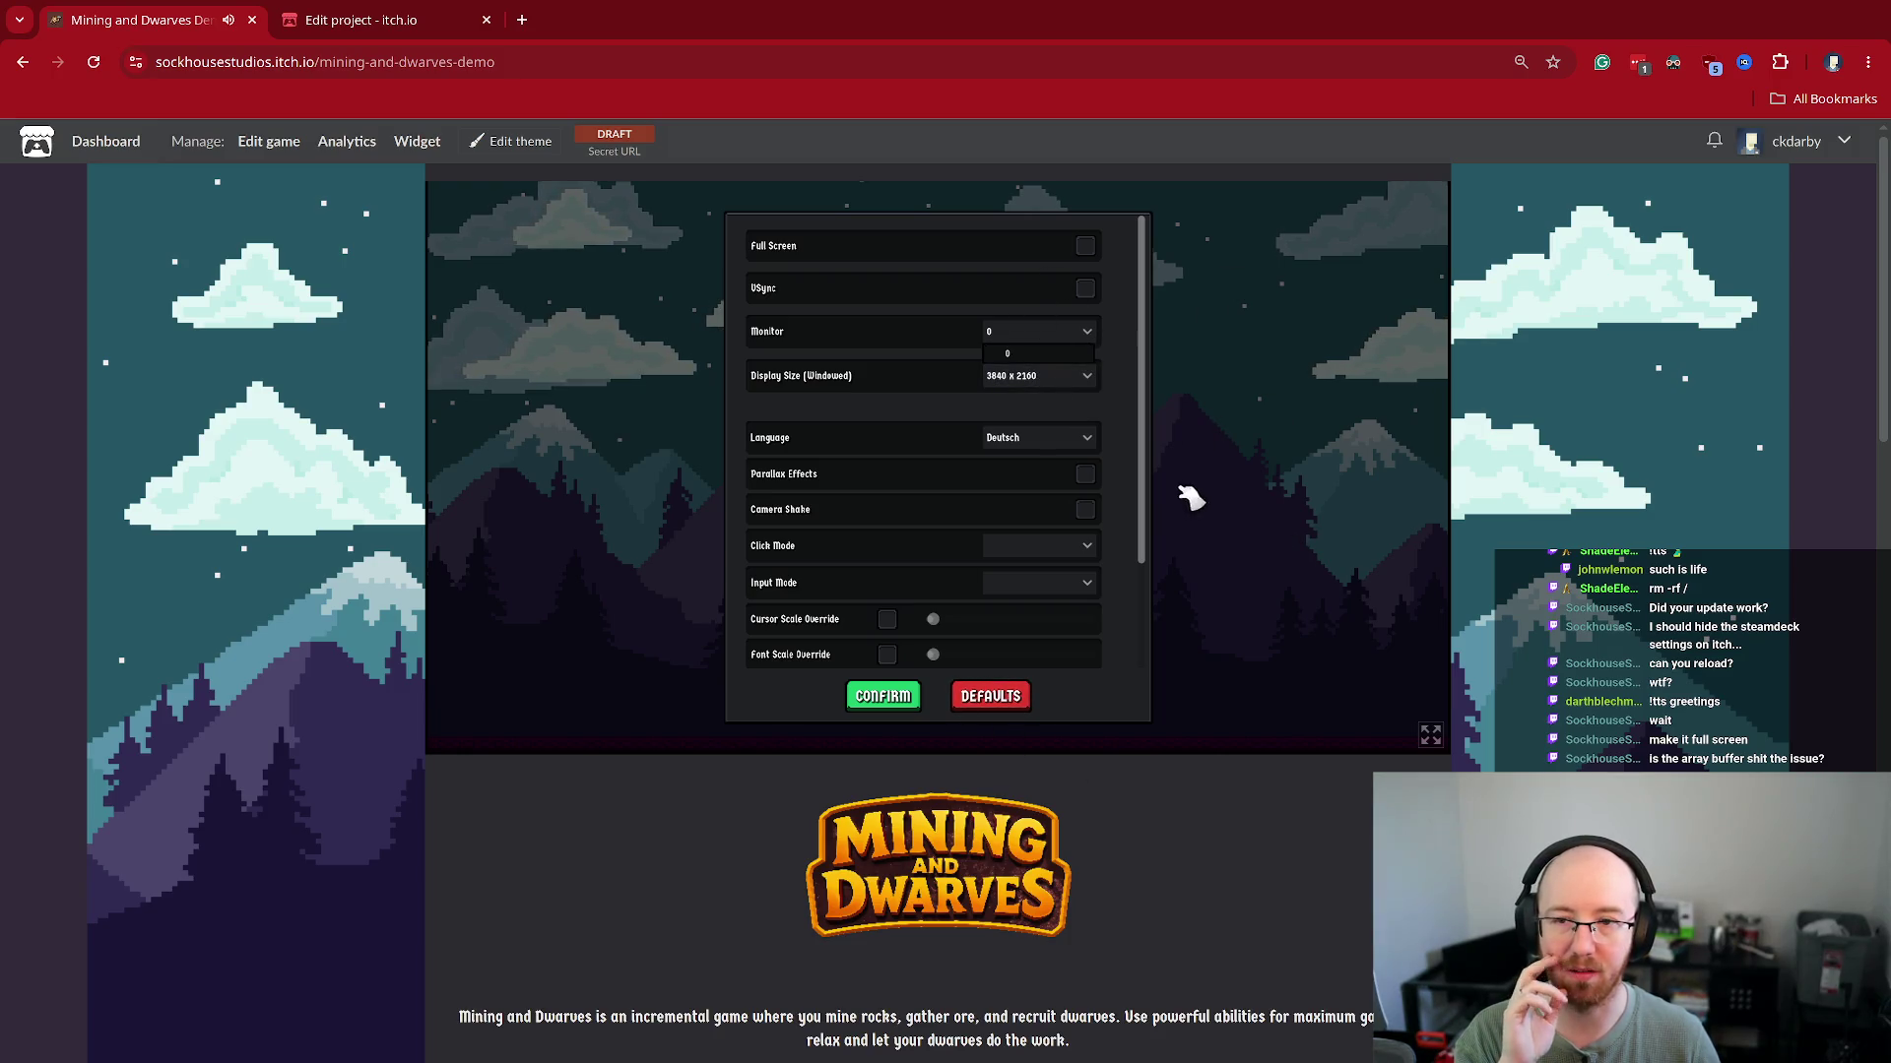
pyautogui.click(1136, 423)
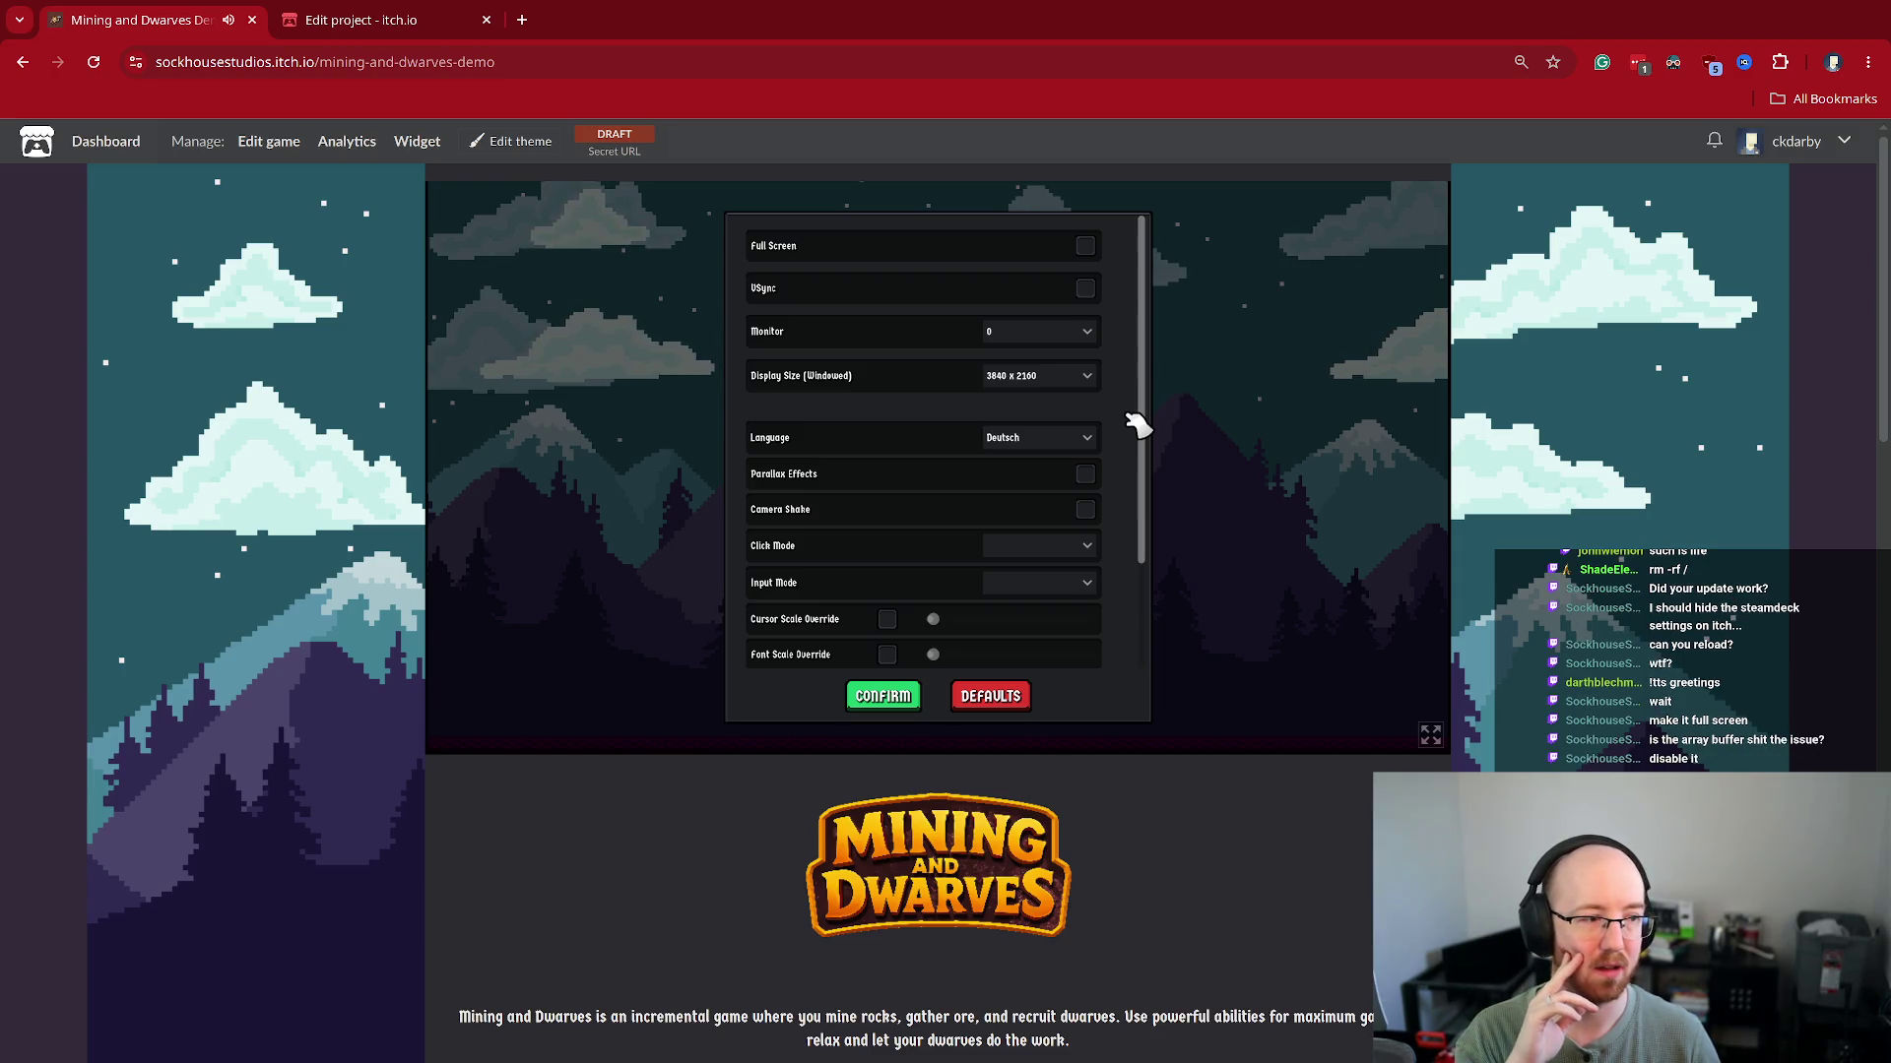
pyautogui.click(393, 14)
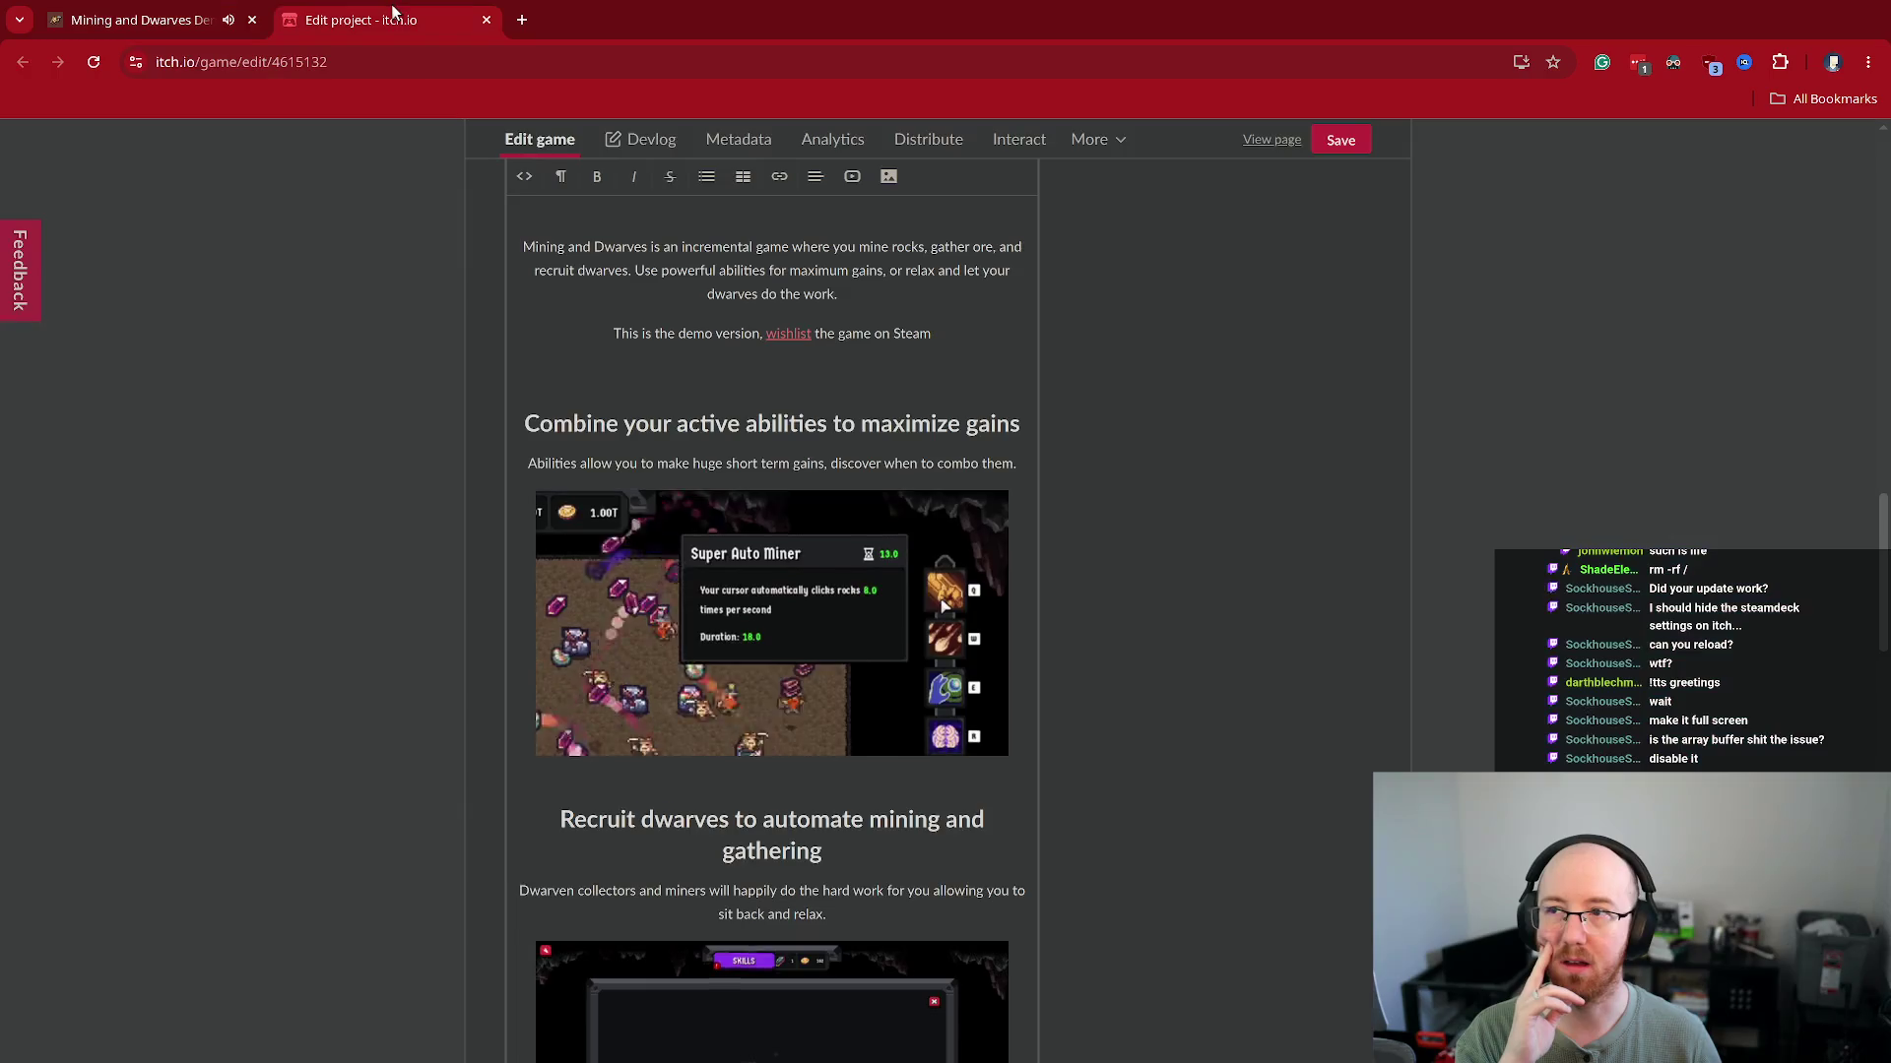
# Toggle SharedArrayBuffer support for the embed and save the project
pyautogui.scroll(-8, 399, 502)
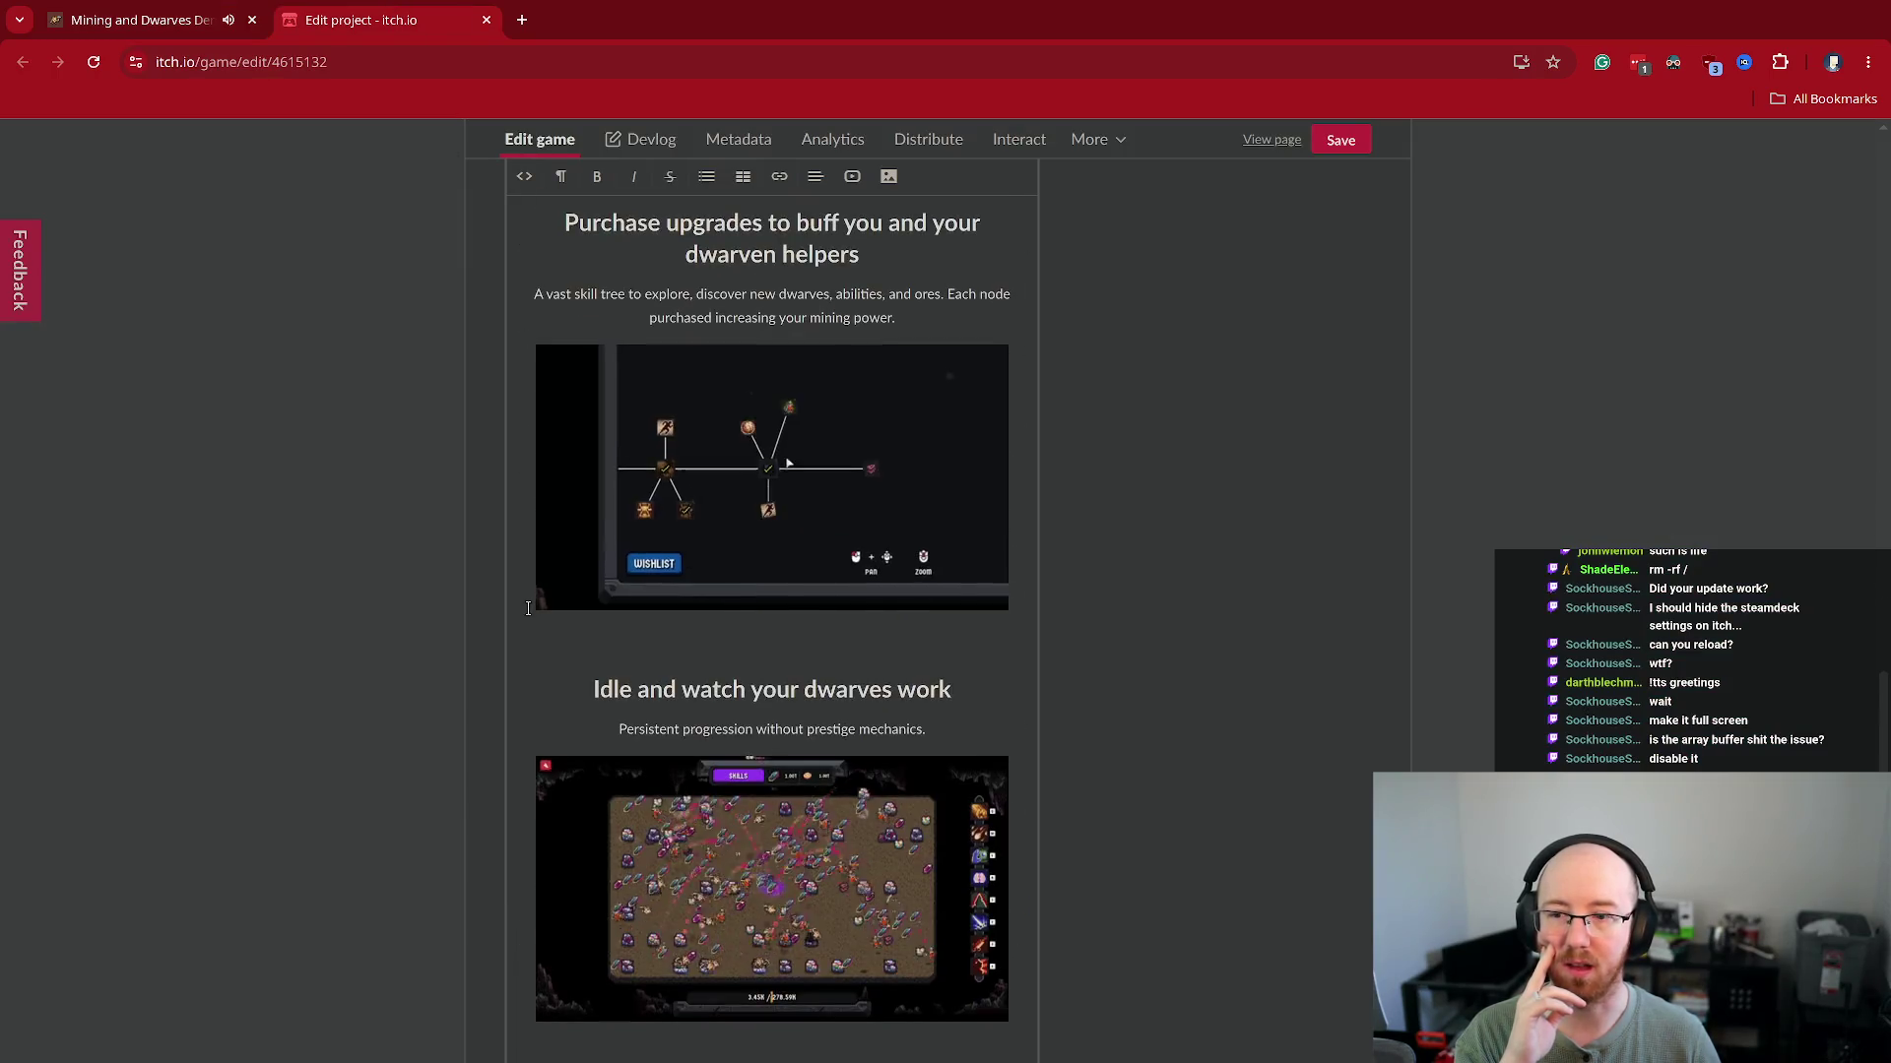
pyautogui.scroll(15, 399, 502)
pyautogui.scroll(-1, 424, 513)
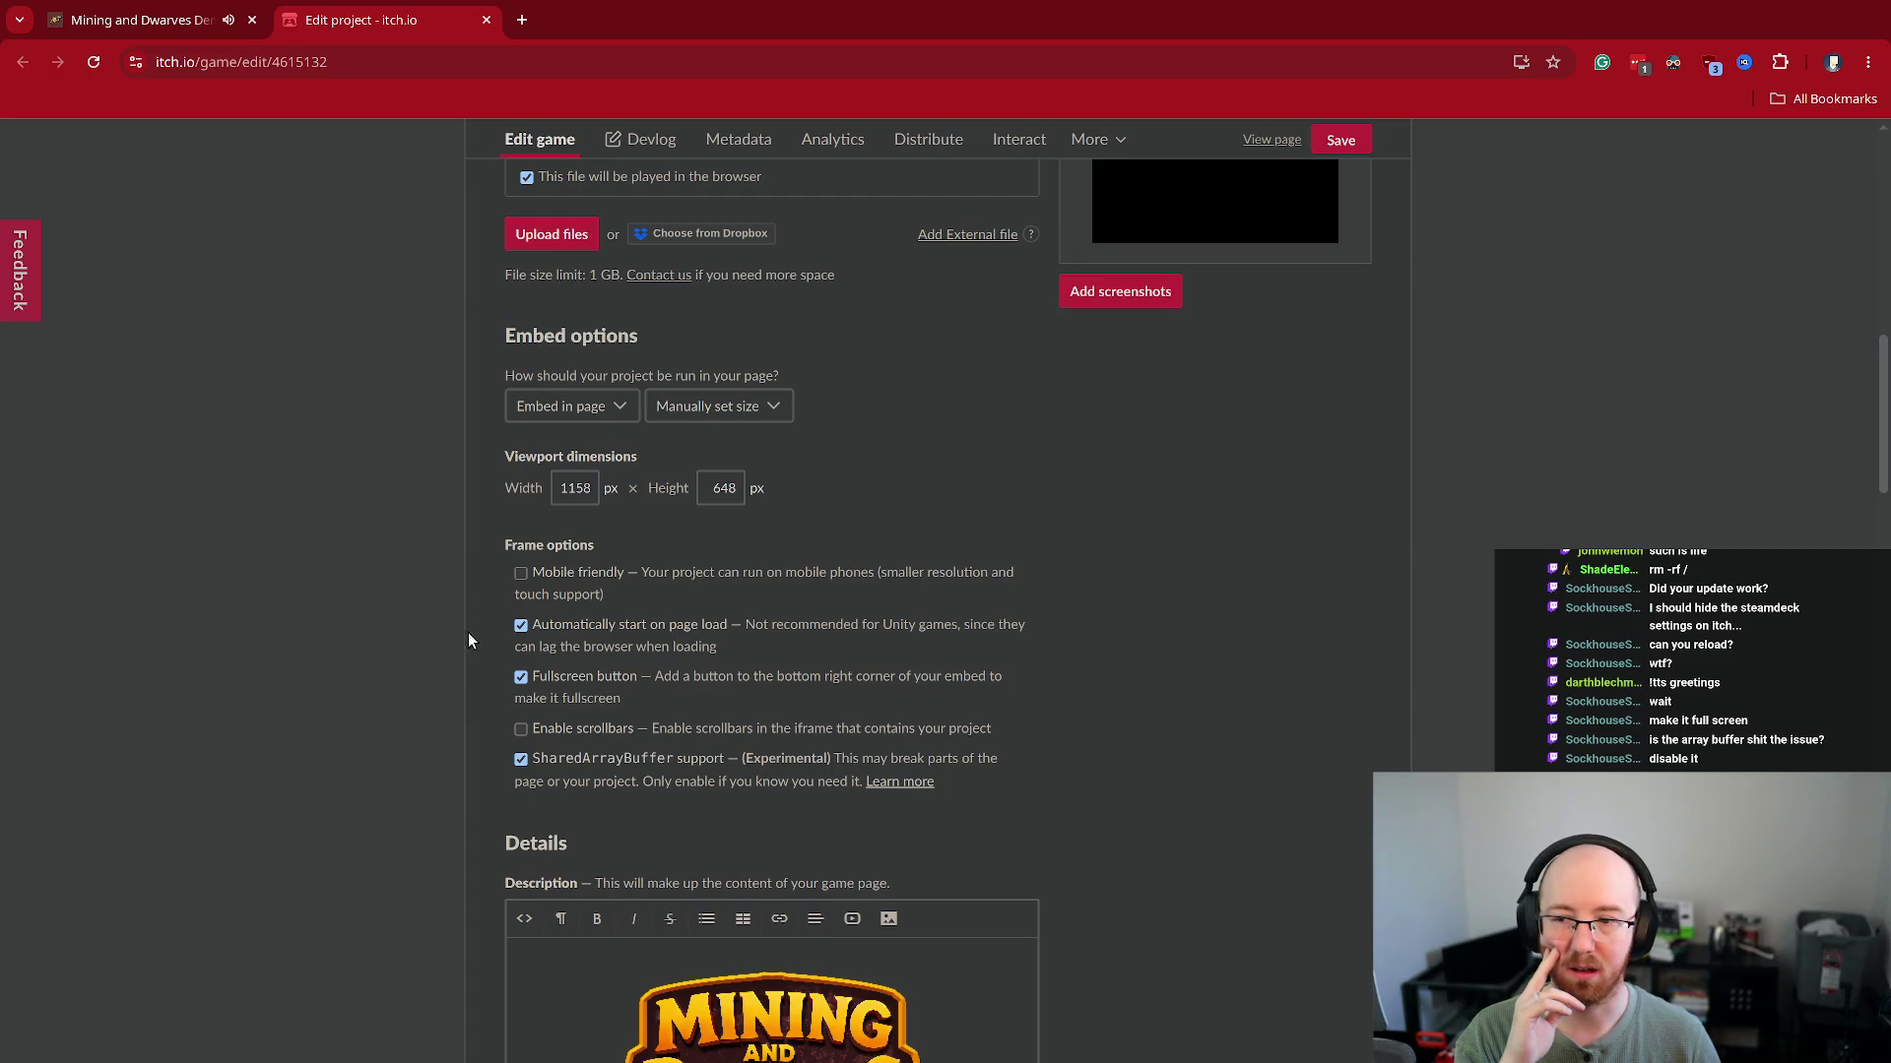
pyautogui.click(521, 759)
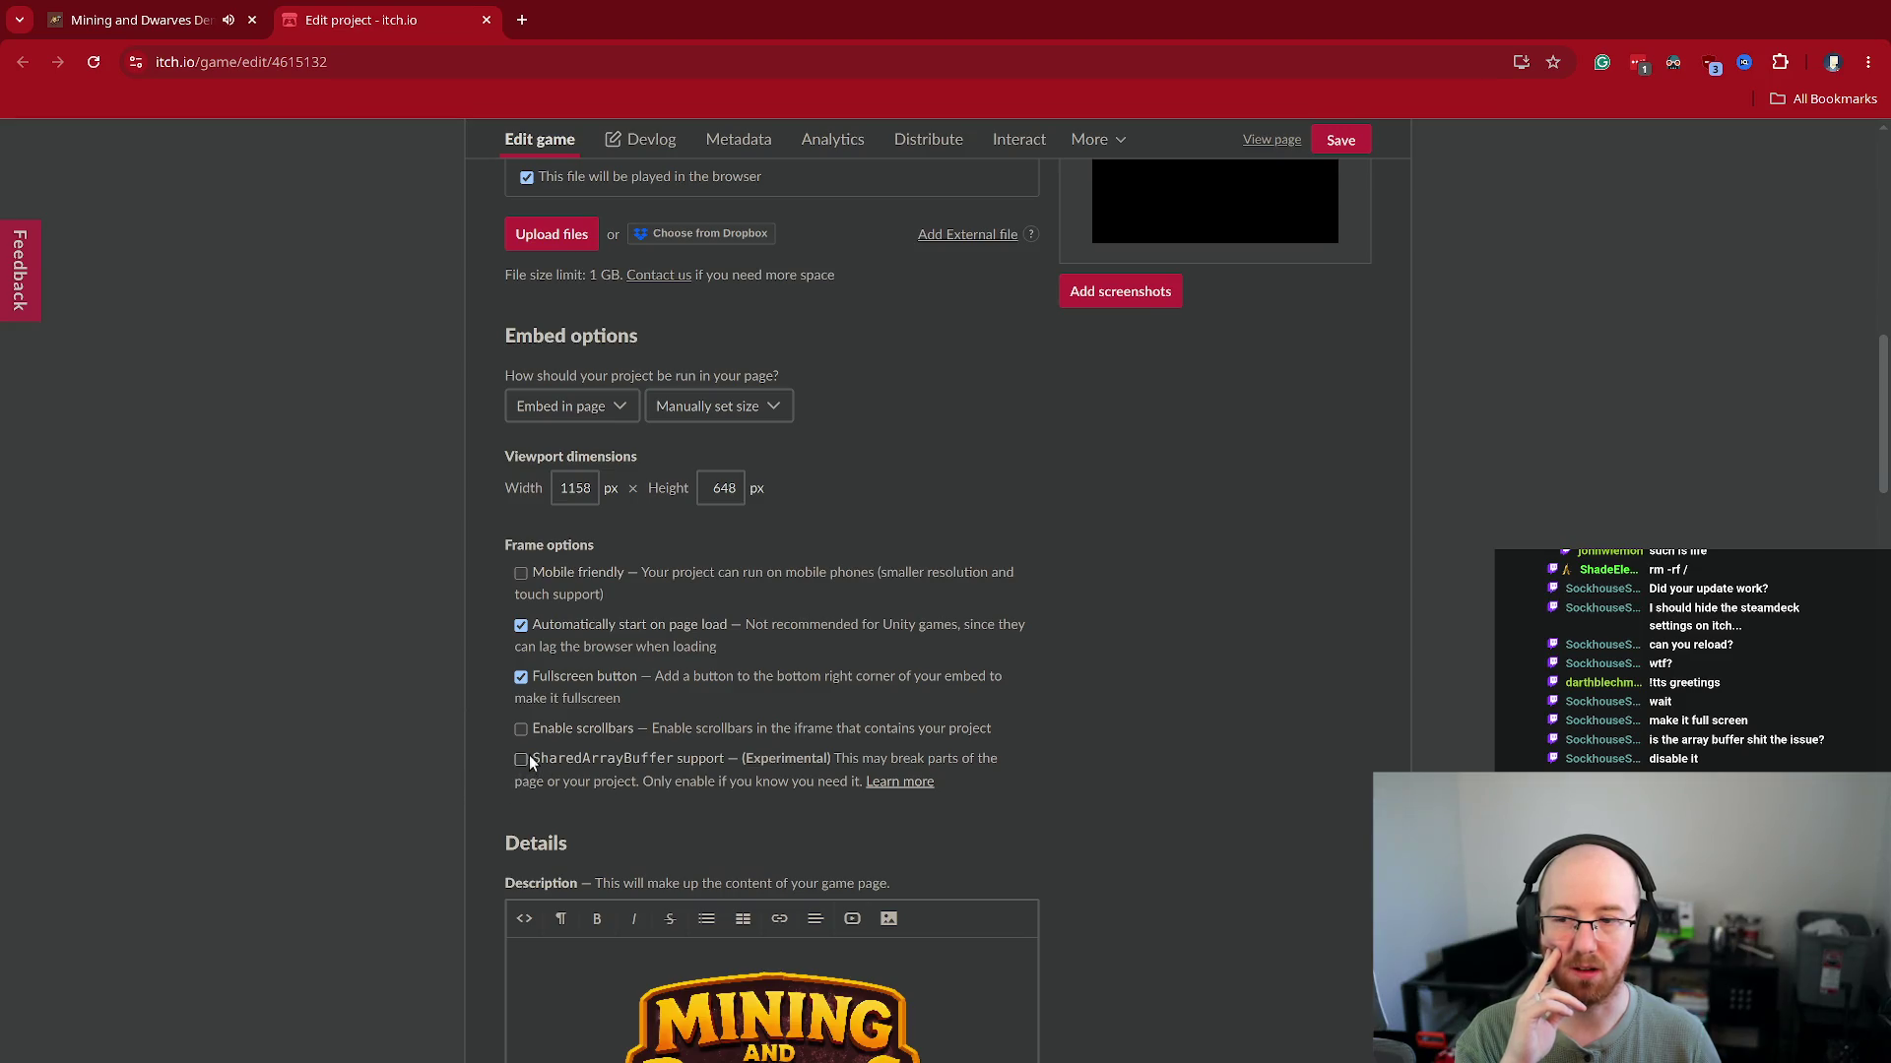
pyautogui.scroll(6, 985, 493)
pyautogui.click(1340, 140)
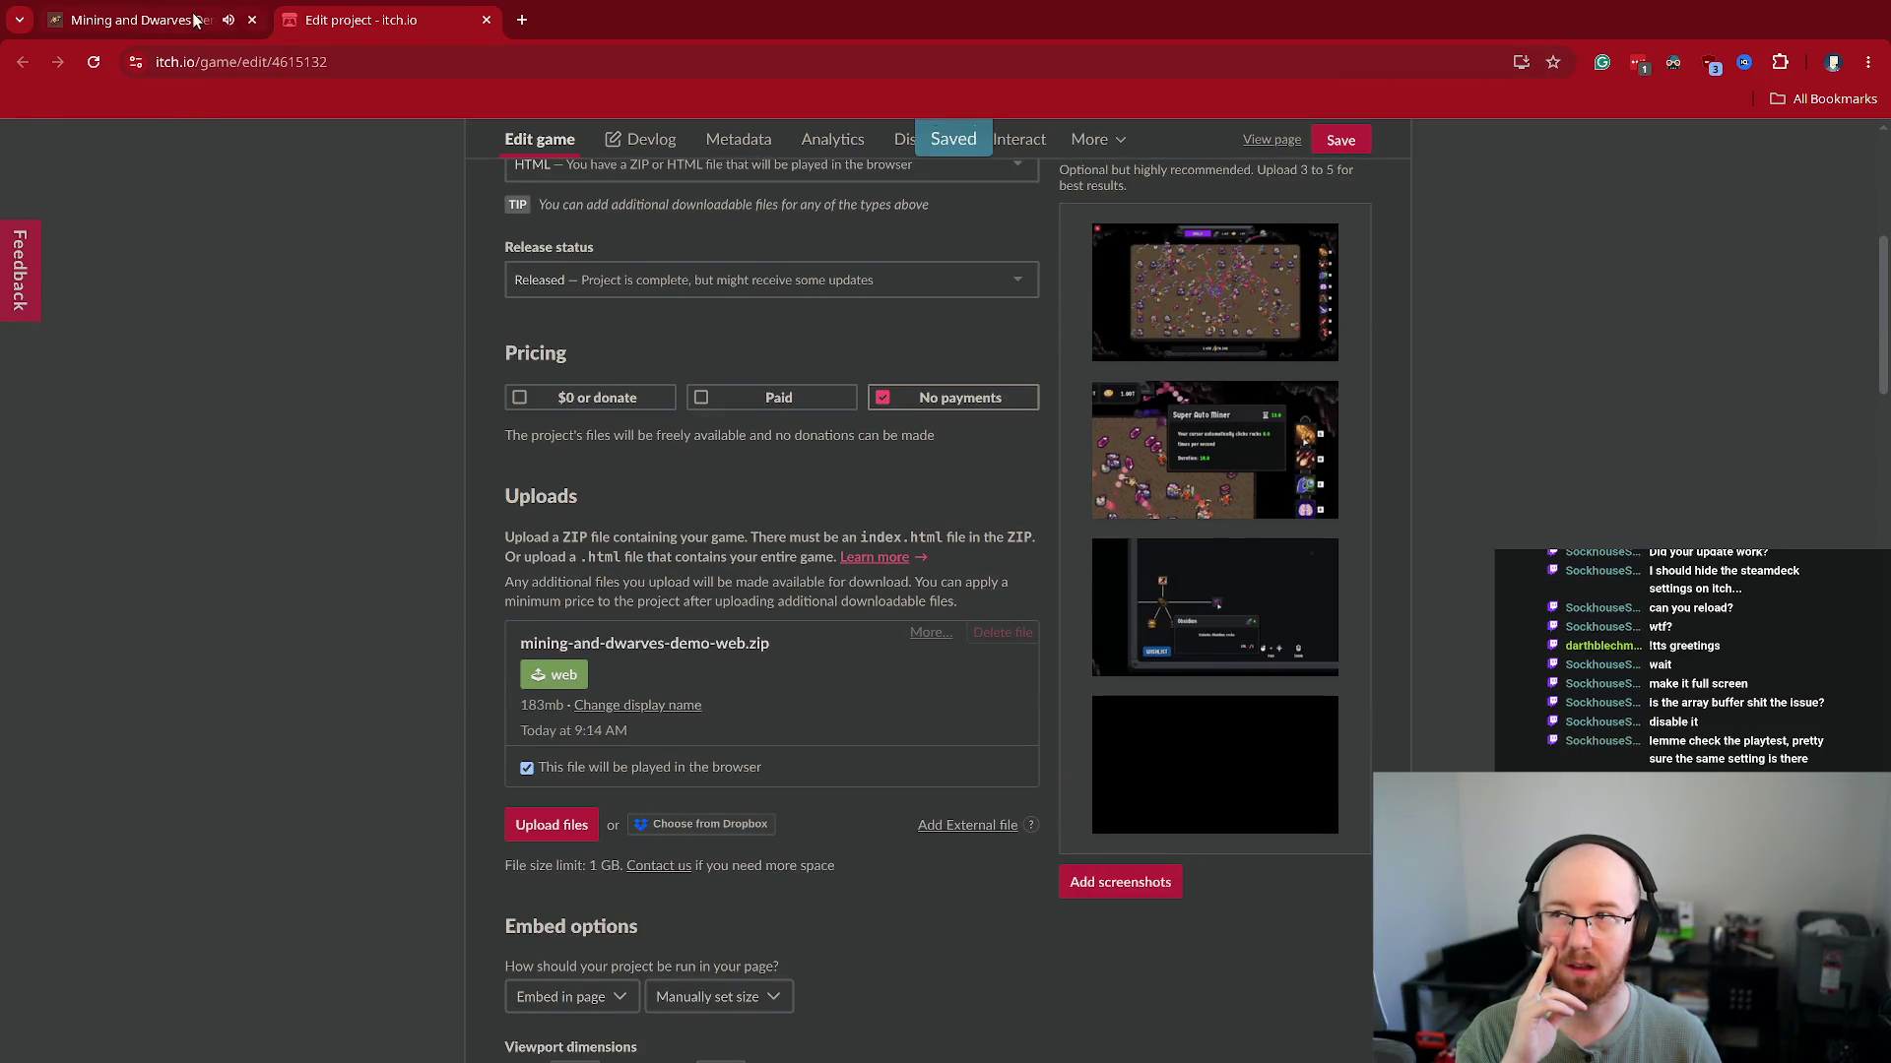
# Reload the demo page and select the Godot missing-features error message
pyautogui.click(148, 20)
pyautogui.press('F5')
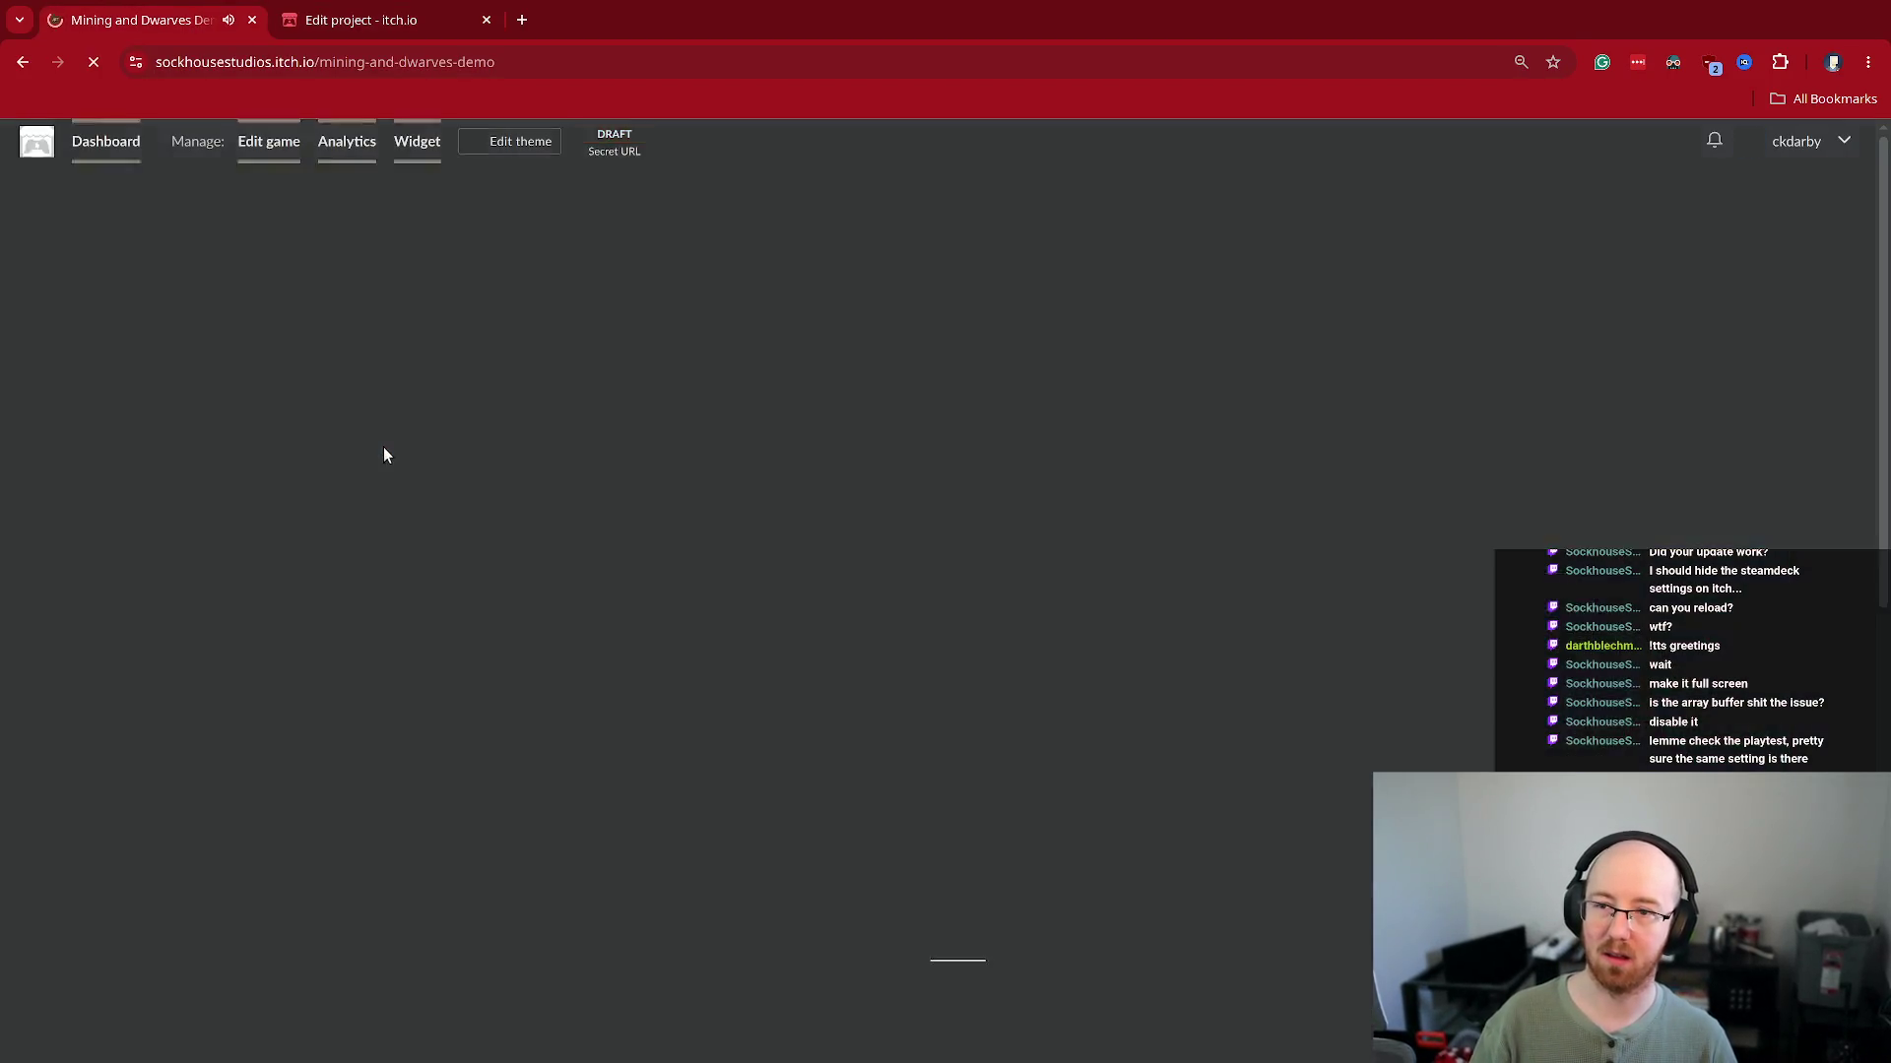
pyautogui.moveTo(721, 459); pyautogui.dragTo(1284, 504)
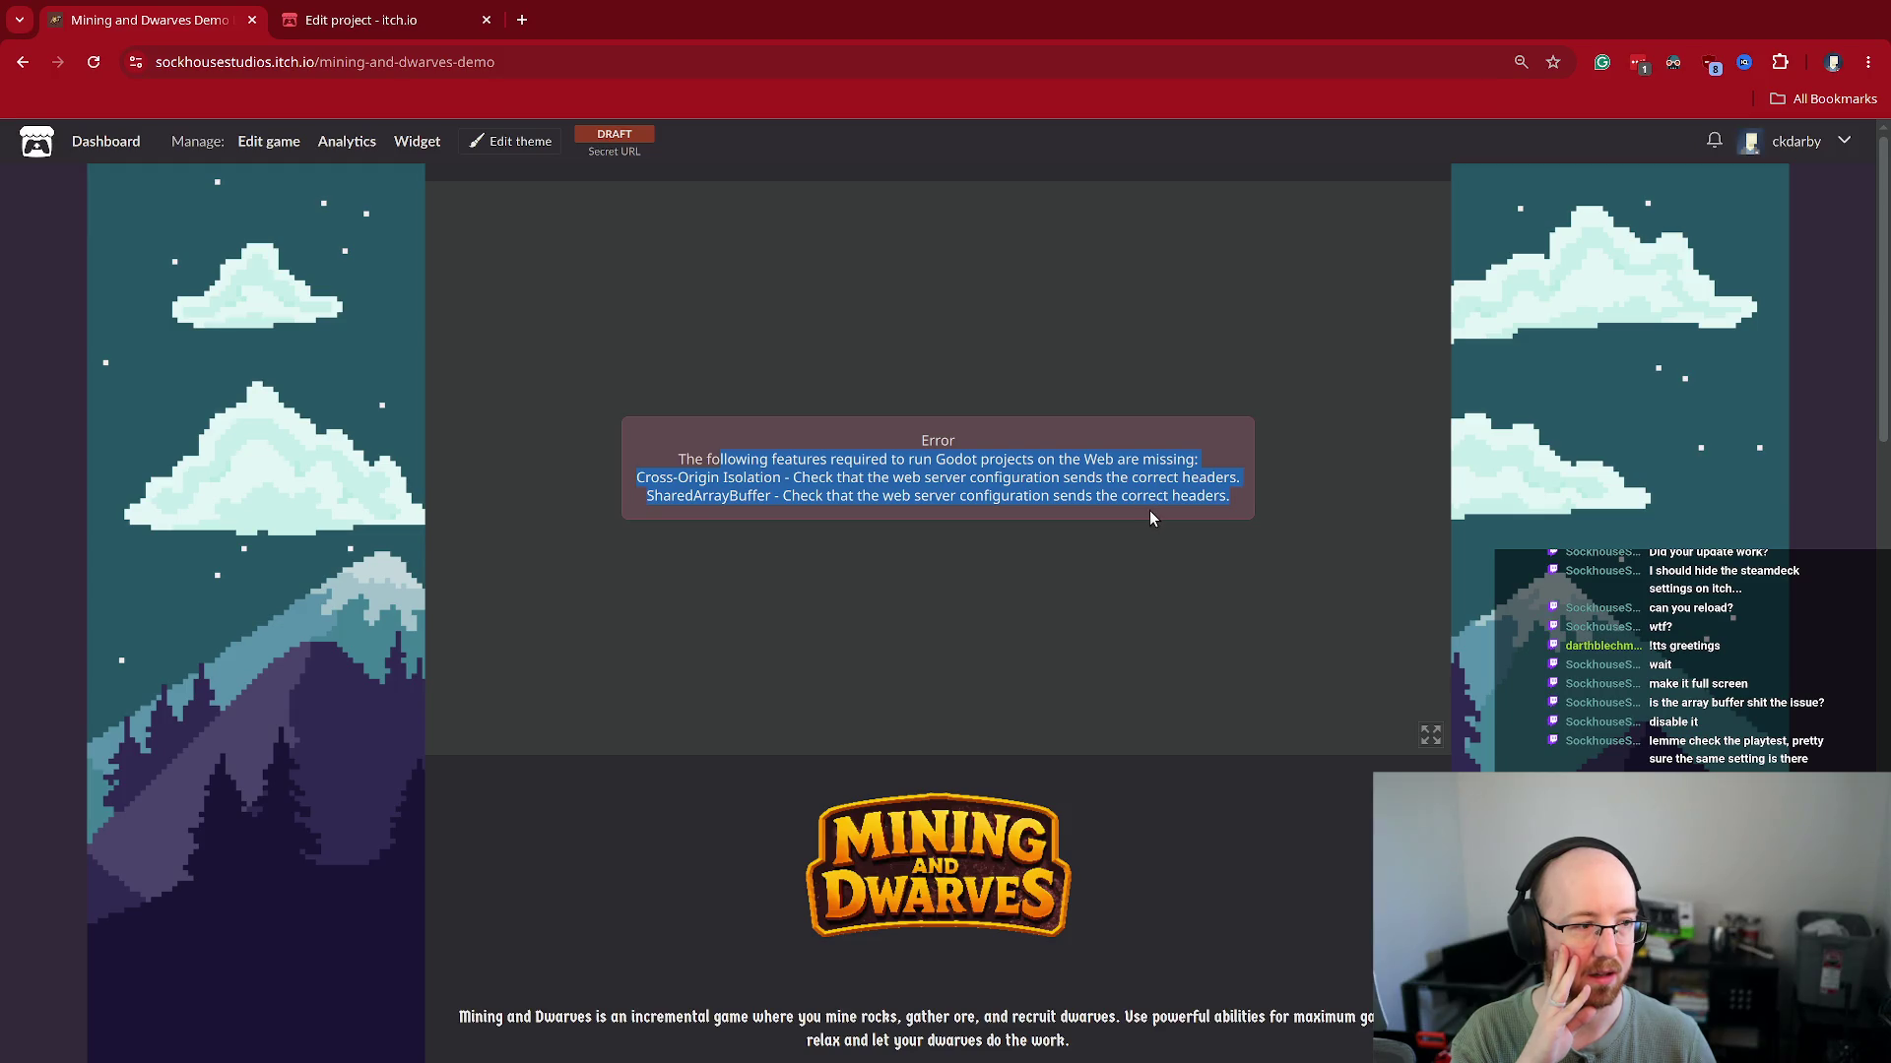
# Enable the embed's Fullscreen button, save the project settings, and restore the tiled layout
pyautogui.click(336, 22)
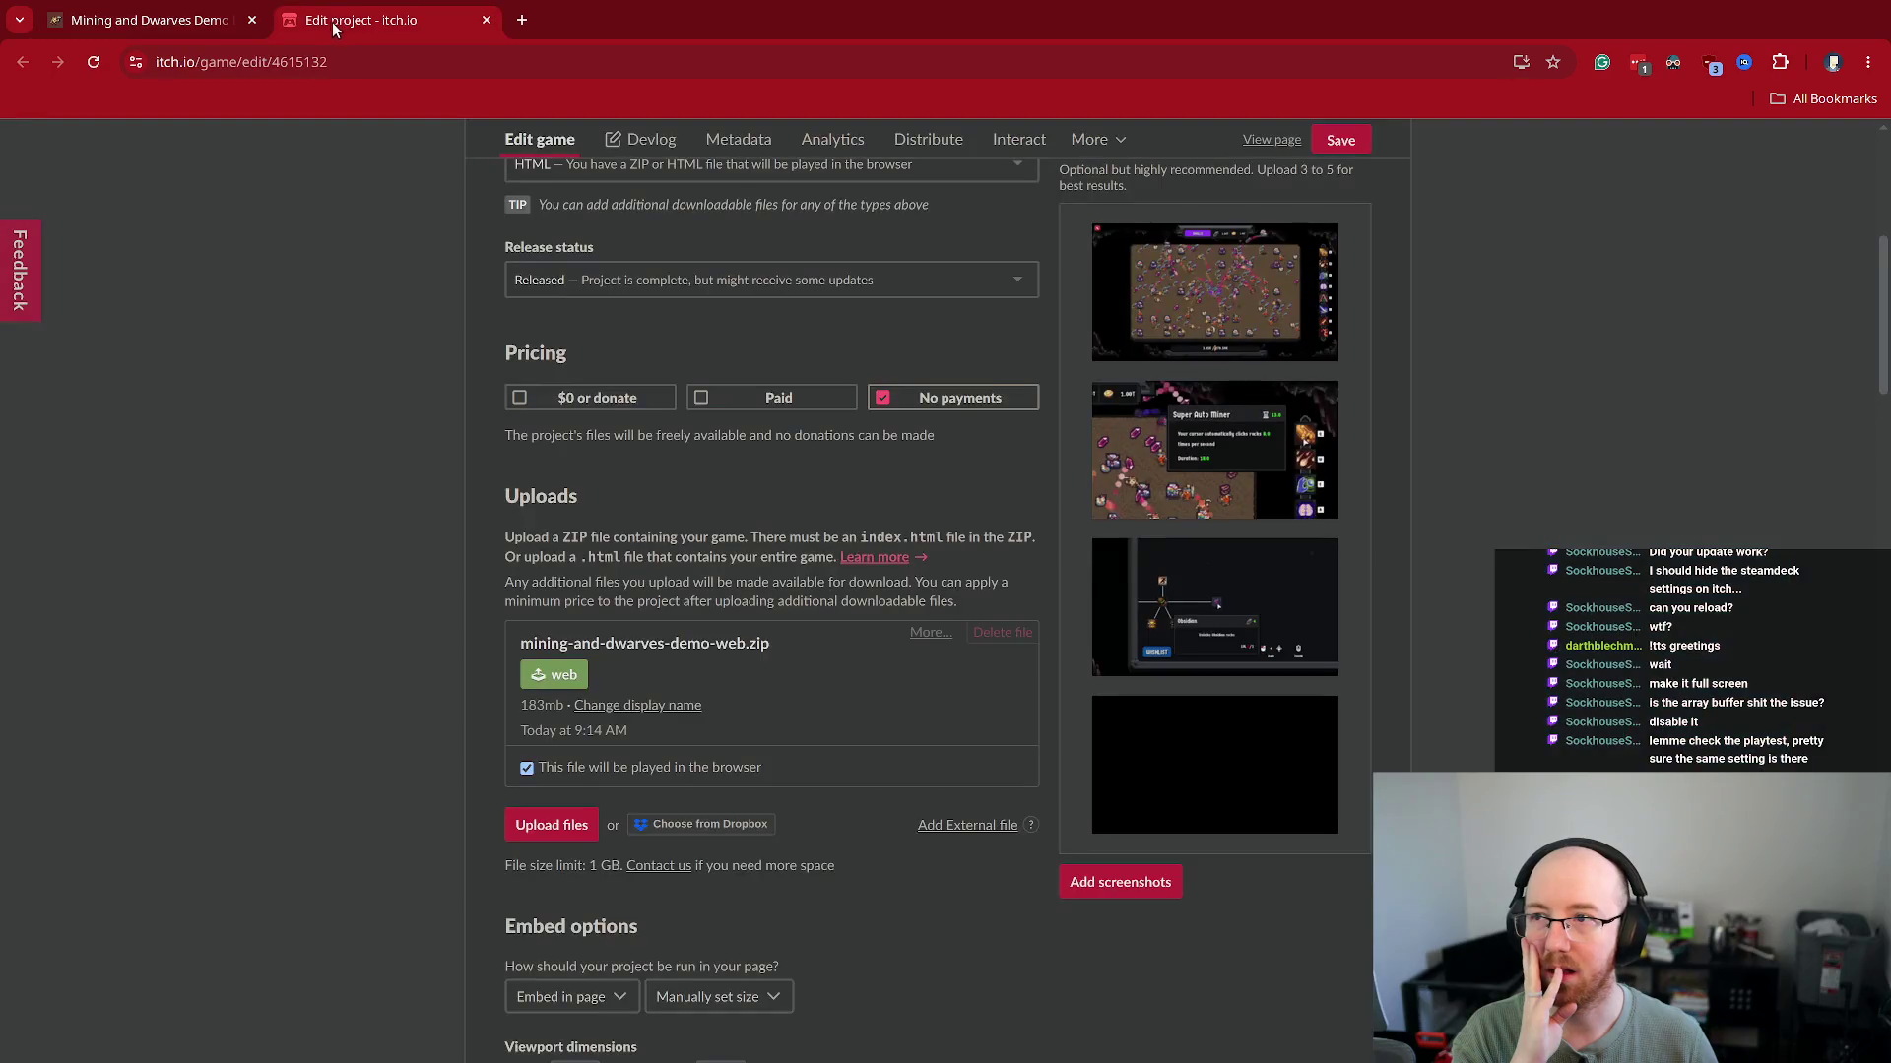
pyautogui.scroll(-12, 340, 625)
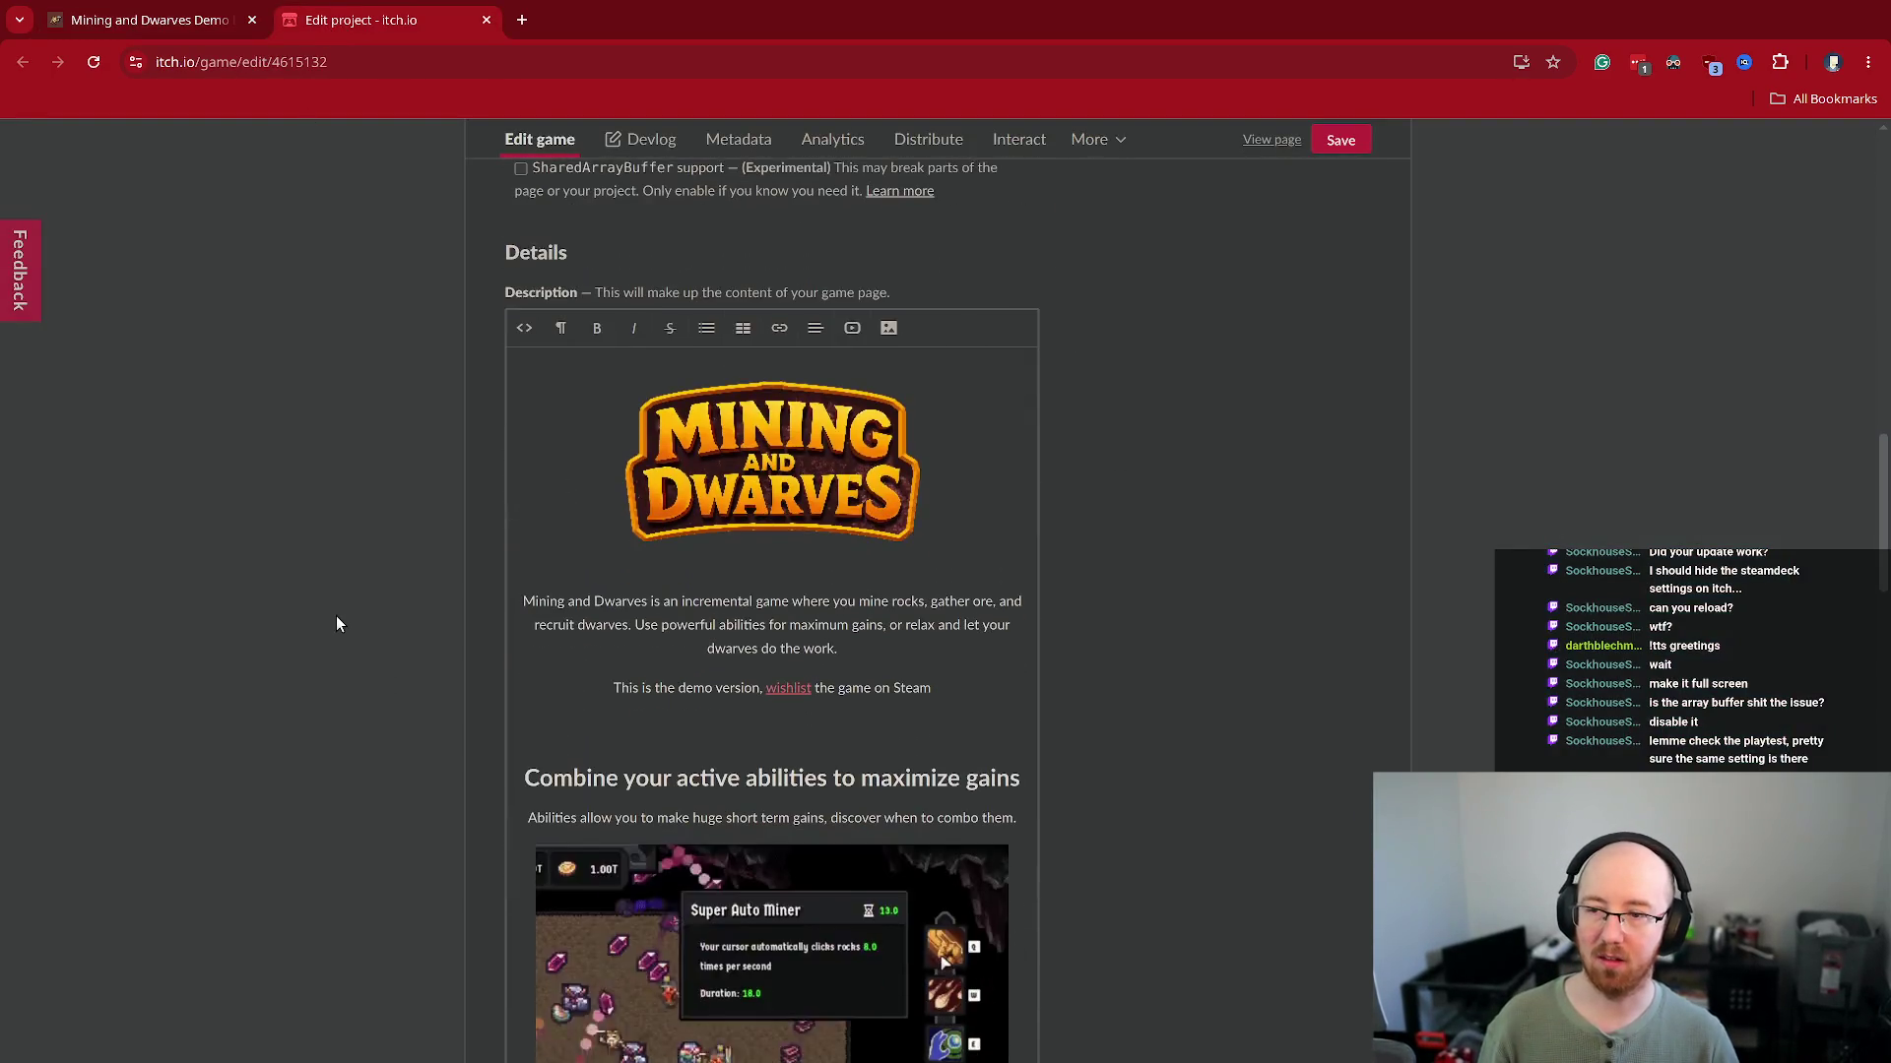
pyautogui.scroll(4, 492, 512)
pyautogui.click(609, 469)
pyautogui.click(1340, 140)
pyautogui.press('super+f')
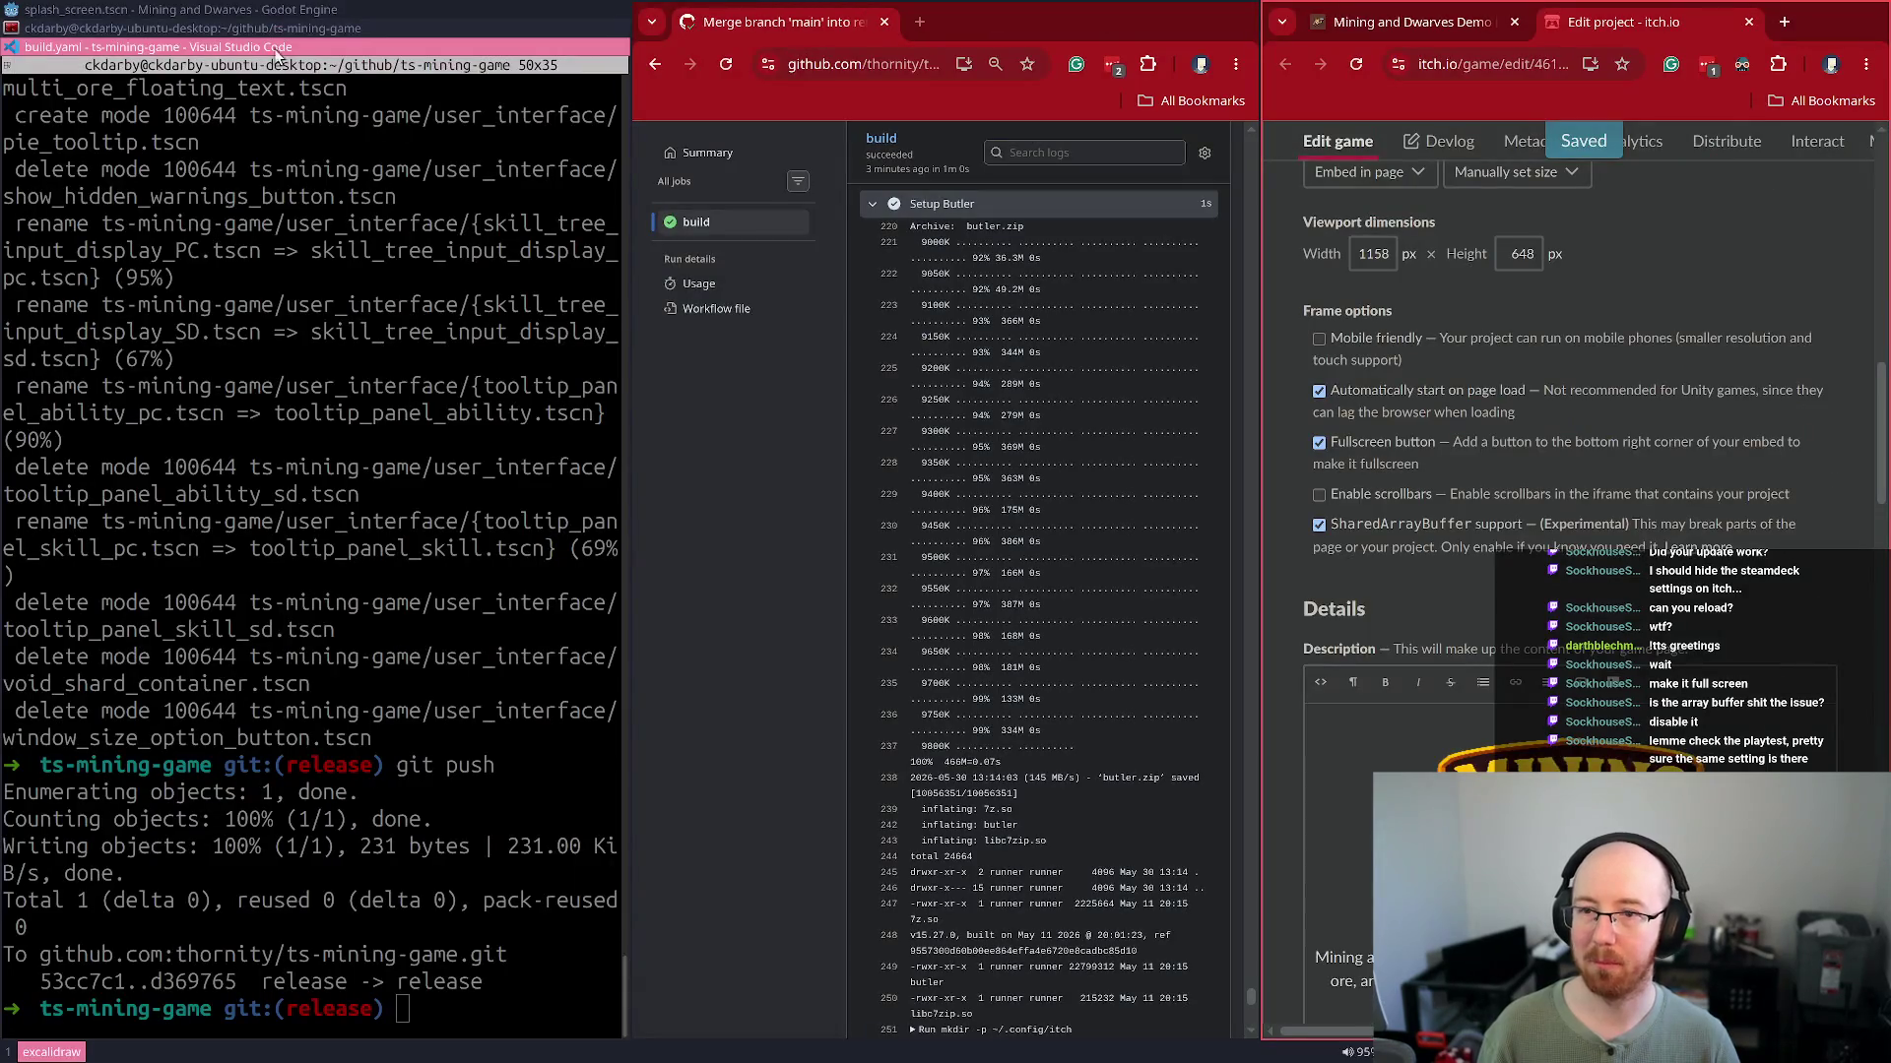
pyautogui.click(121, 46)
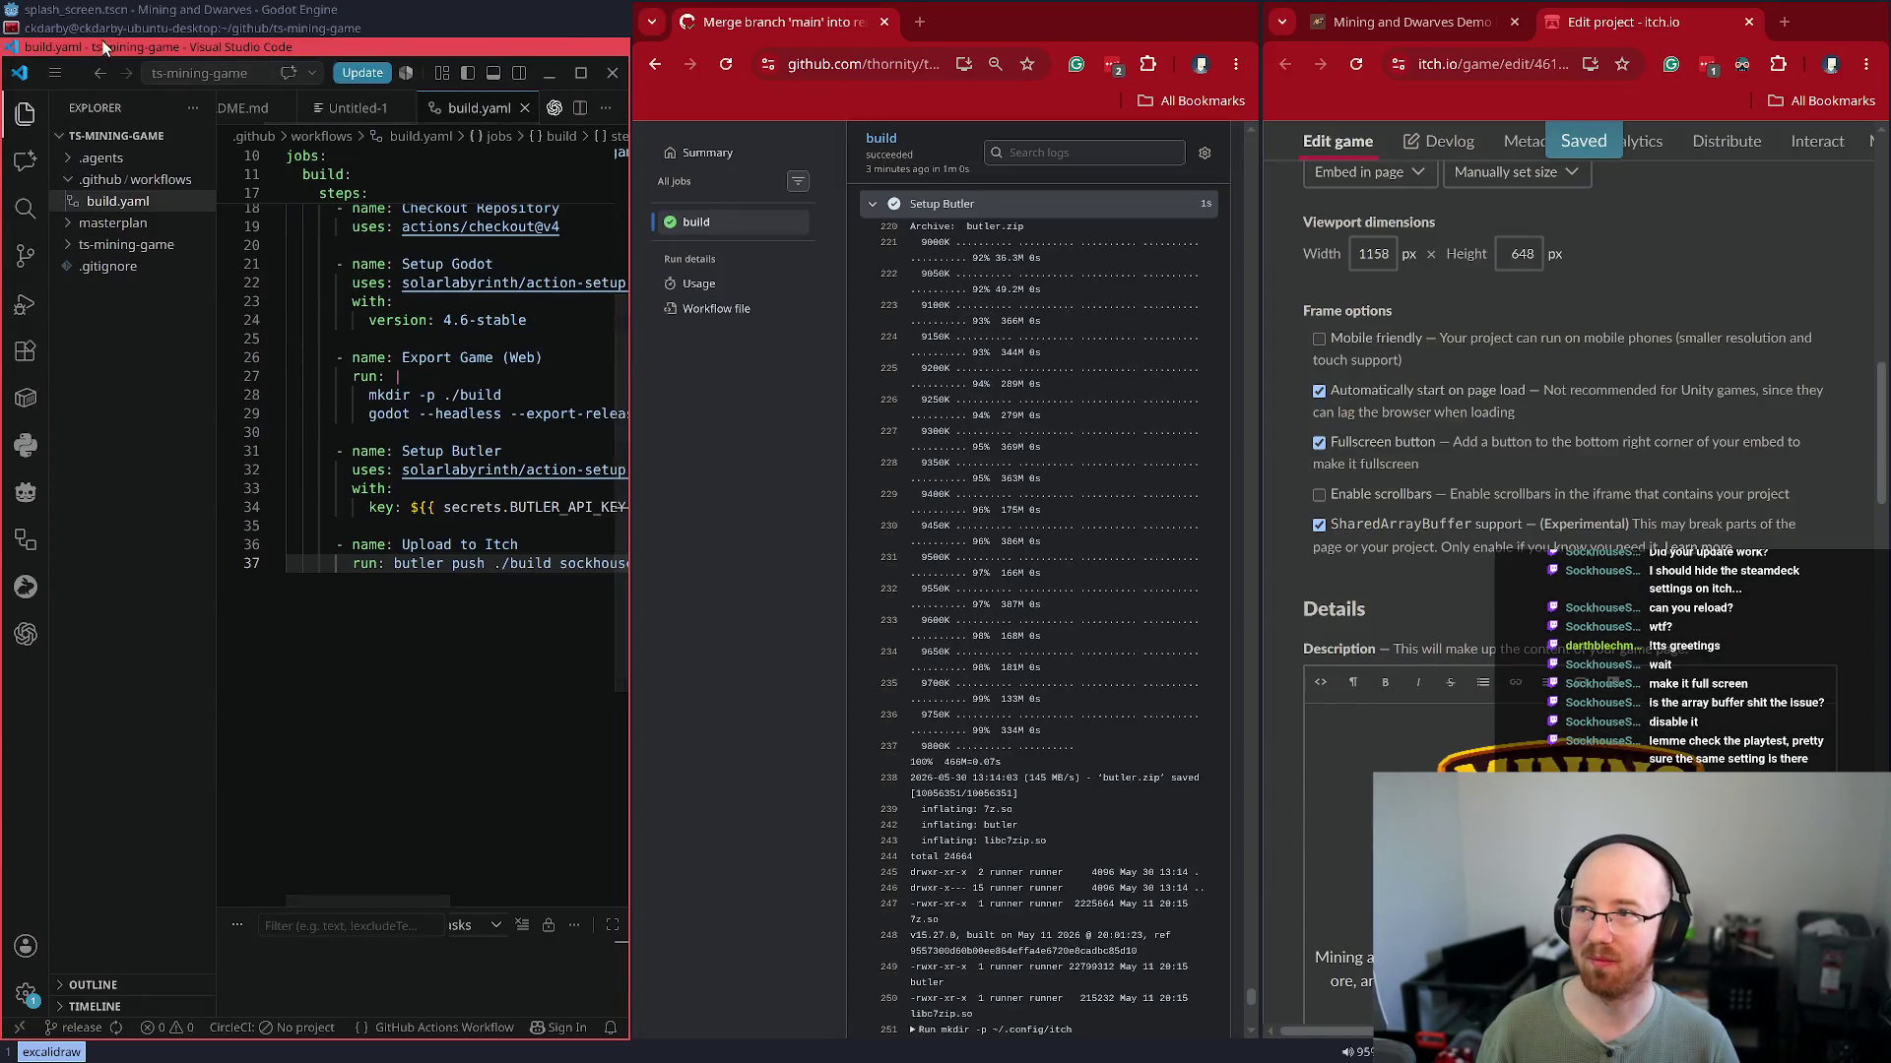
# Run 'code .' in the terminal to open ts-mining-game in a maximized VS Code
pyautogui.click(107, 30)
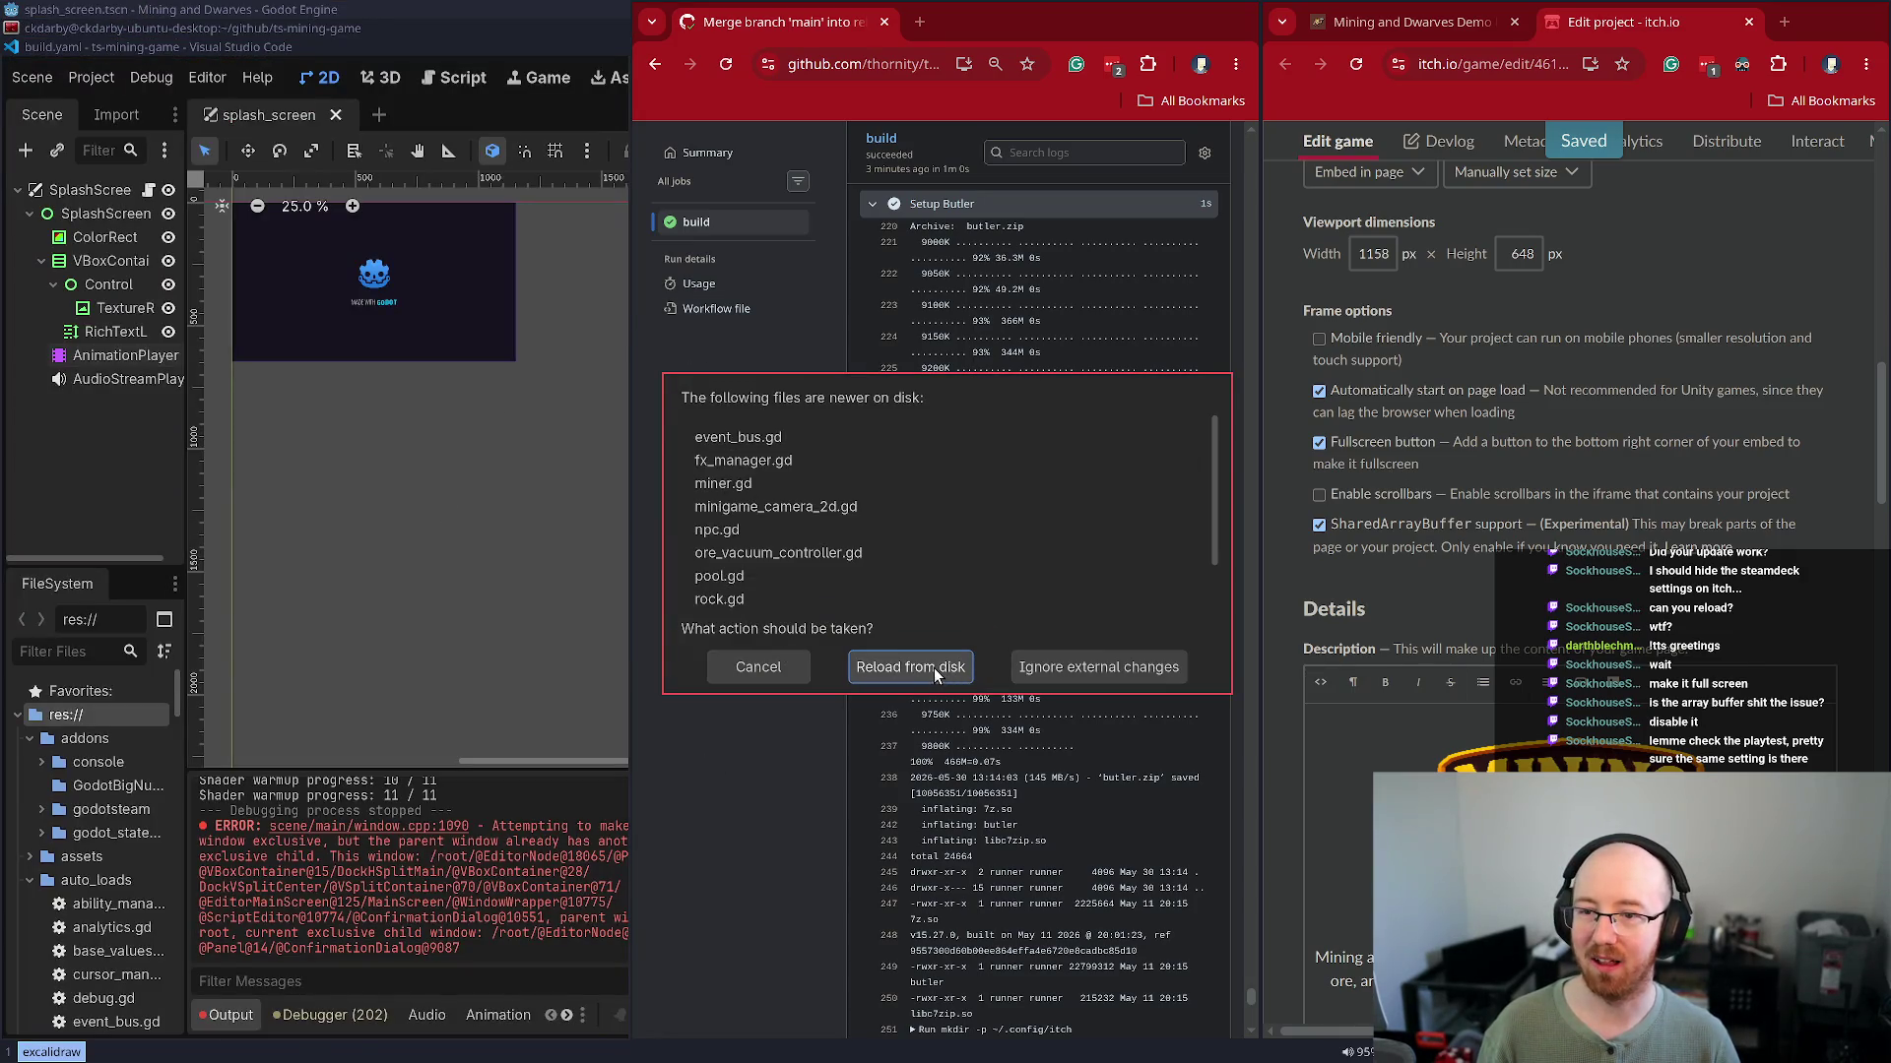
pyautogui.click(110, 27)
pyautogui.press('super+f')
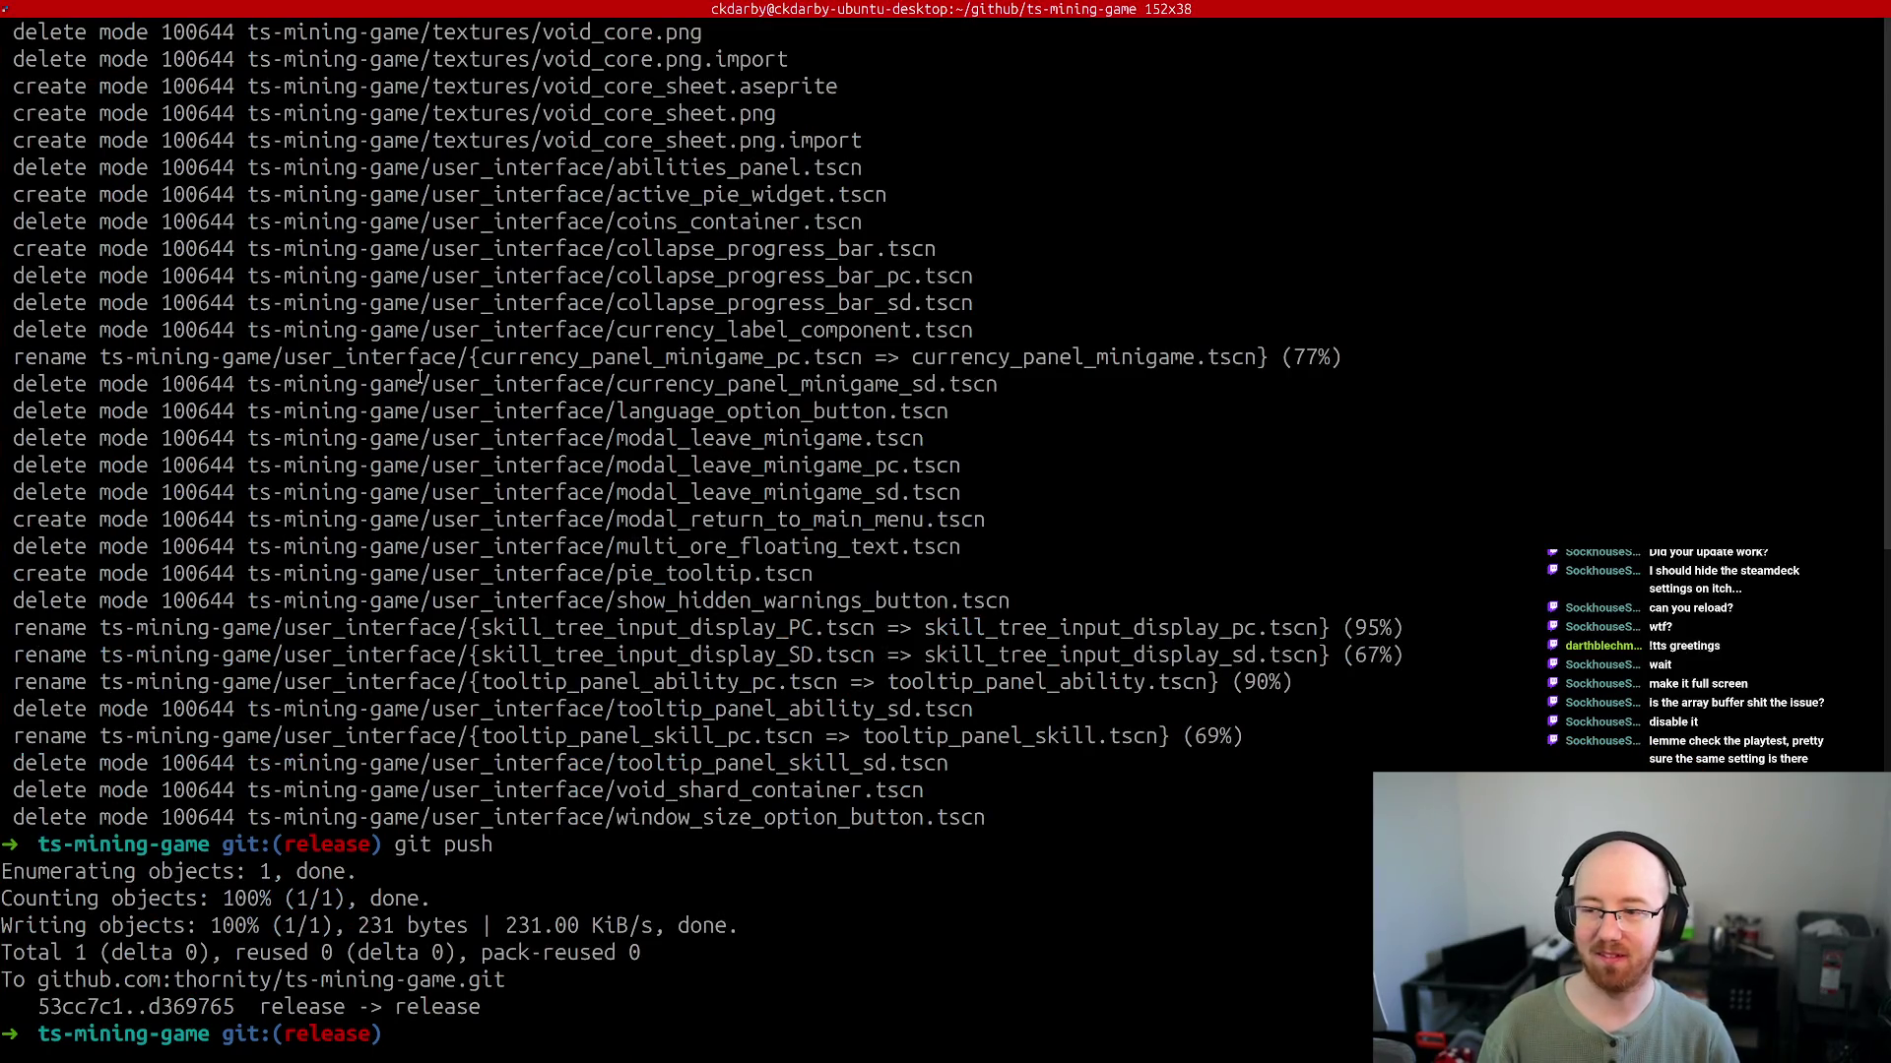
pyautogui.write('code .')
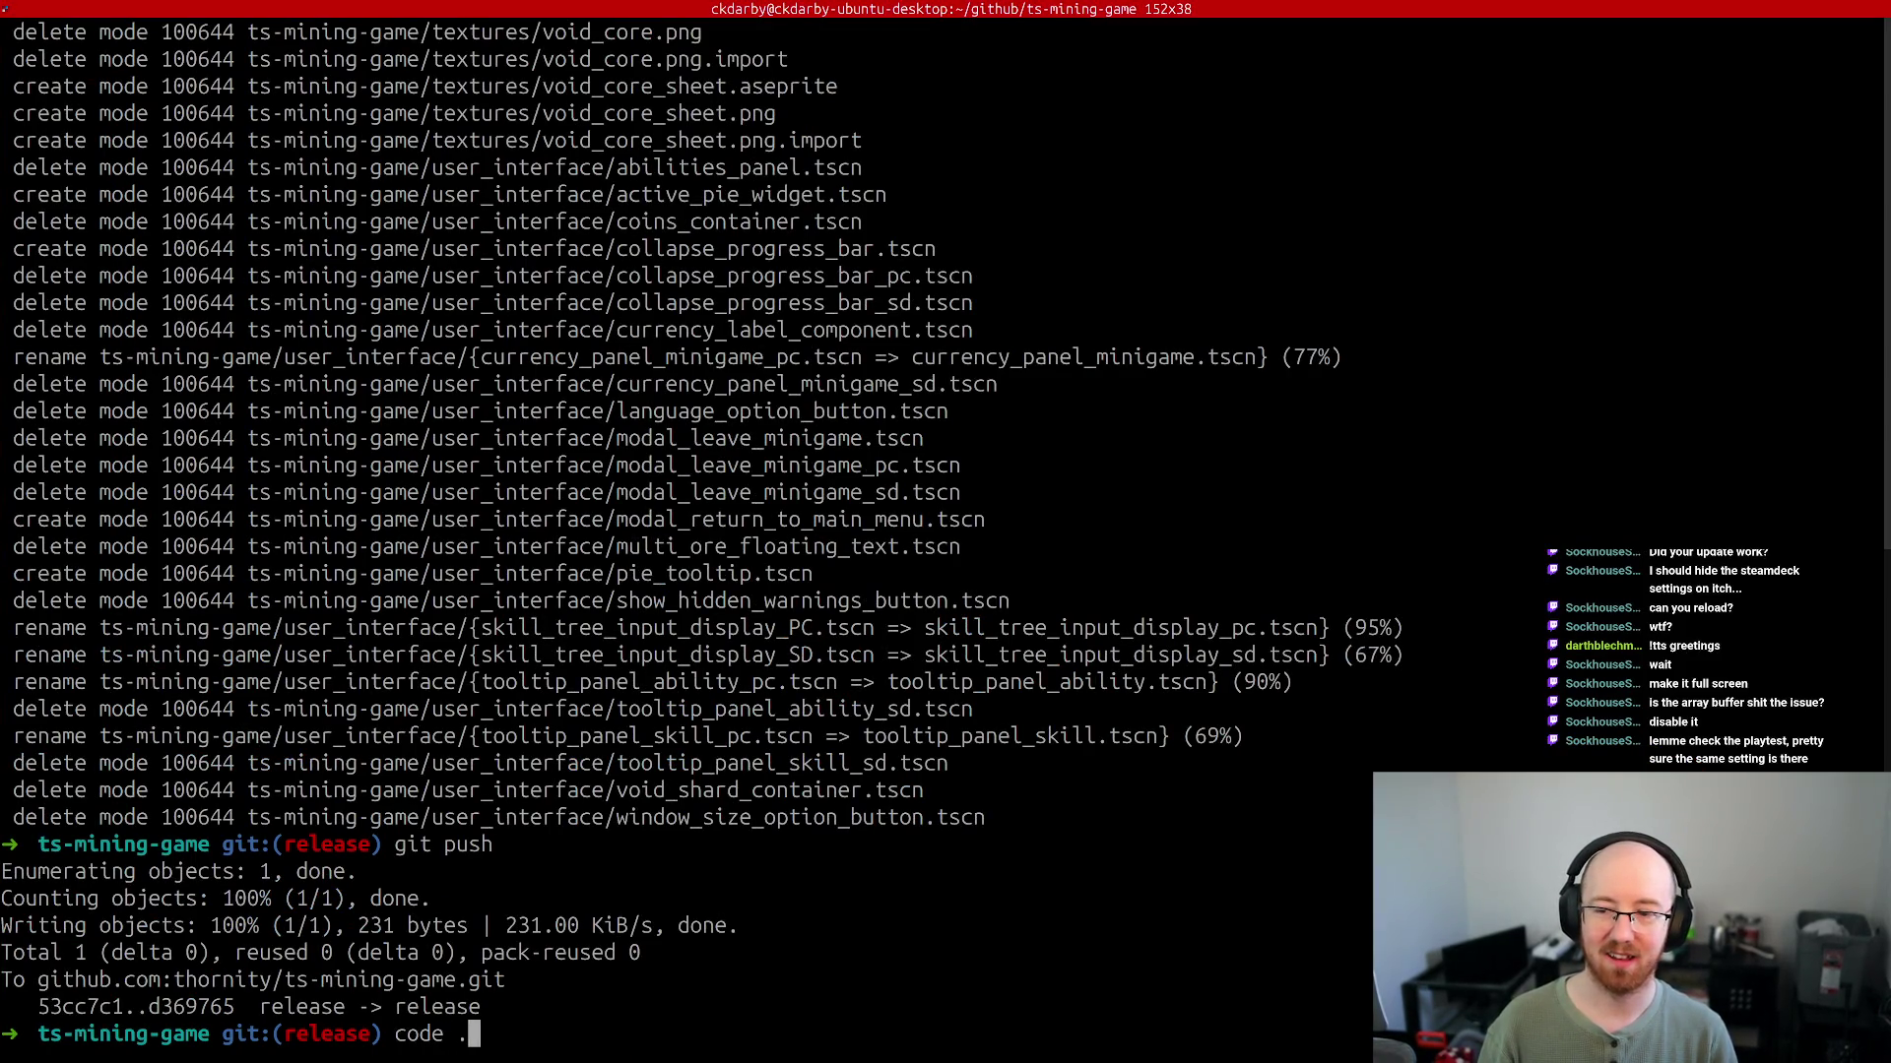
pyautogui.press('Return')
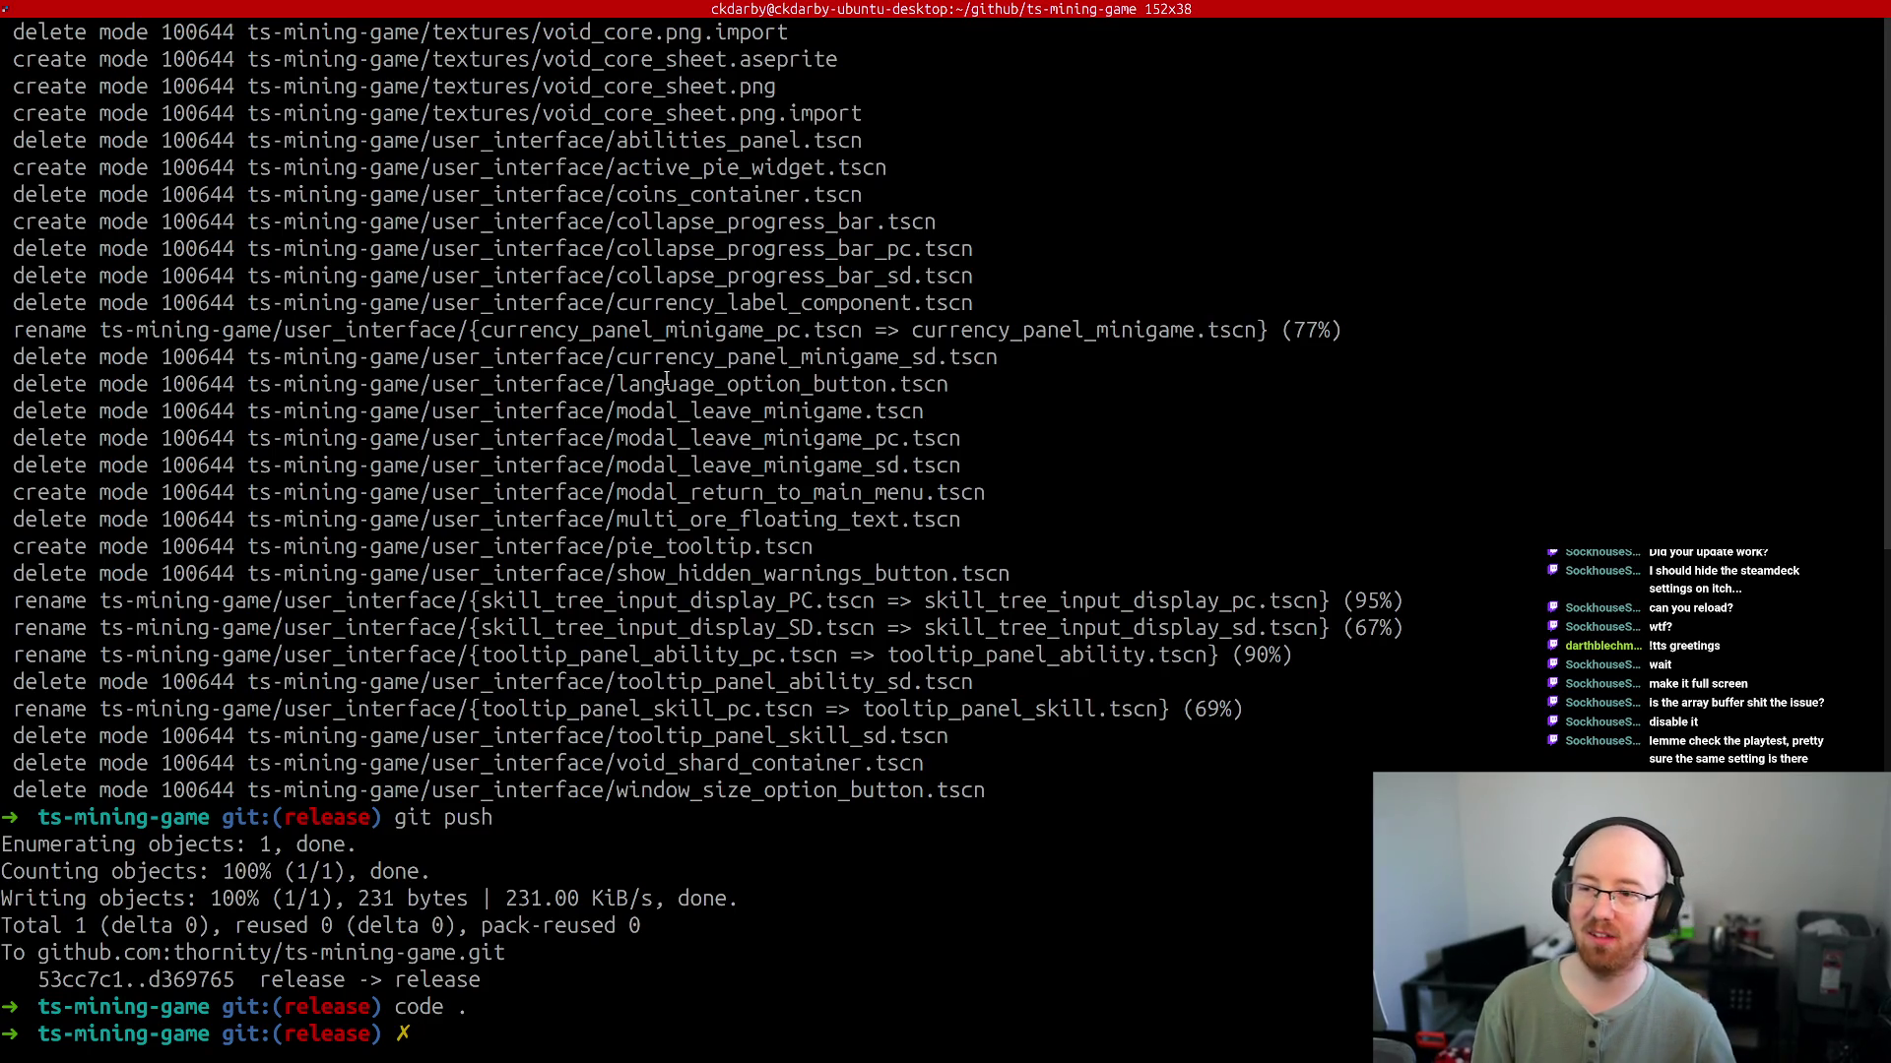
pyautogui.press('super+f')
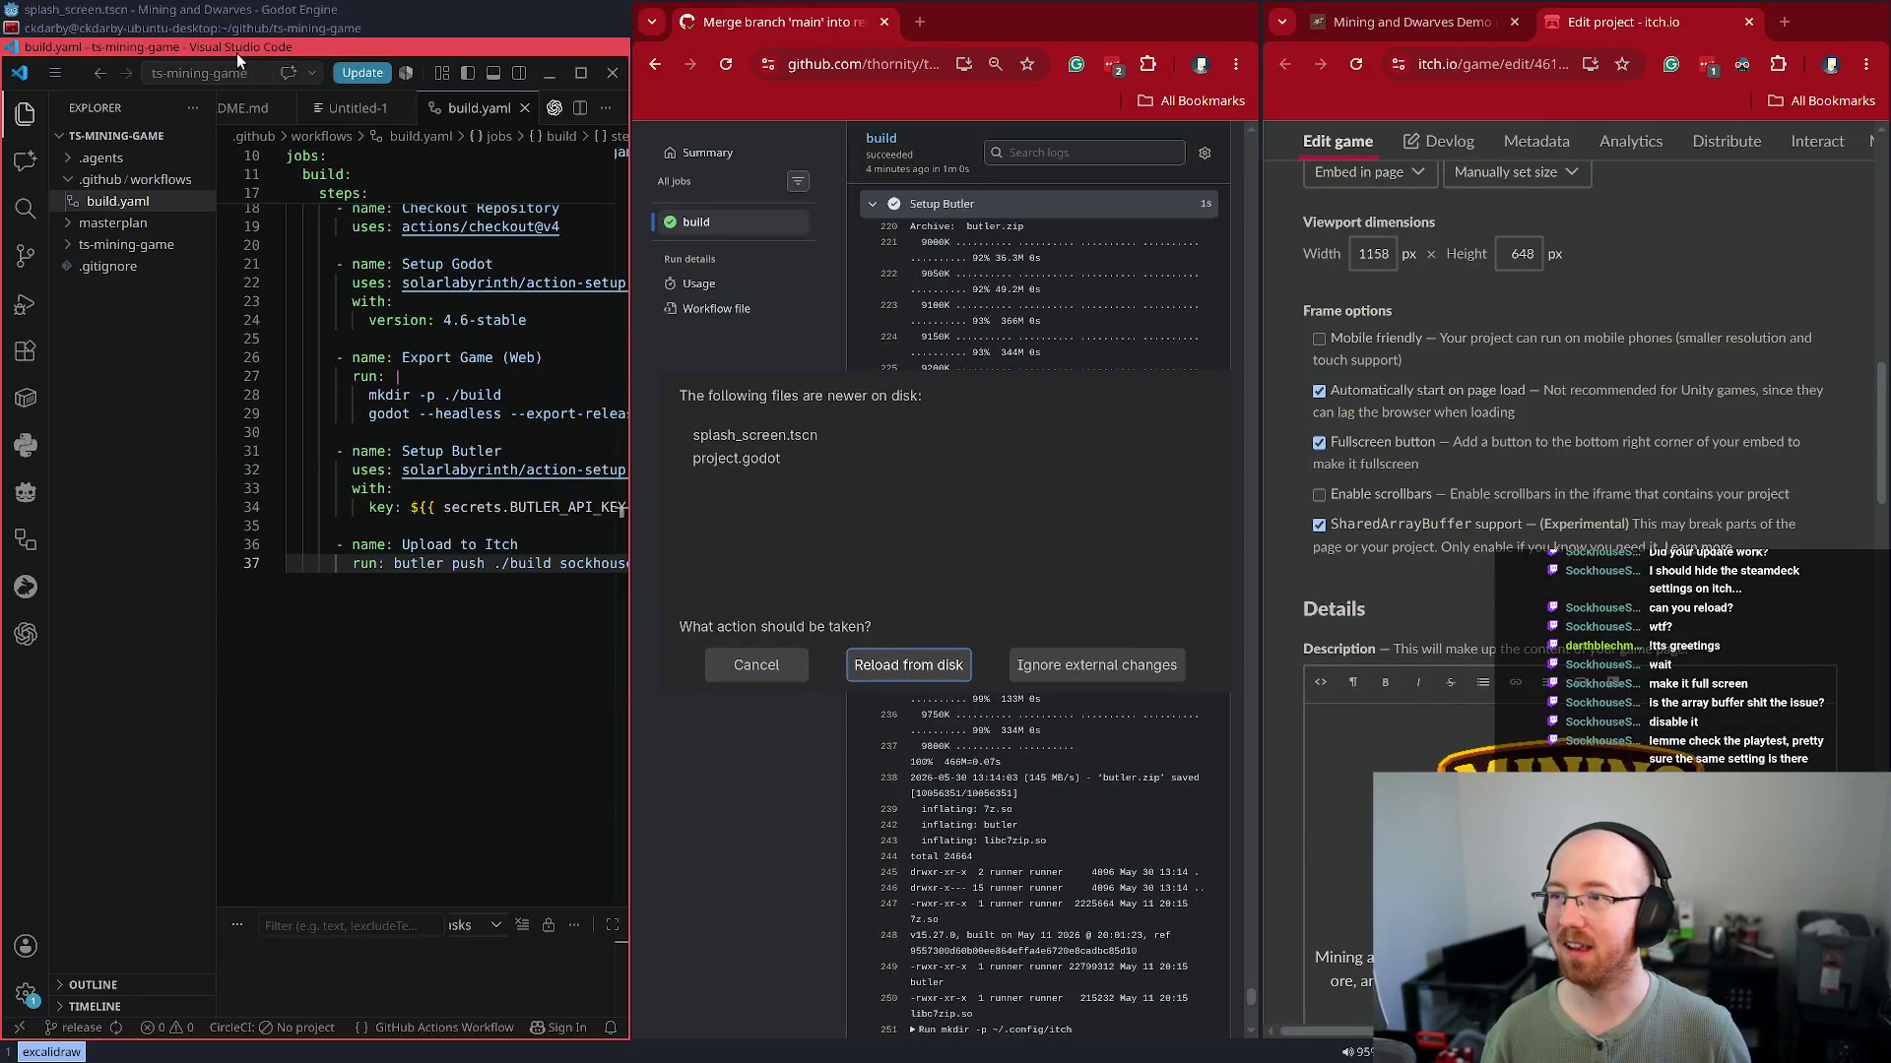
pyautogui.press('super+f')
# Open the Codex assistant panel and drag it wider
pyautogui.click(24, 57)
pyautogui.click(24, 57)
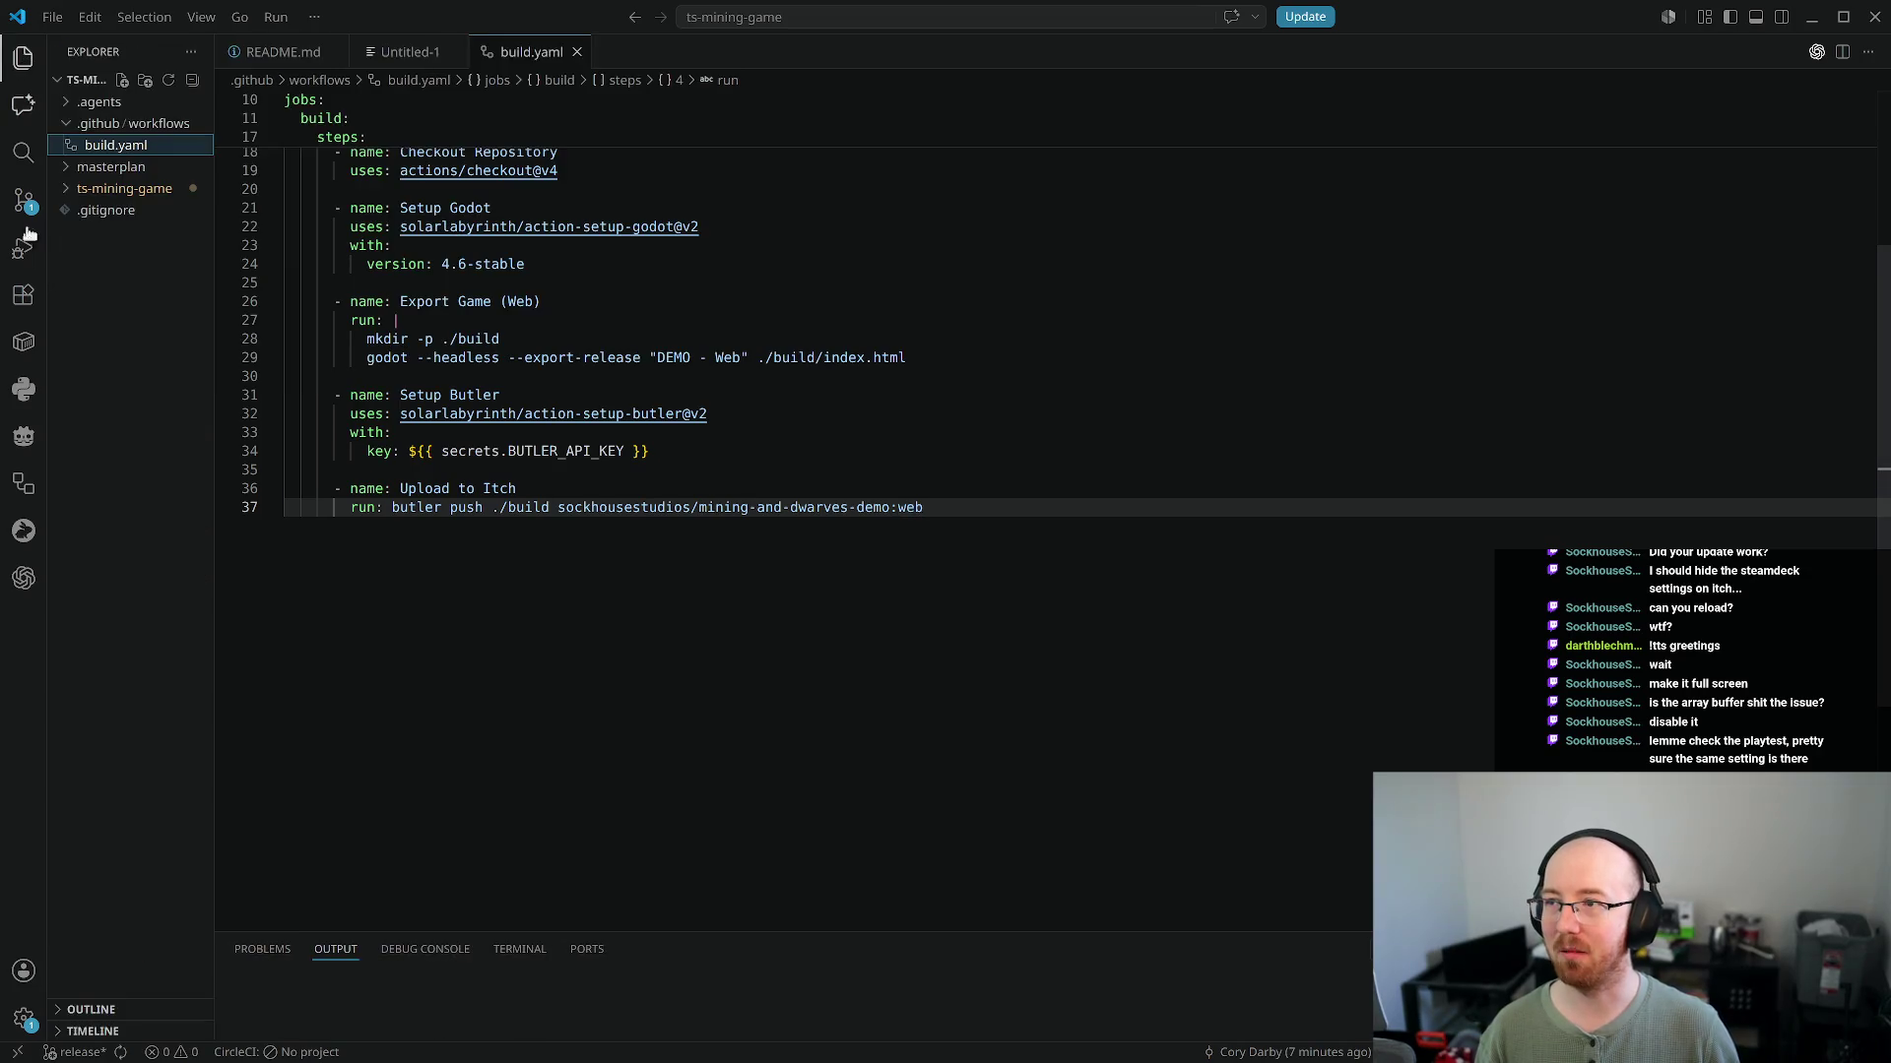
pyautogui.click(23, 578)
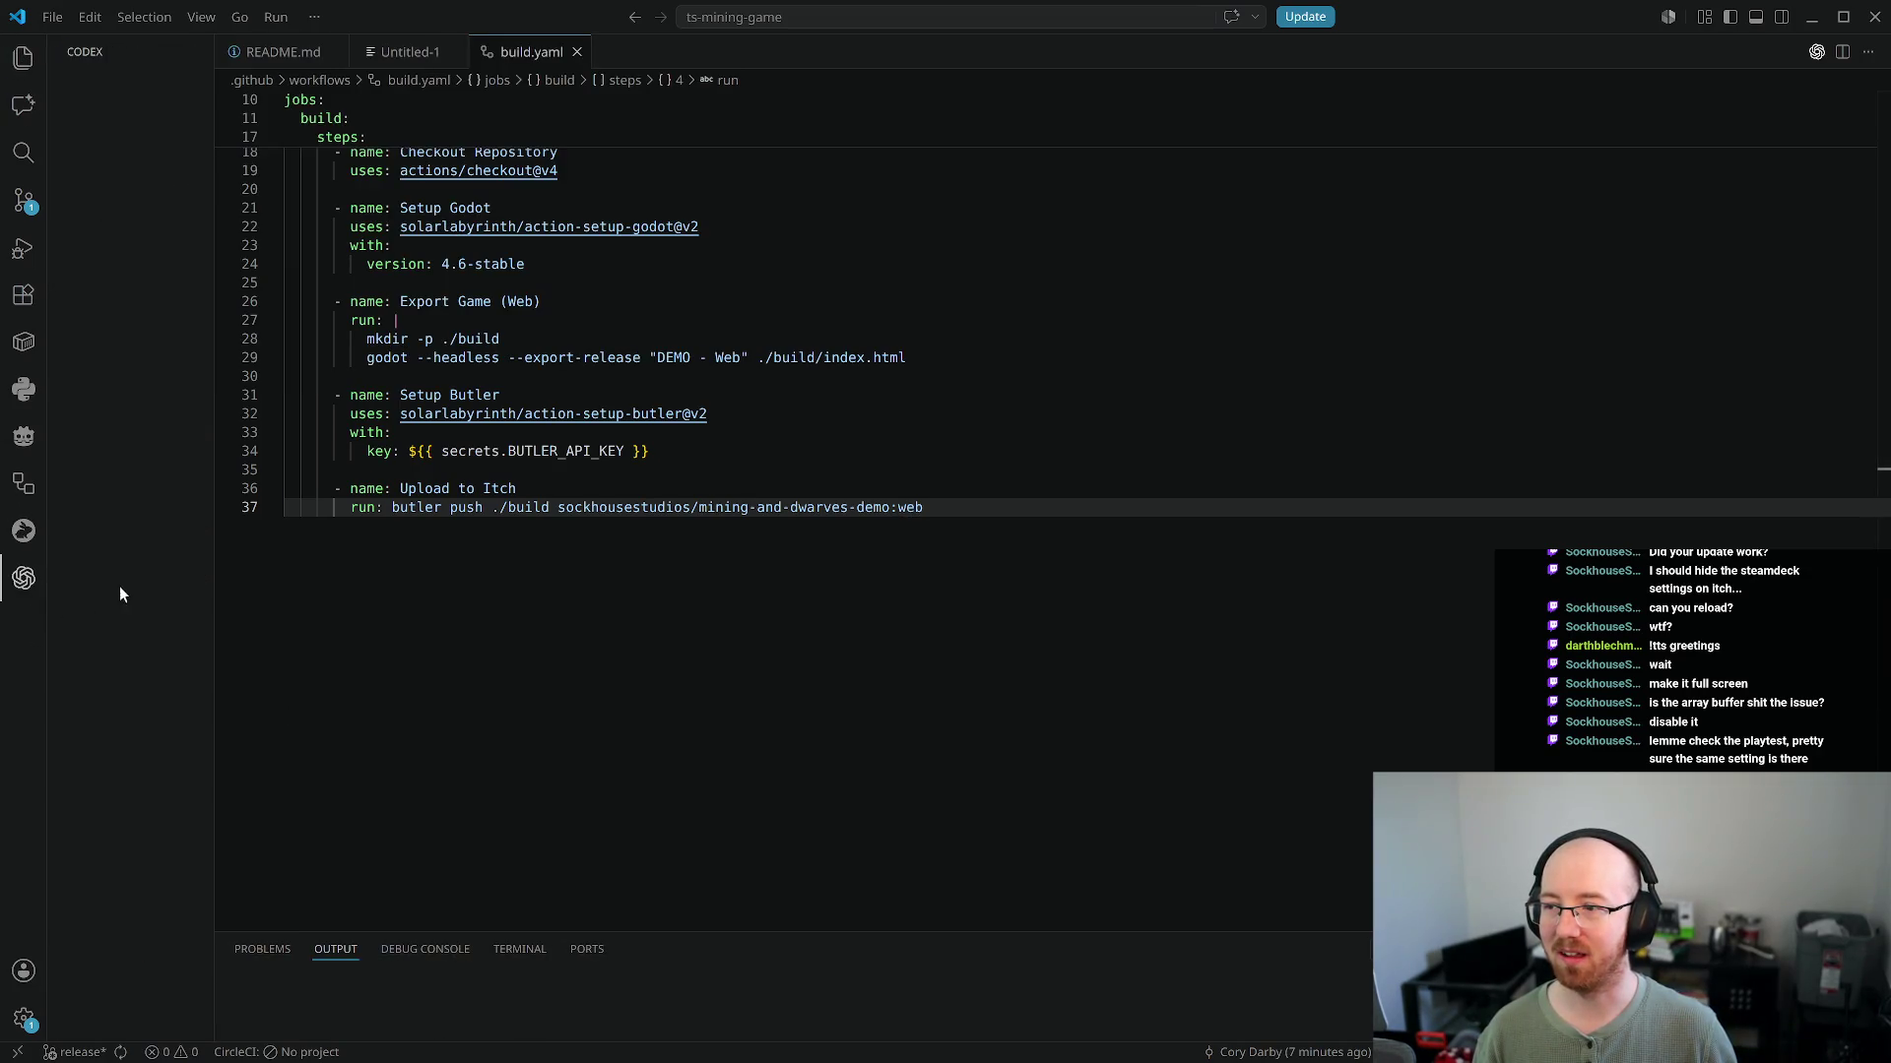
pyautogui.moveTo(206, 585); pyautogui.dragTo(819, 611)
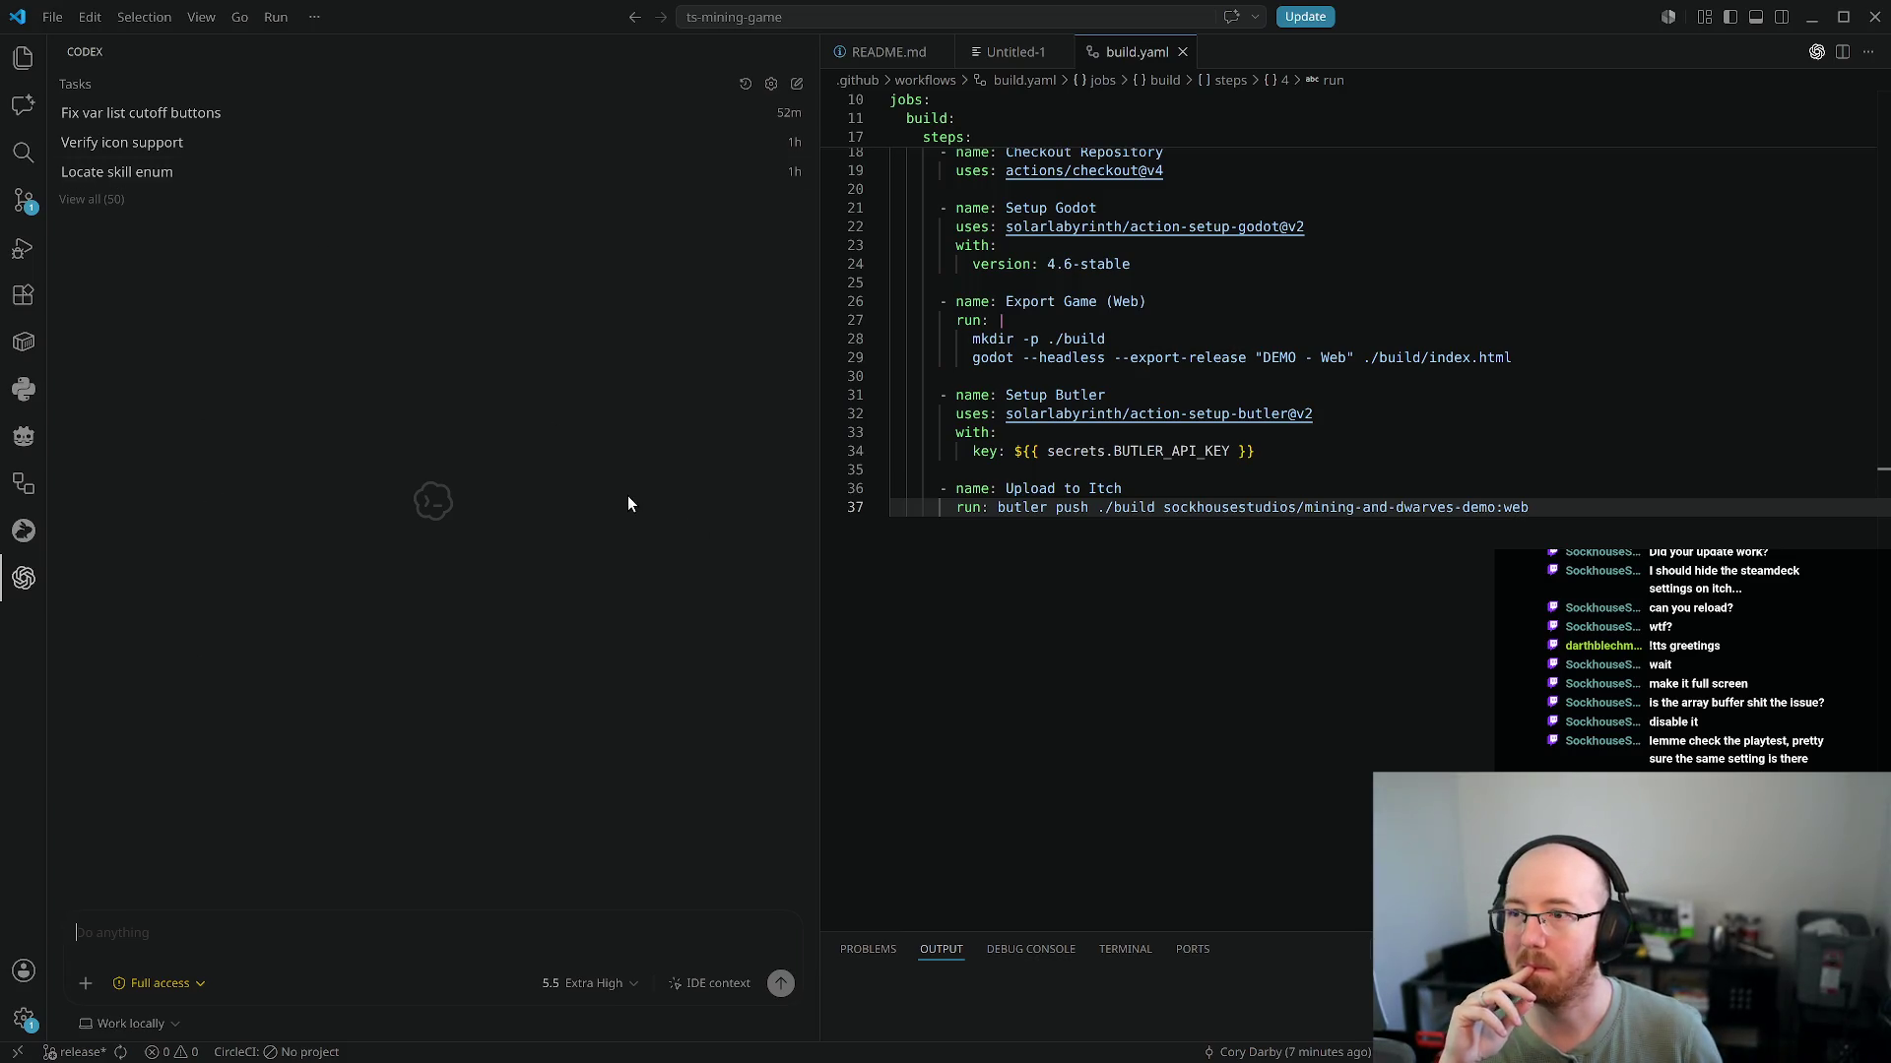
# Submit the no-modification question about the broken web settings, music, language and confirm to Codex
pyautogui.write("Without making any modifications to the code, tell me why the web build the setting menu breaks, and I'm unable to change the music, or set the language, or click and confirm doesn't close the window.")
pyautogui.press('Return')
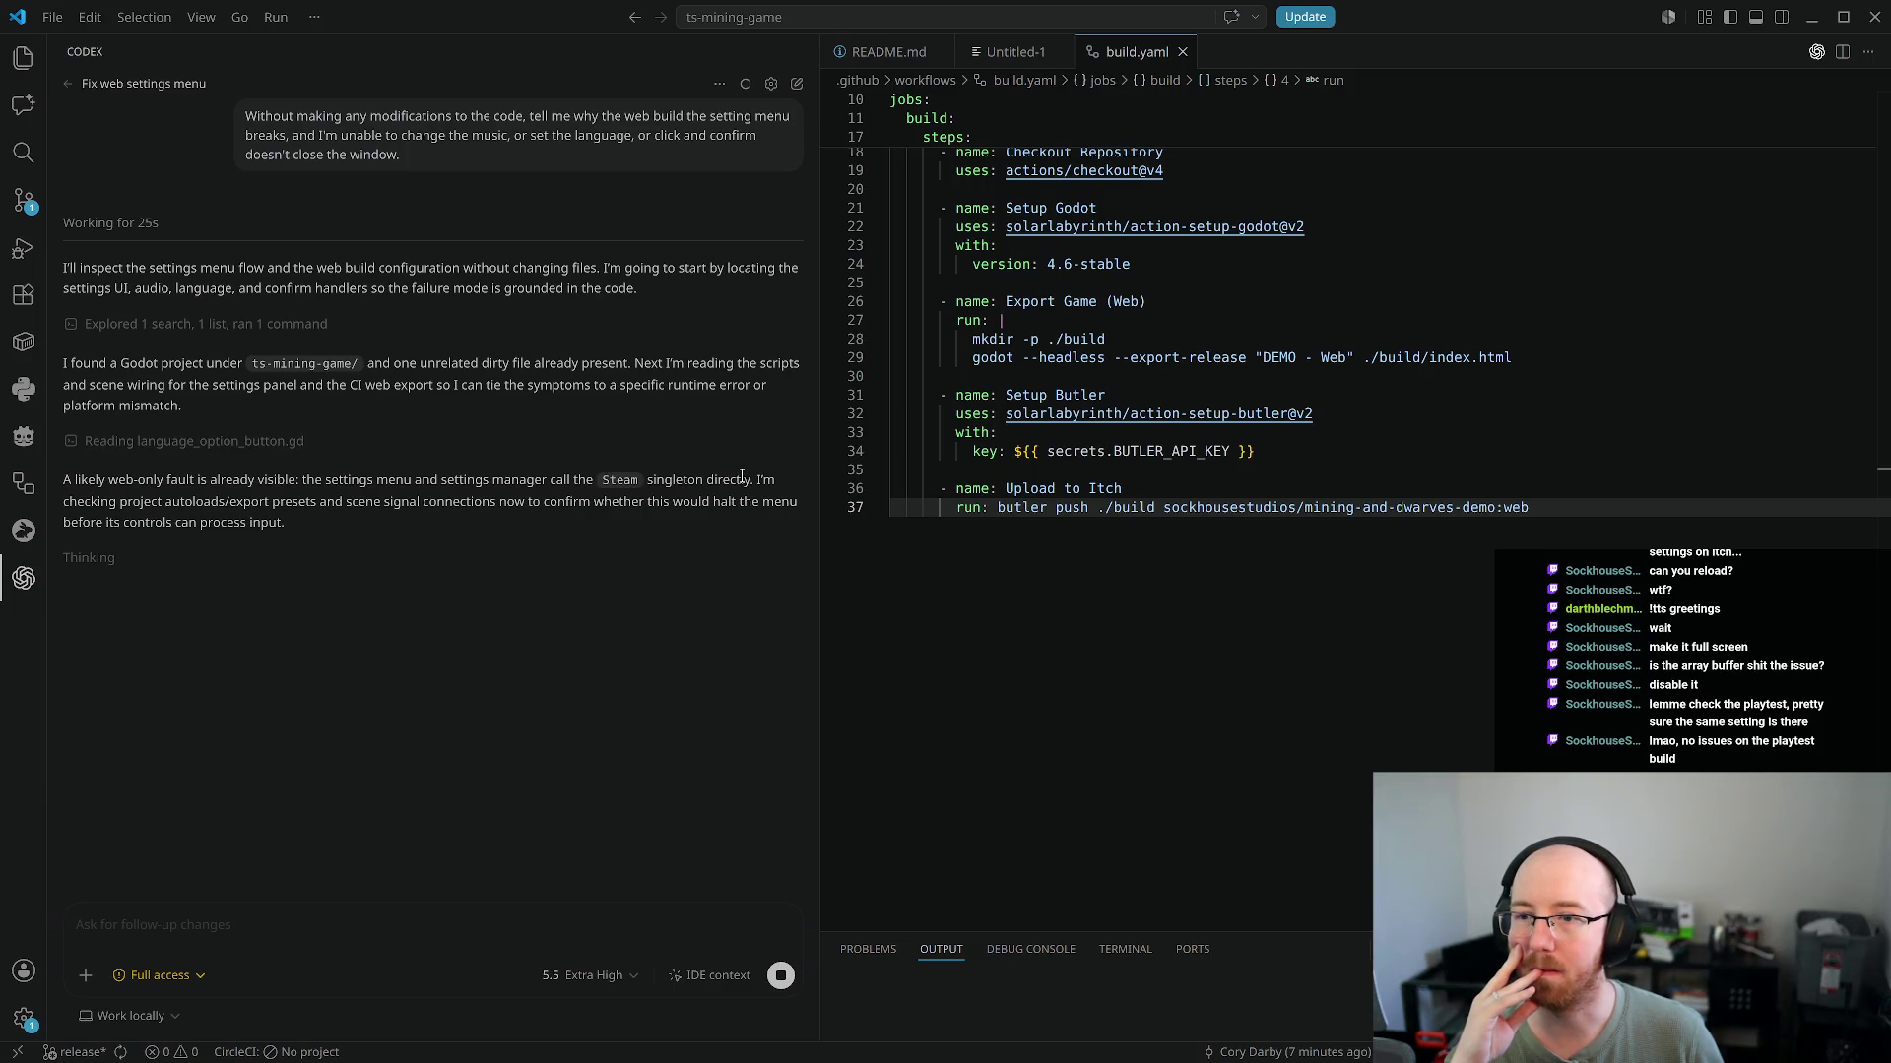
pyautogui.moveTo(759, 479)
pyautogui.mouseDown()
pyautogui.moveTo(390, 502)
pyautogui.moveTo(111, 485)
pyautogui.mouseUp()
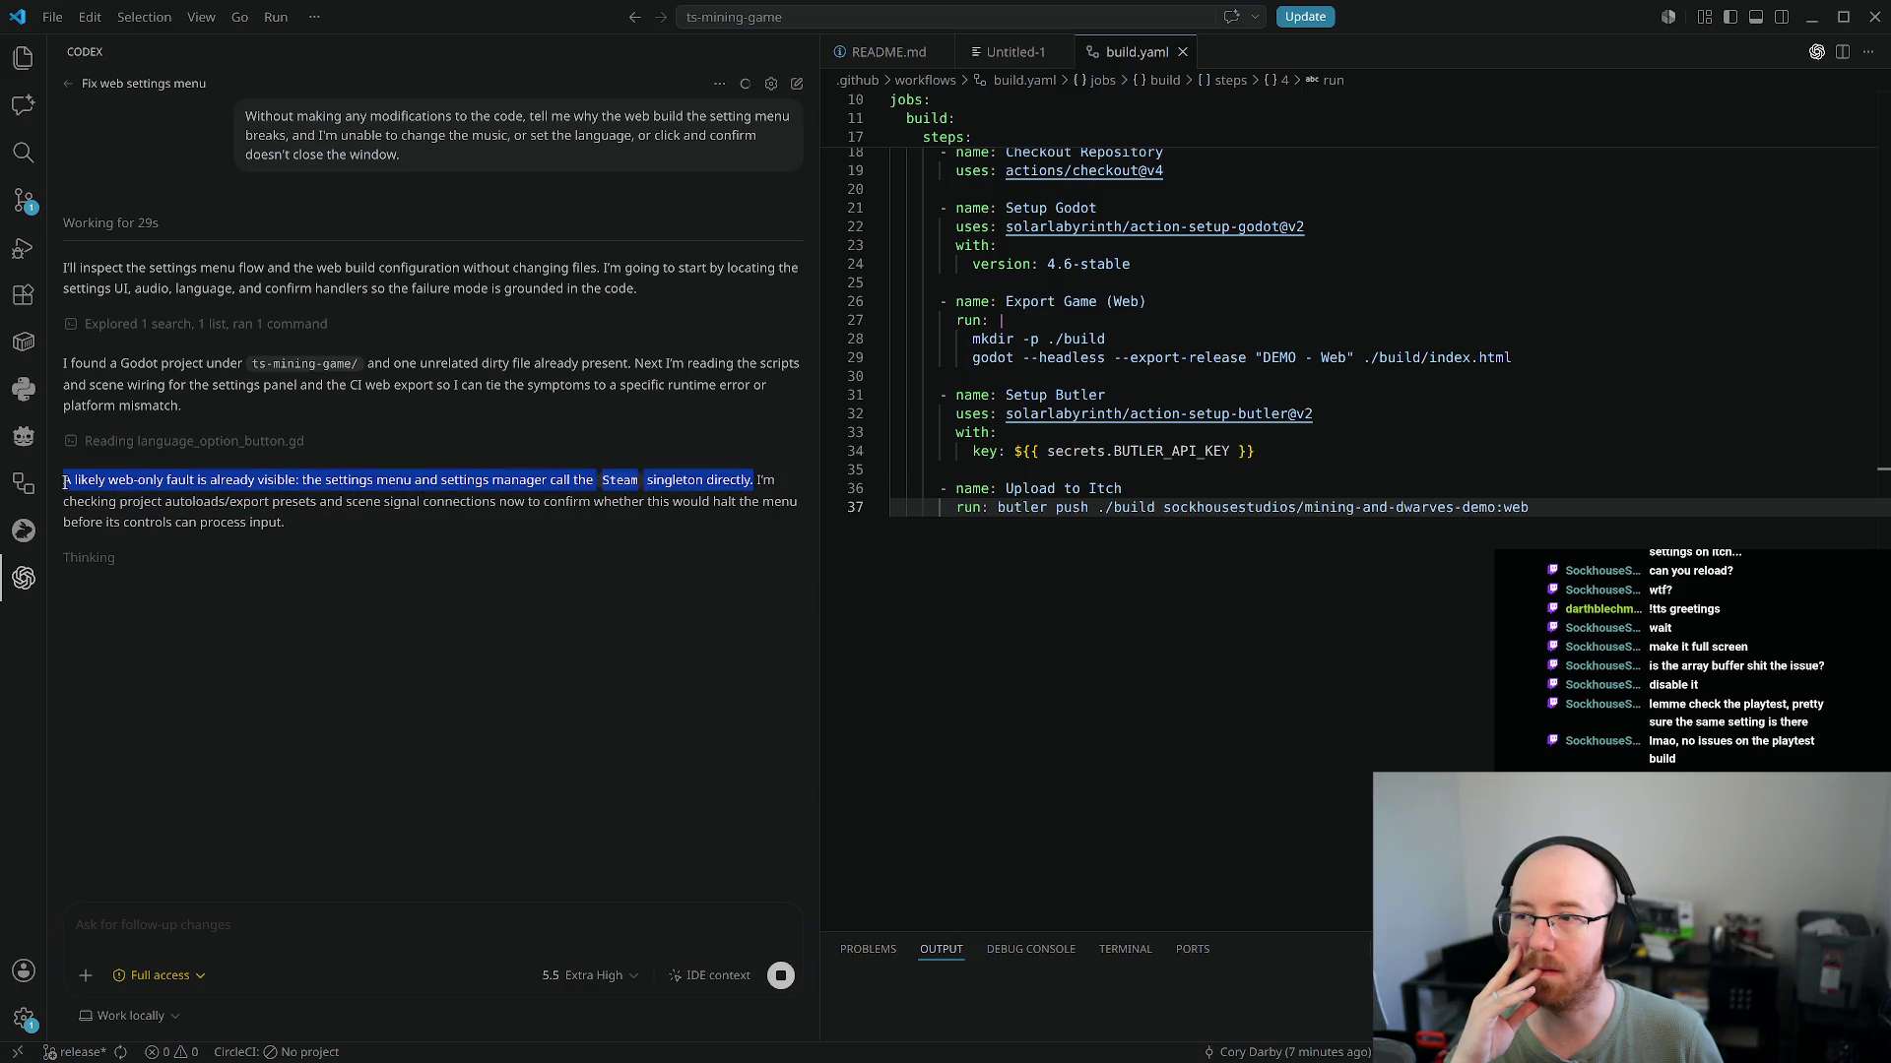
# Review Codex's Steam singleton findings, place the caret in build.yaml, and re-tile VS Code
pyautogui.click(84, 500)
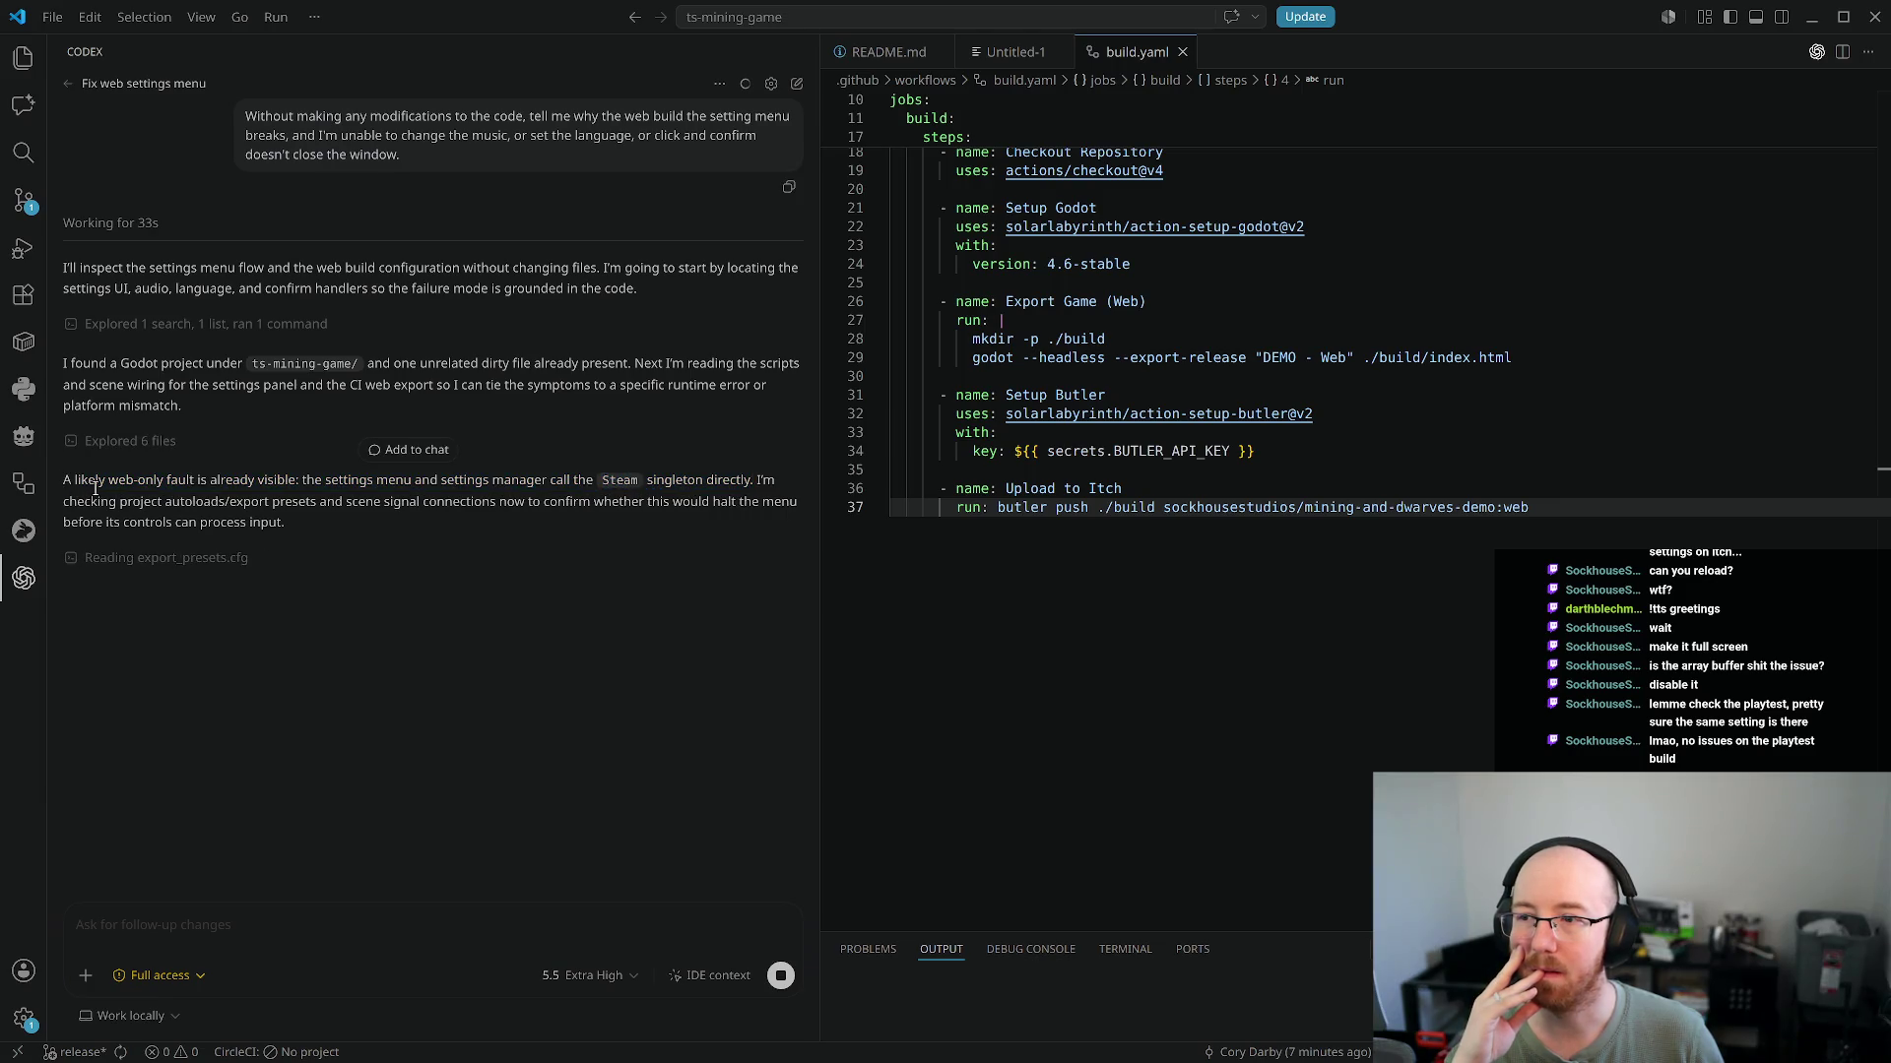
pyautogui.moveTo(603, 481); pyautogui.dragTo(747, 482)
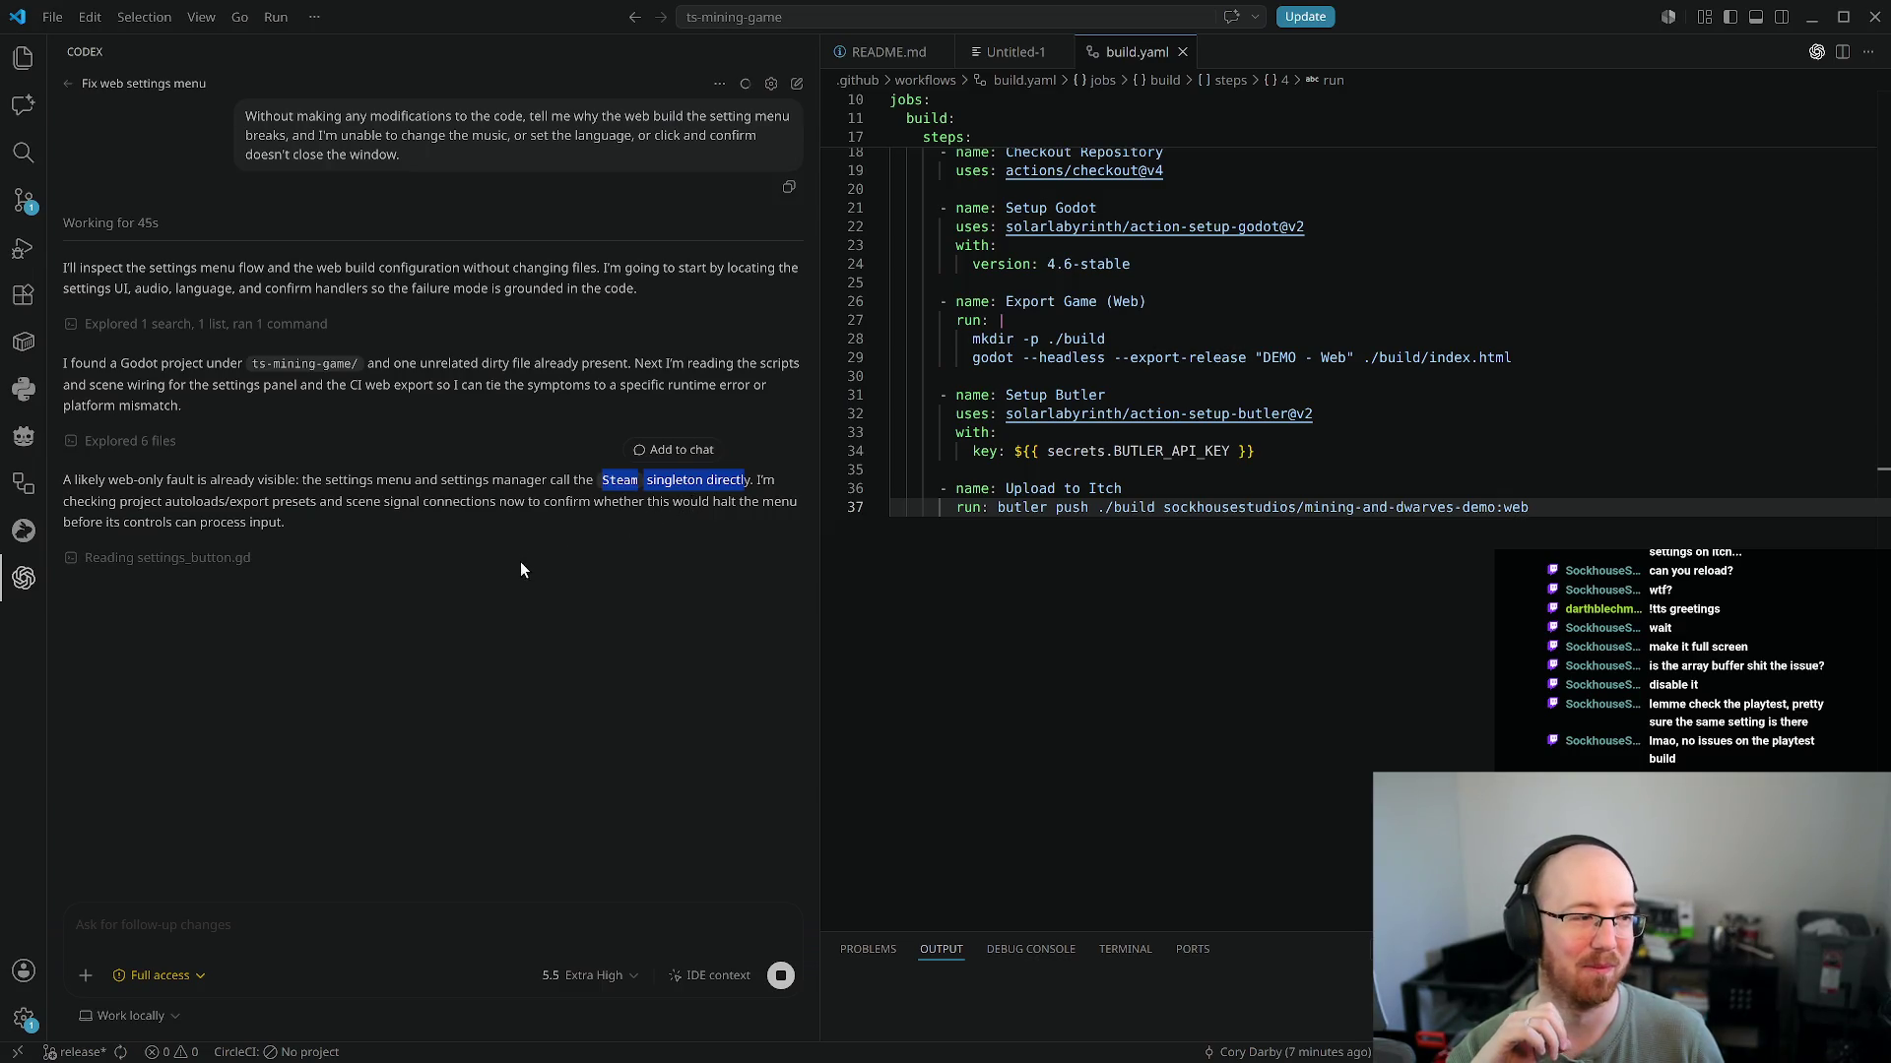
pyautogui.click(298, 522)
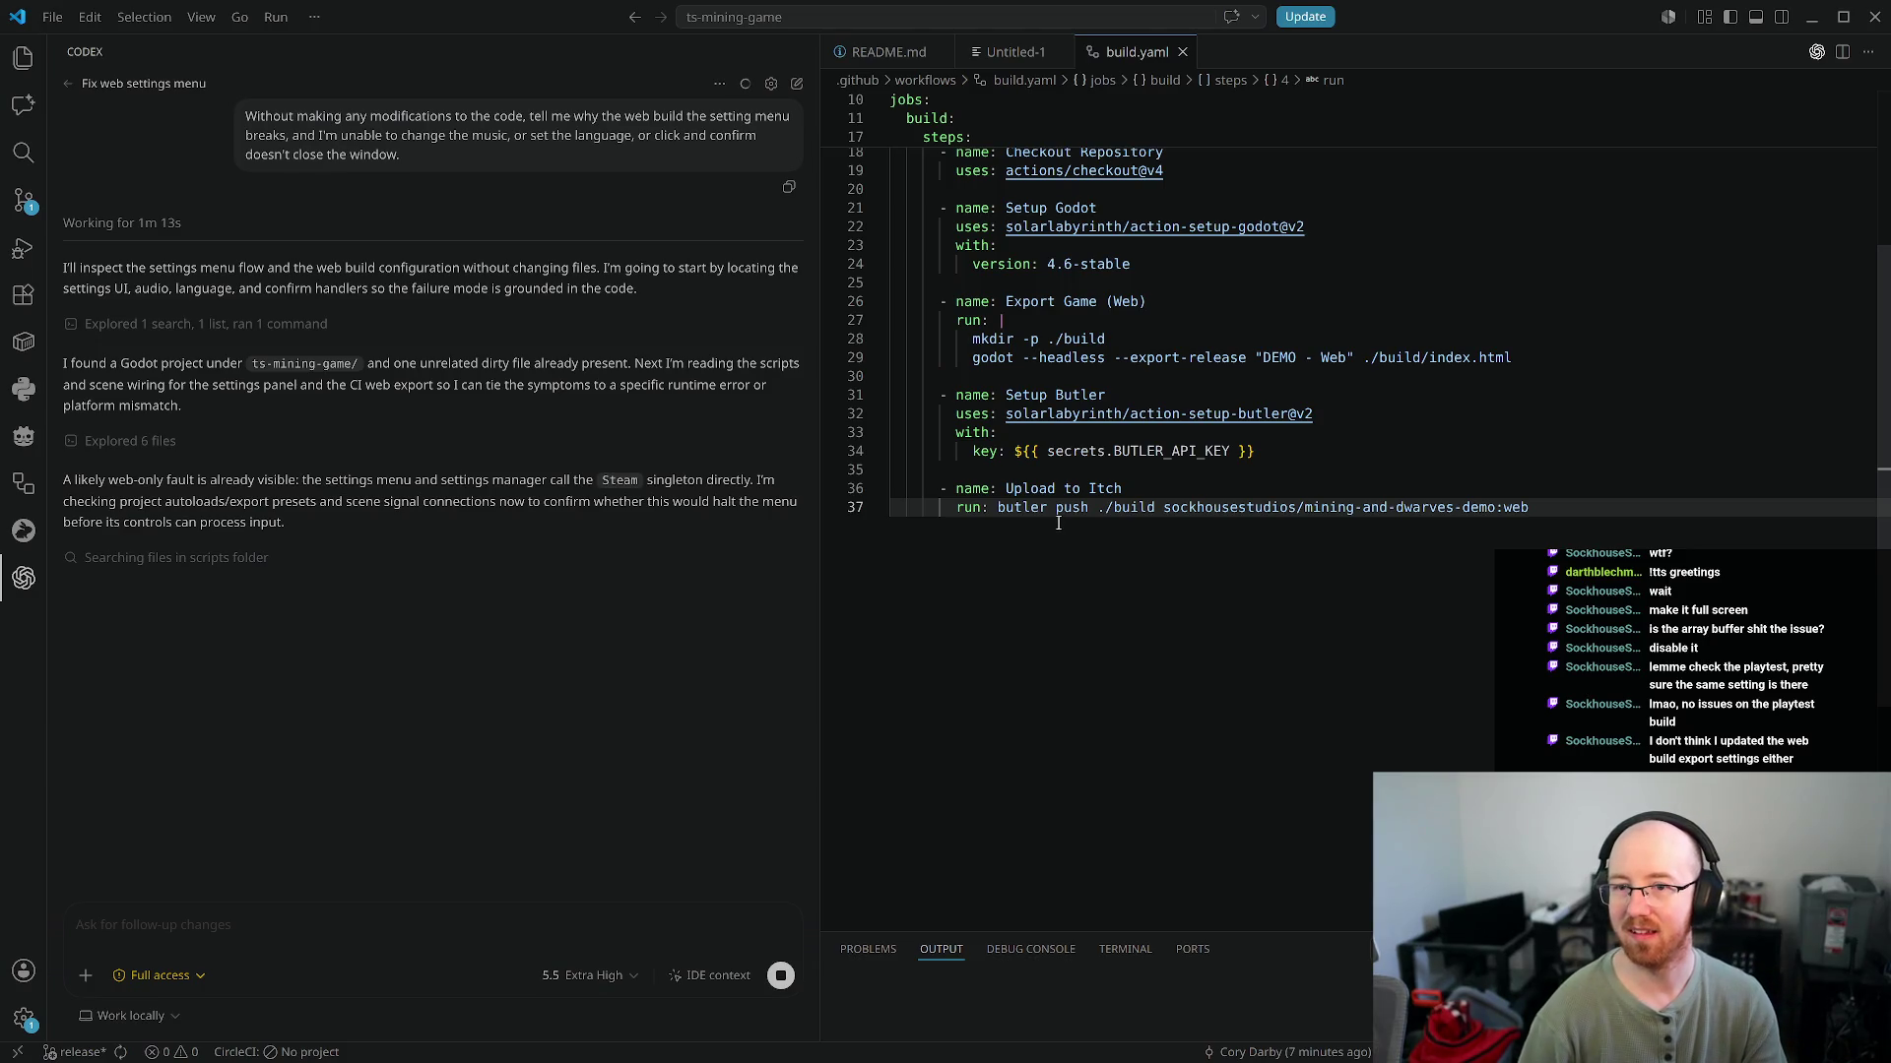
pyautogui.click(1012, 450)
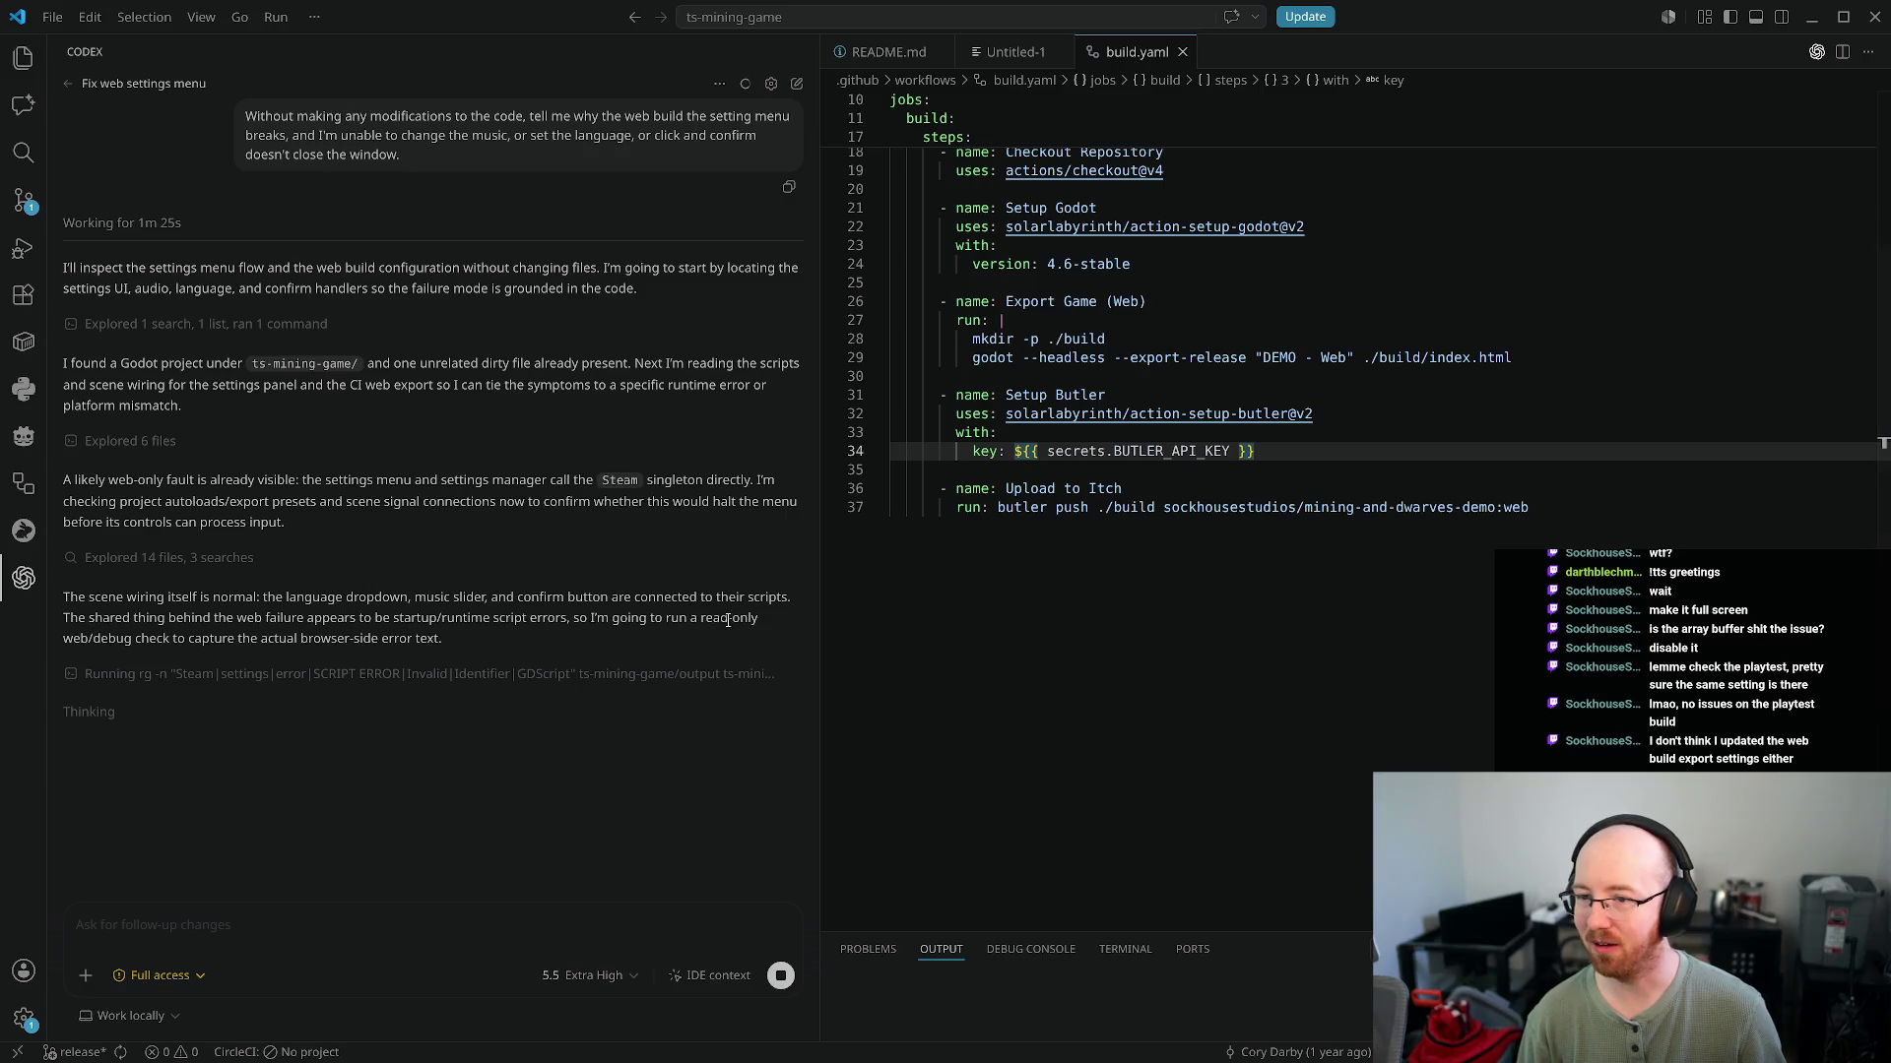
pyautogui.click(979, 654)
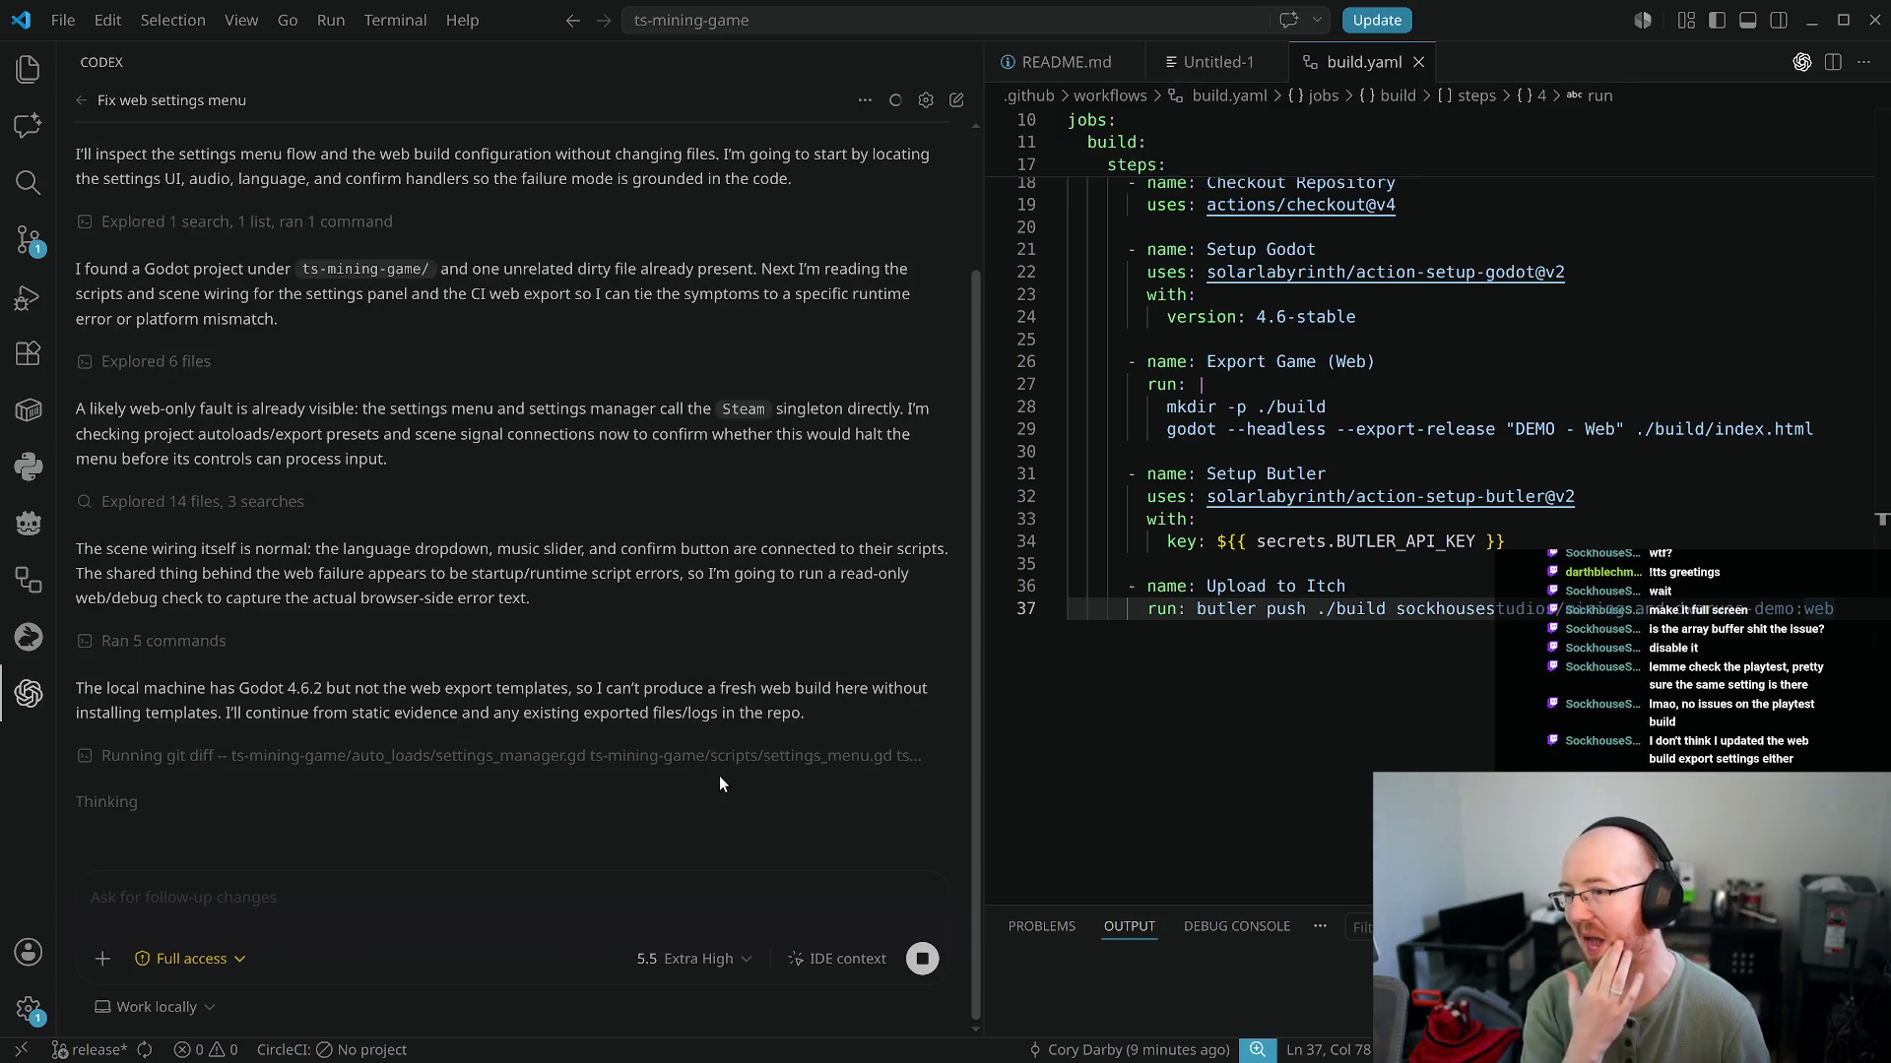
pyautogui.press('super+f')
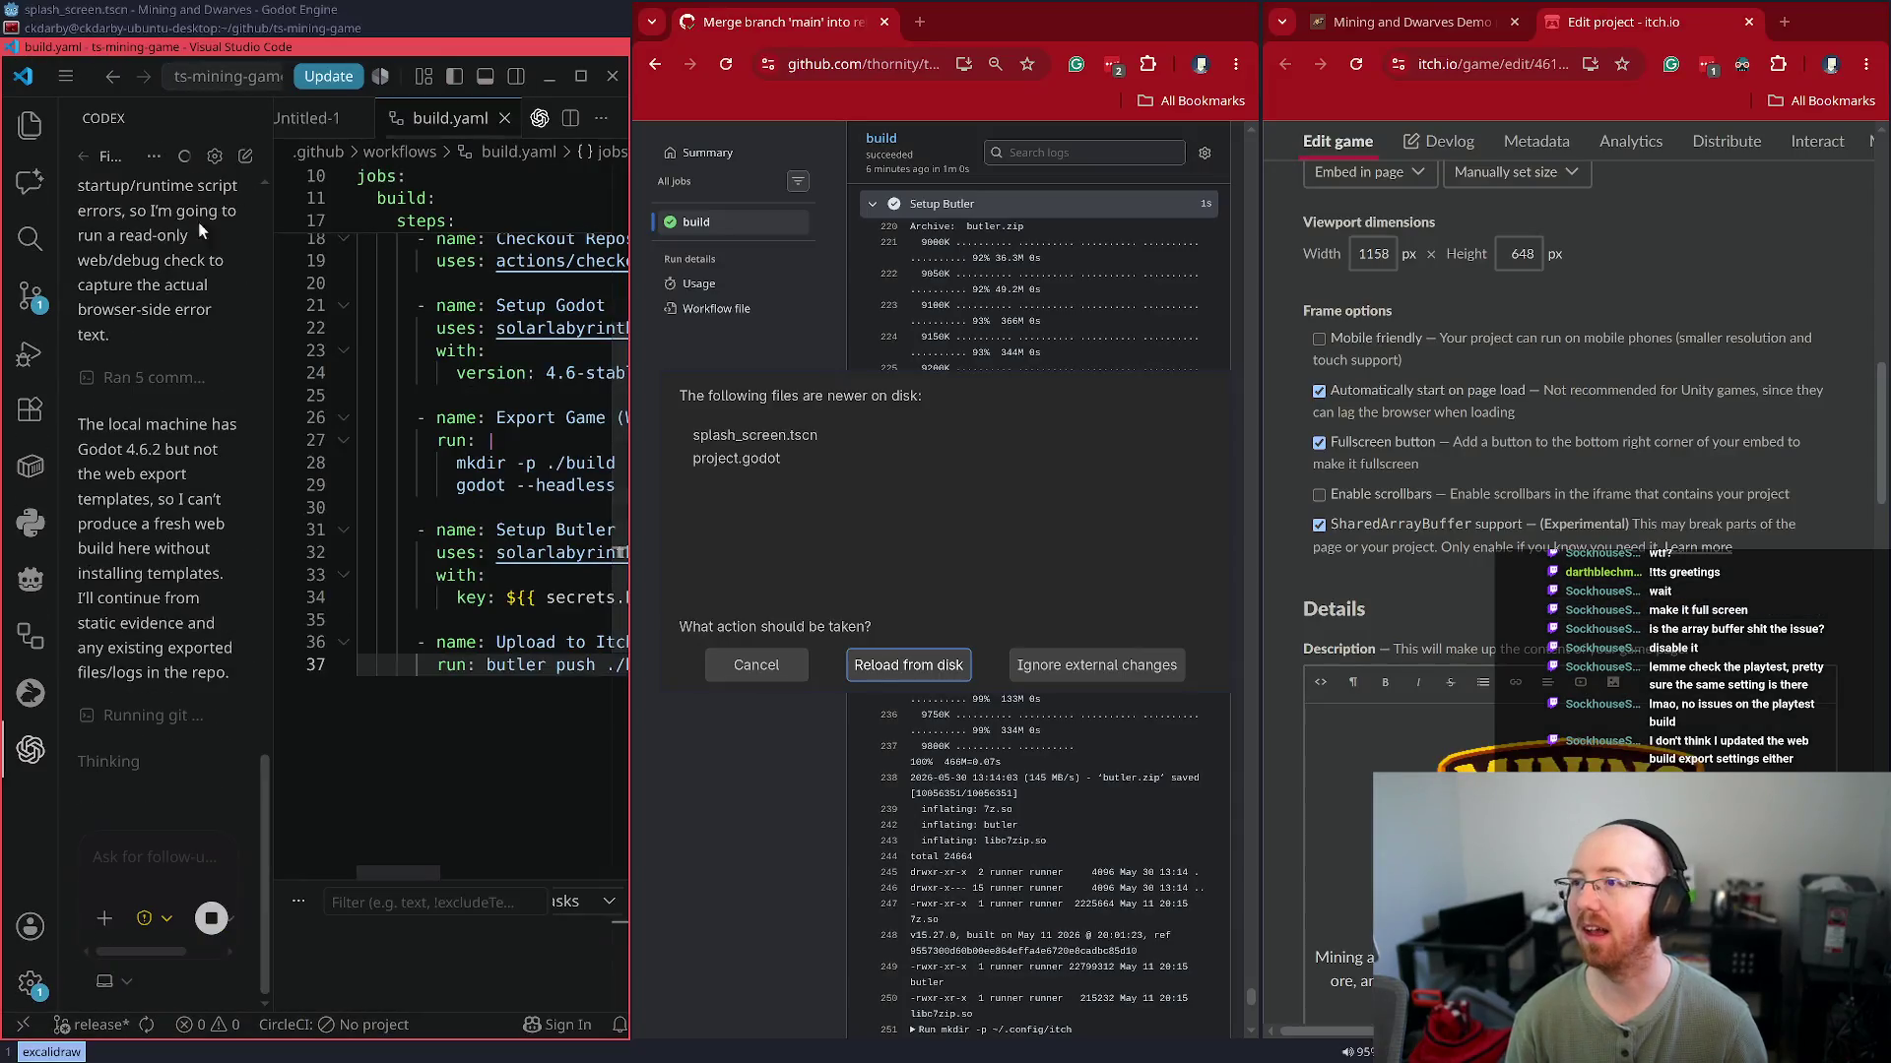
# Reload changed files from disk in Godot and download and install the 4.6.2 export templates
pyautogui.click(913, 667)
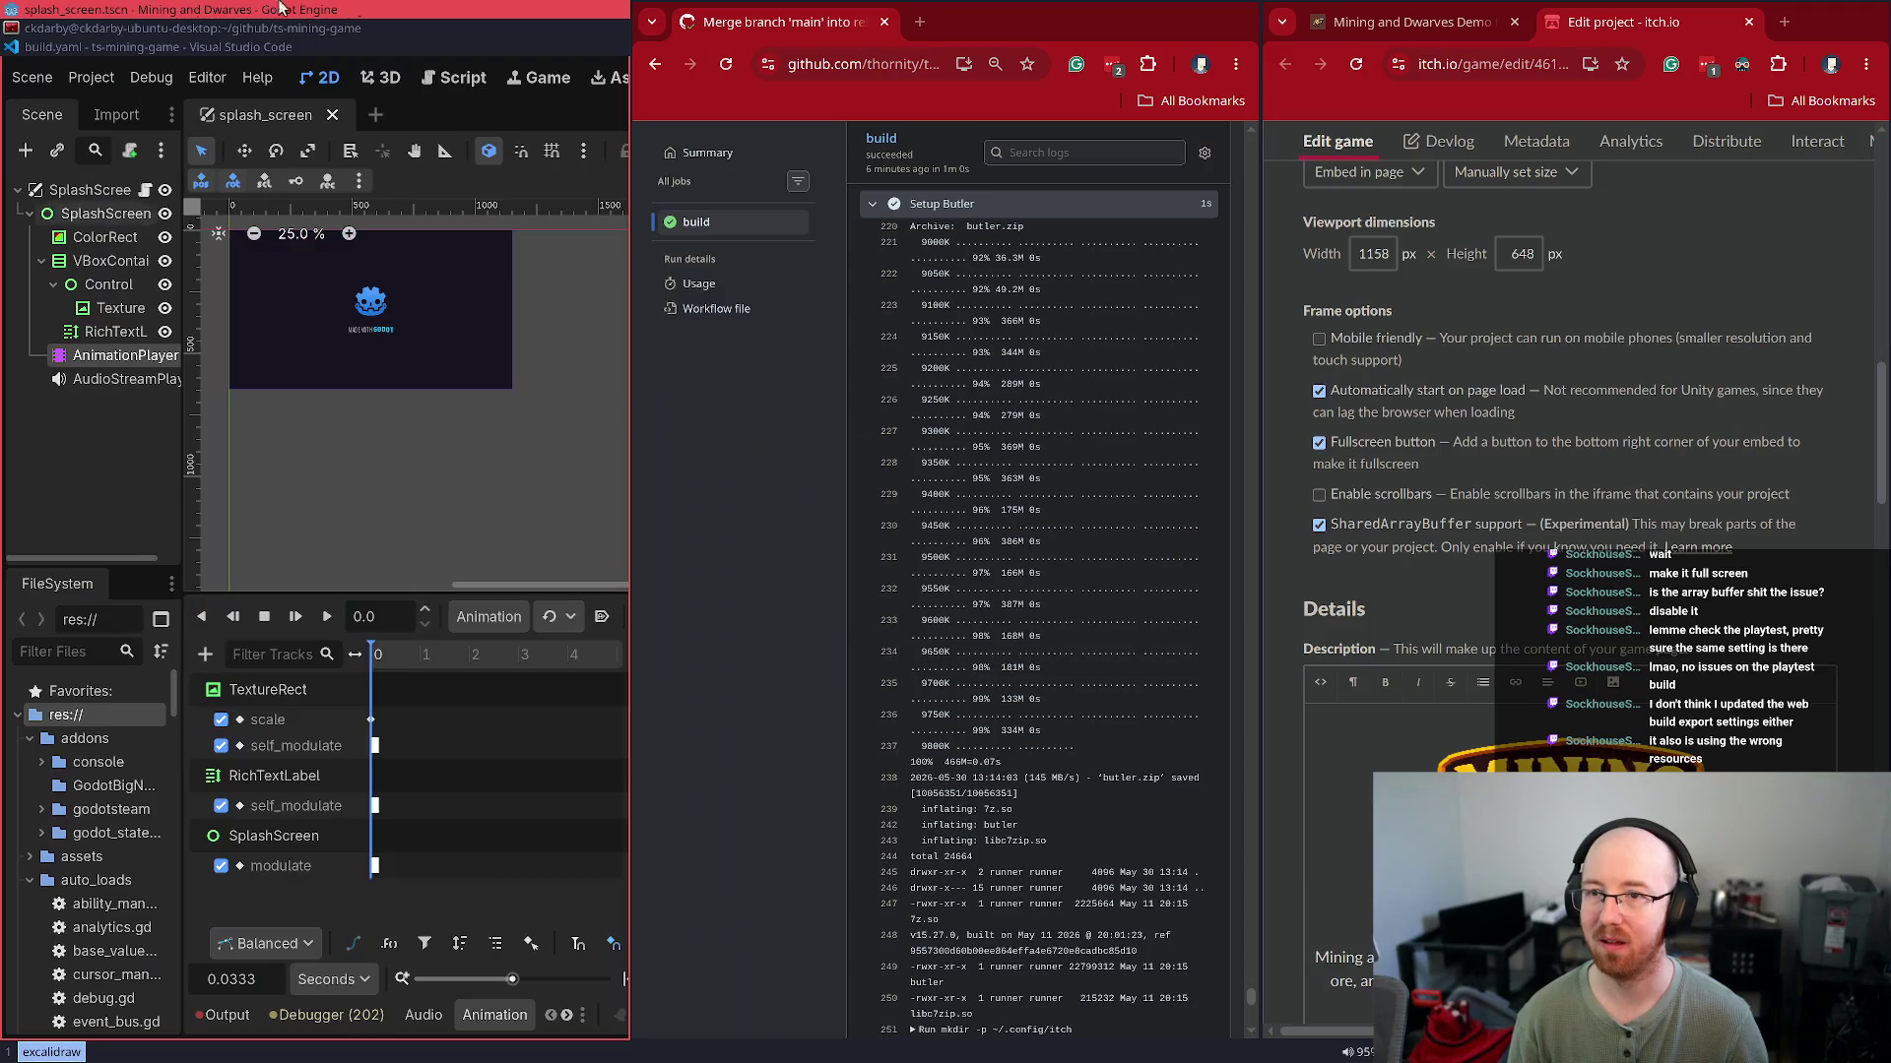
pyautogui.click(90, 77)
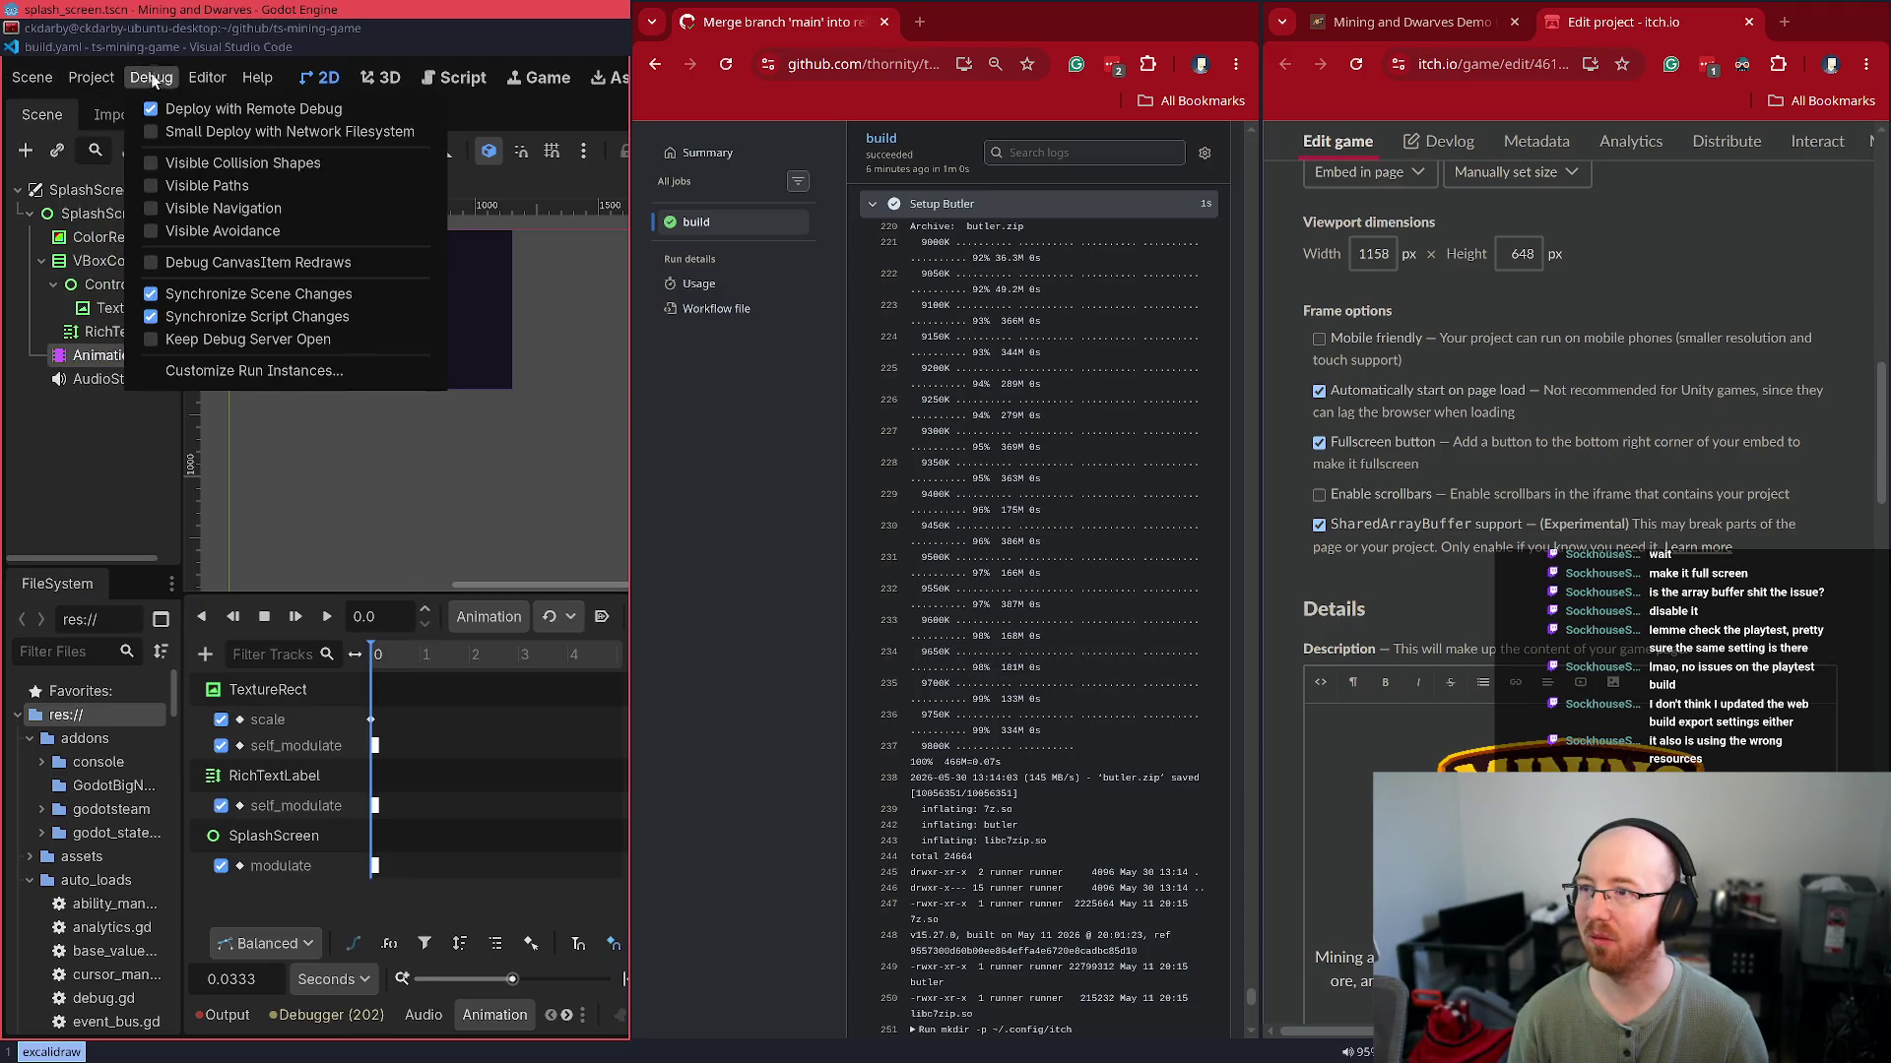
pyautogui.click(122, 193)
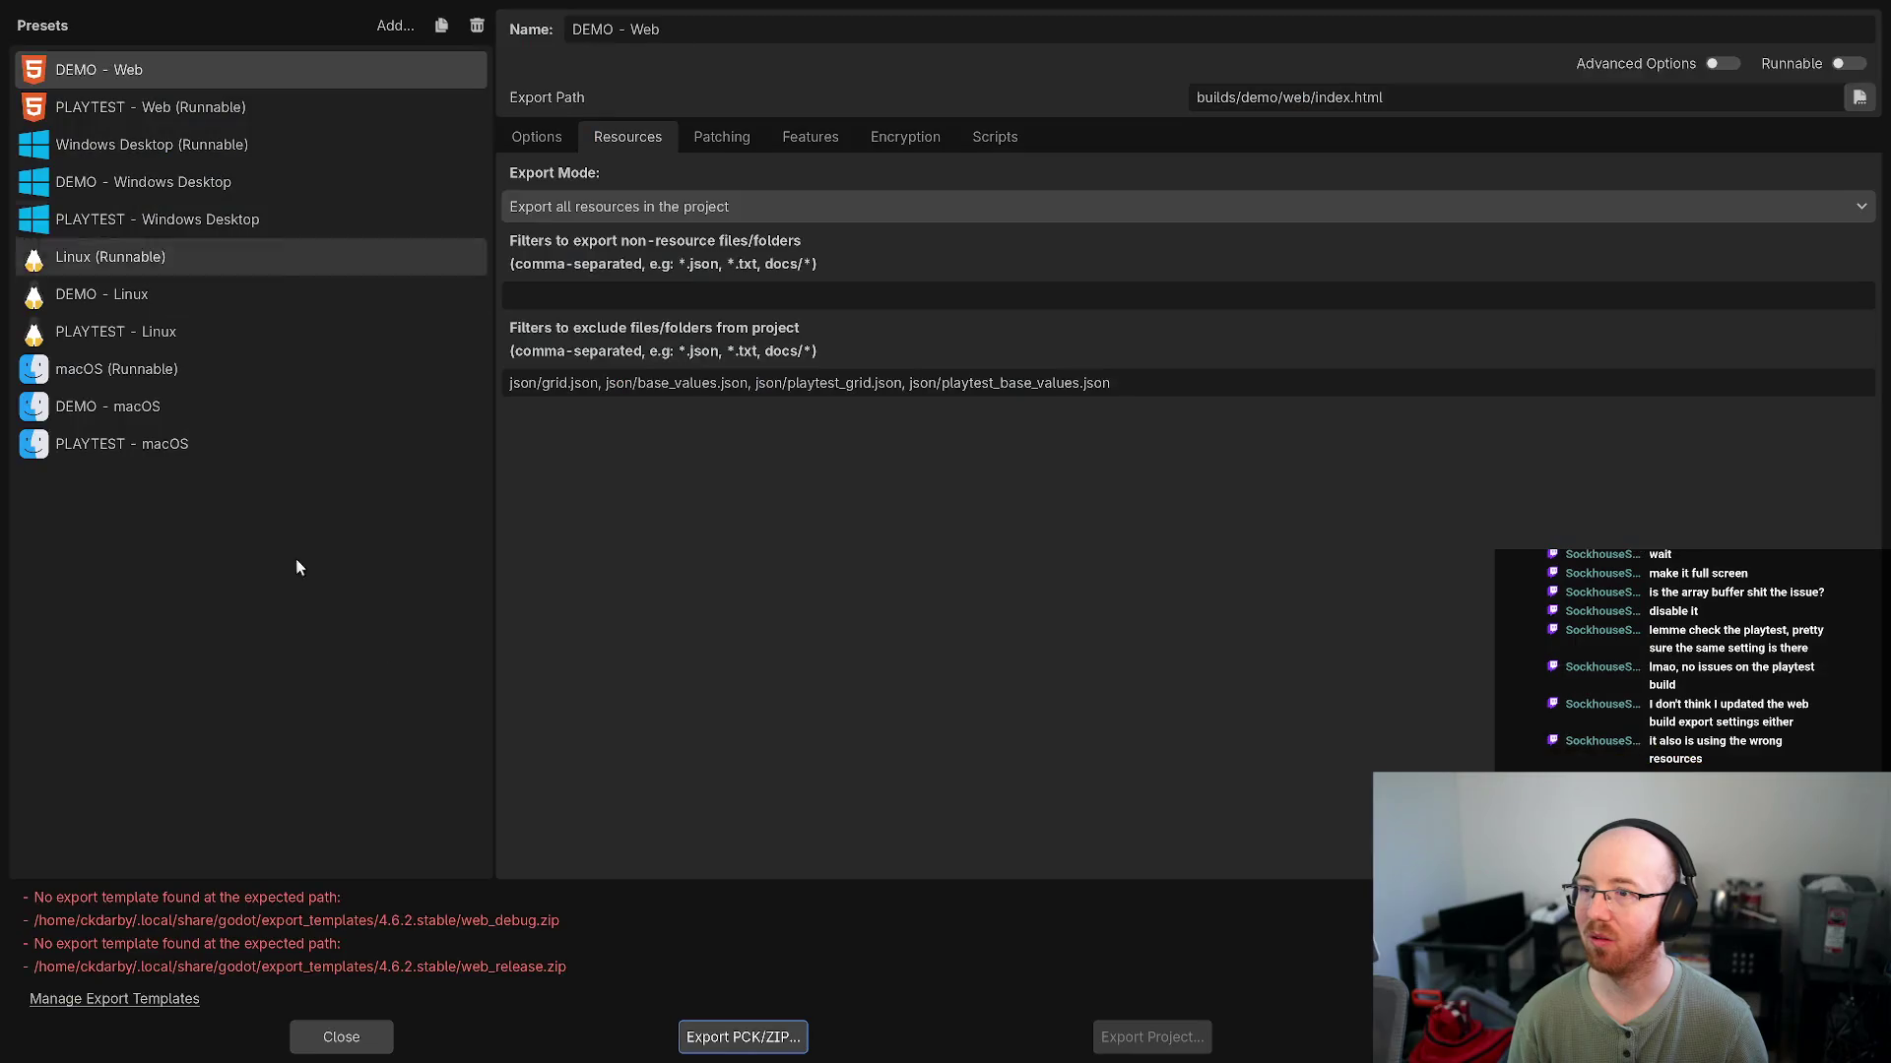
pyautogui.click(172, 1011)
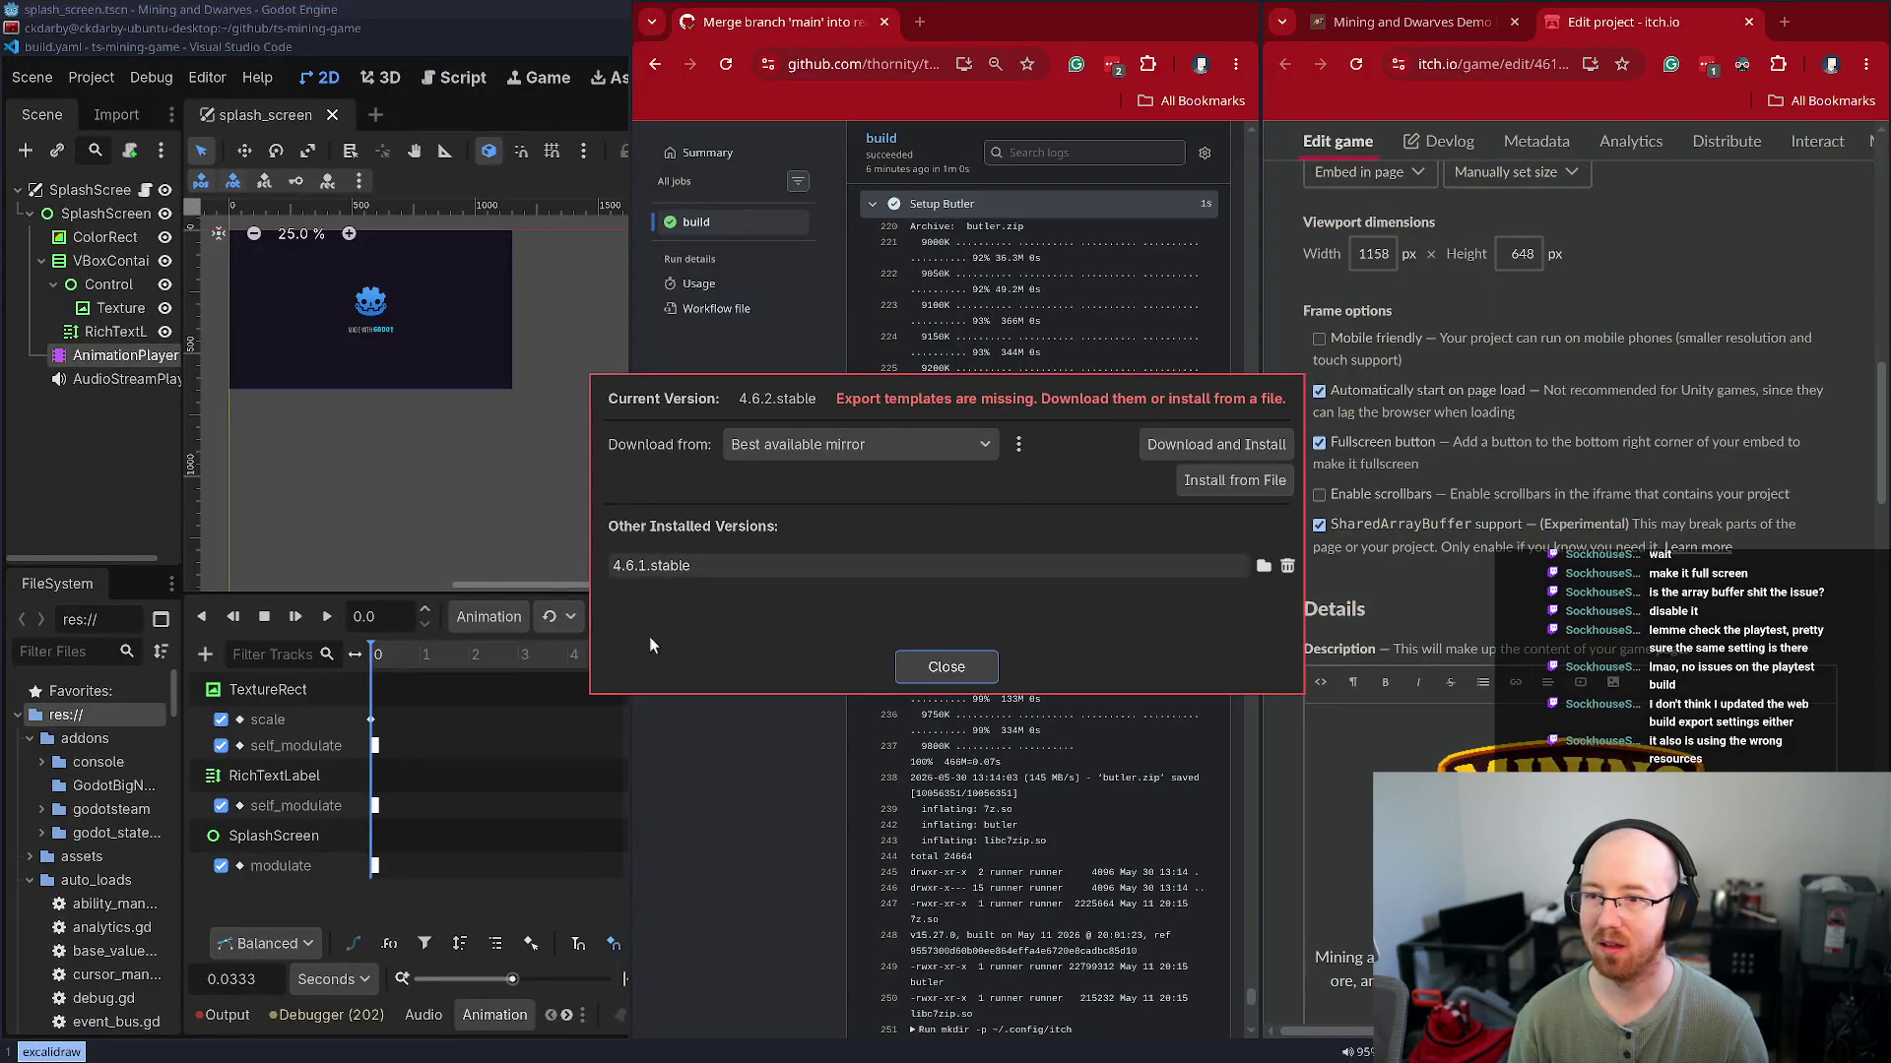
pyautogui.click(1178, 446)
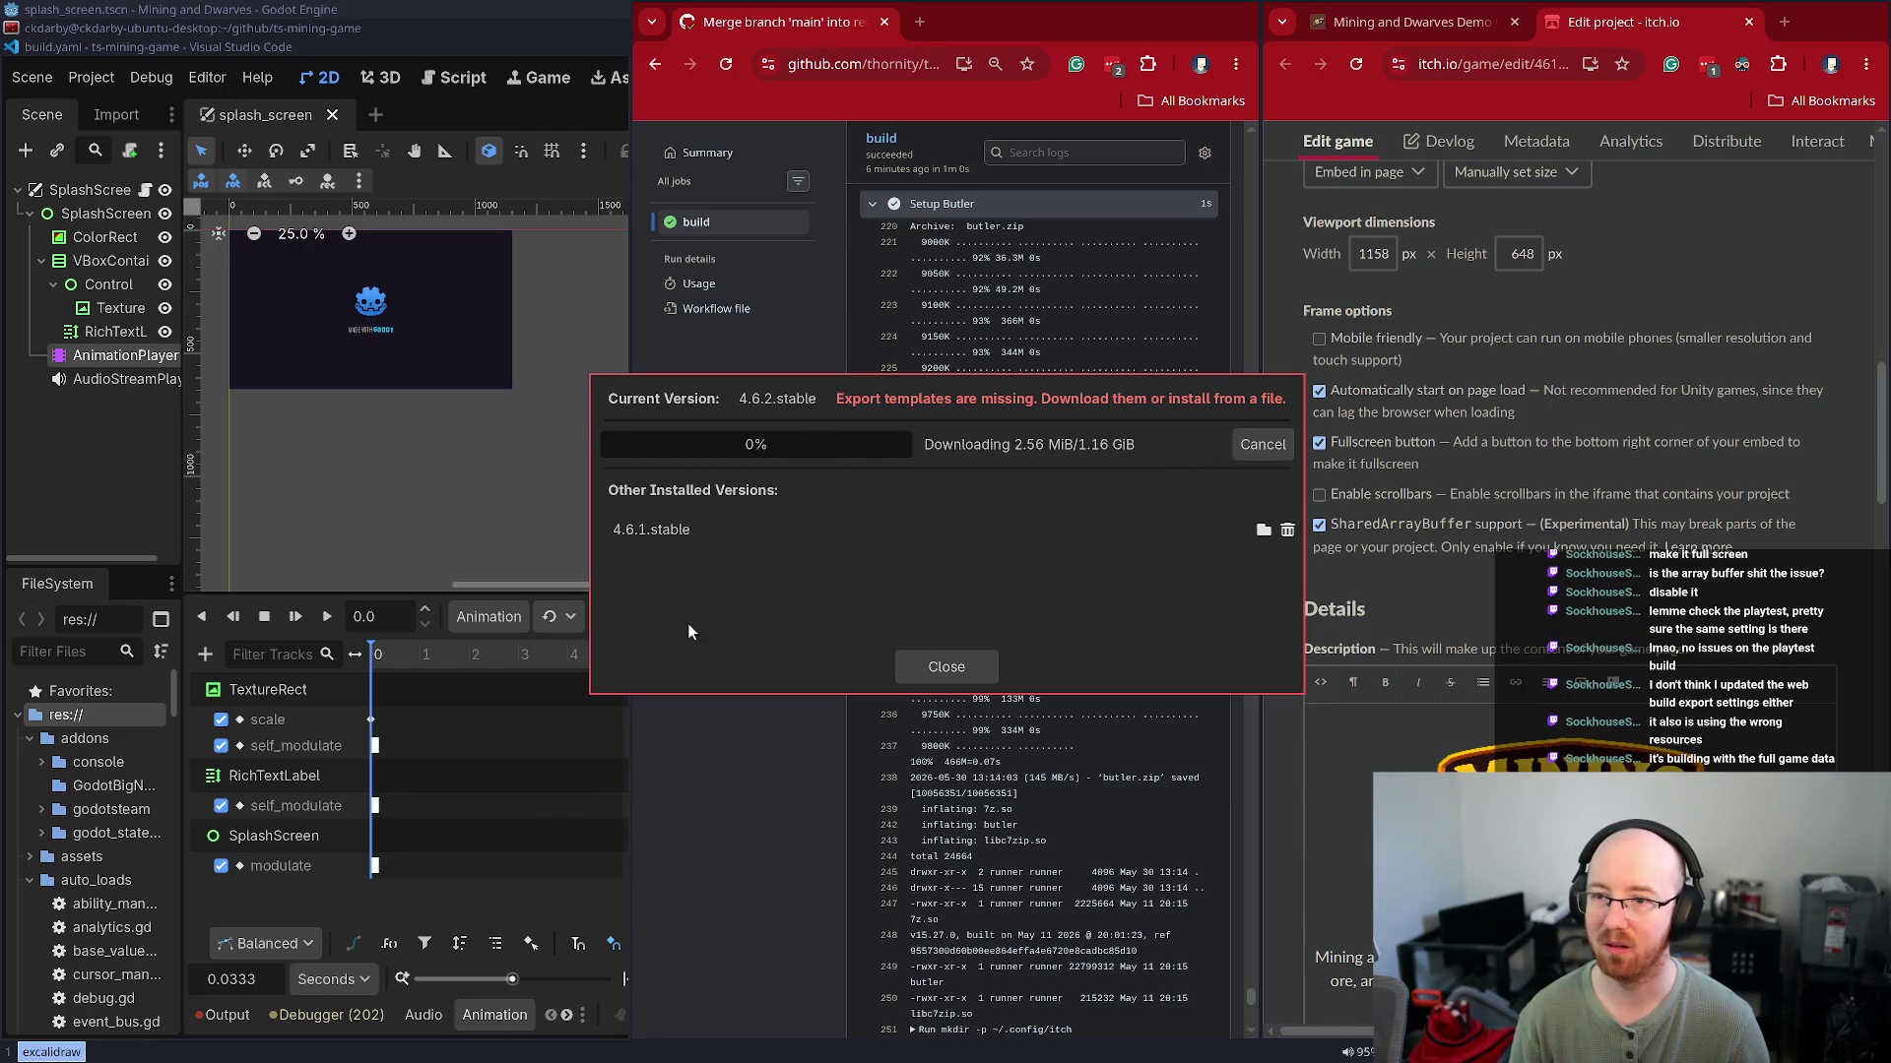
pyautogui.click(61, 34)
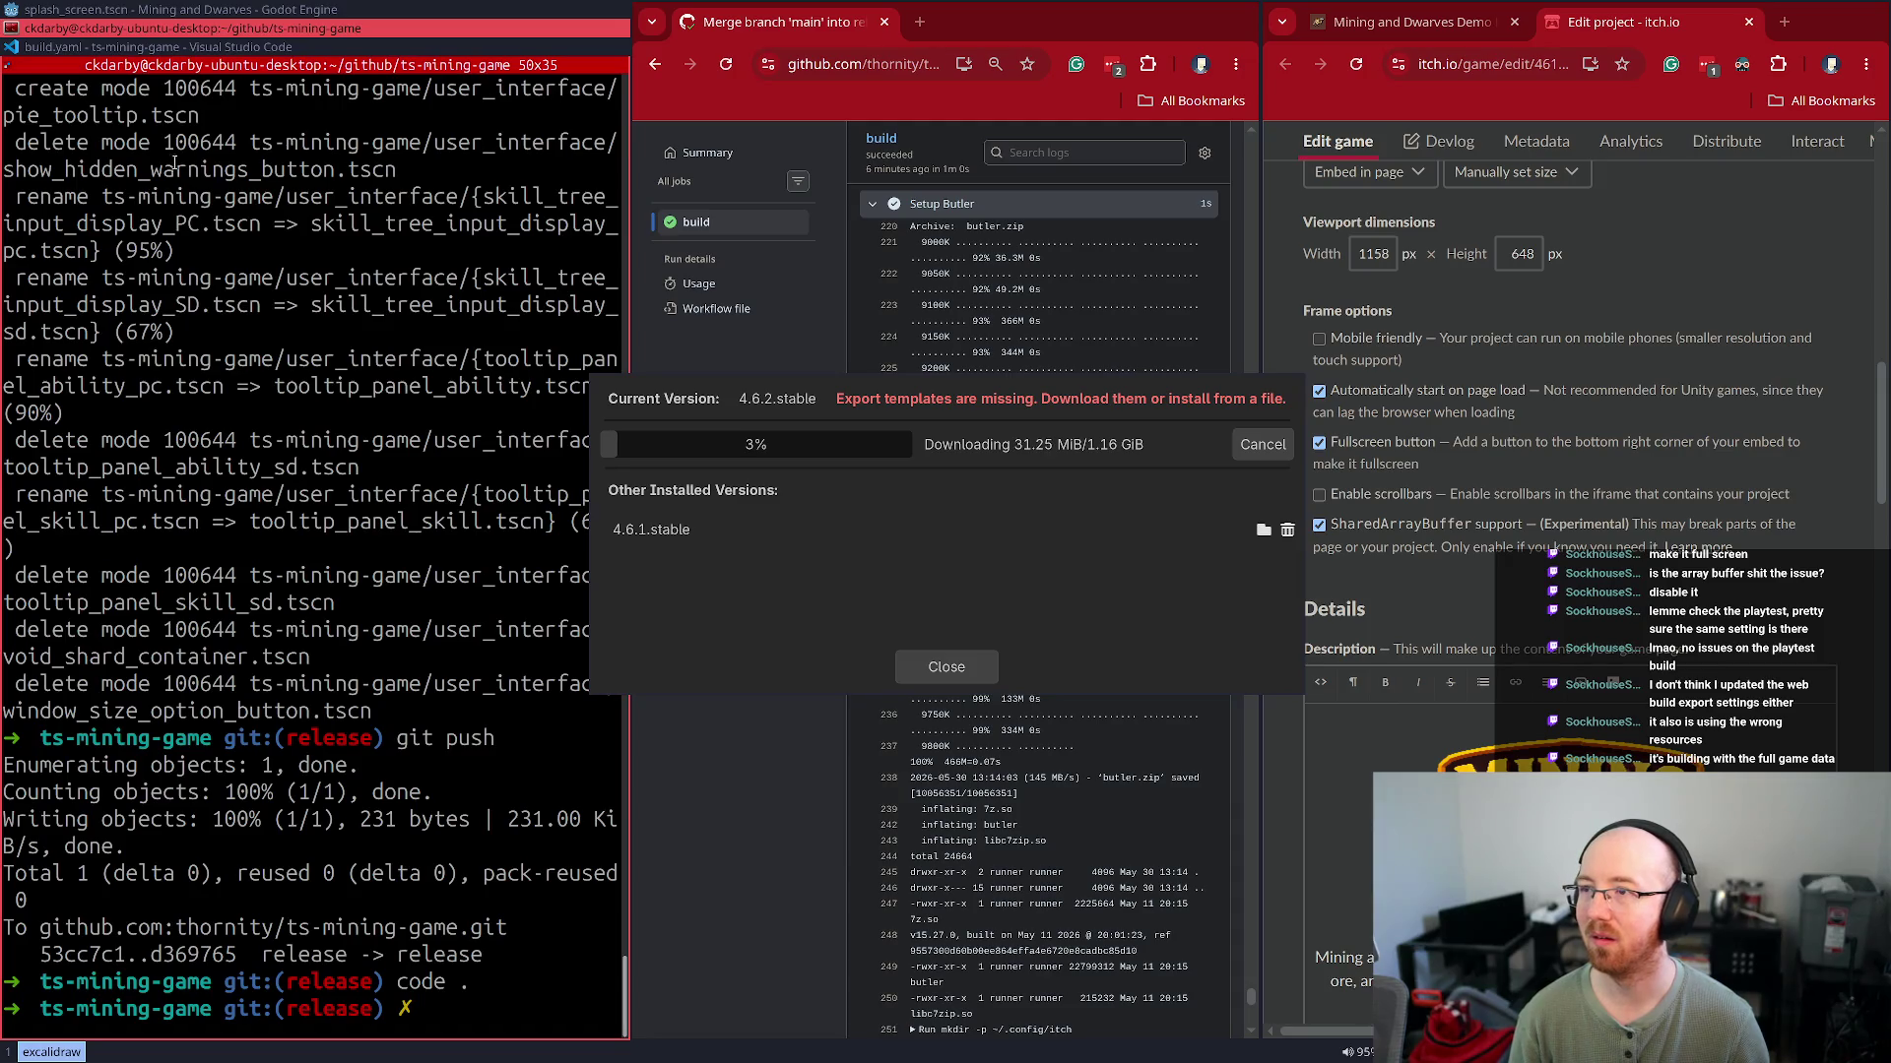
pyautogui.click(127, 49)
# Widen the Codex chat panel and select the original web-settings prompt
pyautogui.press('super+f')
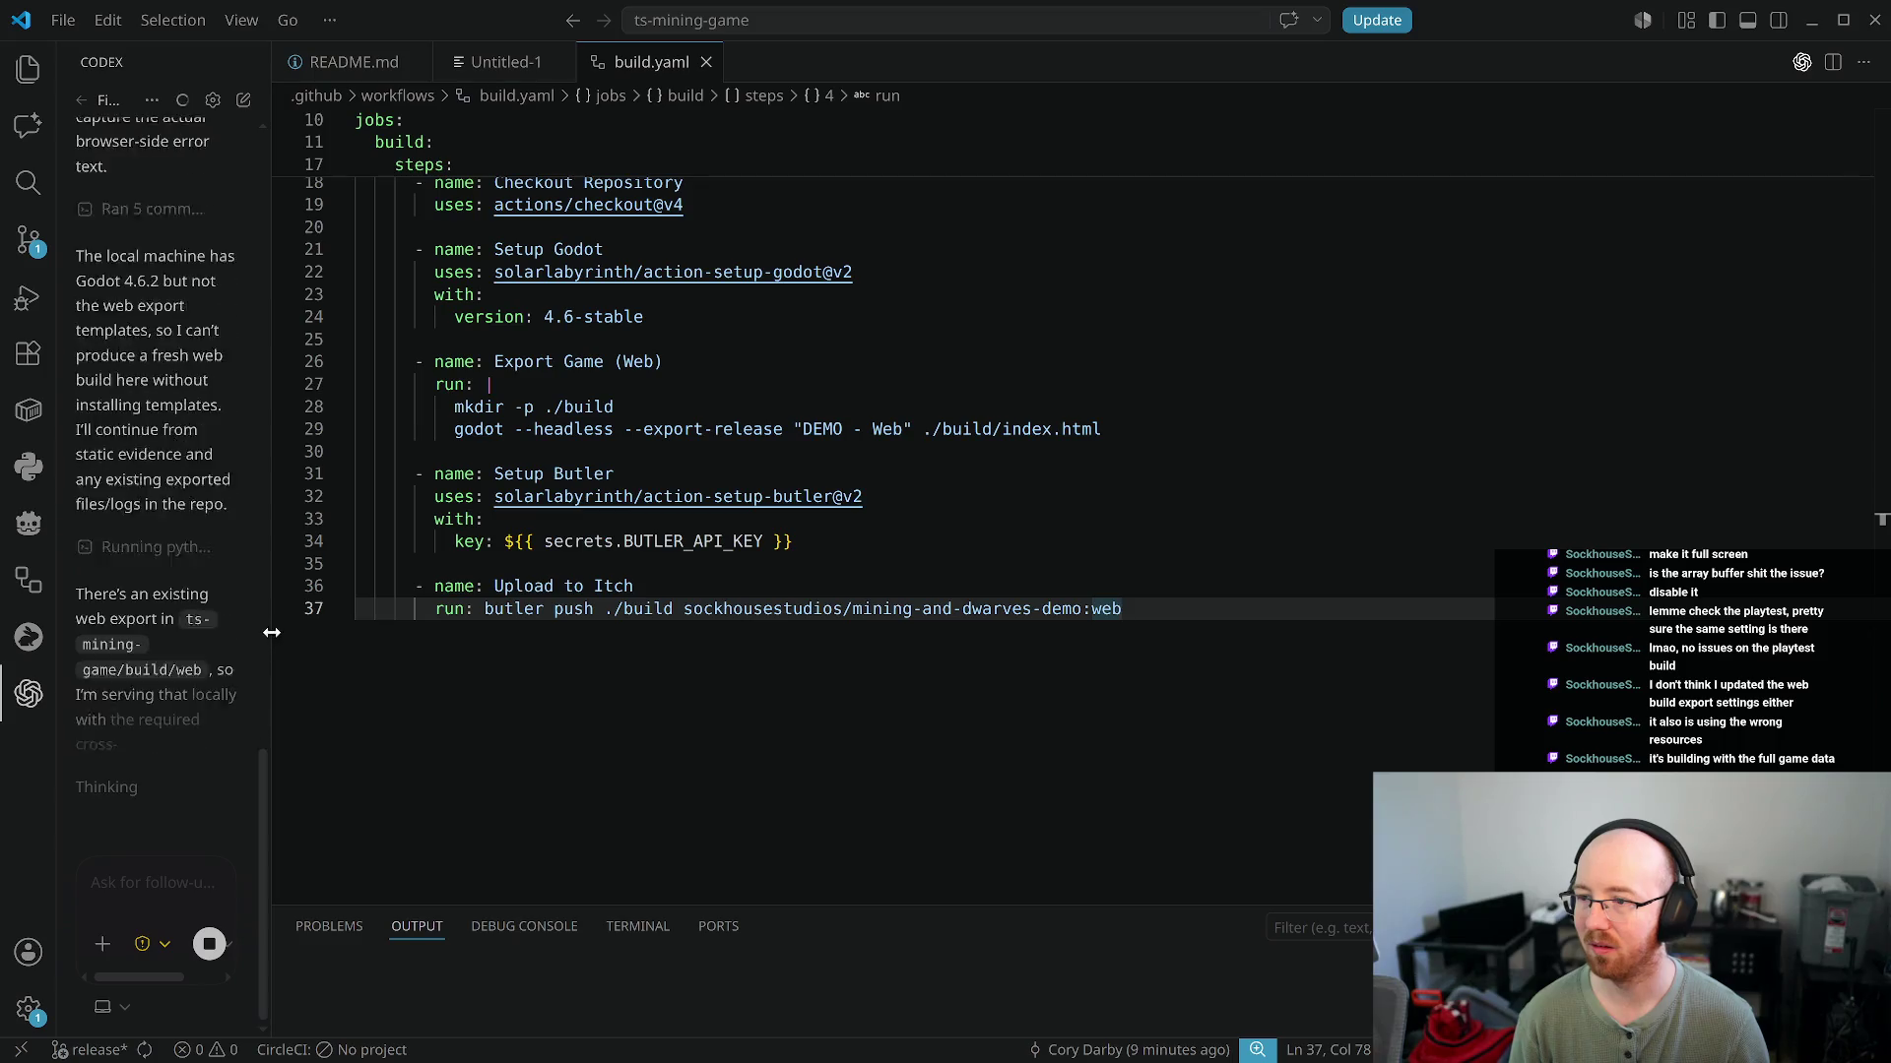
pyautogui.moveTo(267, 638); pyautogui.dragTo(836, 715)
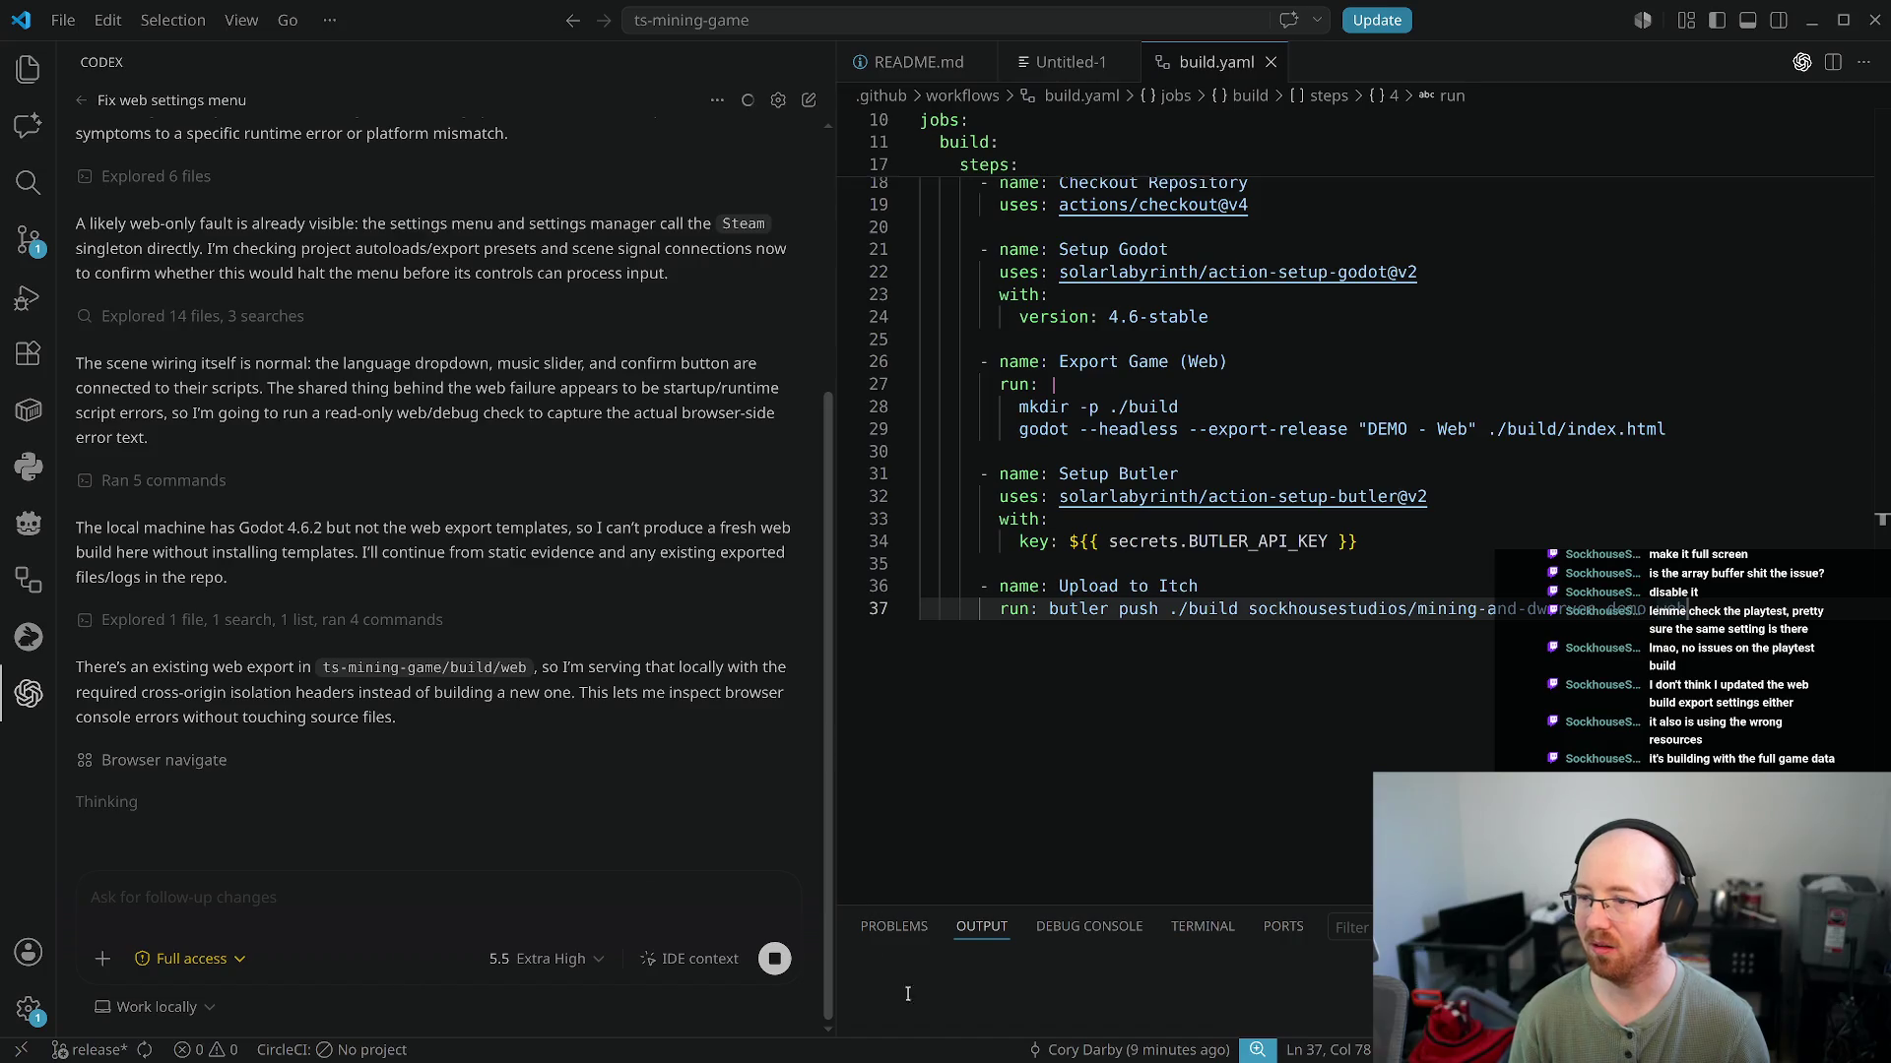
pyautogui.scroll(5, 492, 542)
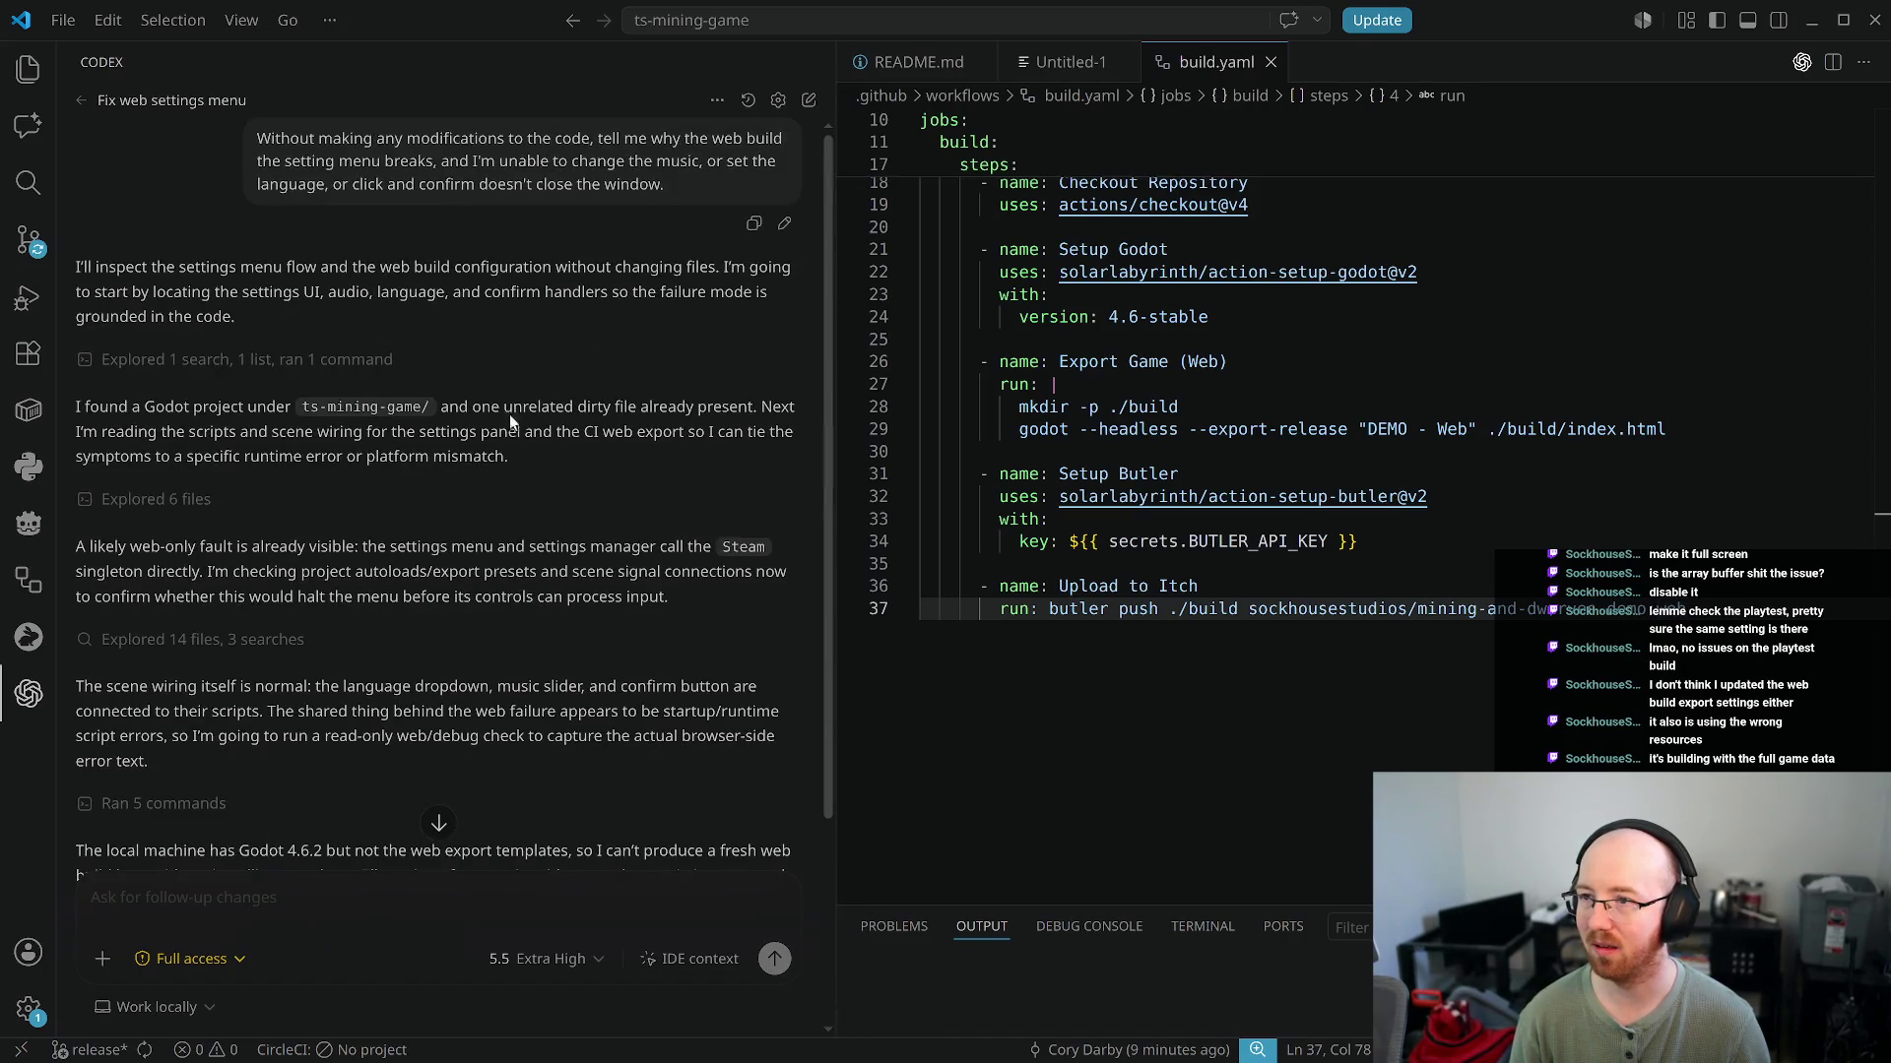
pyautogui.moveTo(666, 185); pyautogui.dragTo(276, 143)
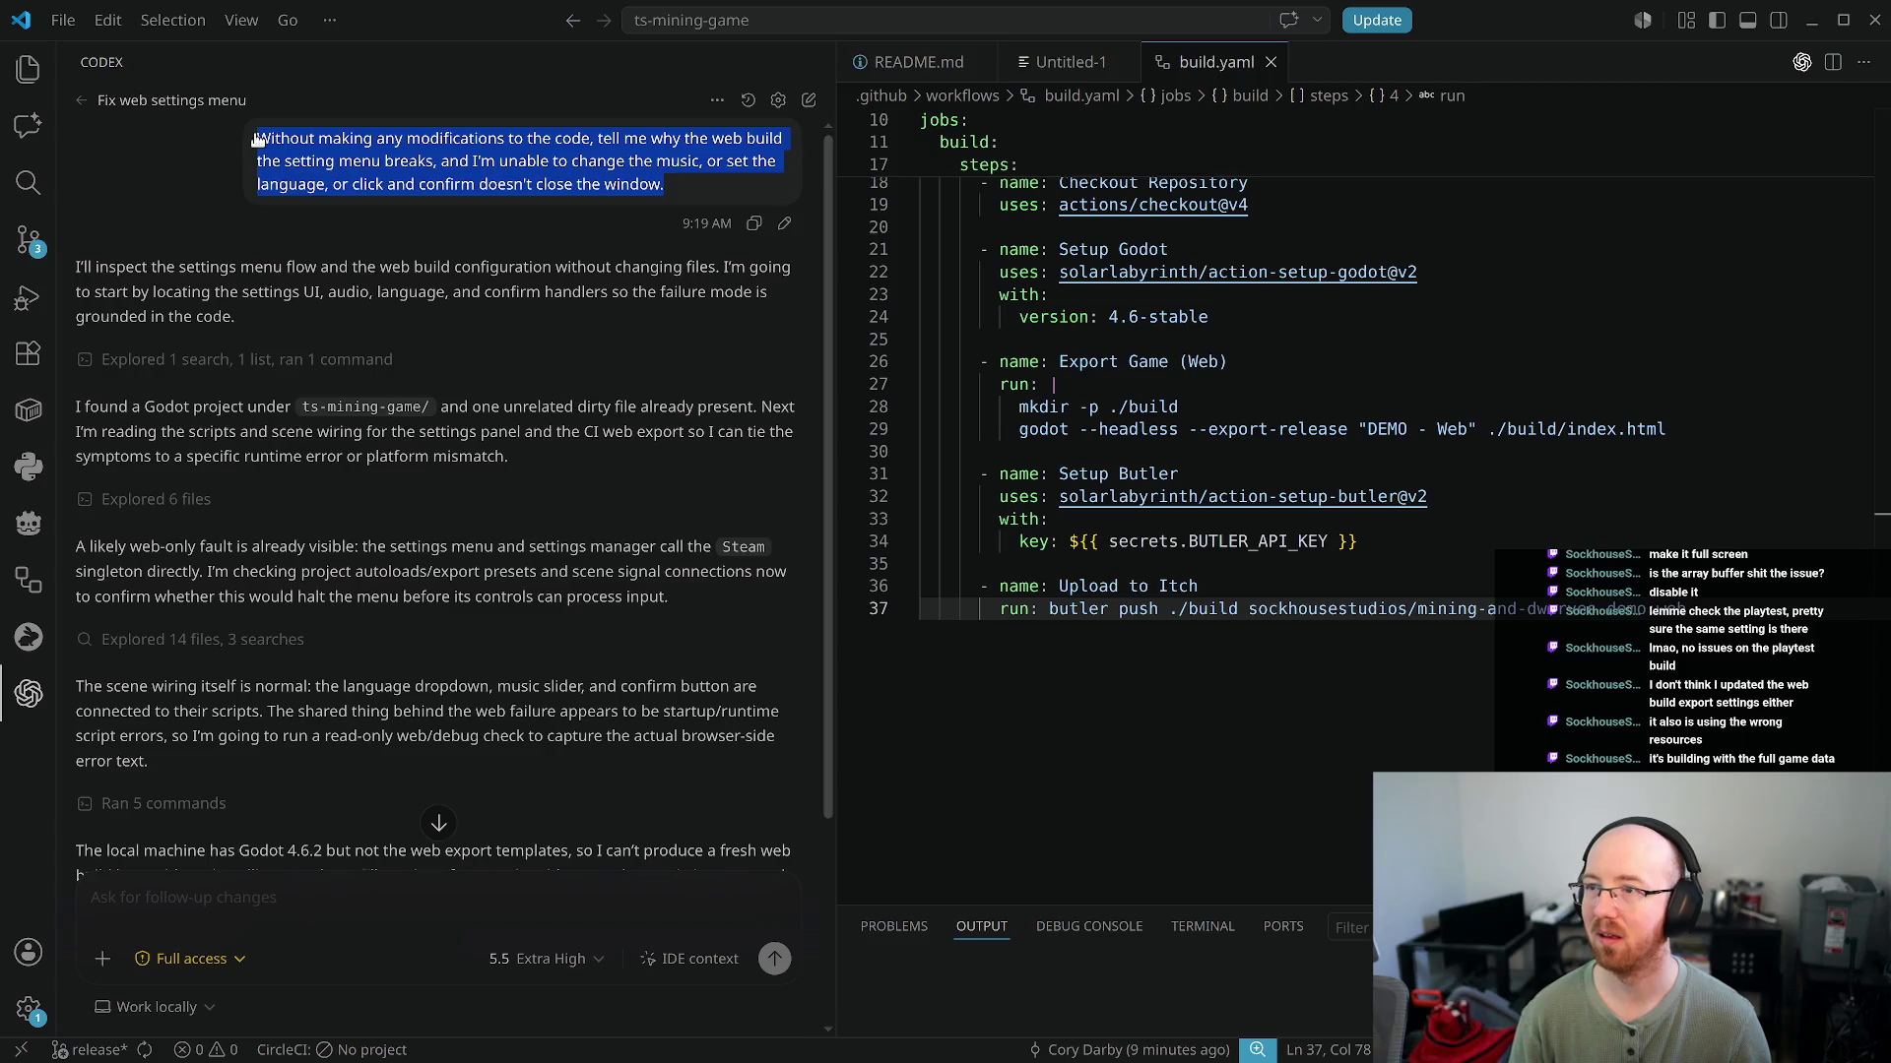
pyautogui.scroll(-5, 246, 689)
# Type 'I have the godot 4.6.2 export now.' with the original prompt pasted below it
pyautogui.write('I have the godot 4.6.2 ')
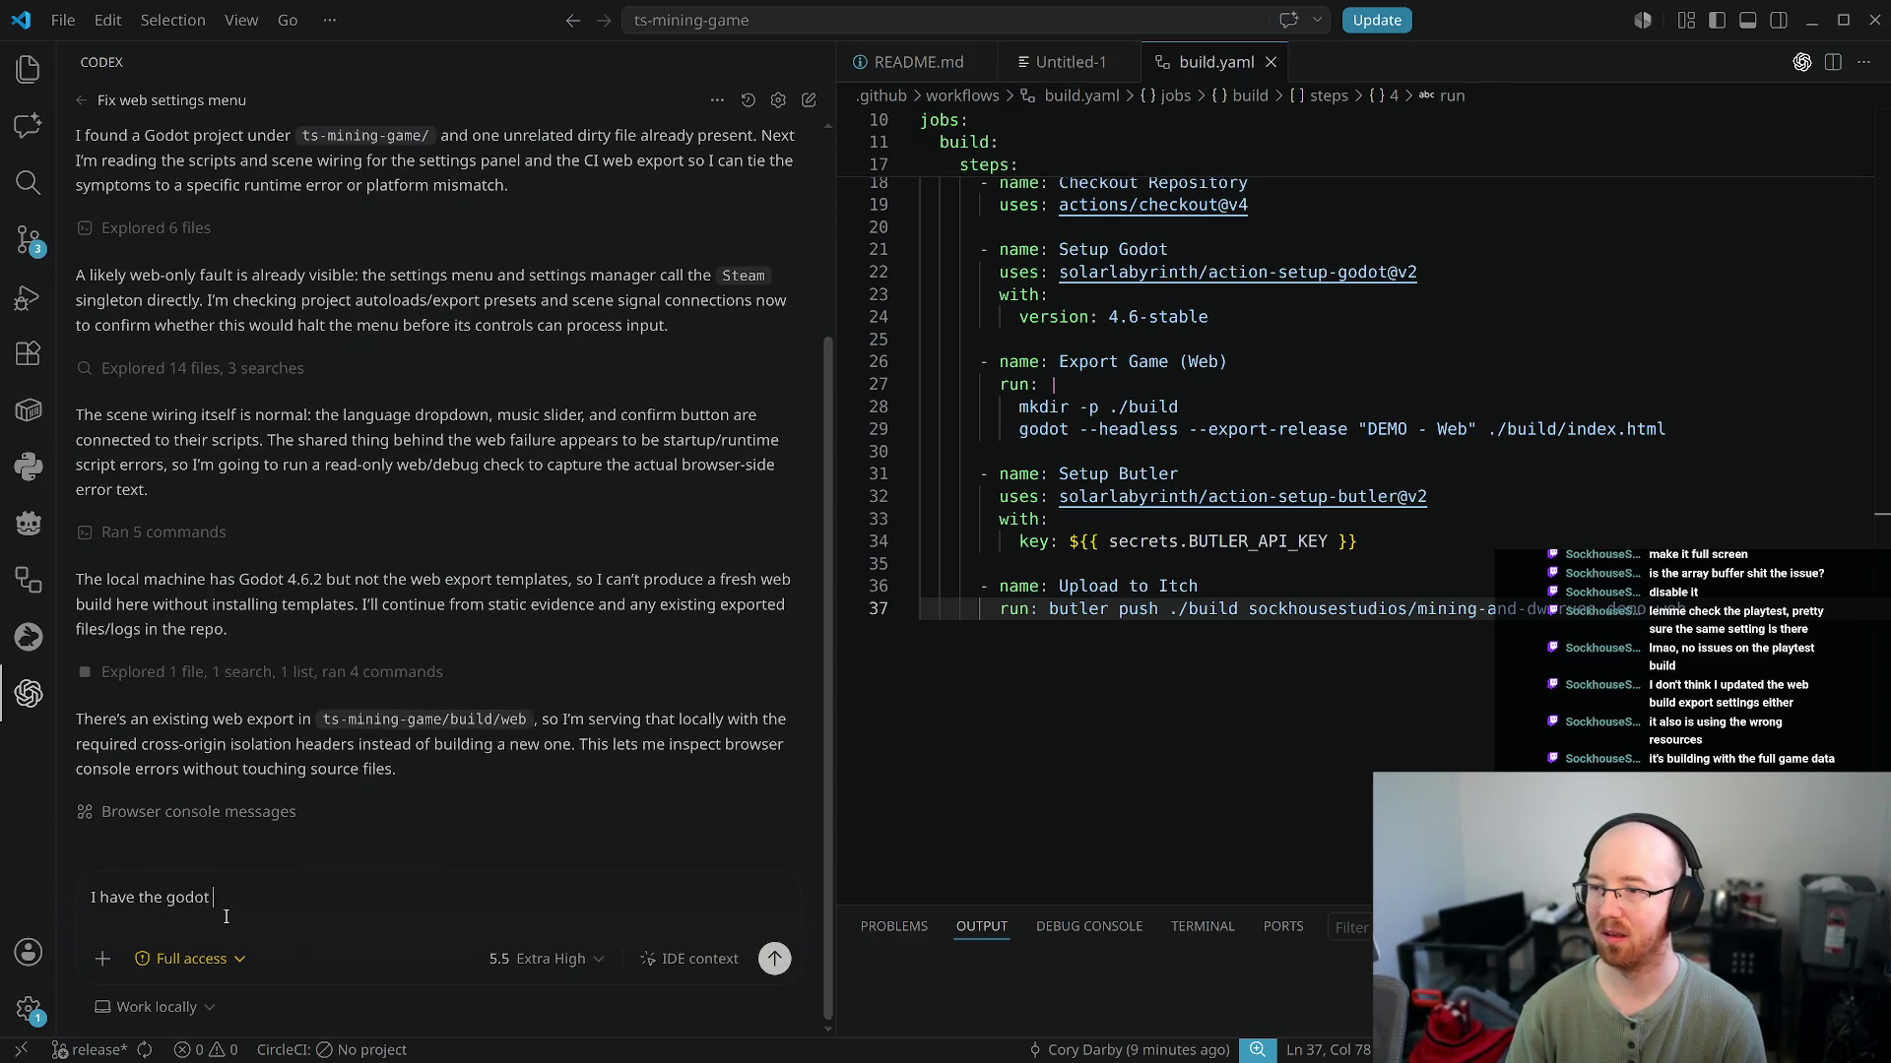
pyautogui.write('ex')
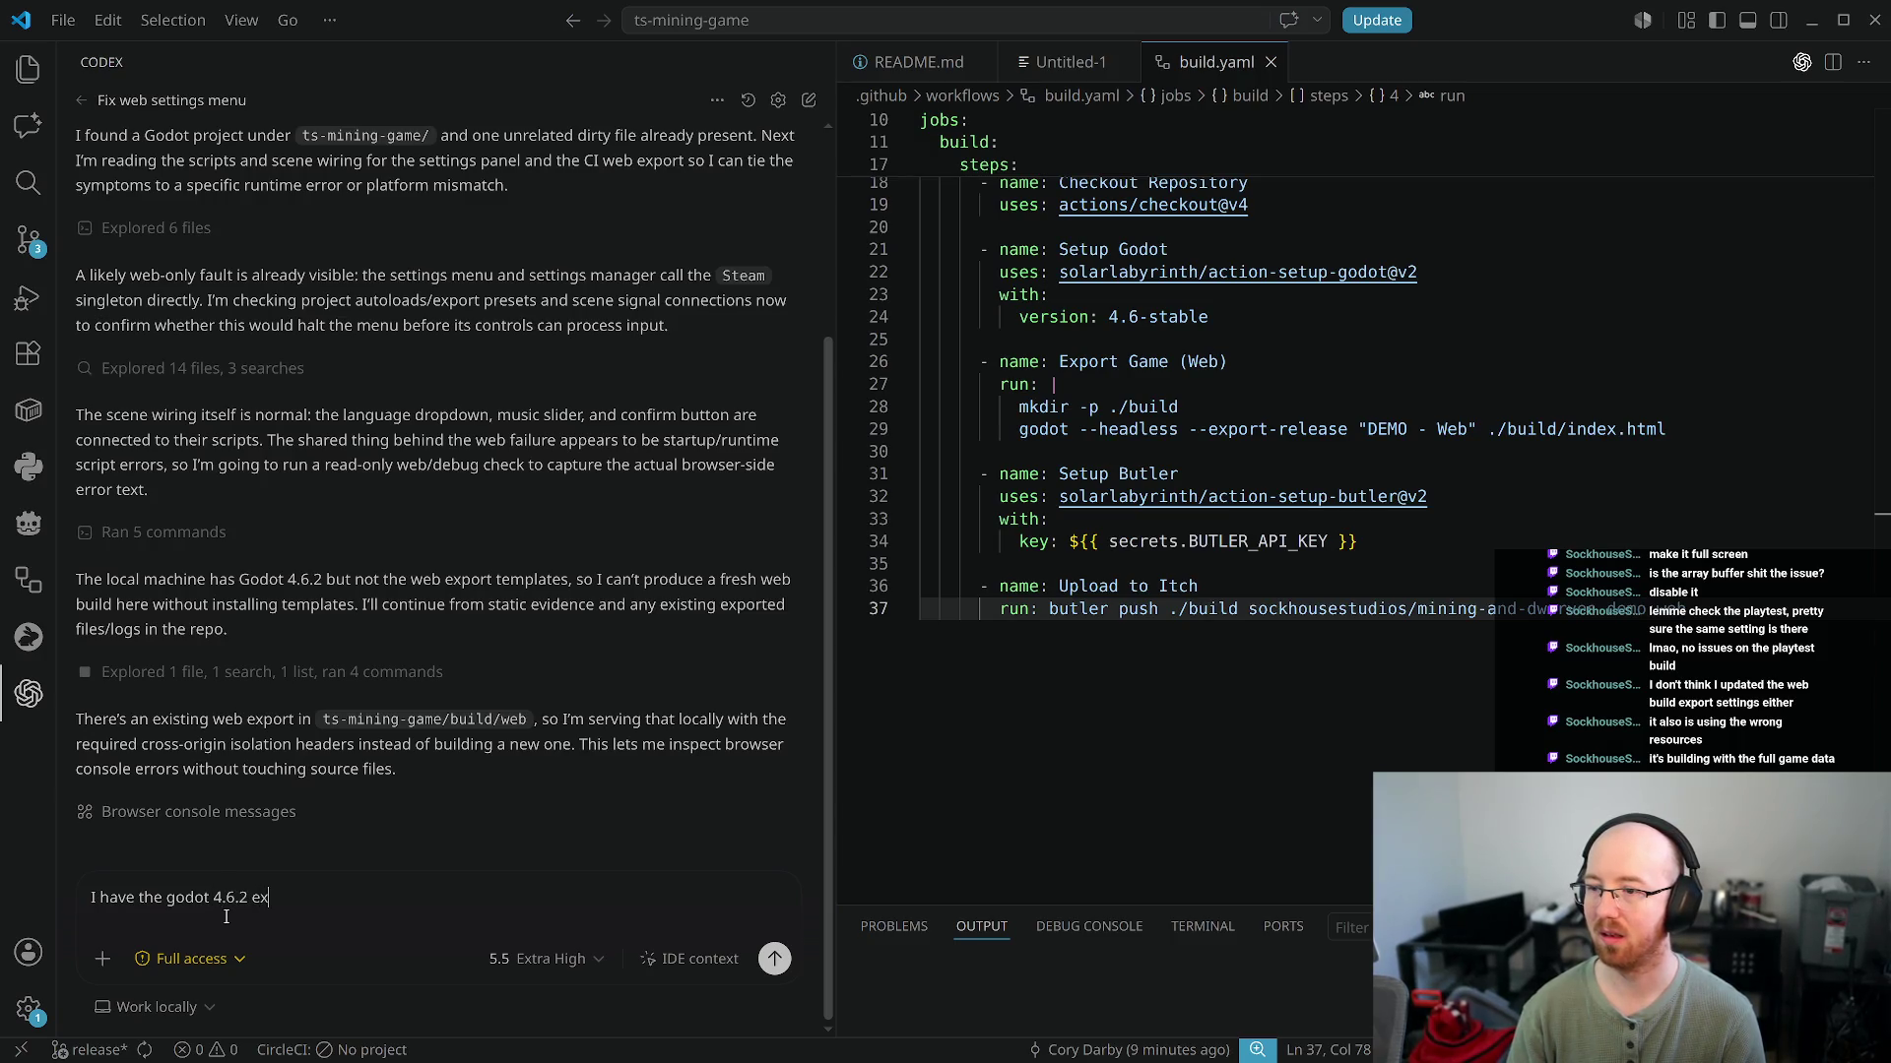
pyautogui.write('port ')
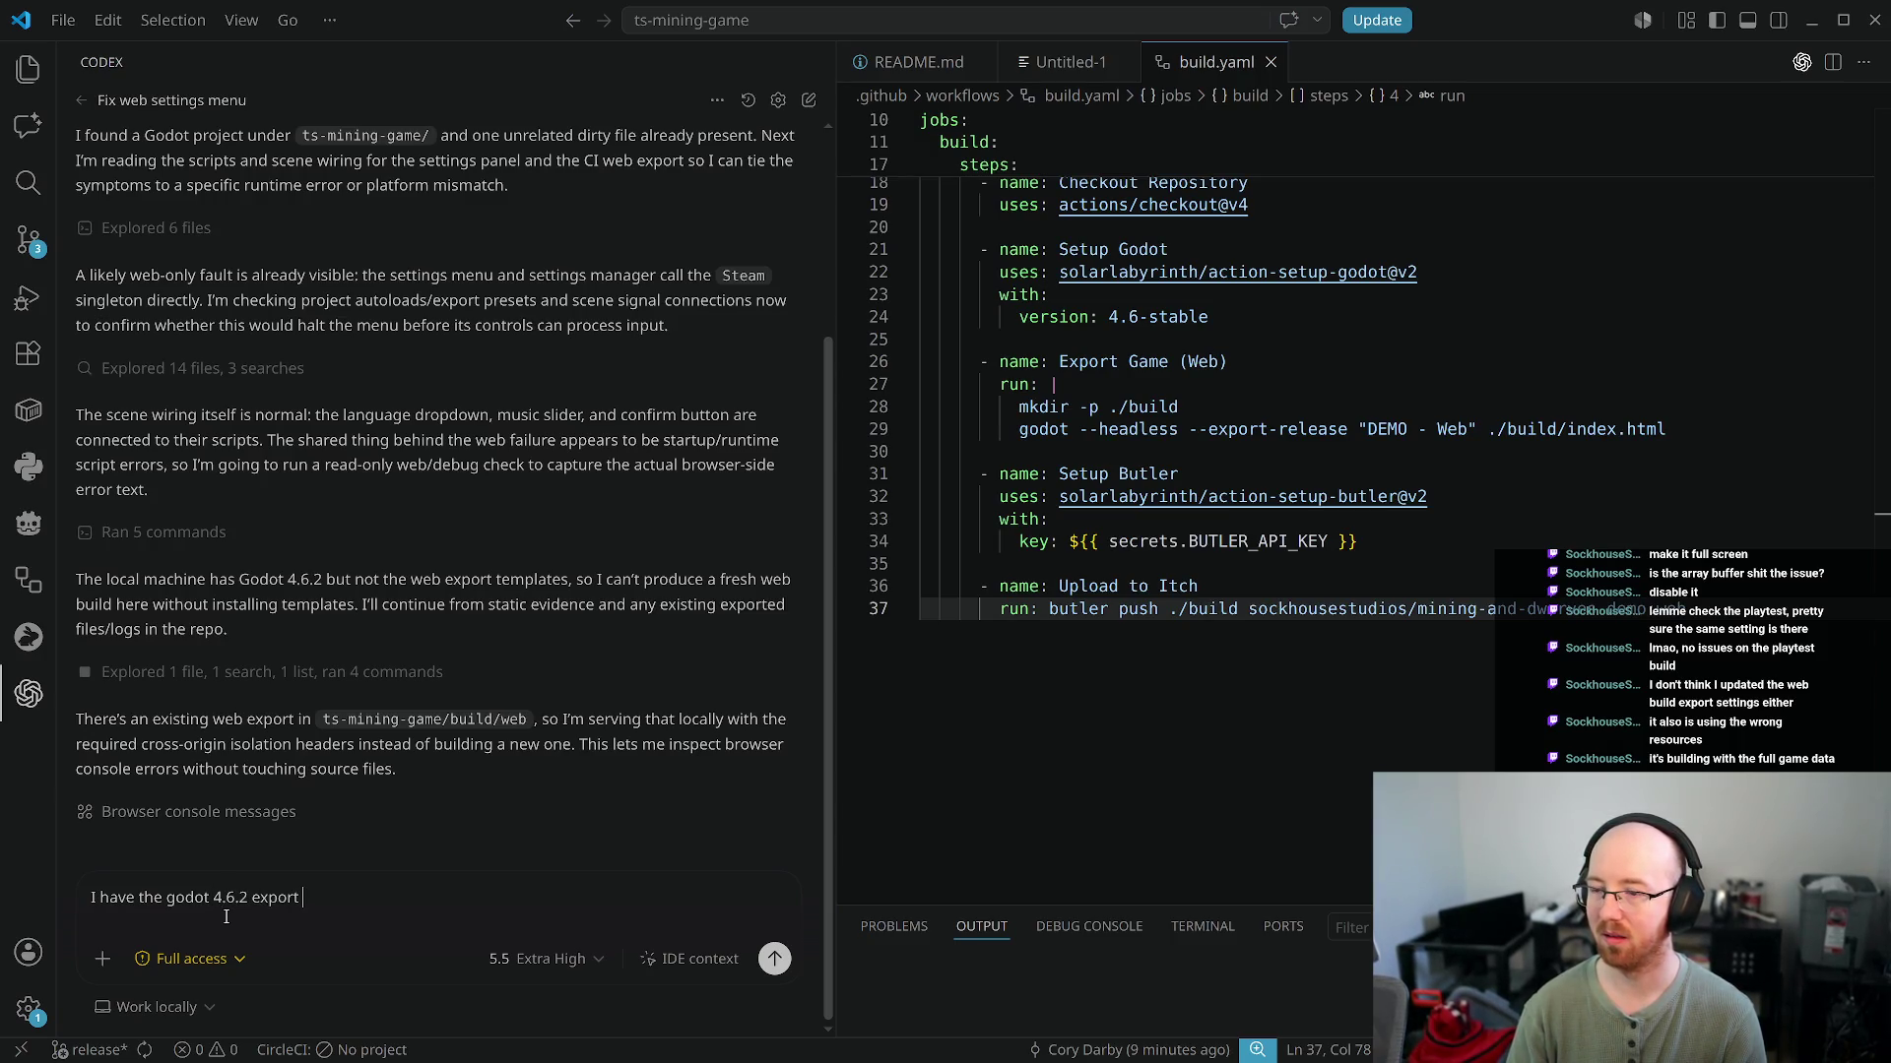
pyautogui.write('now.')
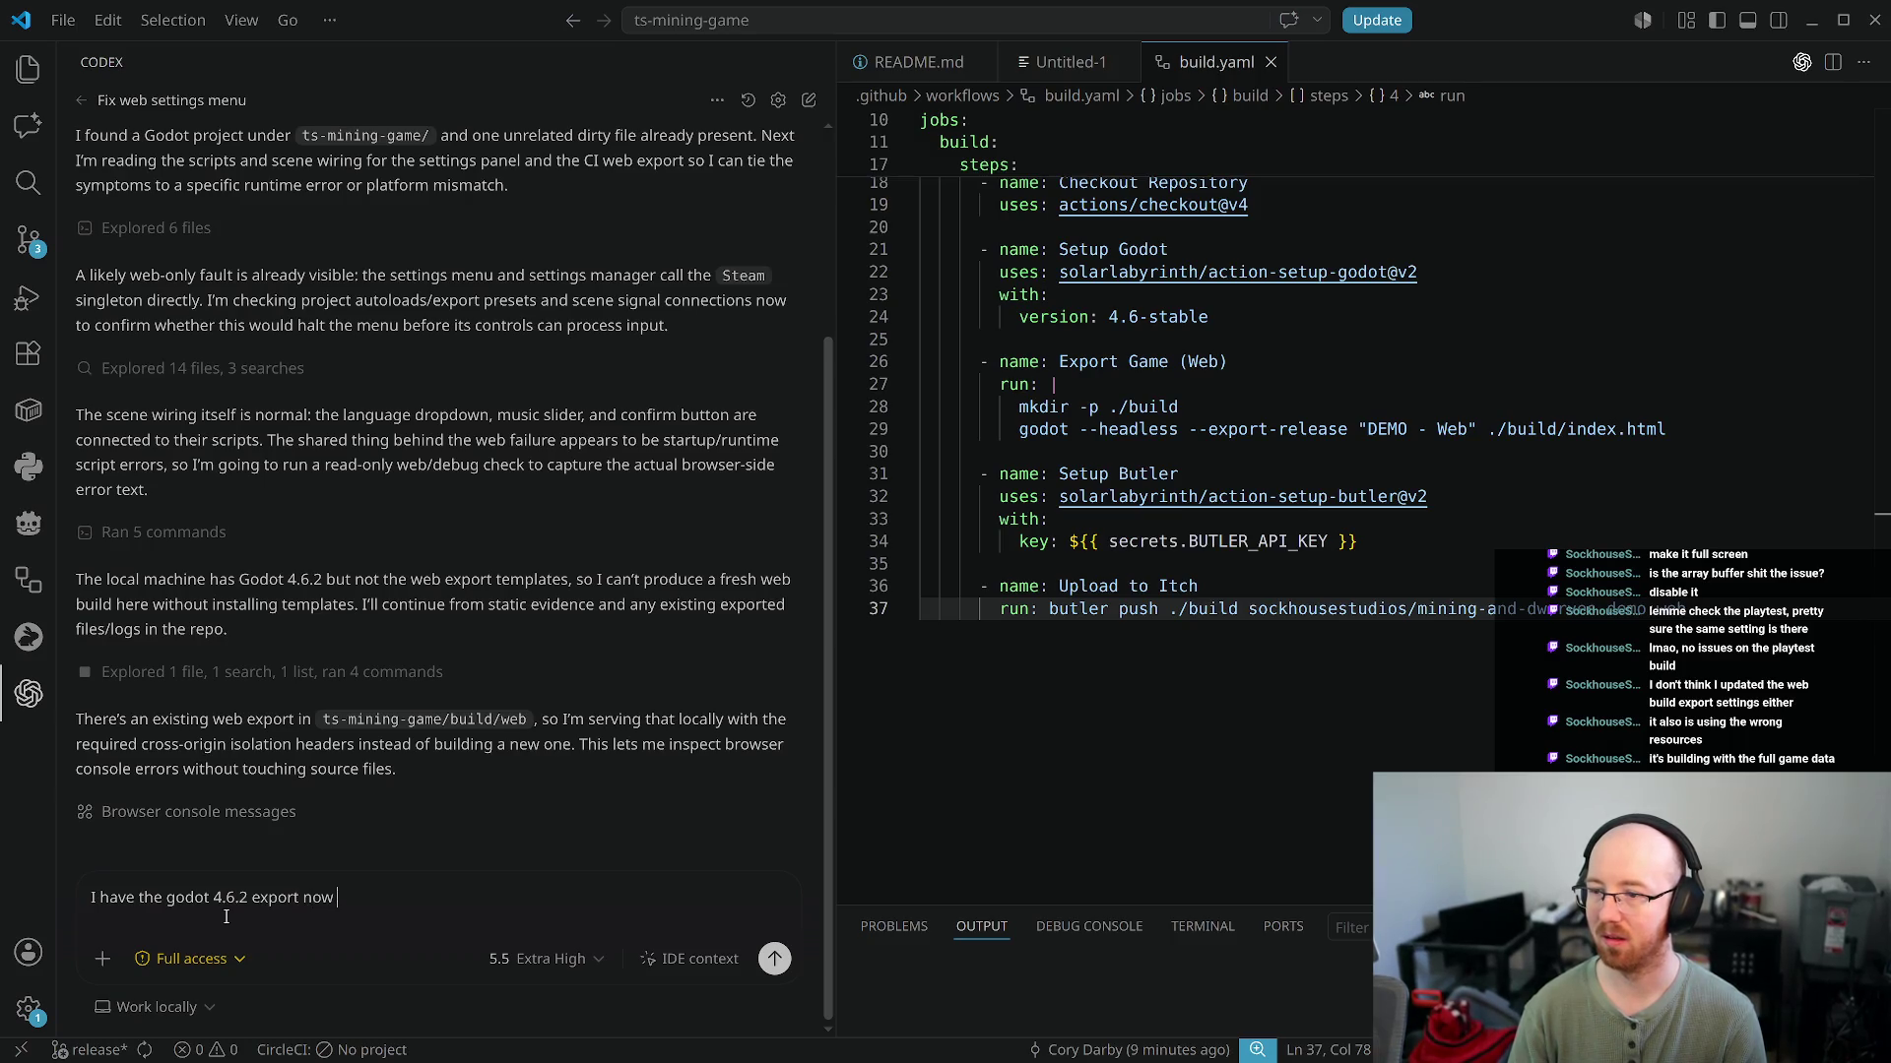
pyautogui.hotkey('shift', 'Return')
pyautogui.write("Without making any modifications to the code, tell me why the web build the setting menu breaks, and I'm unable to change the music, or set the language, or click and confirm doesn't close the window.")
pyautogui.press('super+f')
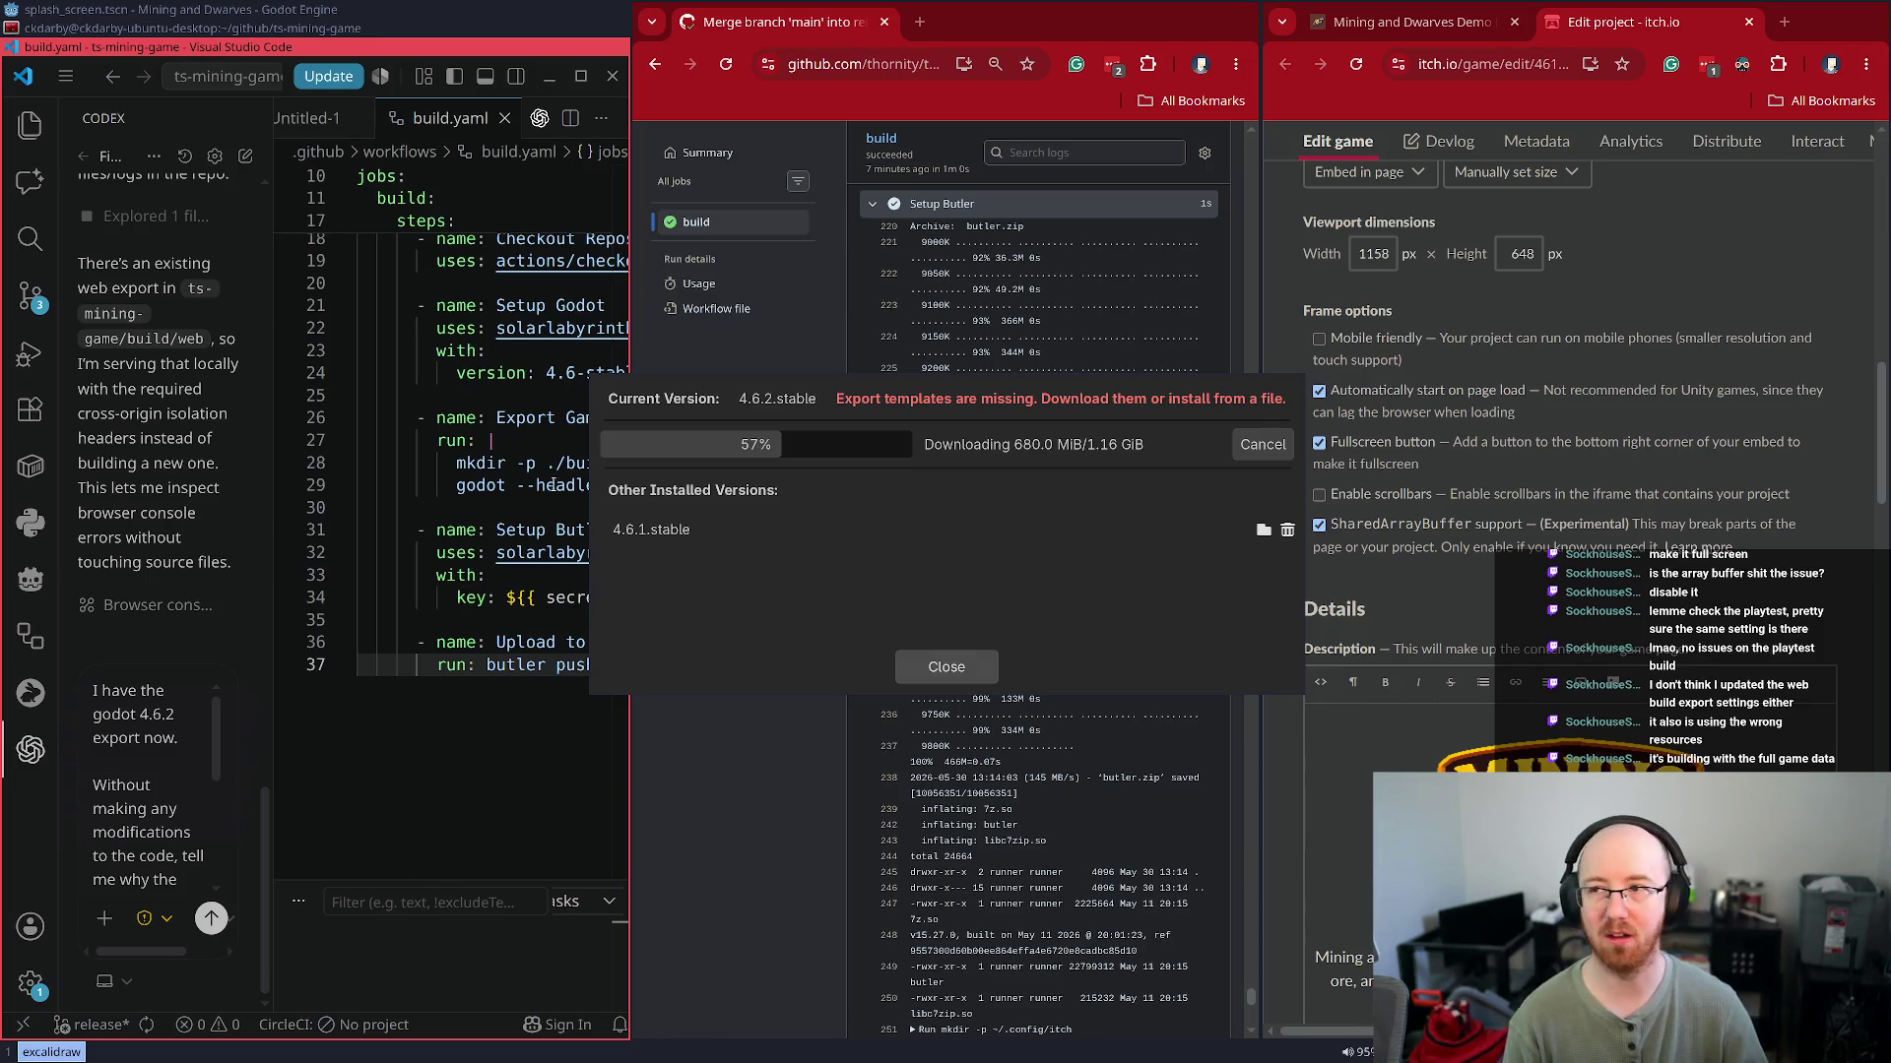
pyautogui.click(758, 418)
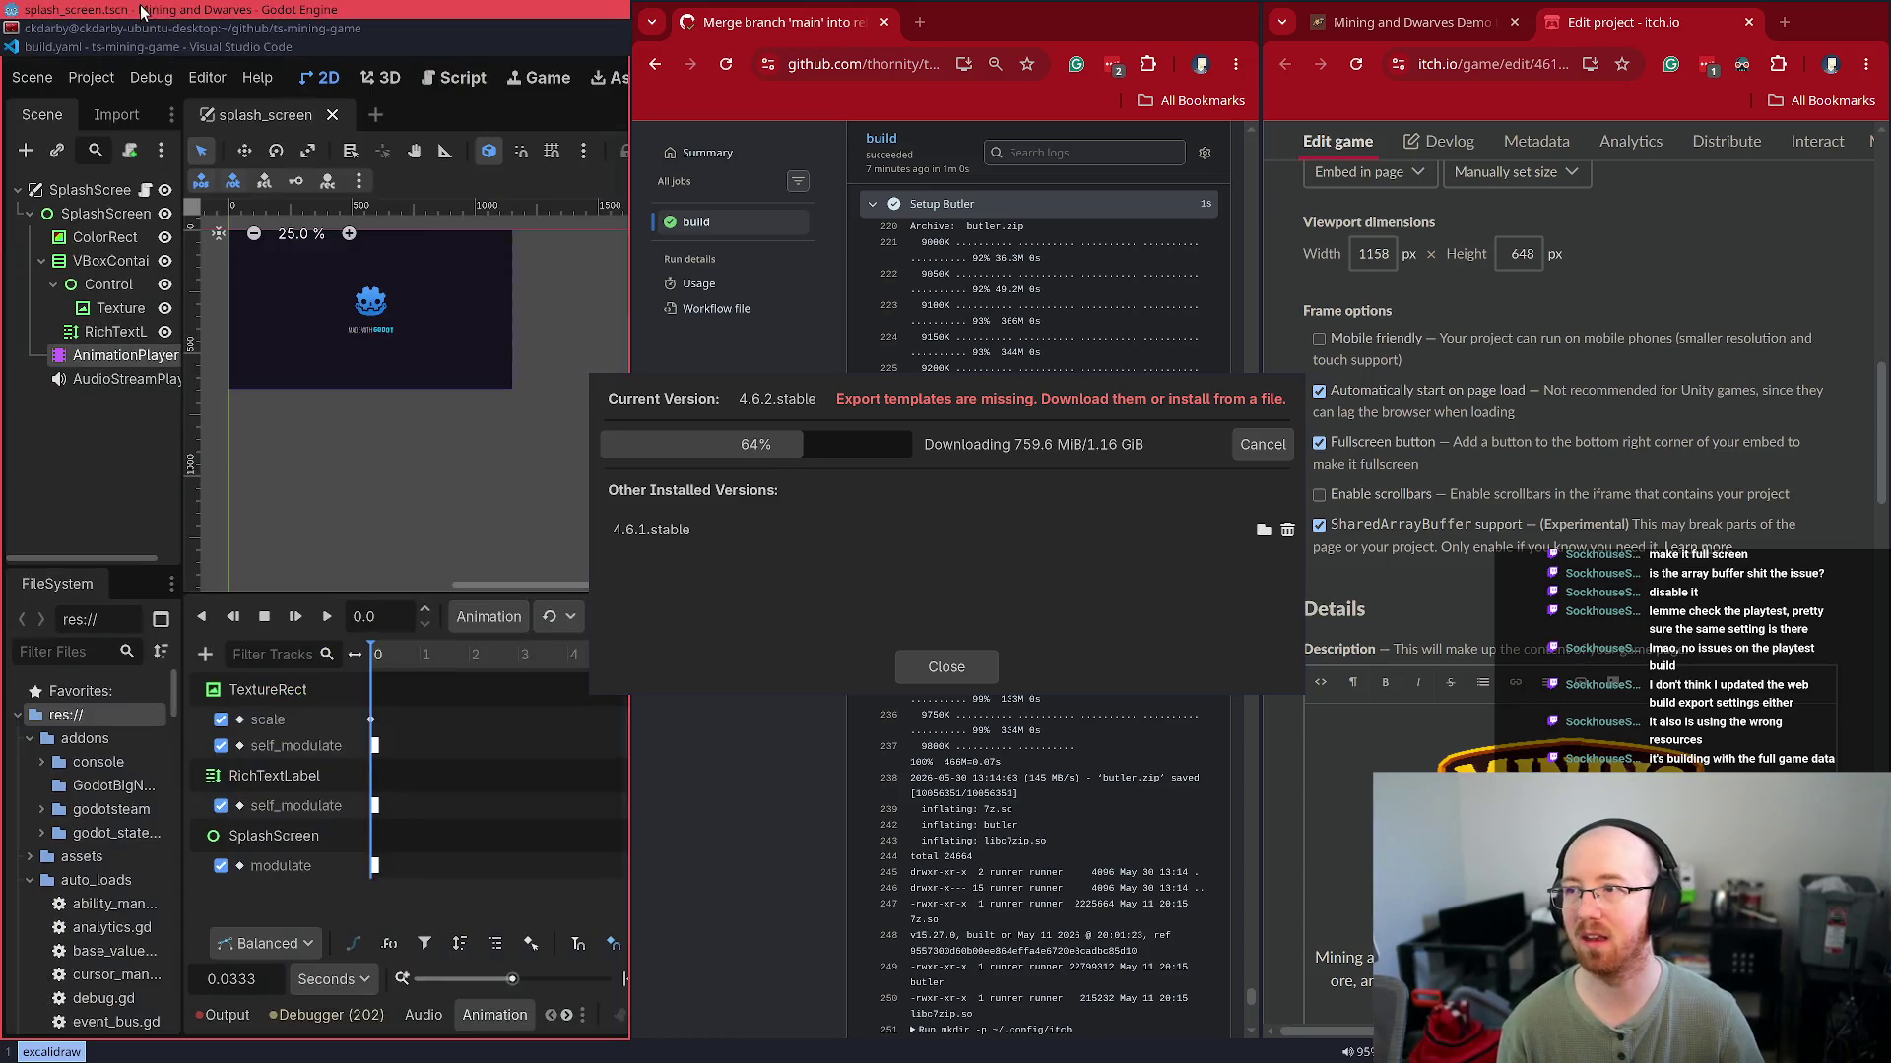
# Make the Godot editor fullscreen while the 4.6.2 export template download runs, then focus the download window
pyautogui.press('super+f')
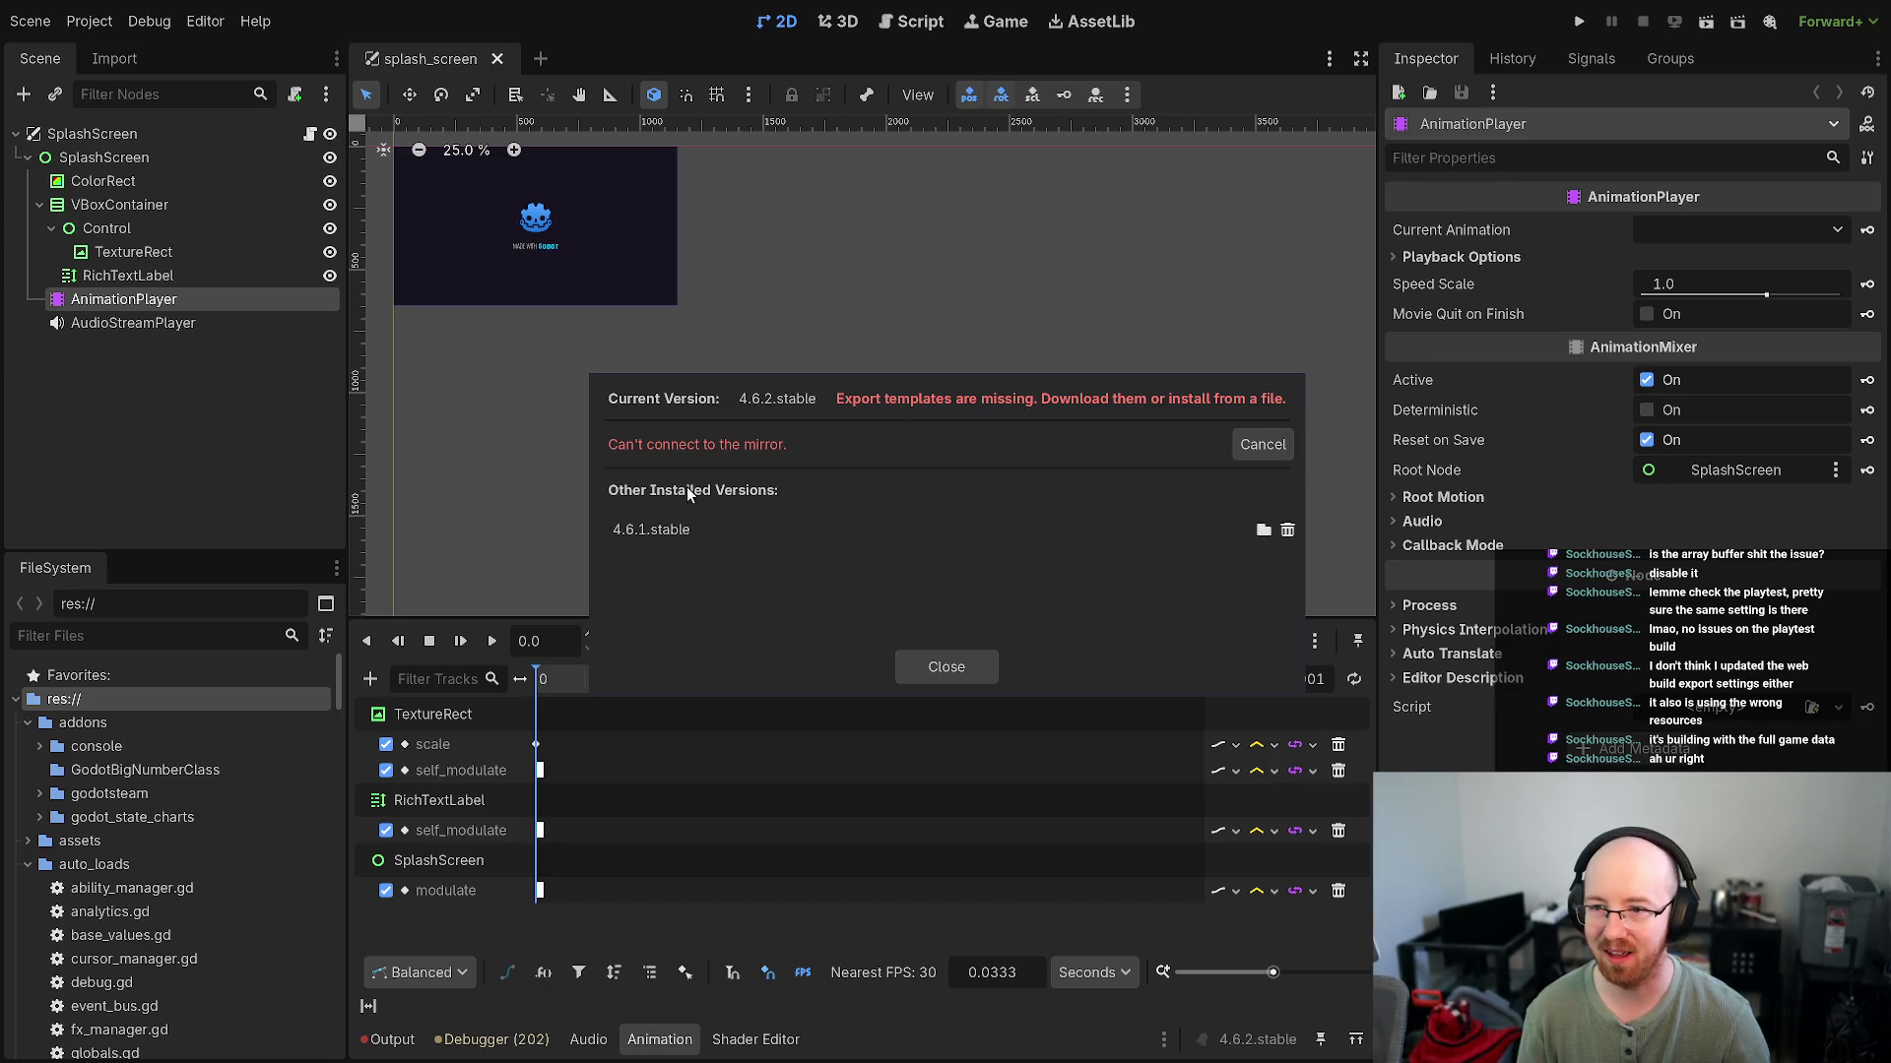
pyautogui.click(721, 451)
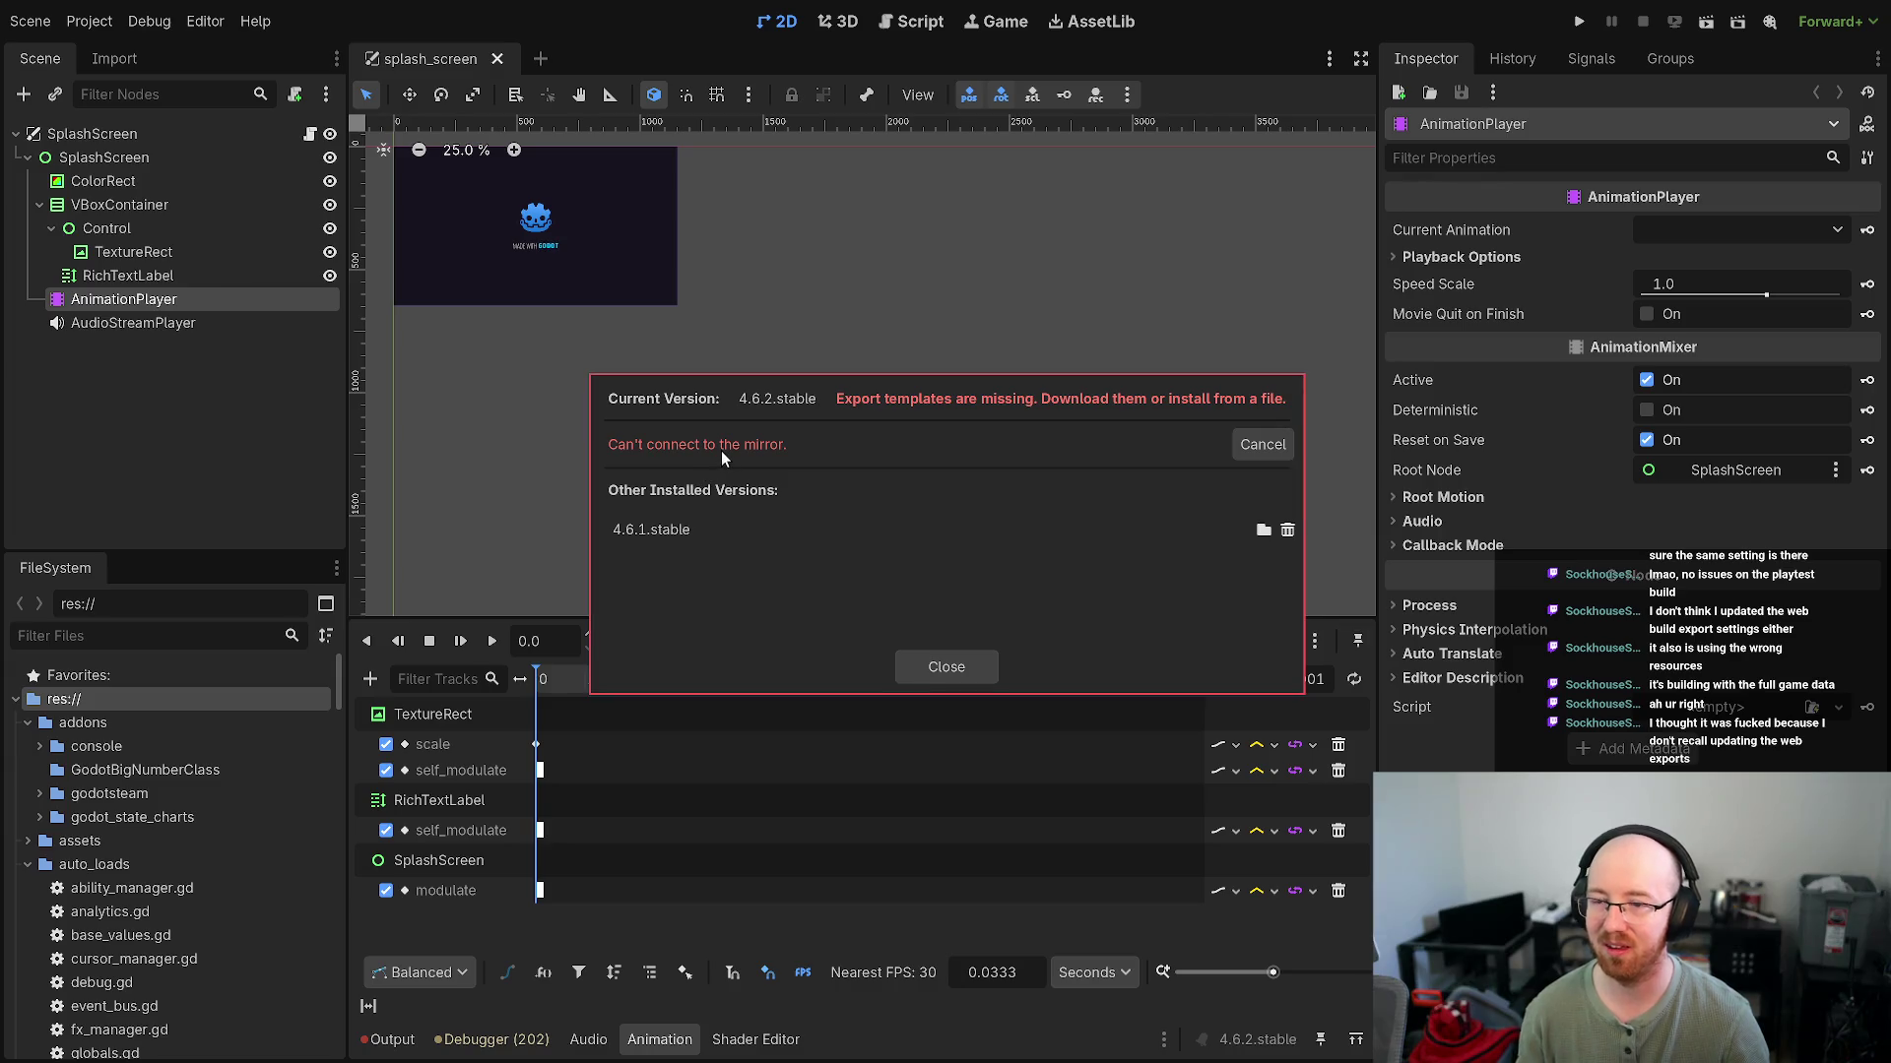
# Close the failed download and reopen the export template manager via Project > Export
pyautogui.click(944, 668)
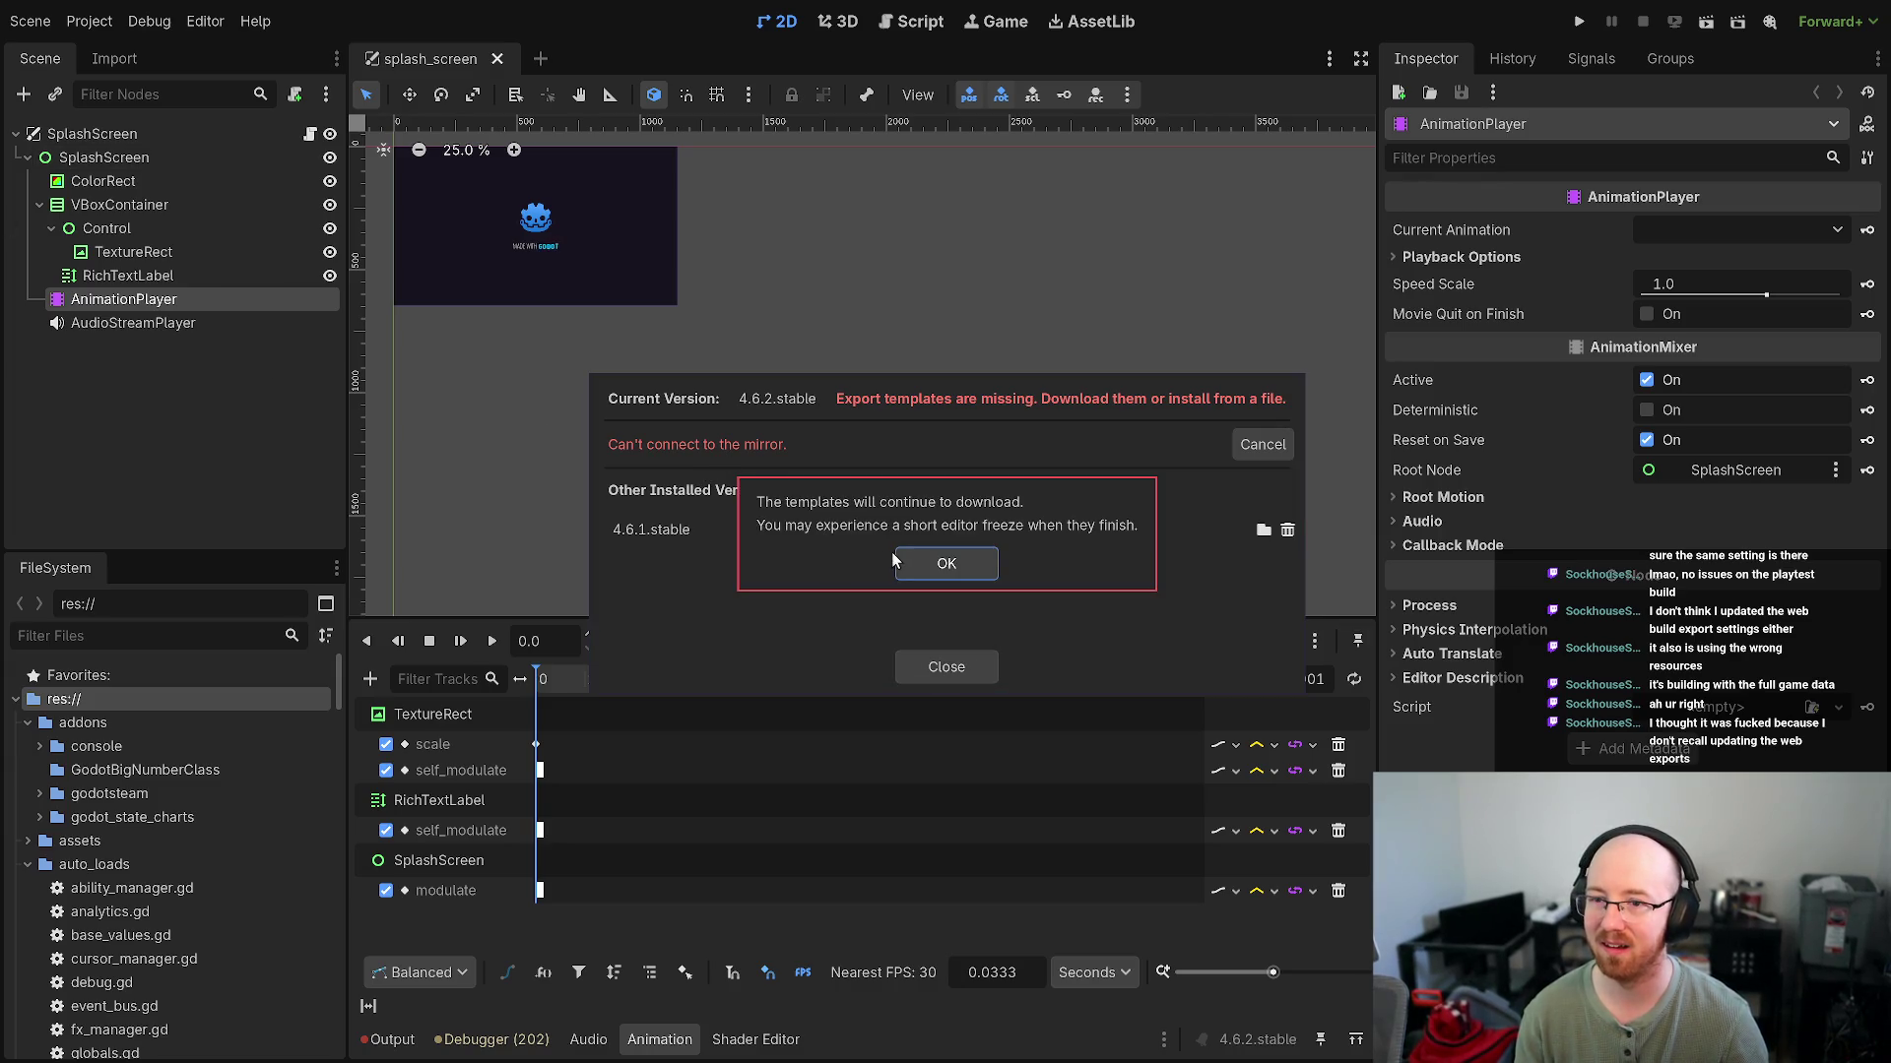
pyautogui.press('super+f')
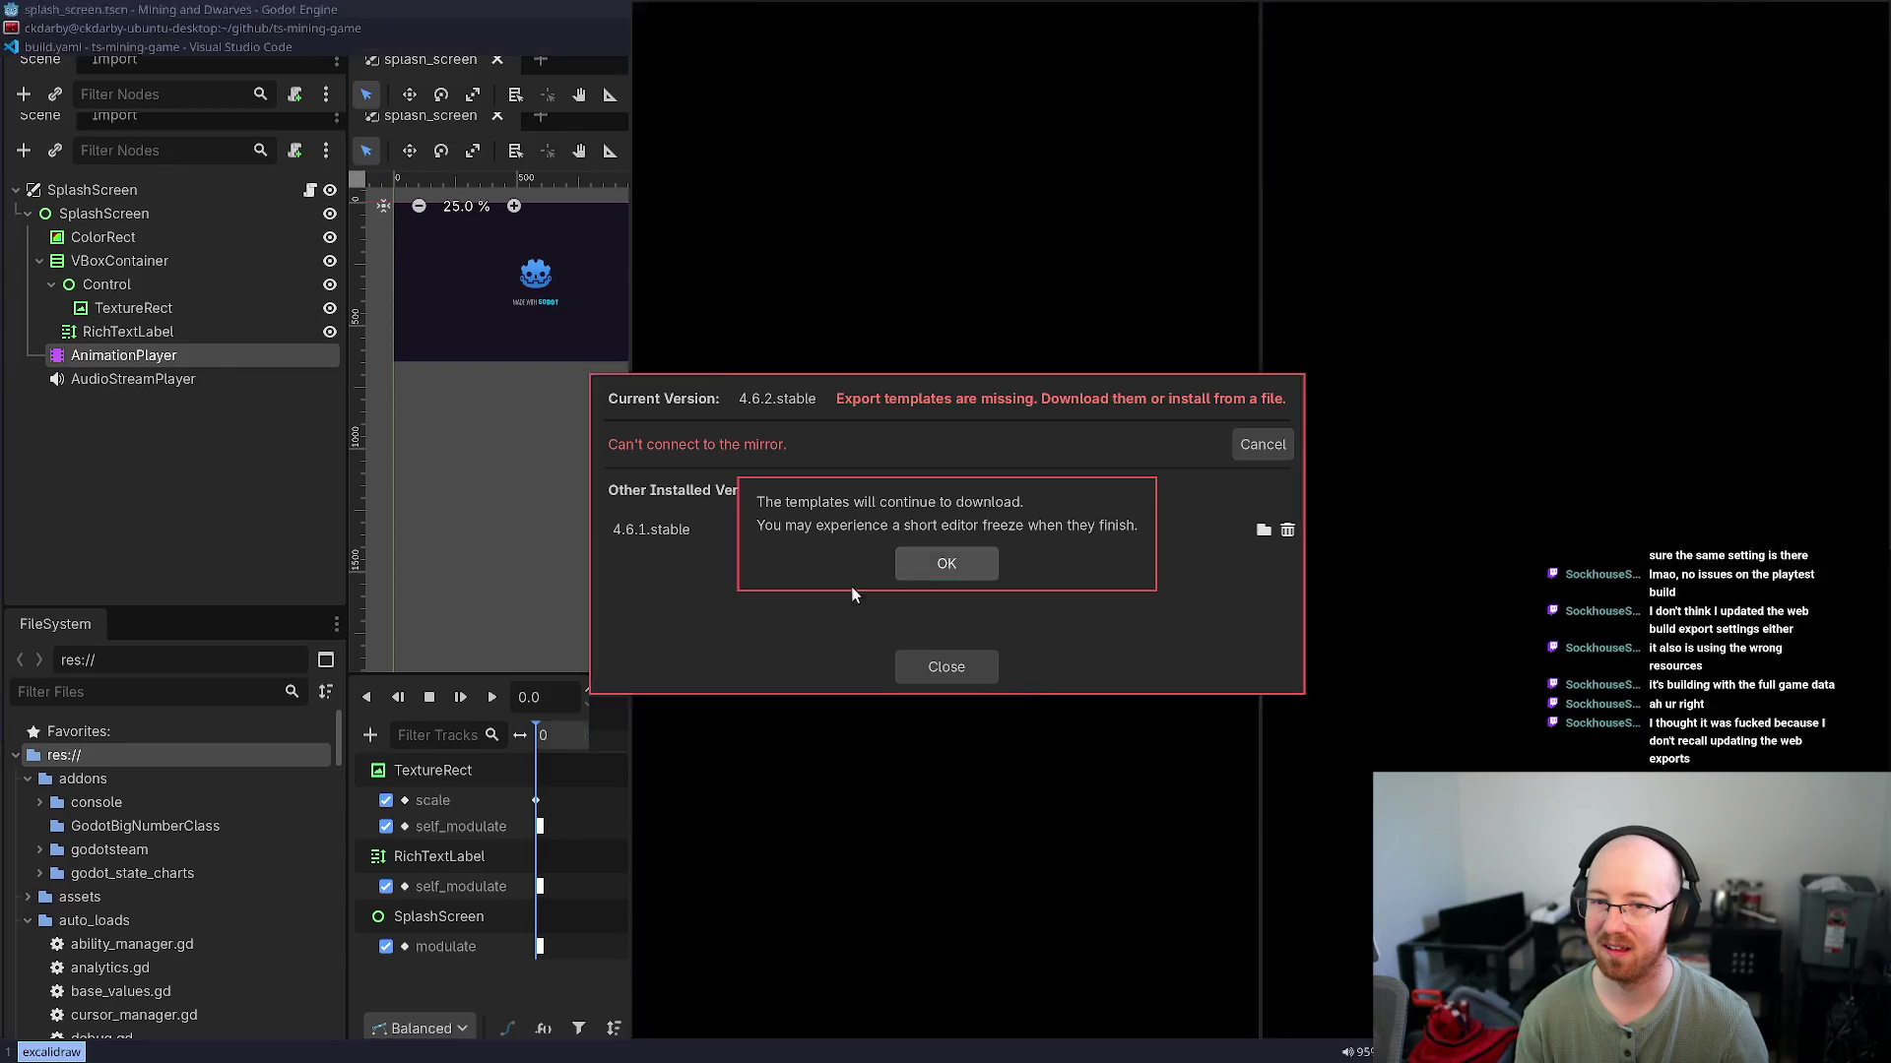
pyautogui.click(54, 77)
pyautogui.moveTo(91, 69)
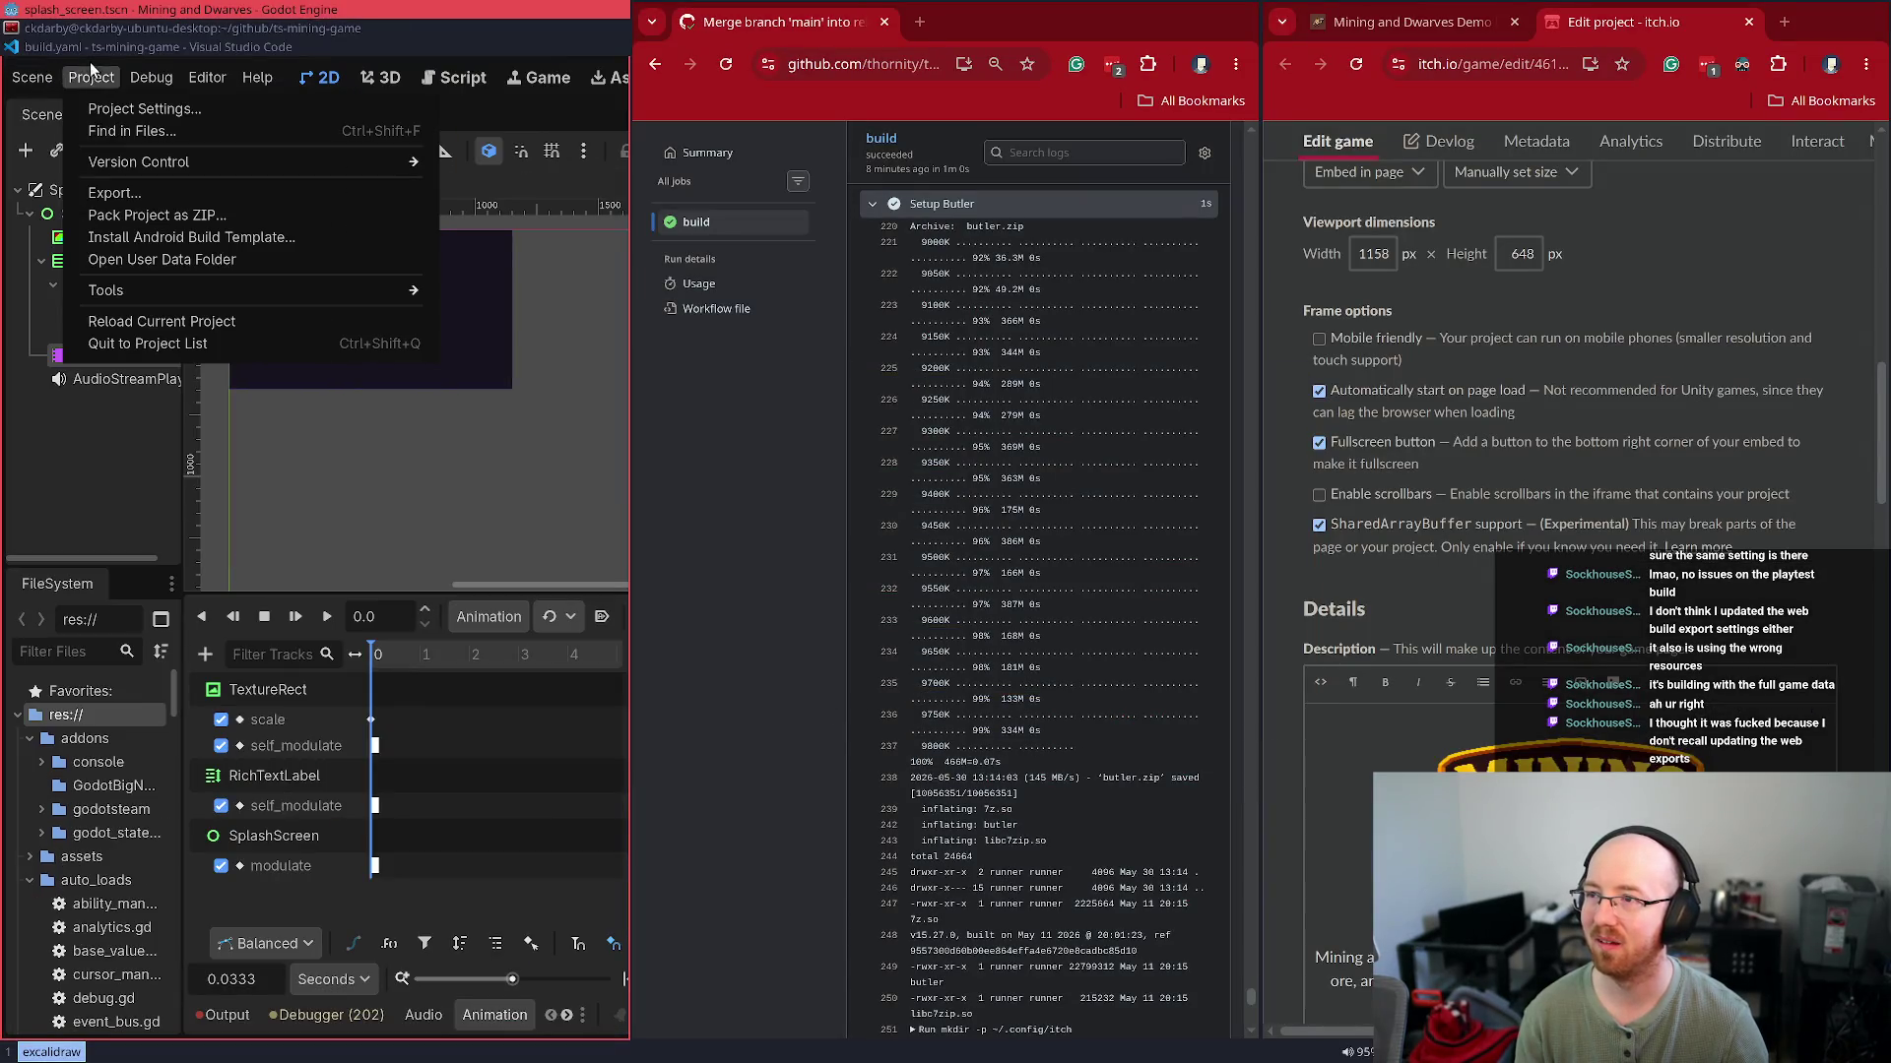
pyautogui.click(104, 192)
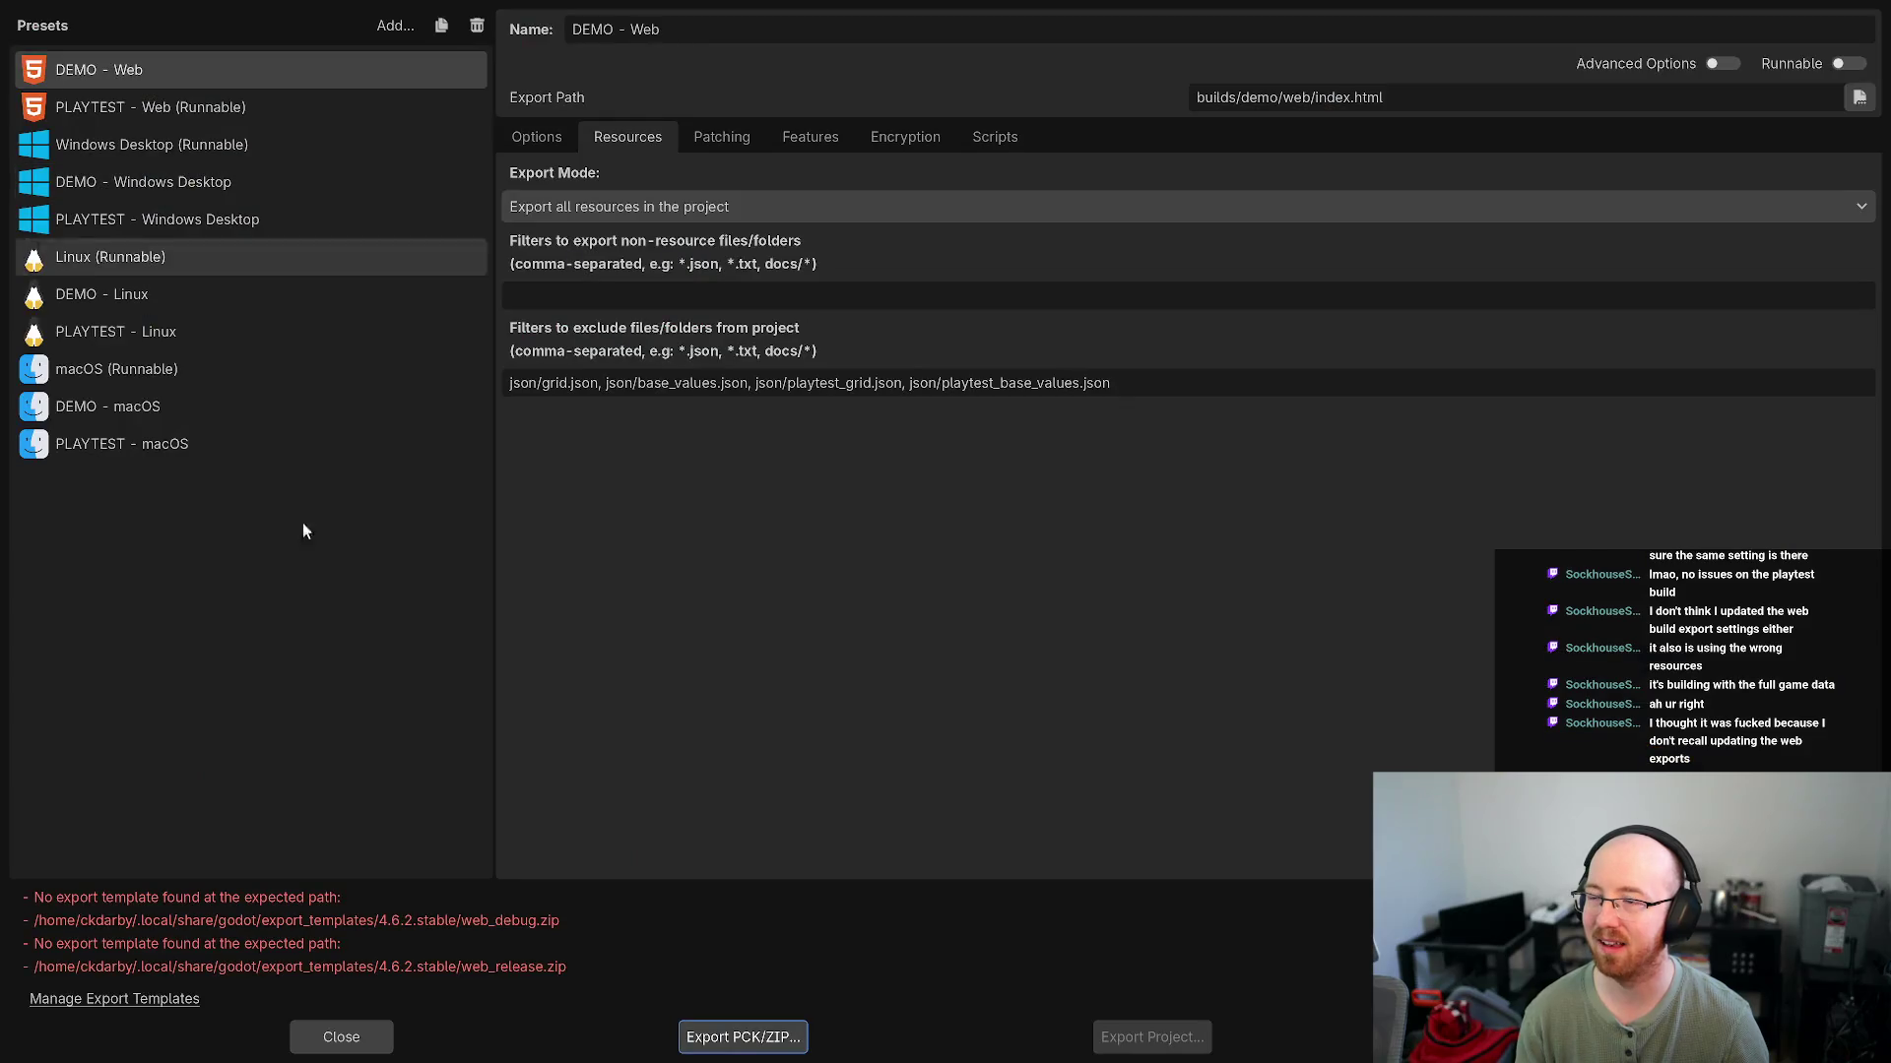
pyautogui.click(105, 999)
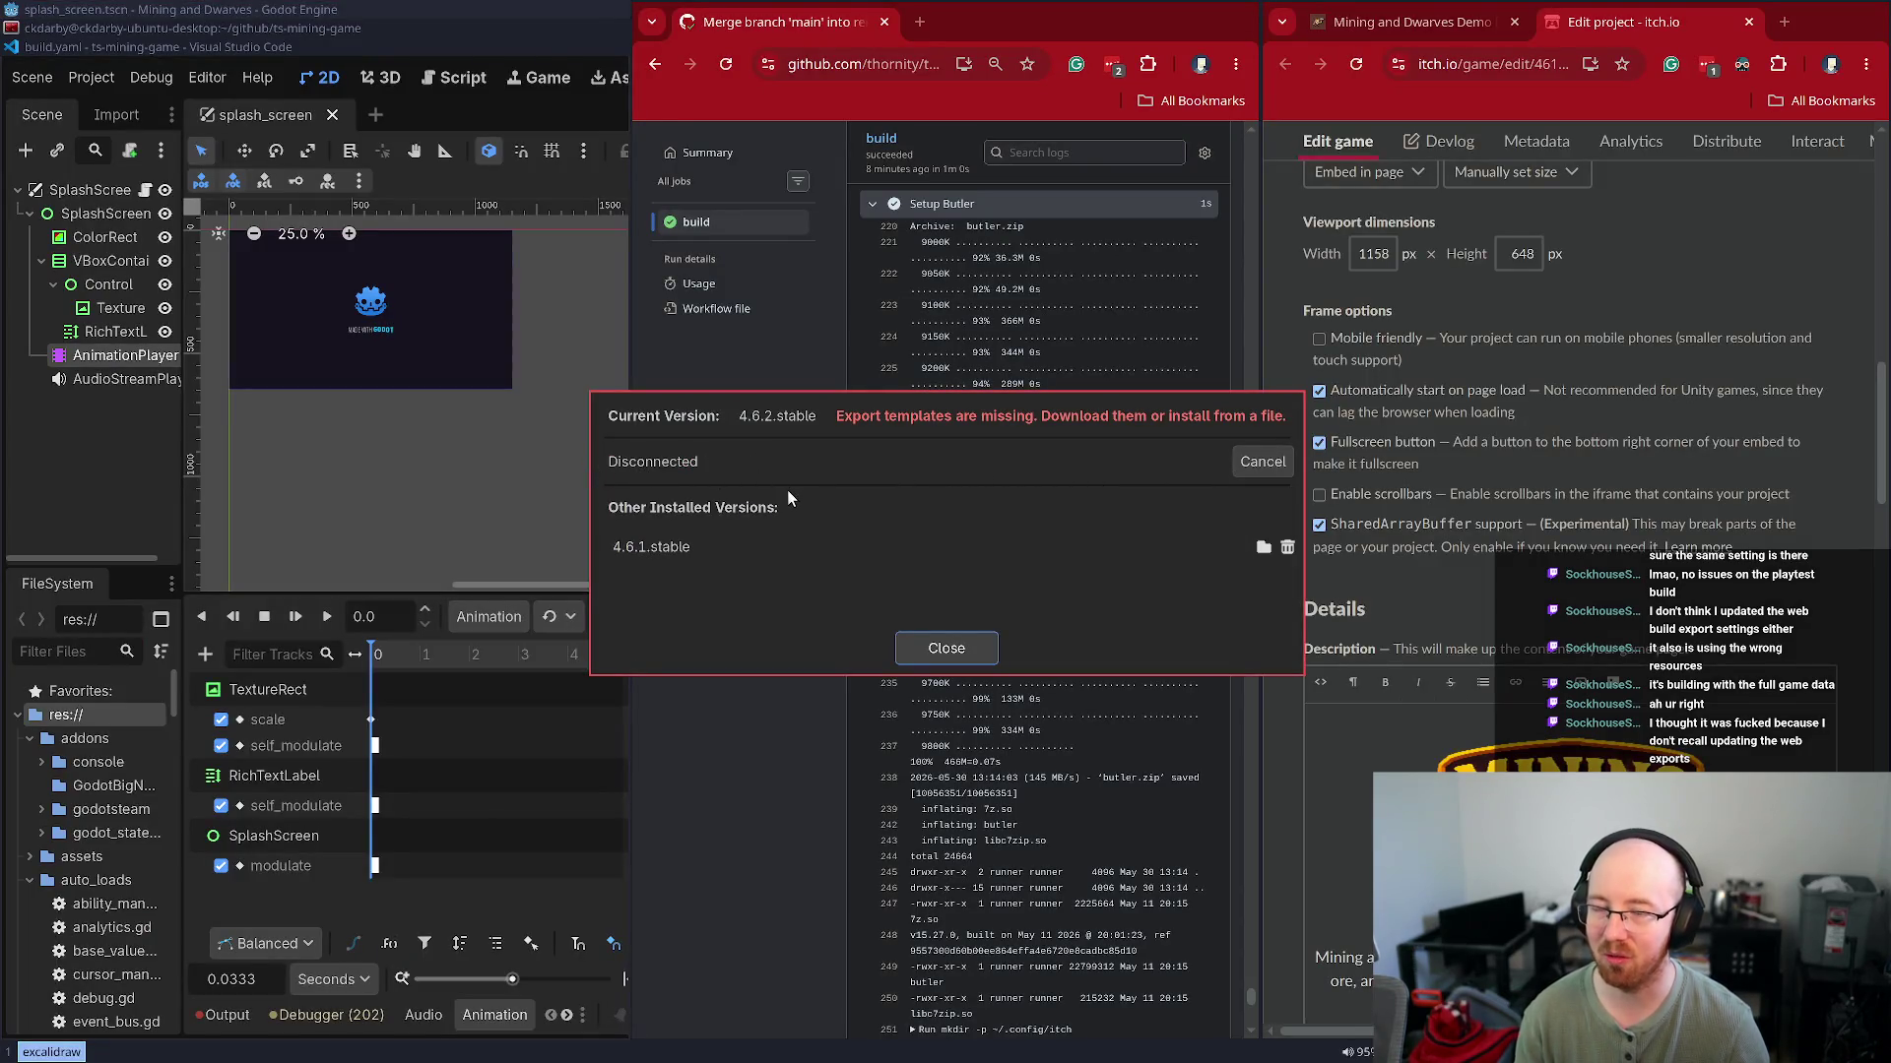
# Retry the 4.6.2 template download with a different mirror, cancelling each failed attempt
pyautogui.click(805, 594)
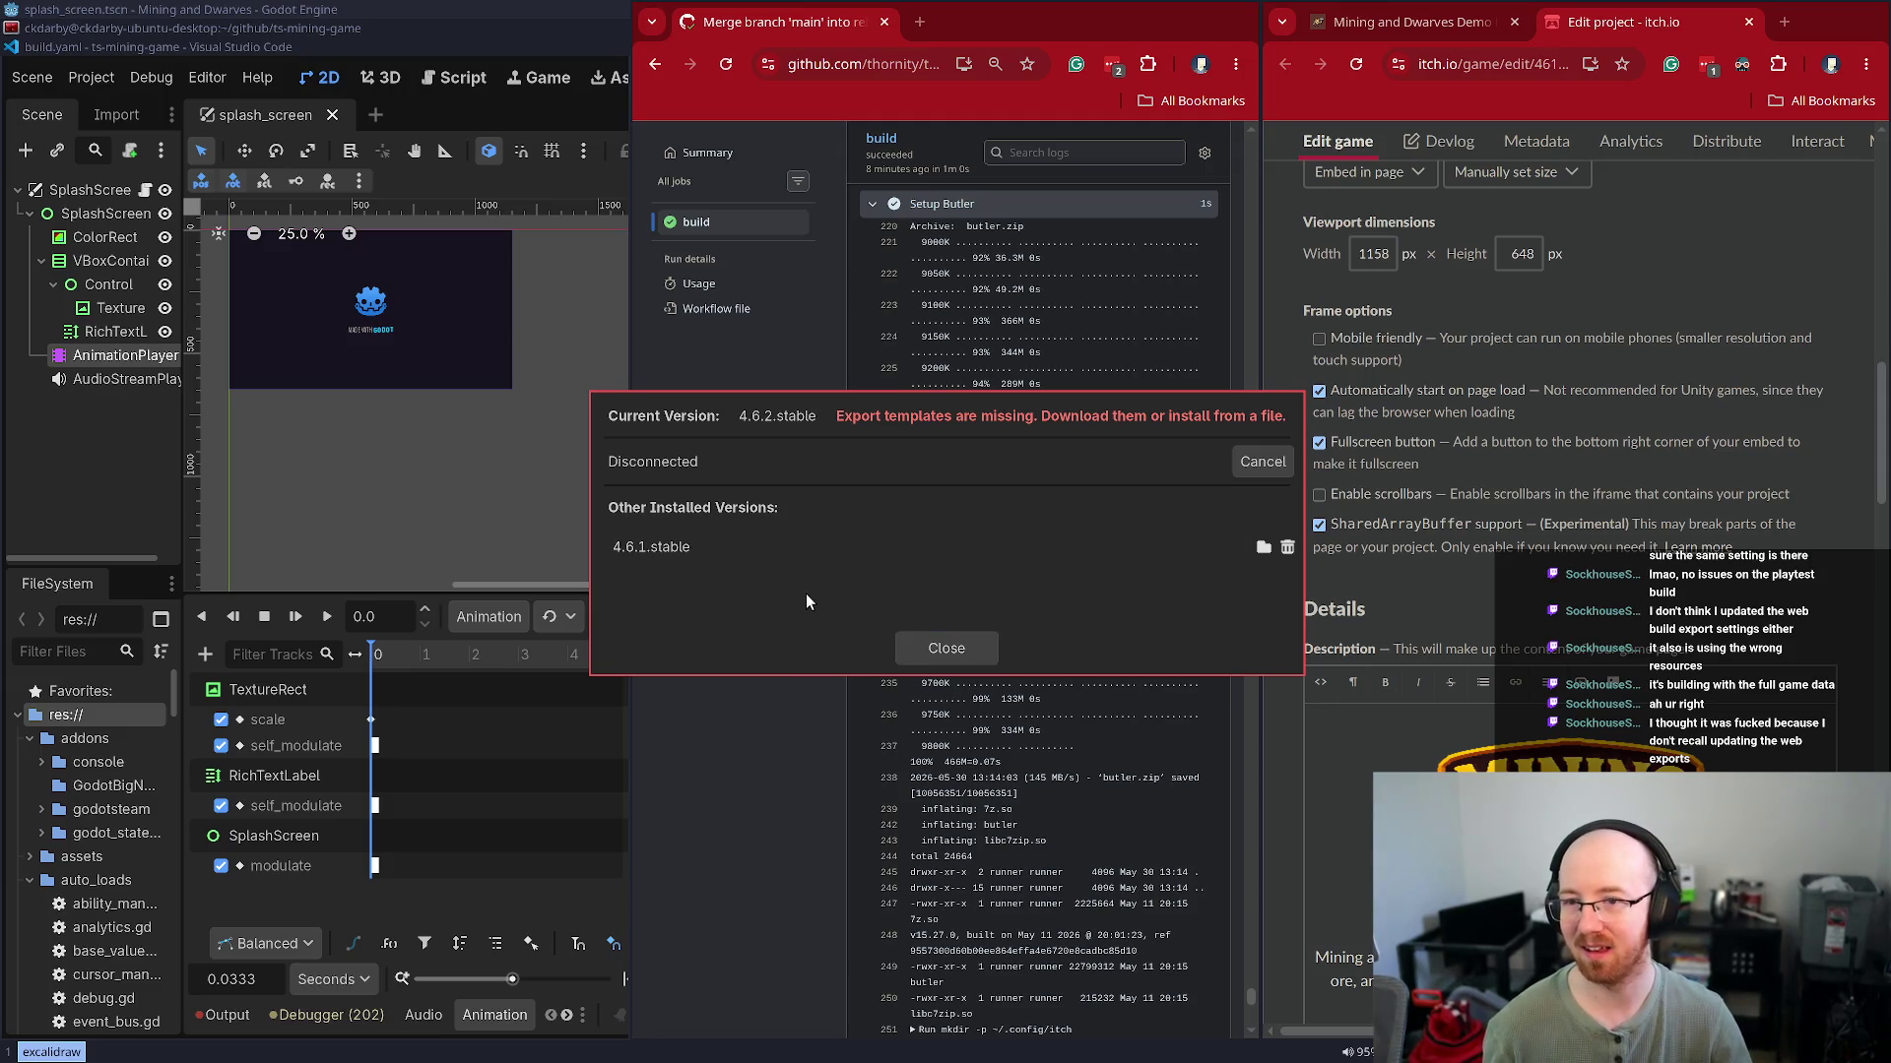
pyautogui.click(1256, 461)
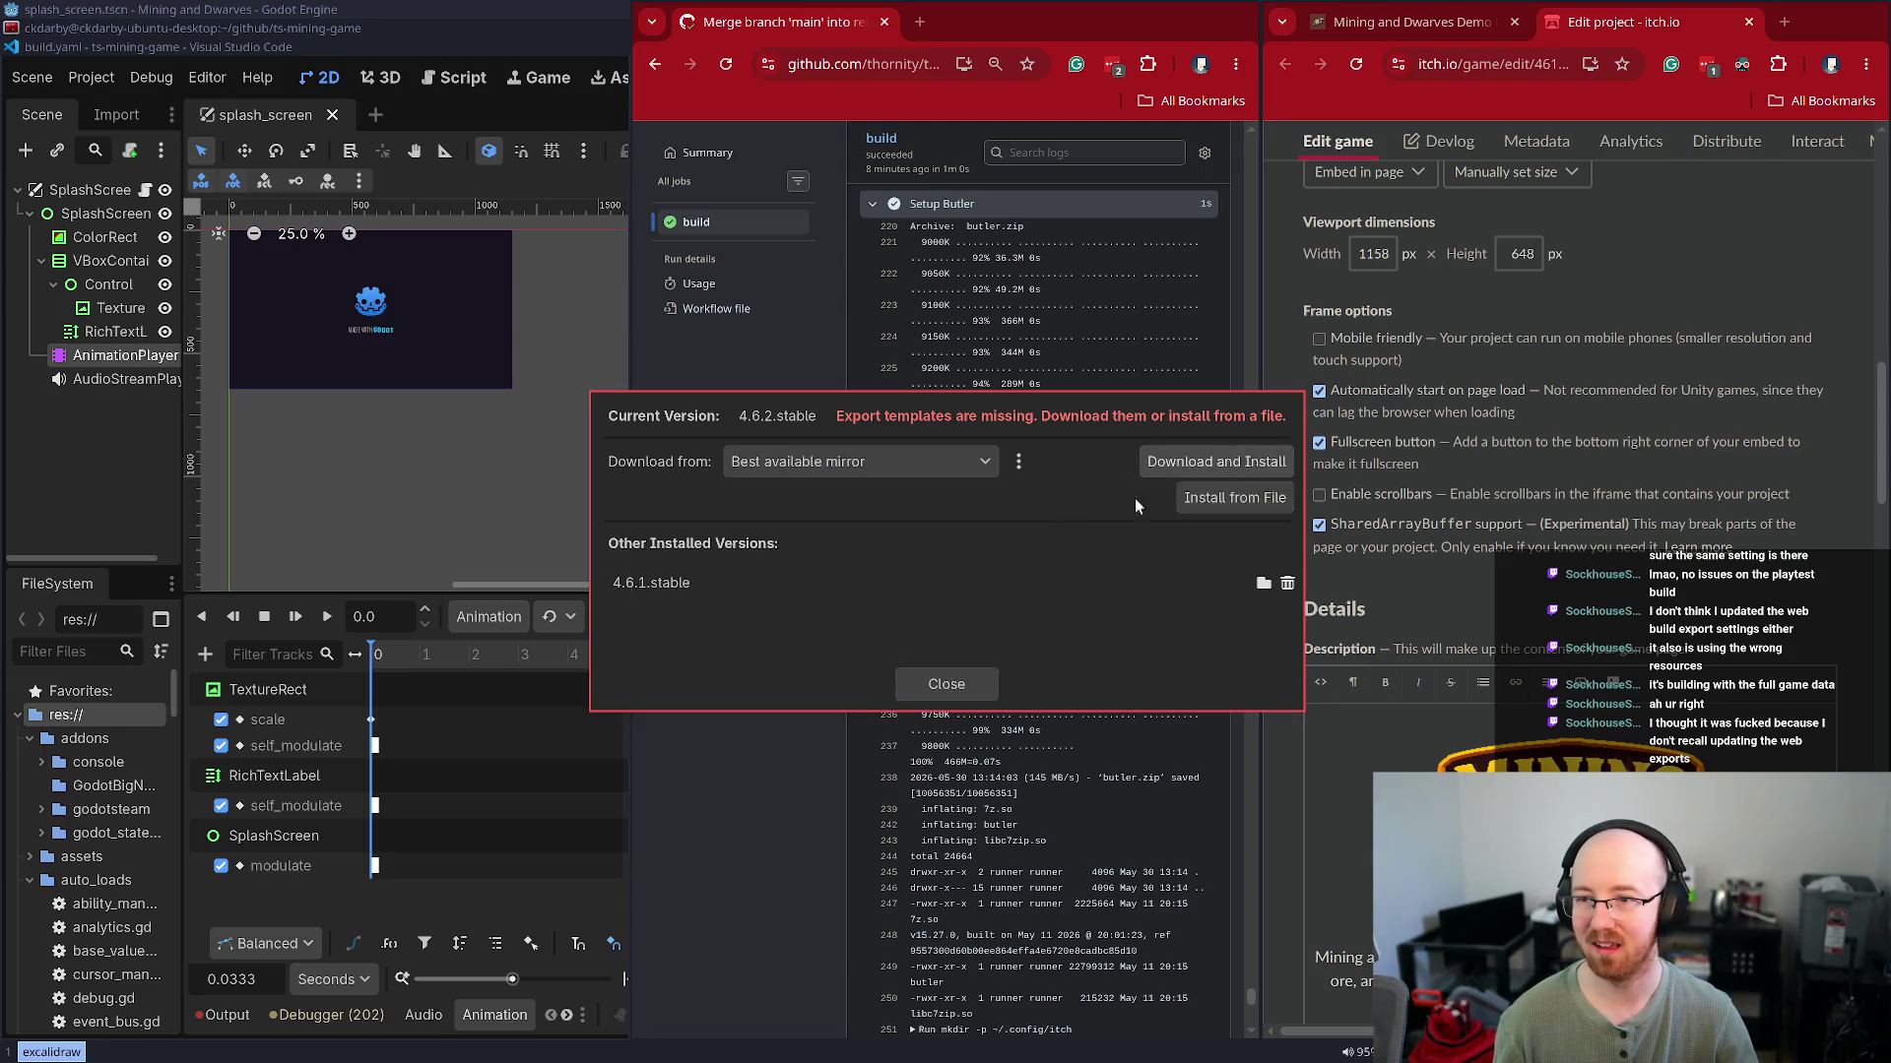
pyautogui.click(1219, 469)
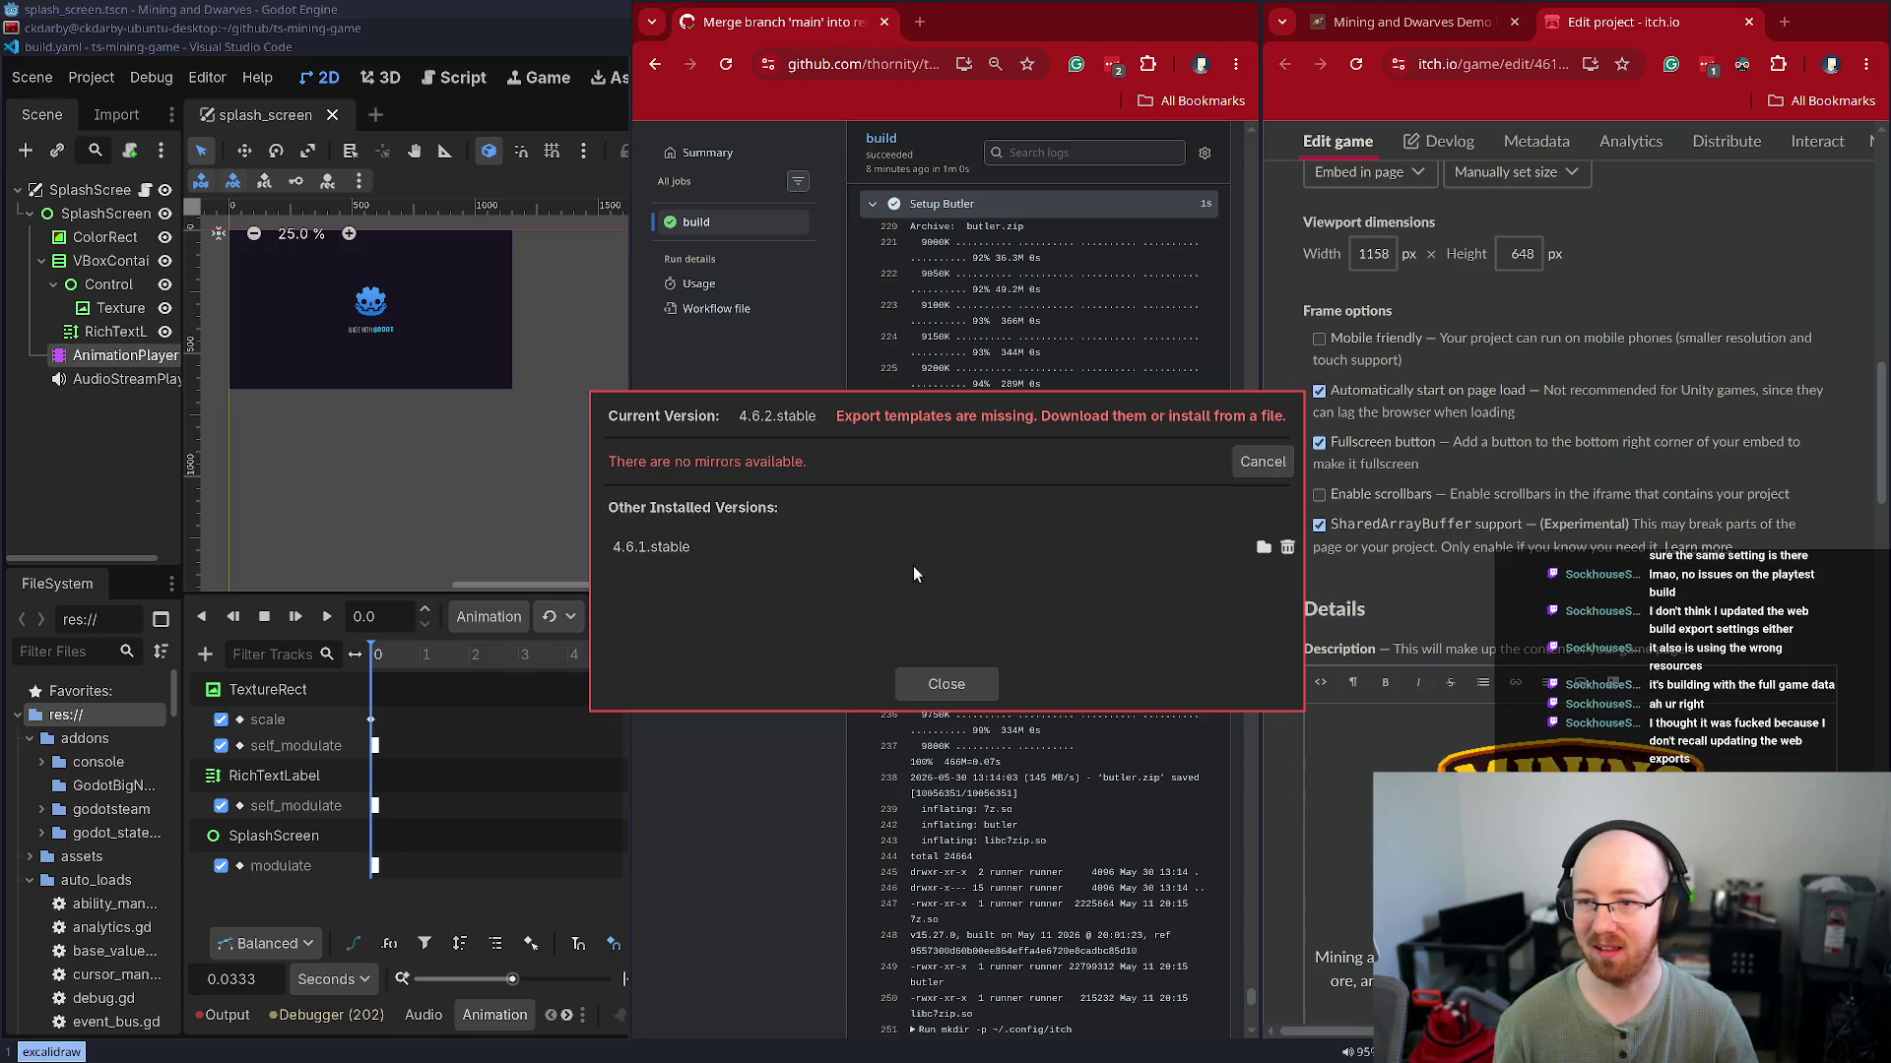
pyautogui.click(1250, 468)
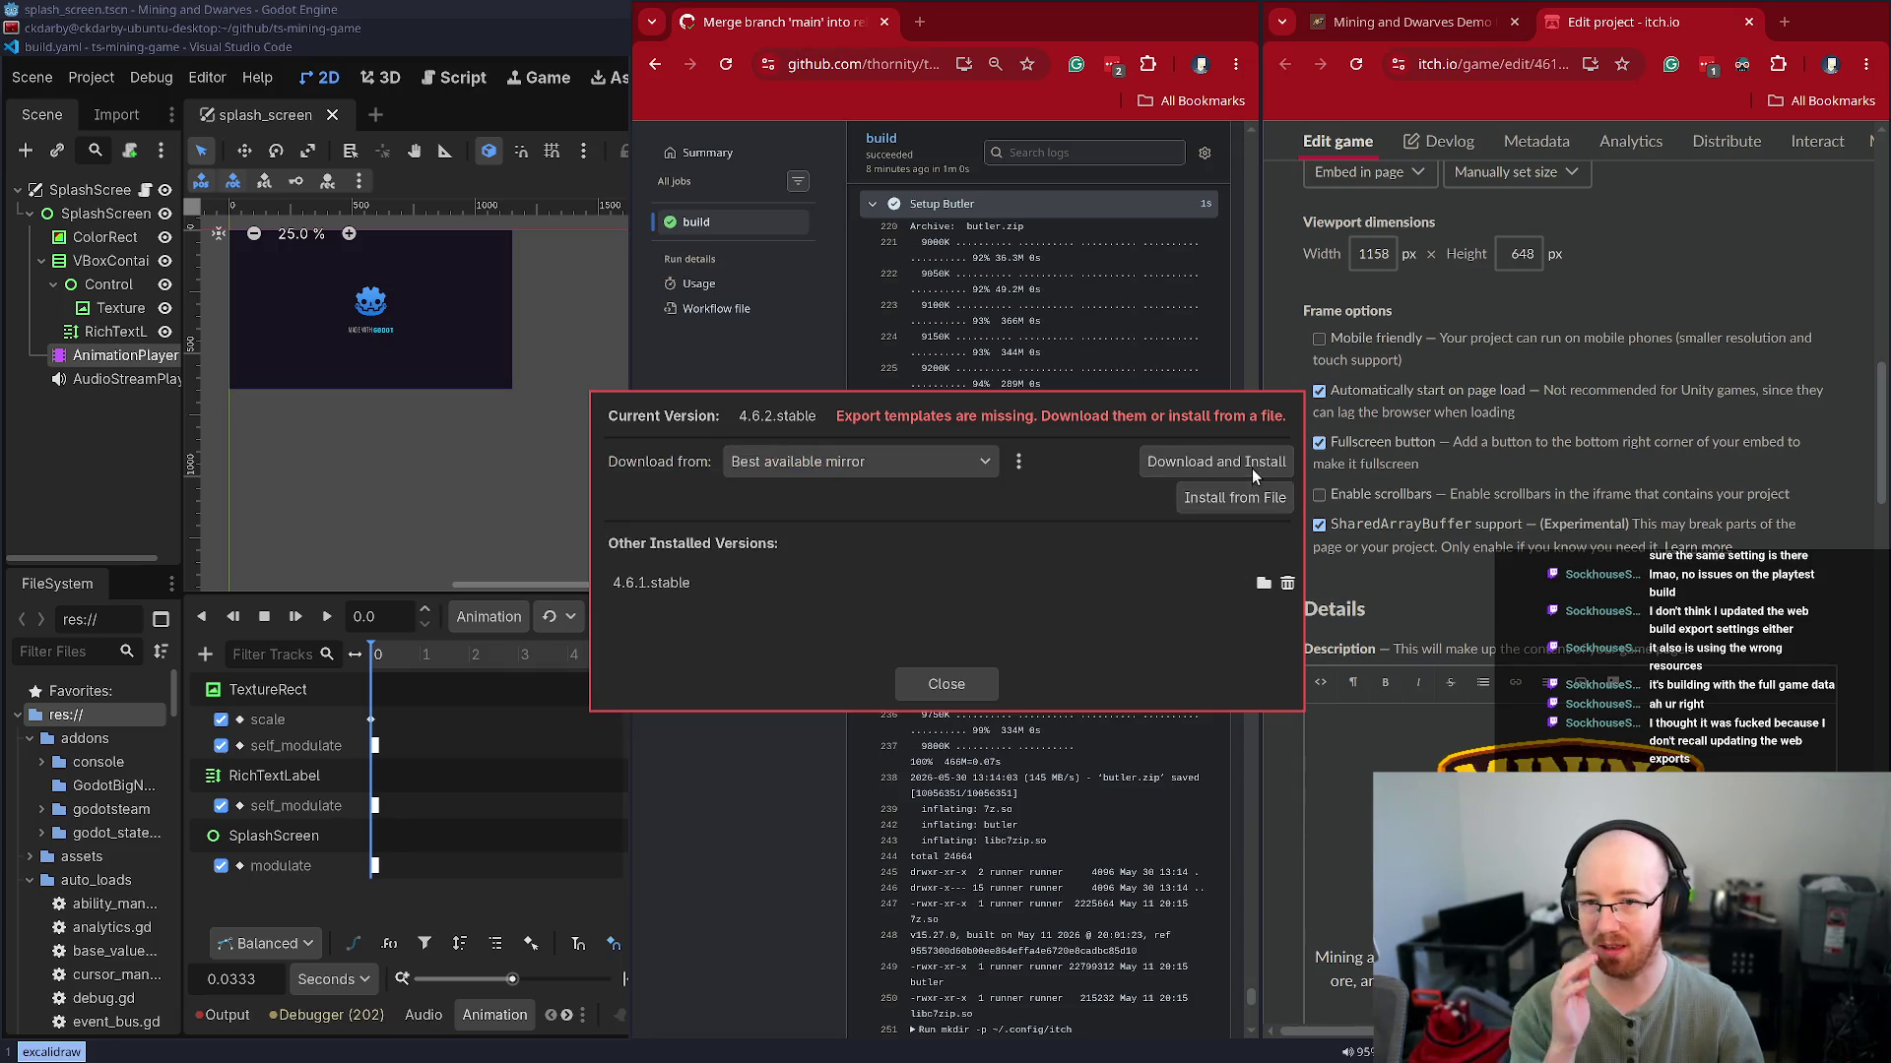
pyautogui.click(937, 471)
pyautogui.click(932, 489)
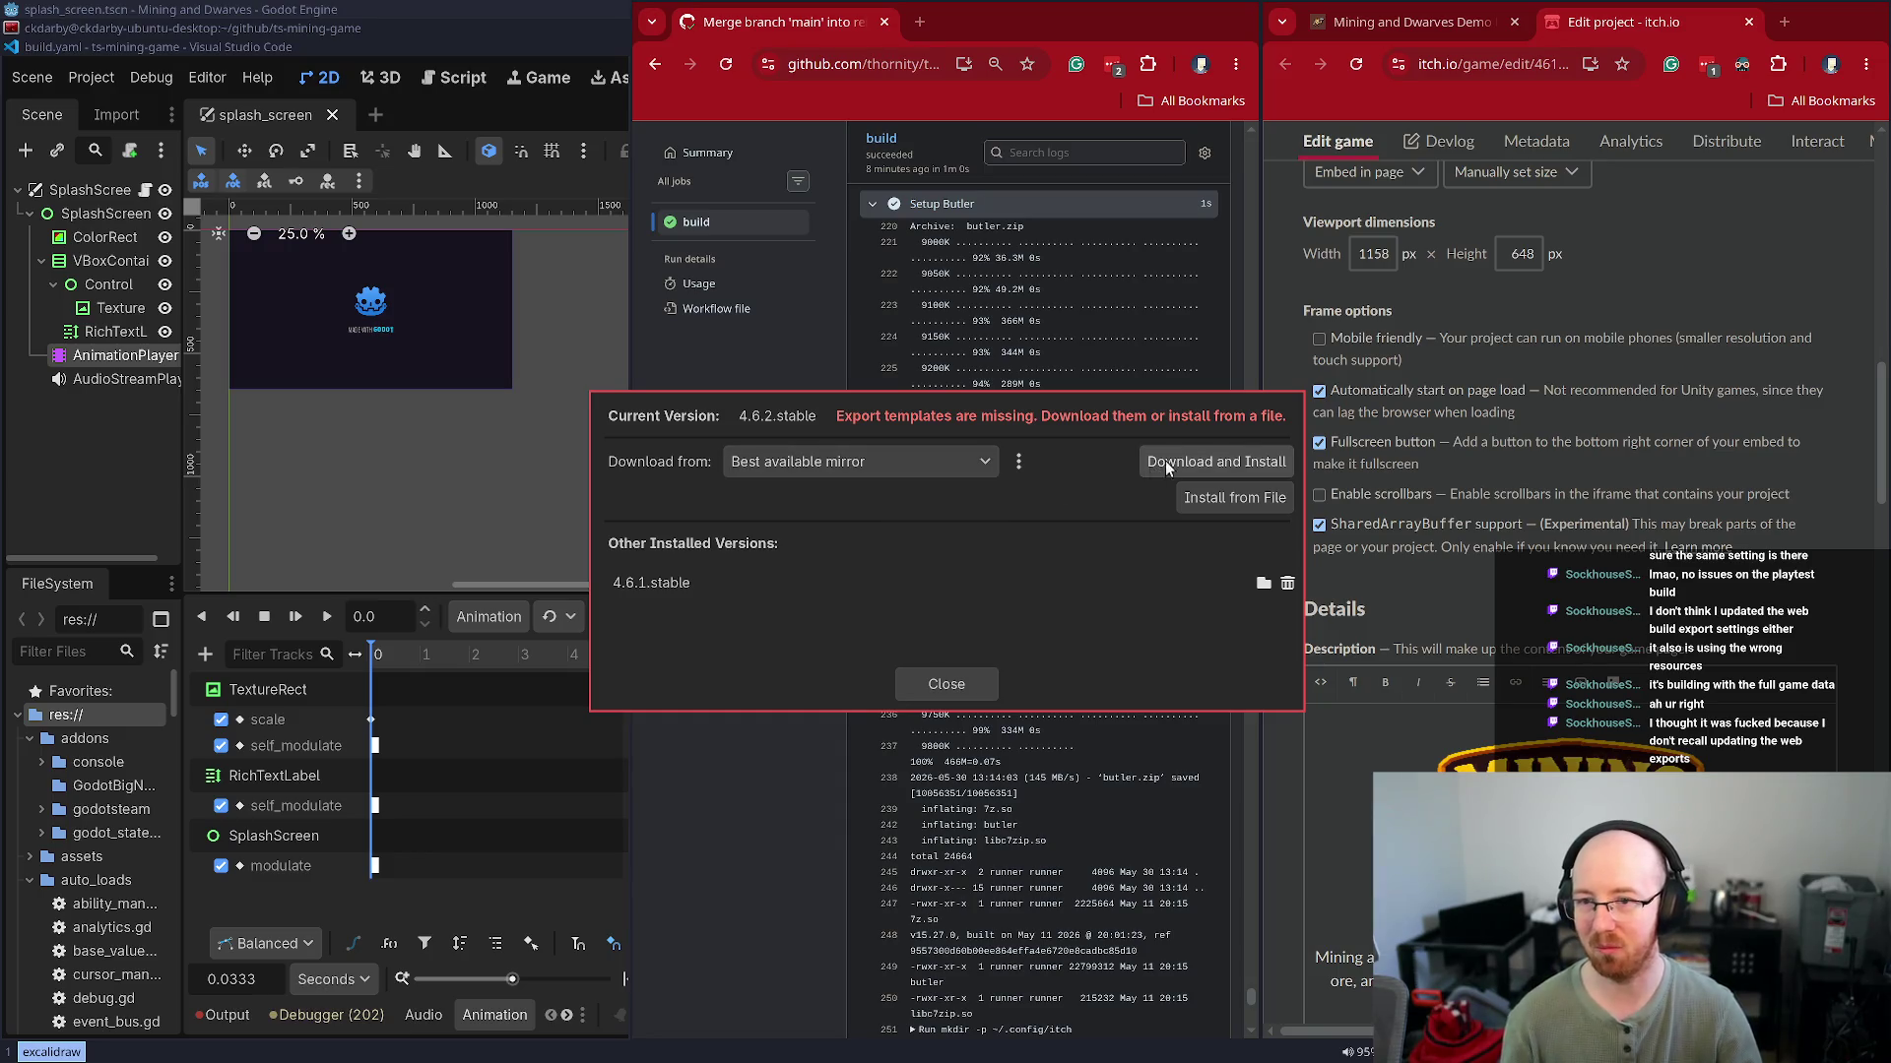
pyautogui.click(1170, 461)
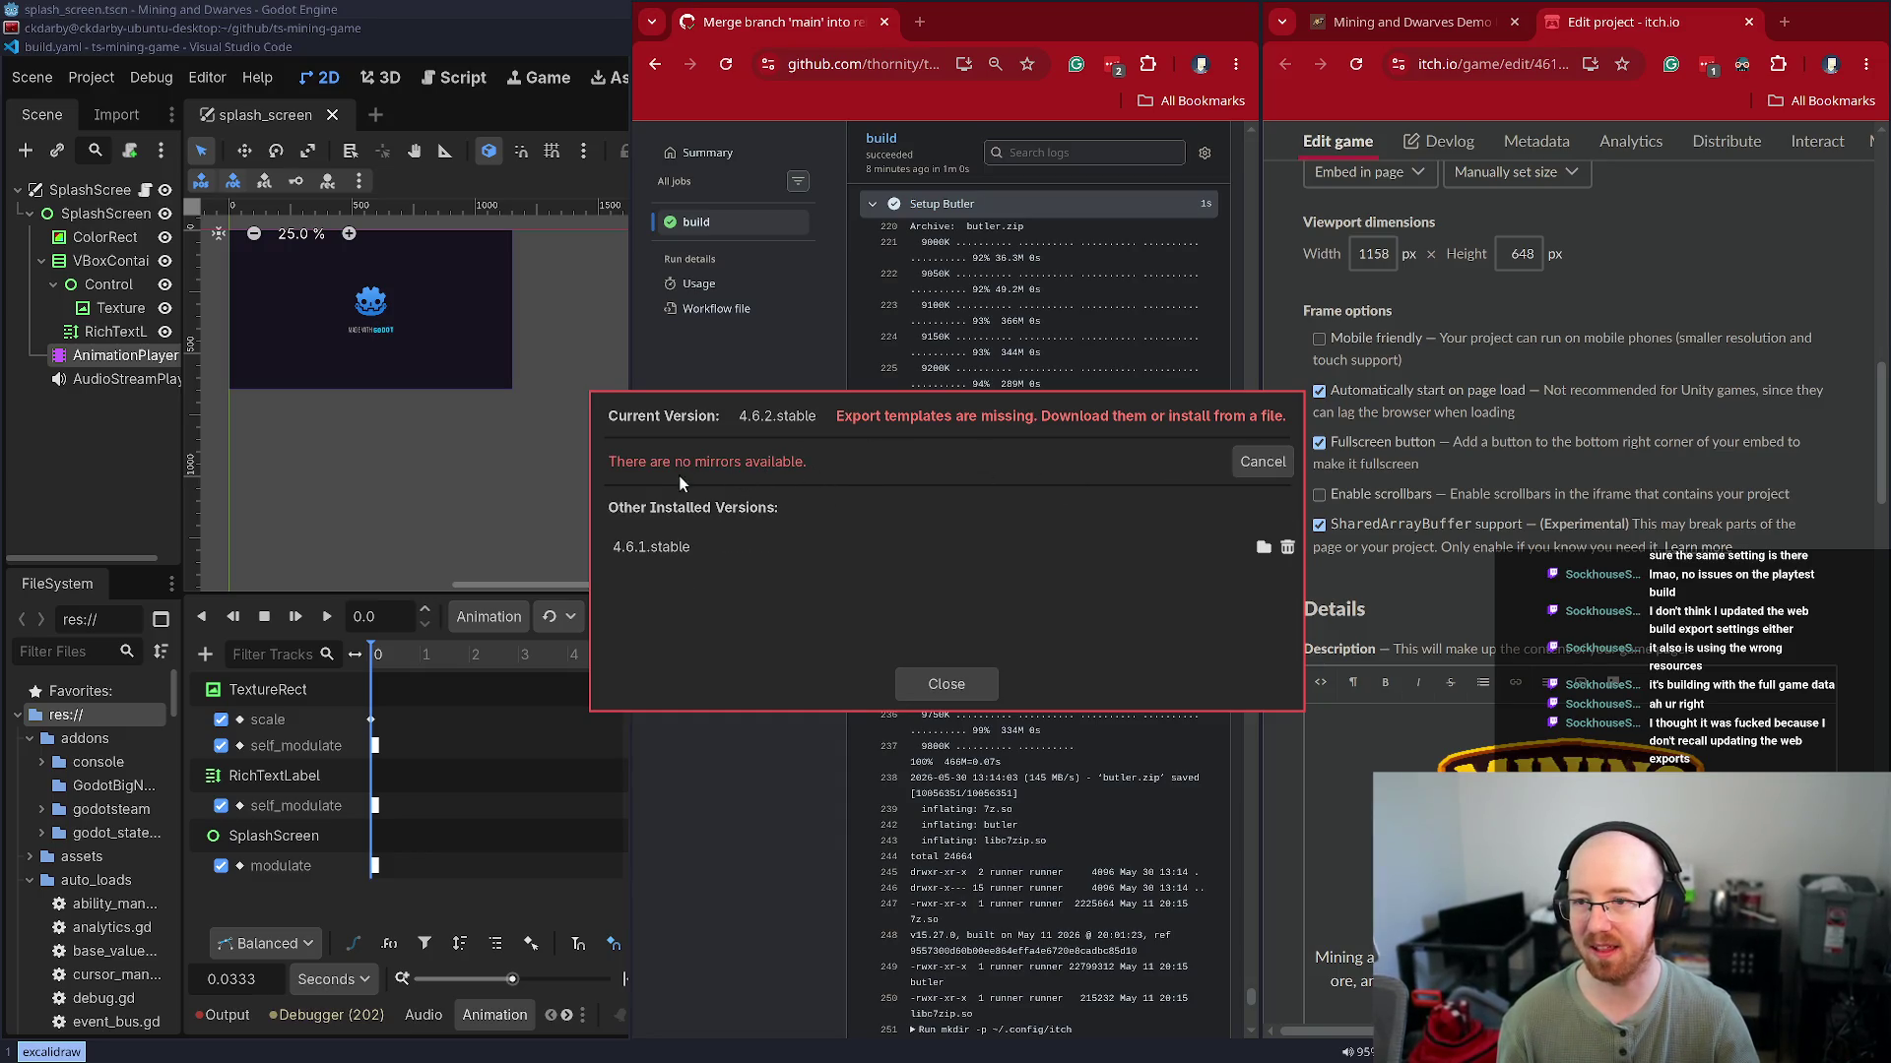
pyautogui.click(1280, 461)
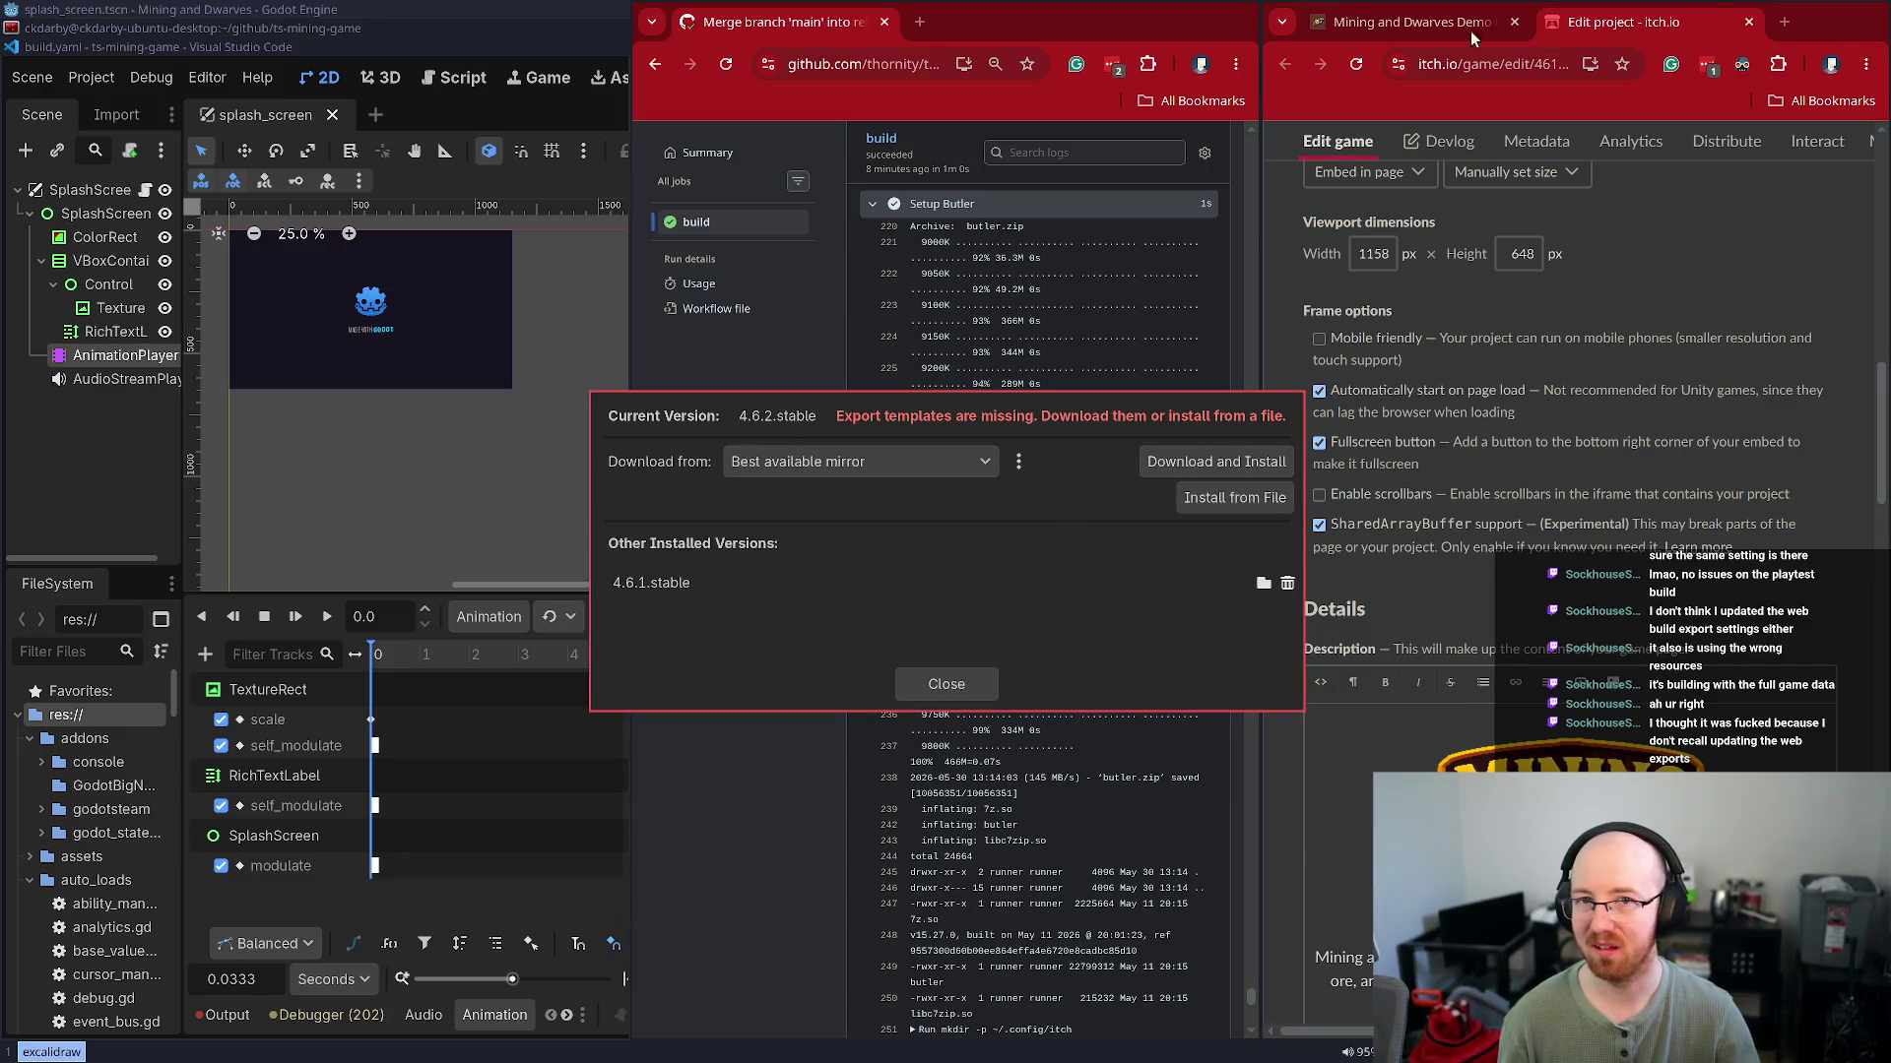
# Search 'godot 4.7' and open the 'Dev snapshot: Godot 4.7 beta 4' article, retrying the template download once more
pyautogui.click(918, 22)
pyautogui.write('godot 4.7')
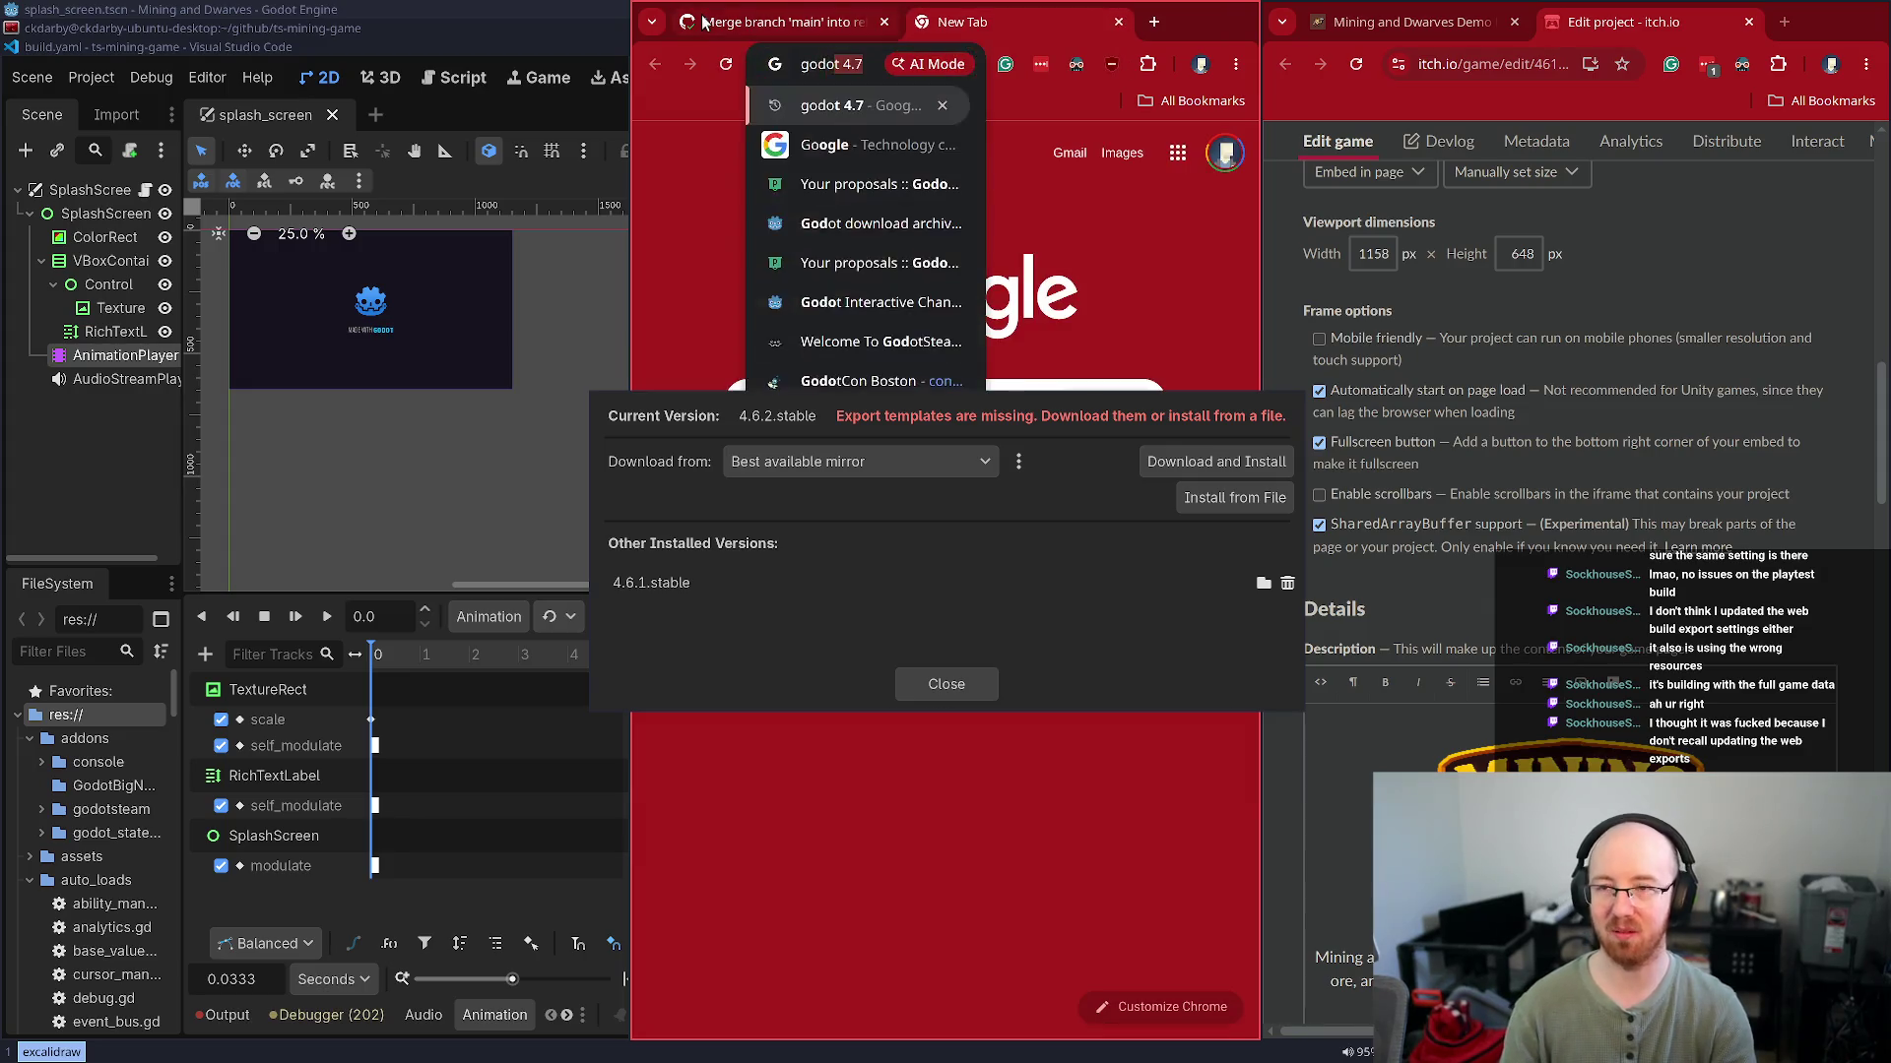
pyautogui.press('Return')
pyautogui.moveTo(709, 552); pyautogui.dragTo(1369, 654)
pyautogui.click(904, 561)
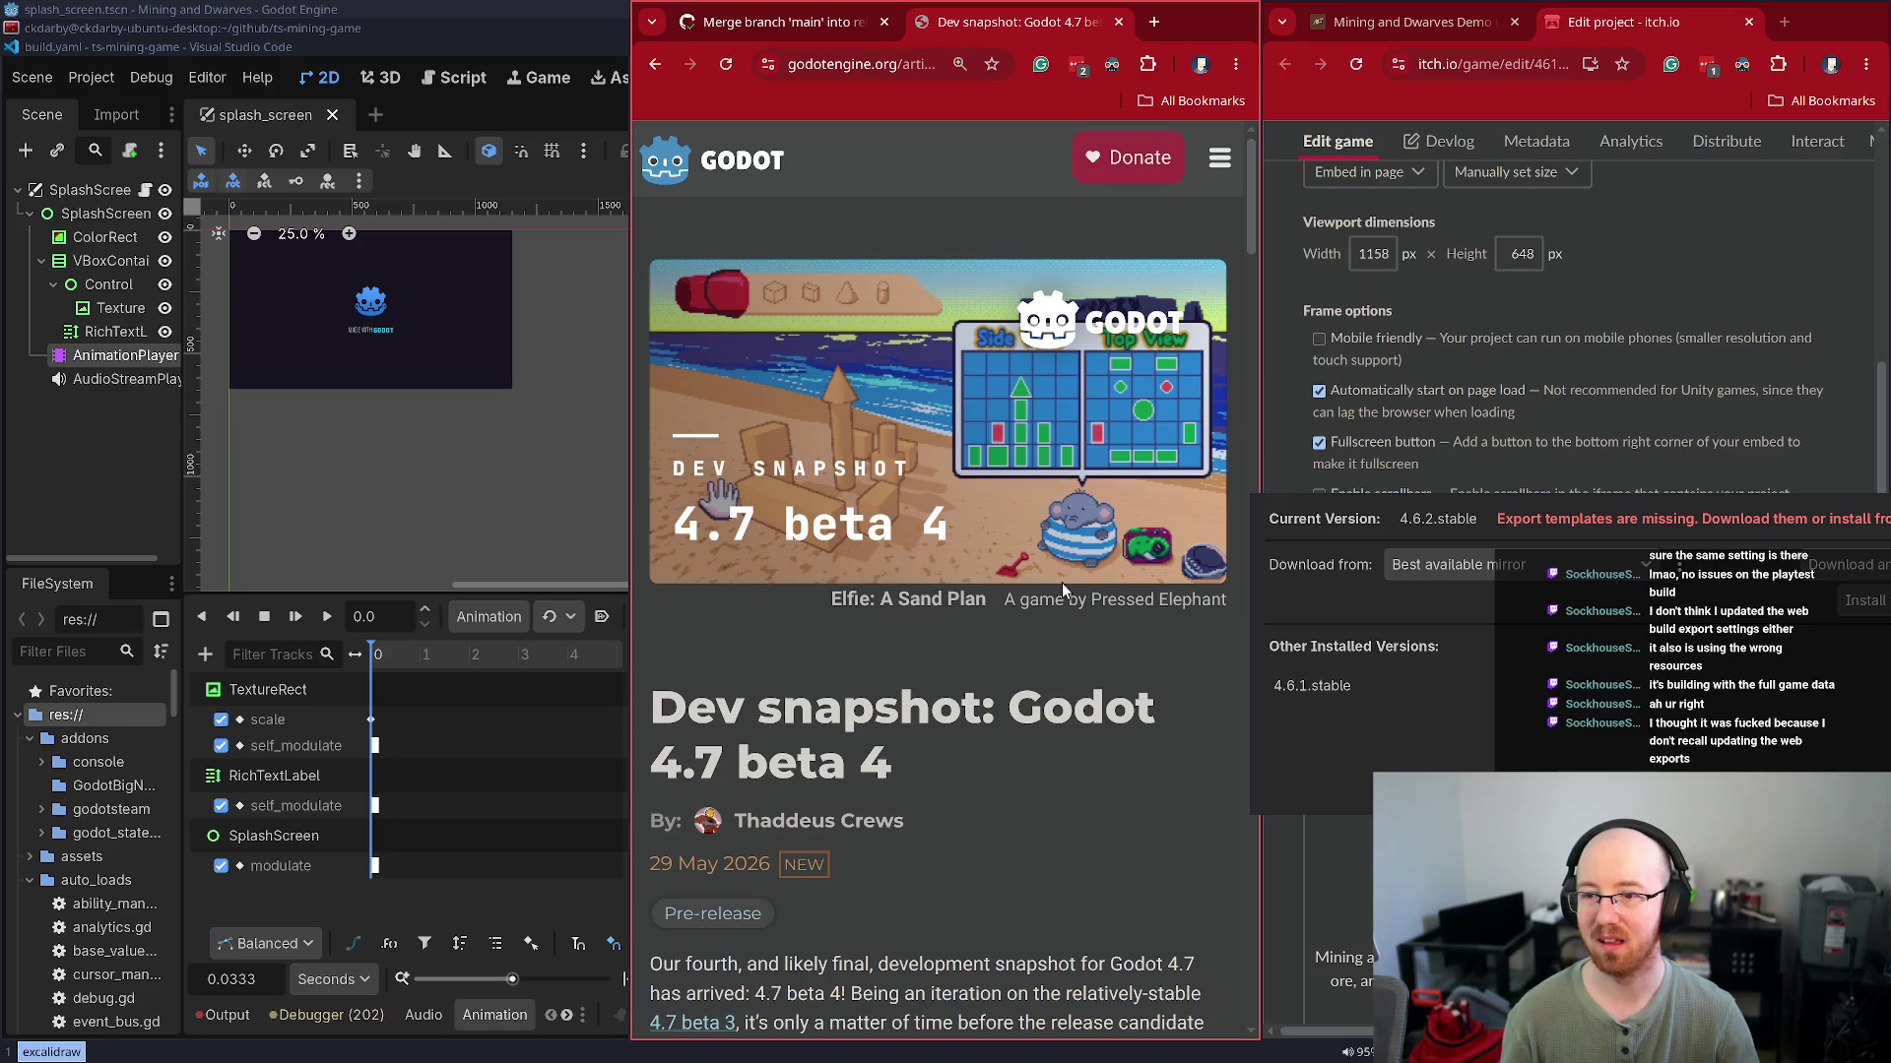
pyautogui.click(1083, 502)
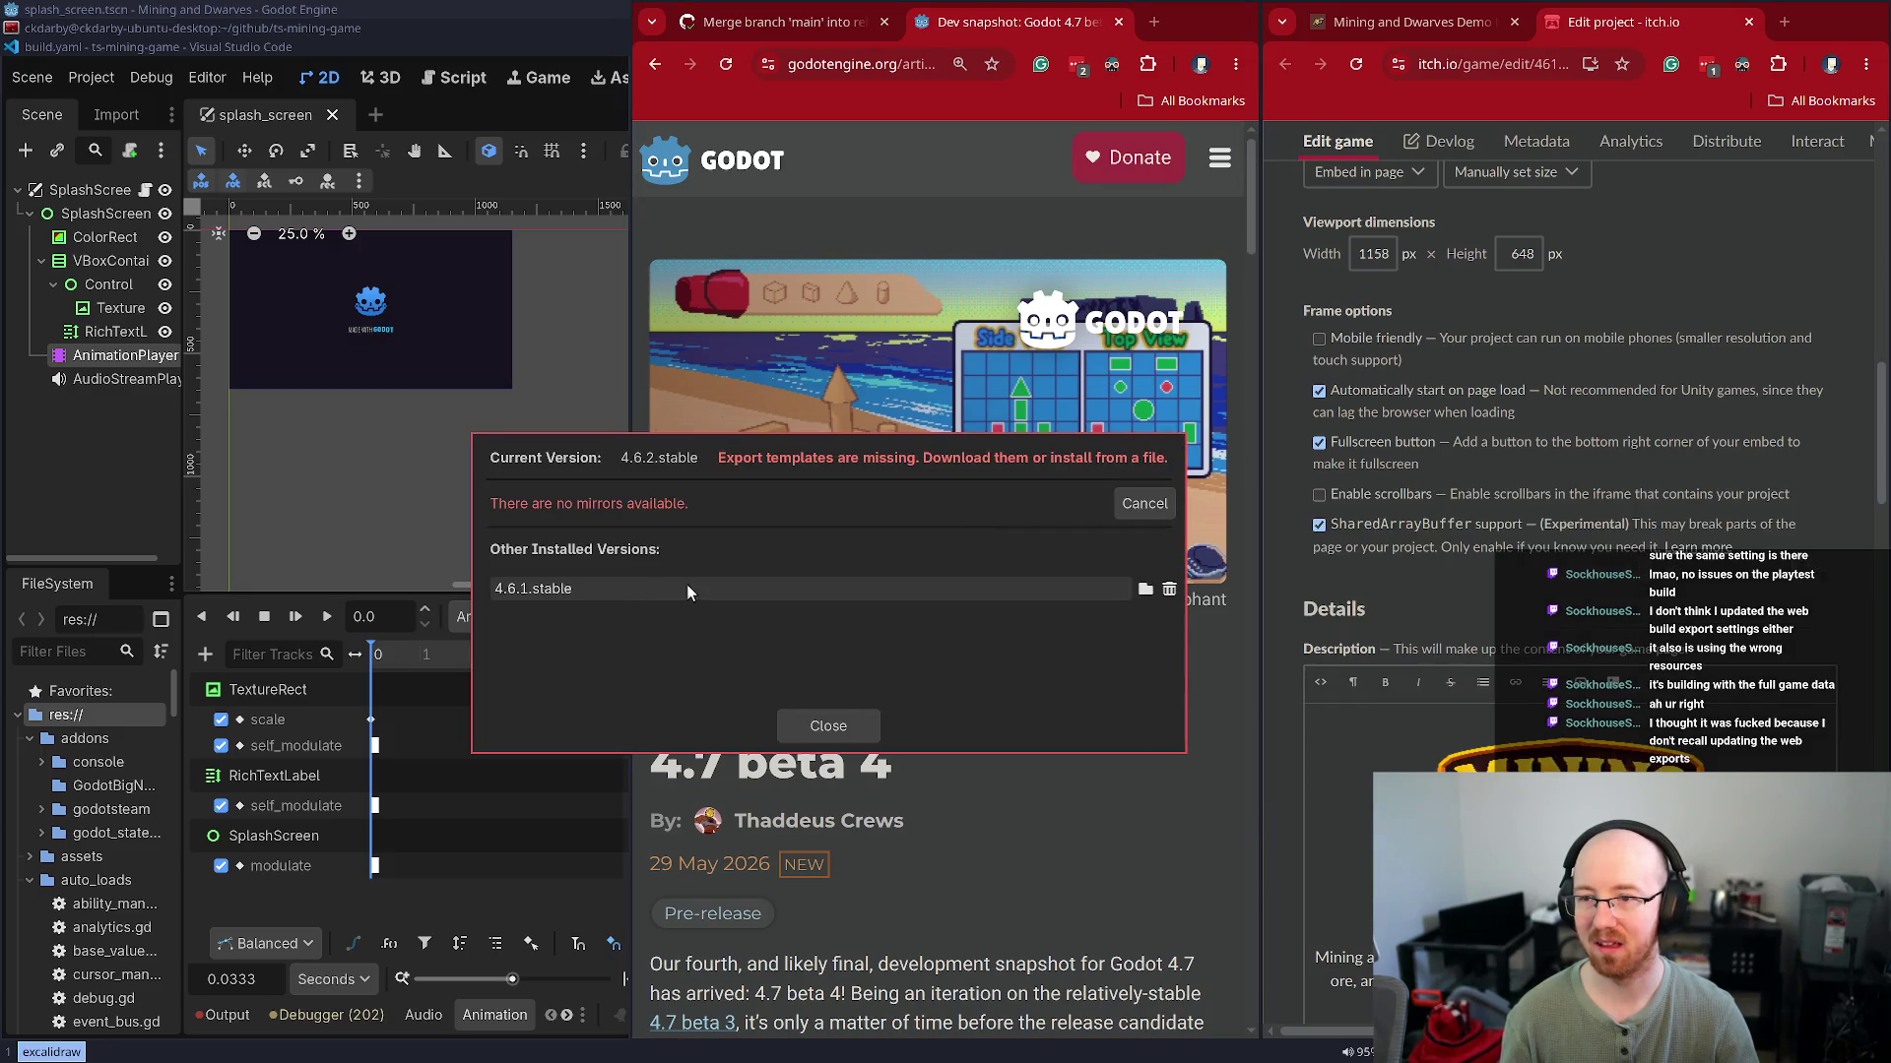
pyautogui.click(1118, 510)
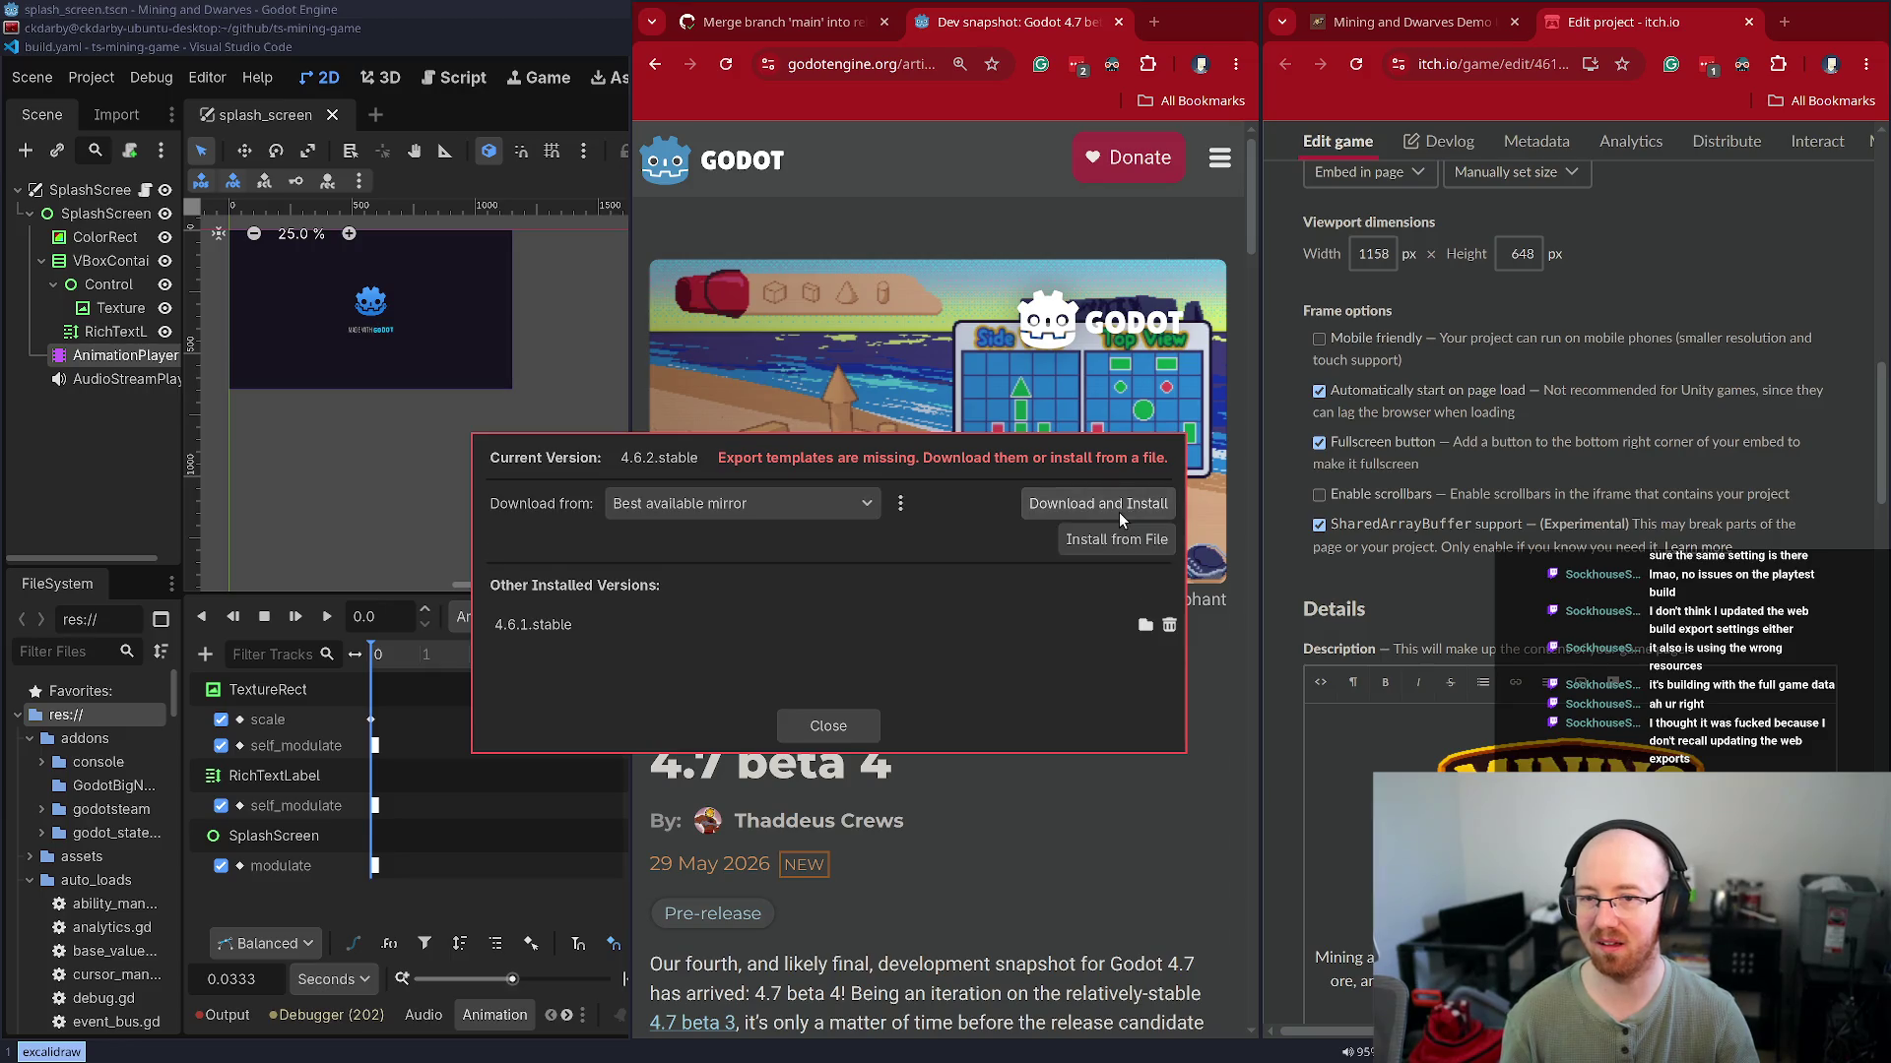
# Quit and relaunch Godot, then open the Mining and Dwarves project from the project manager
pyautogui.click(836, 733)
pyautogui.click(836, 733)
pyautogui.hotkey('ctrl', 'q')
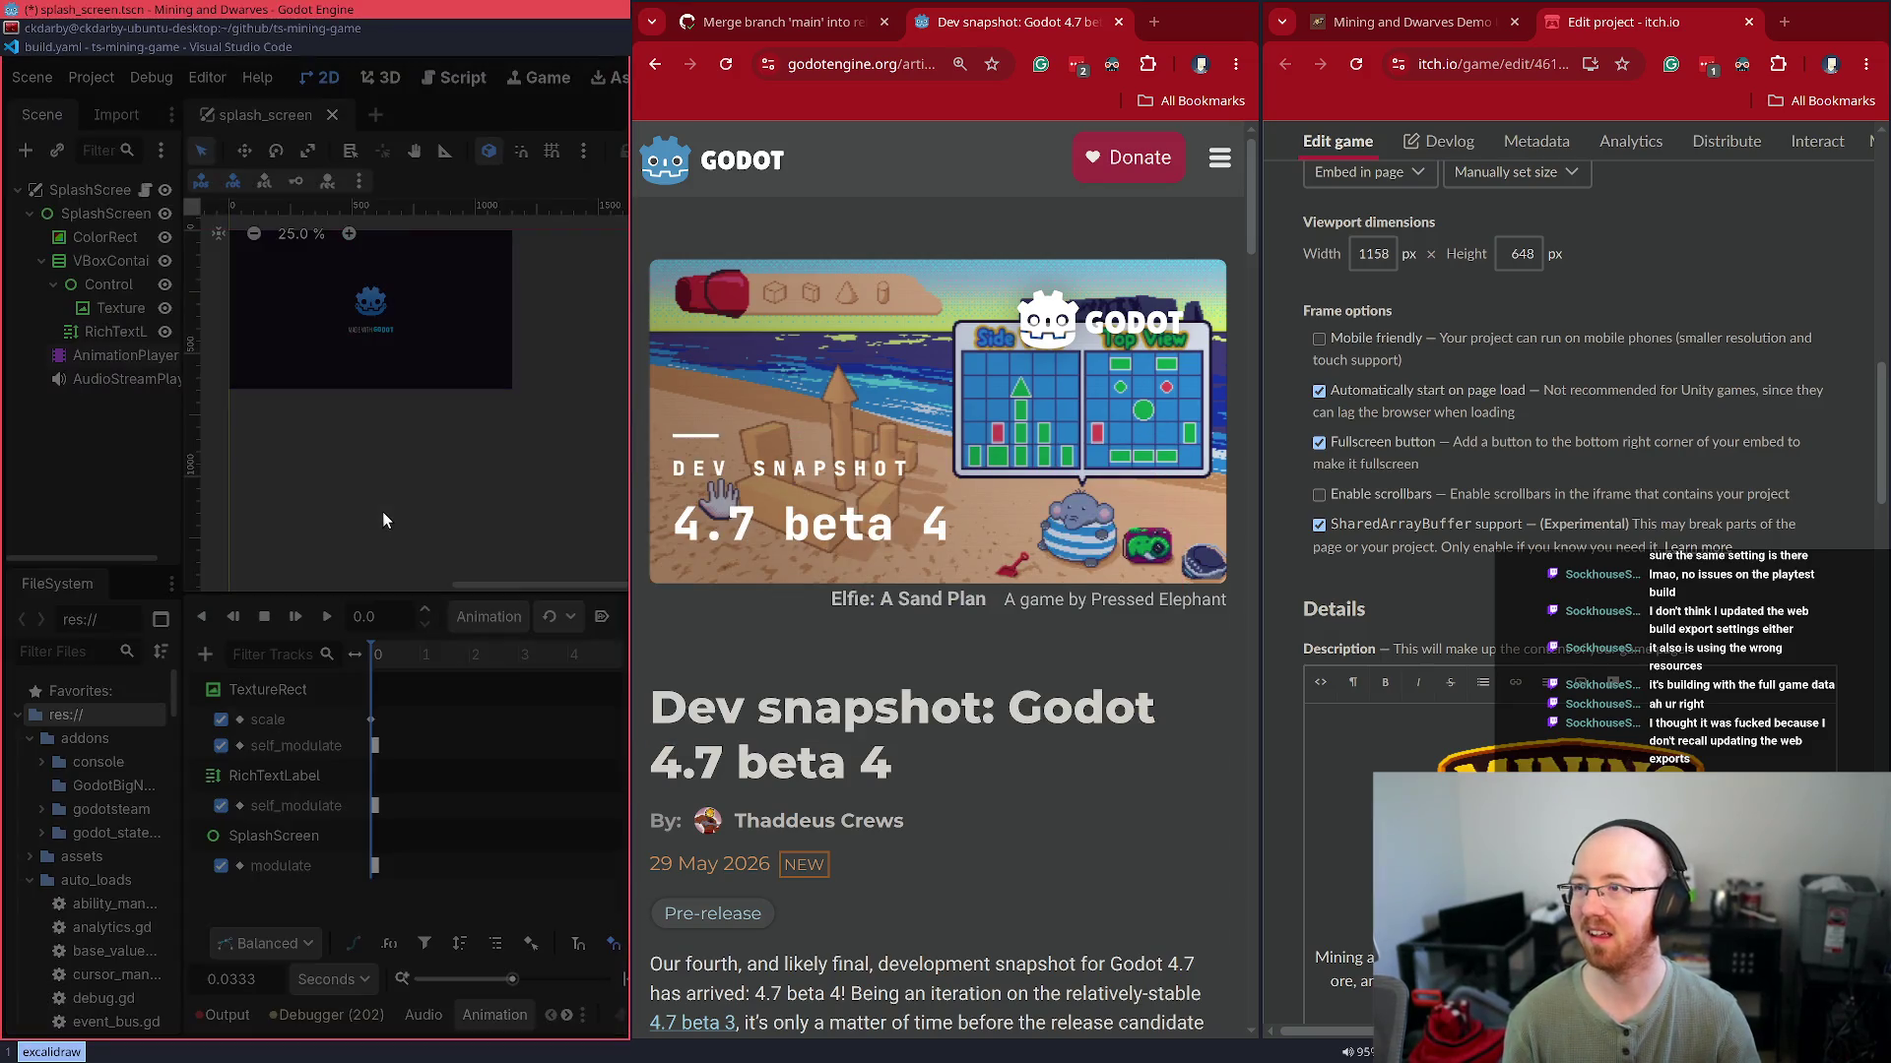
pyautogui.press('super+d')
pyautogui.write('godot')
pyautogui.press('Down')
pyautogui.press('Return')
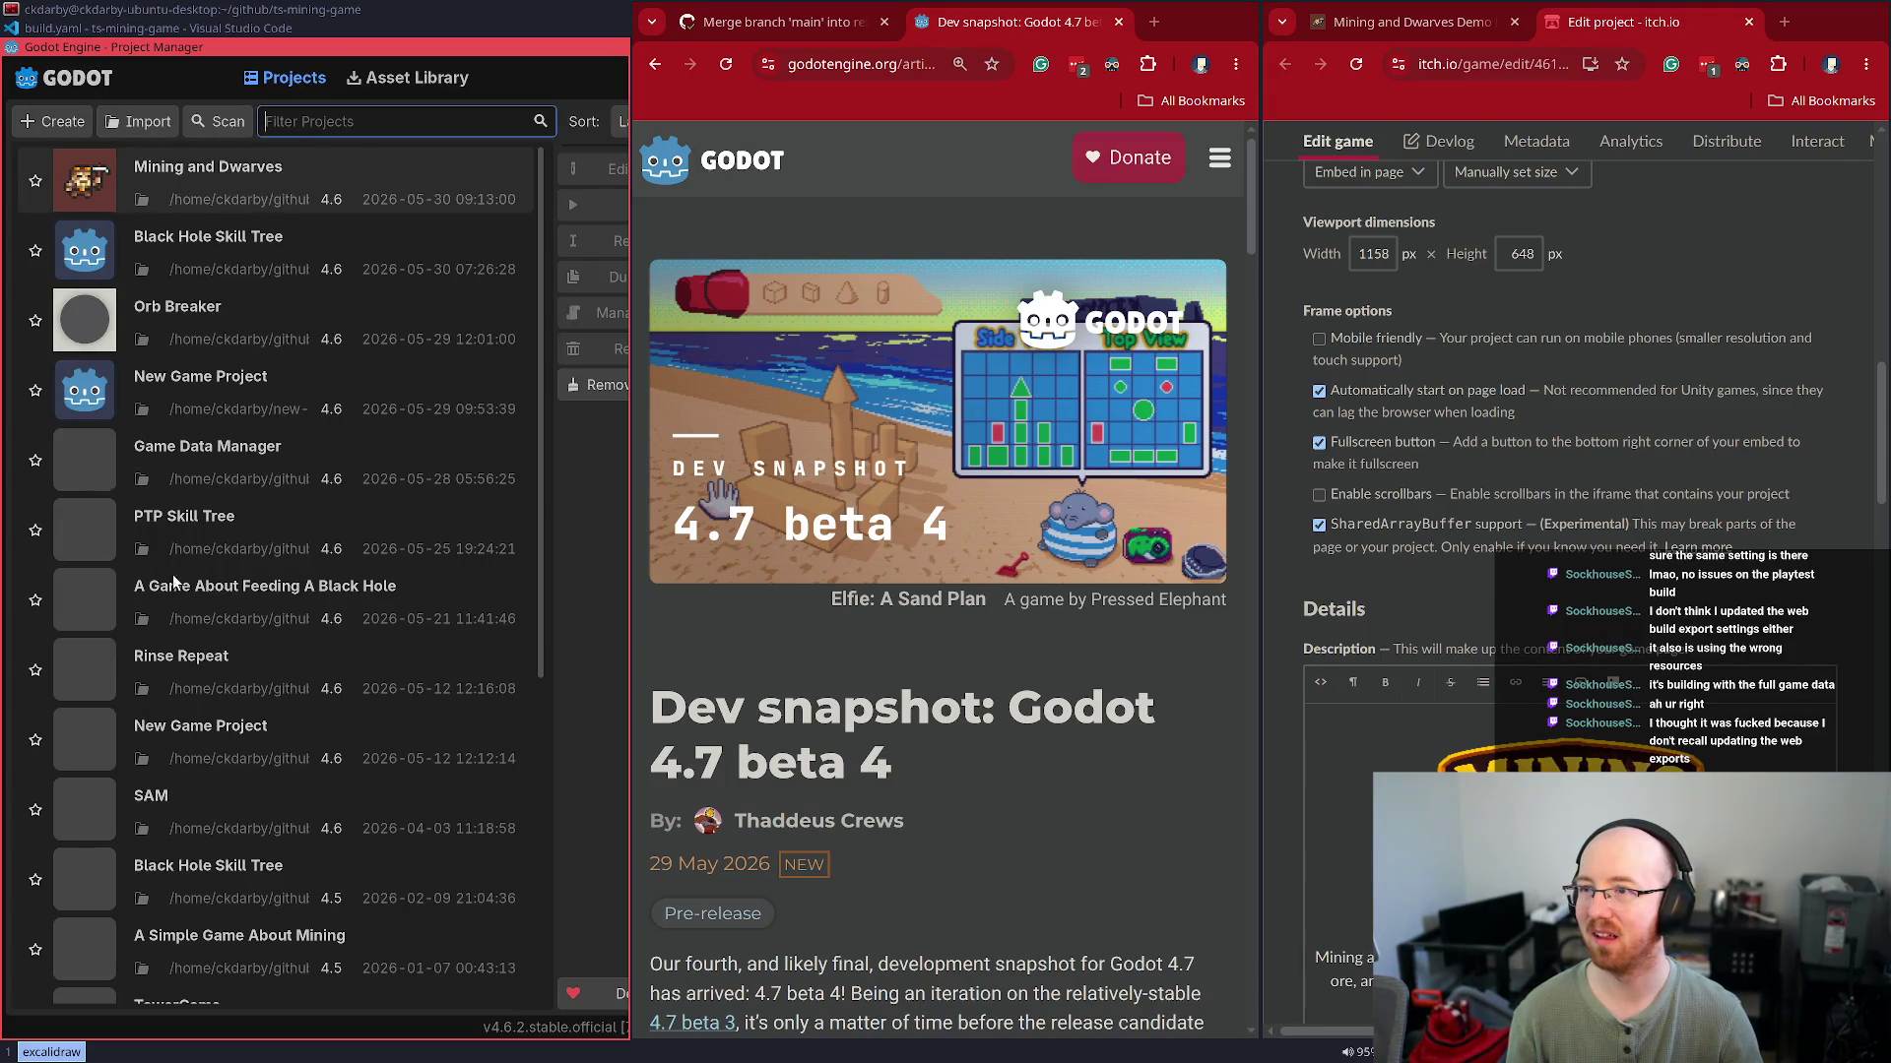
pyautogui.doubleClick(328, 184)
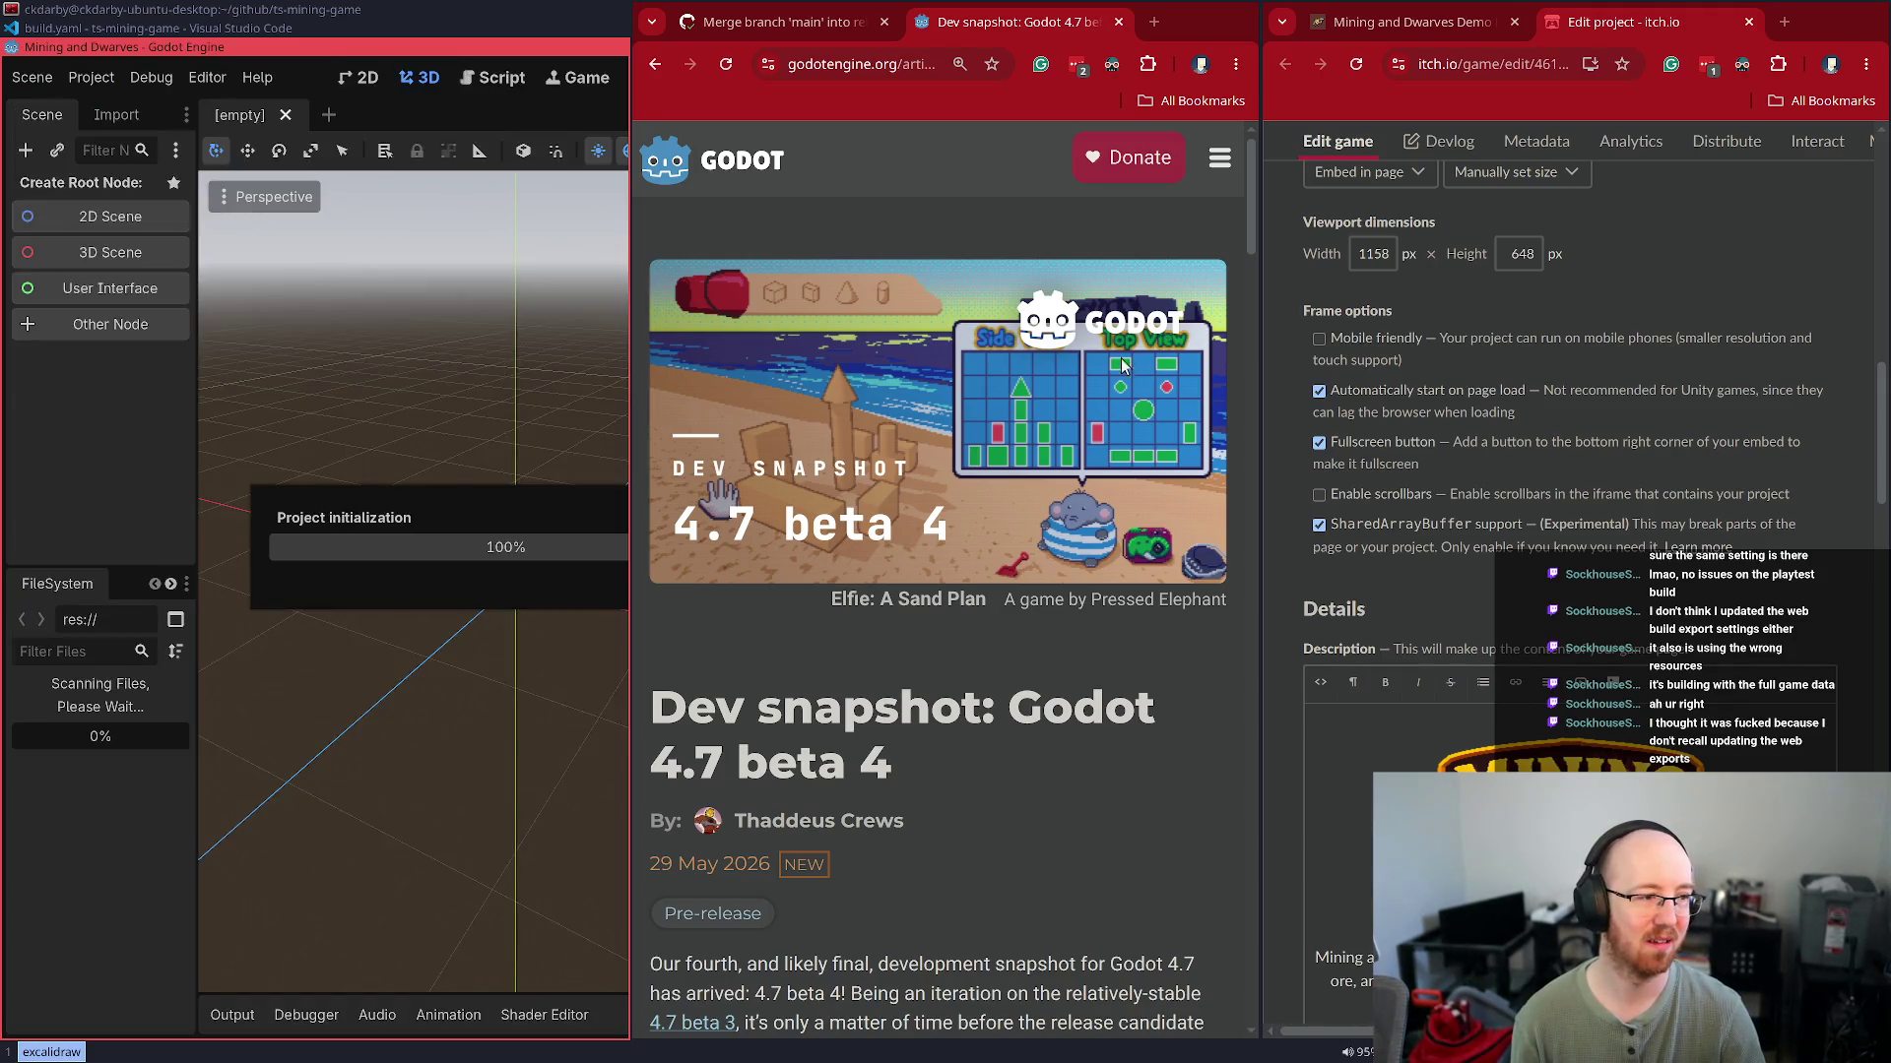
# Close the extra Chrome tabs, save the itch.io page settings, reload the demo page, and open Godot's Scene menu
pyautogui.middleClick(1049, 24)
pyautogui.middleClick(809, 22)
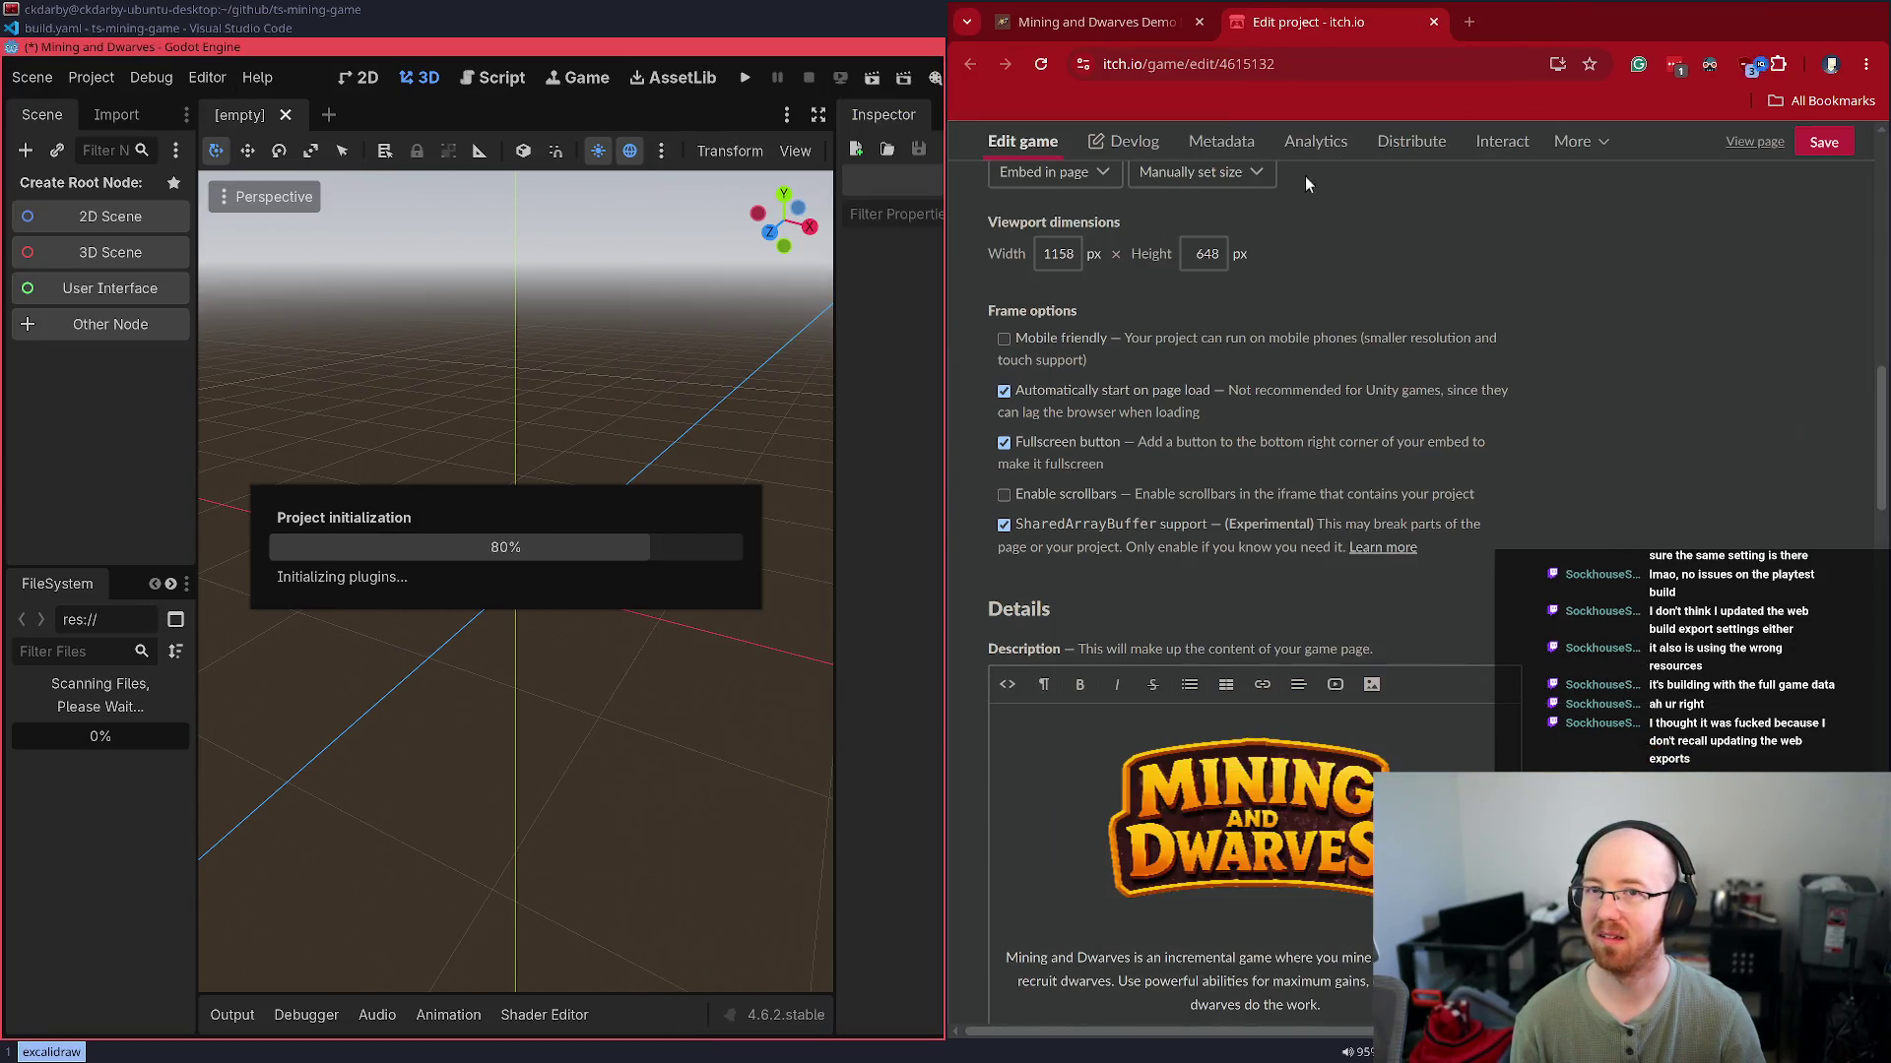
pyautogui.click(1823, 147)
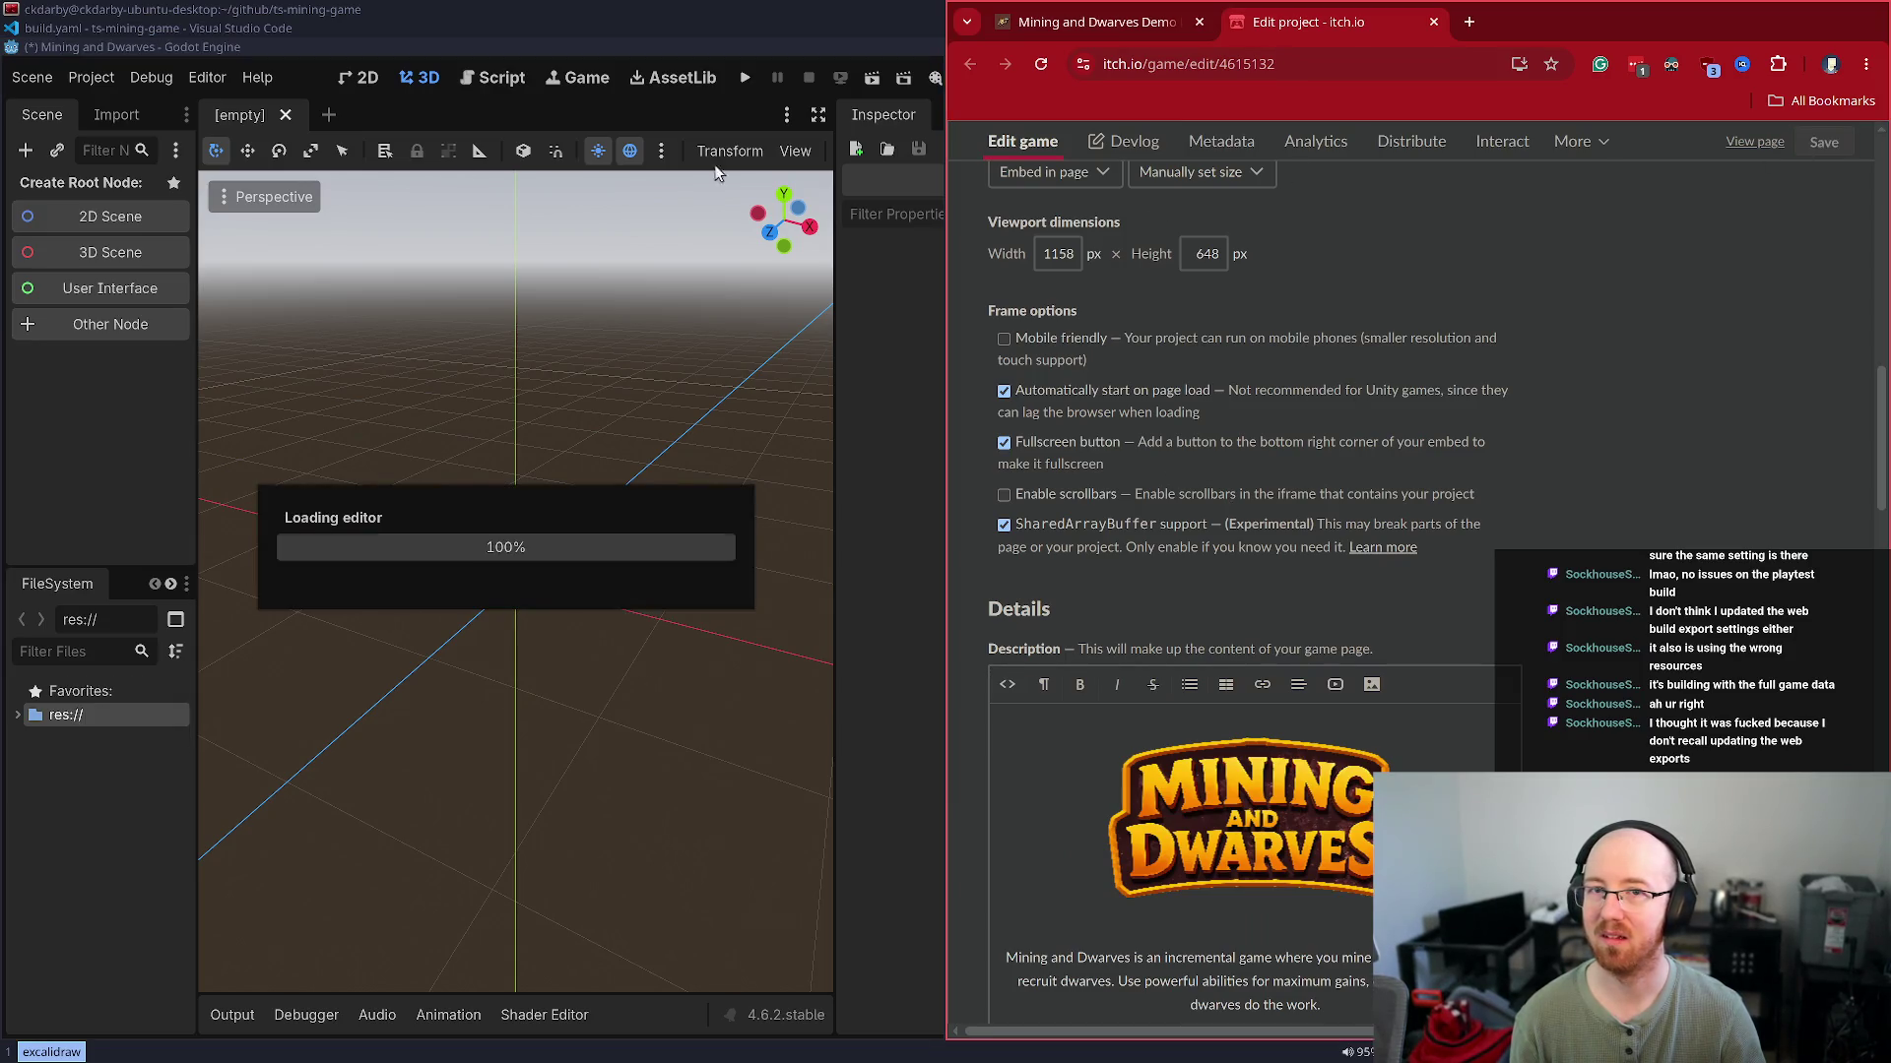
pyautogui.middleClick(1329, 24)
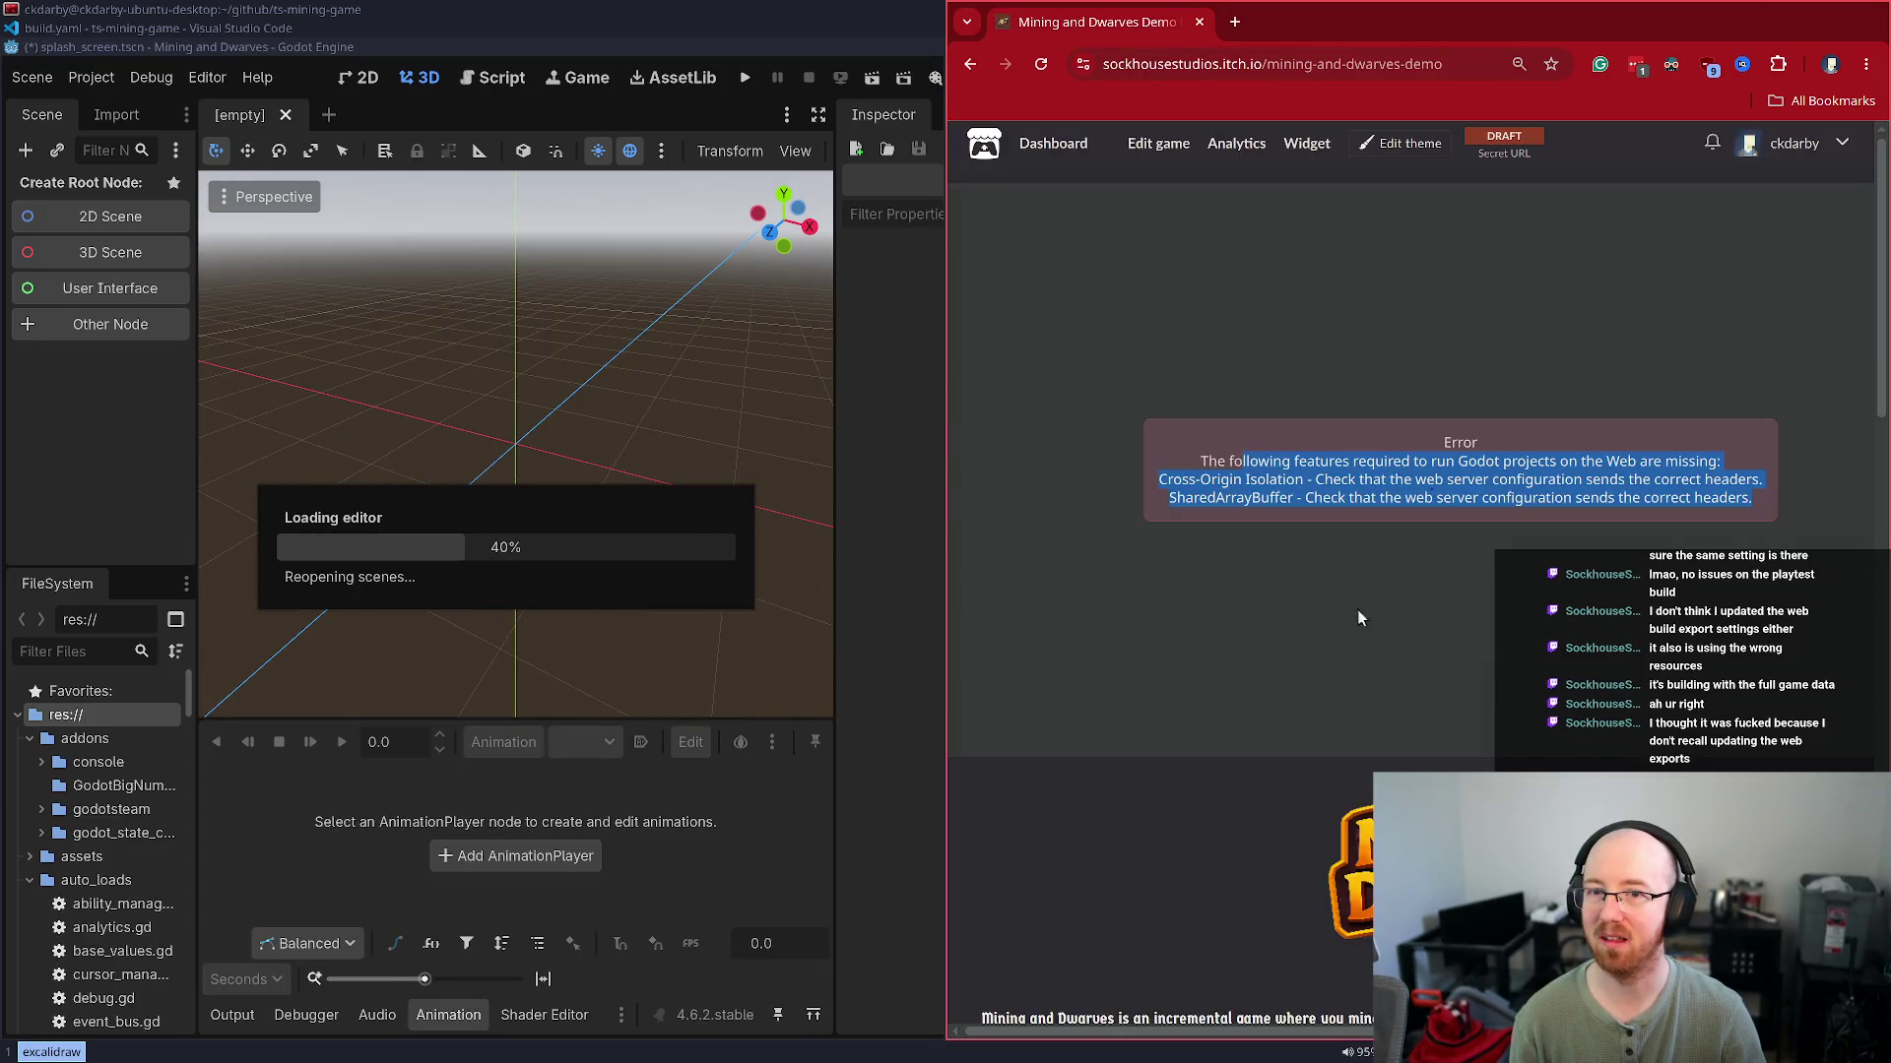
pyautogui.hotkey('ctrl', 'r')
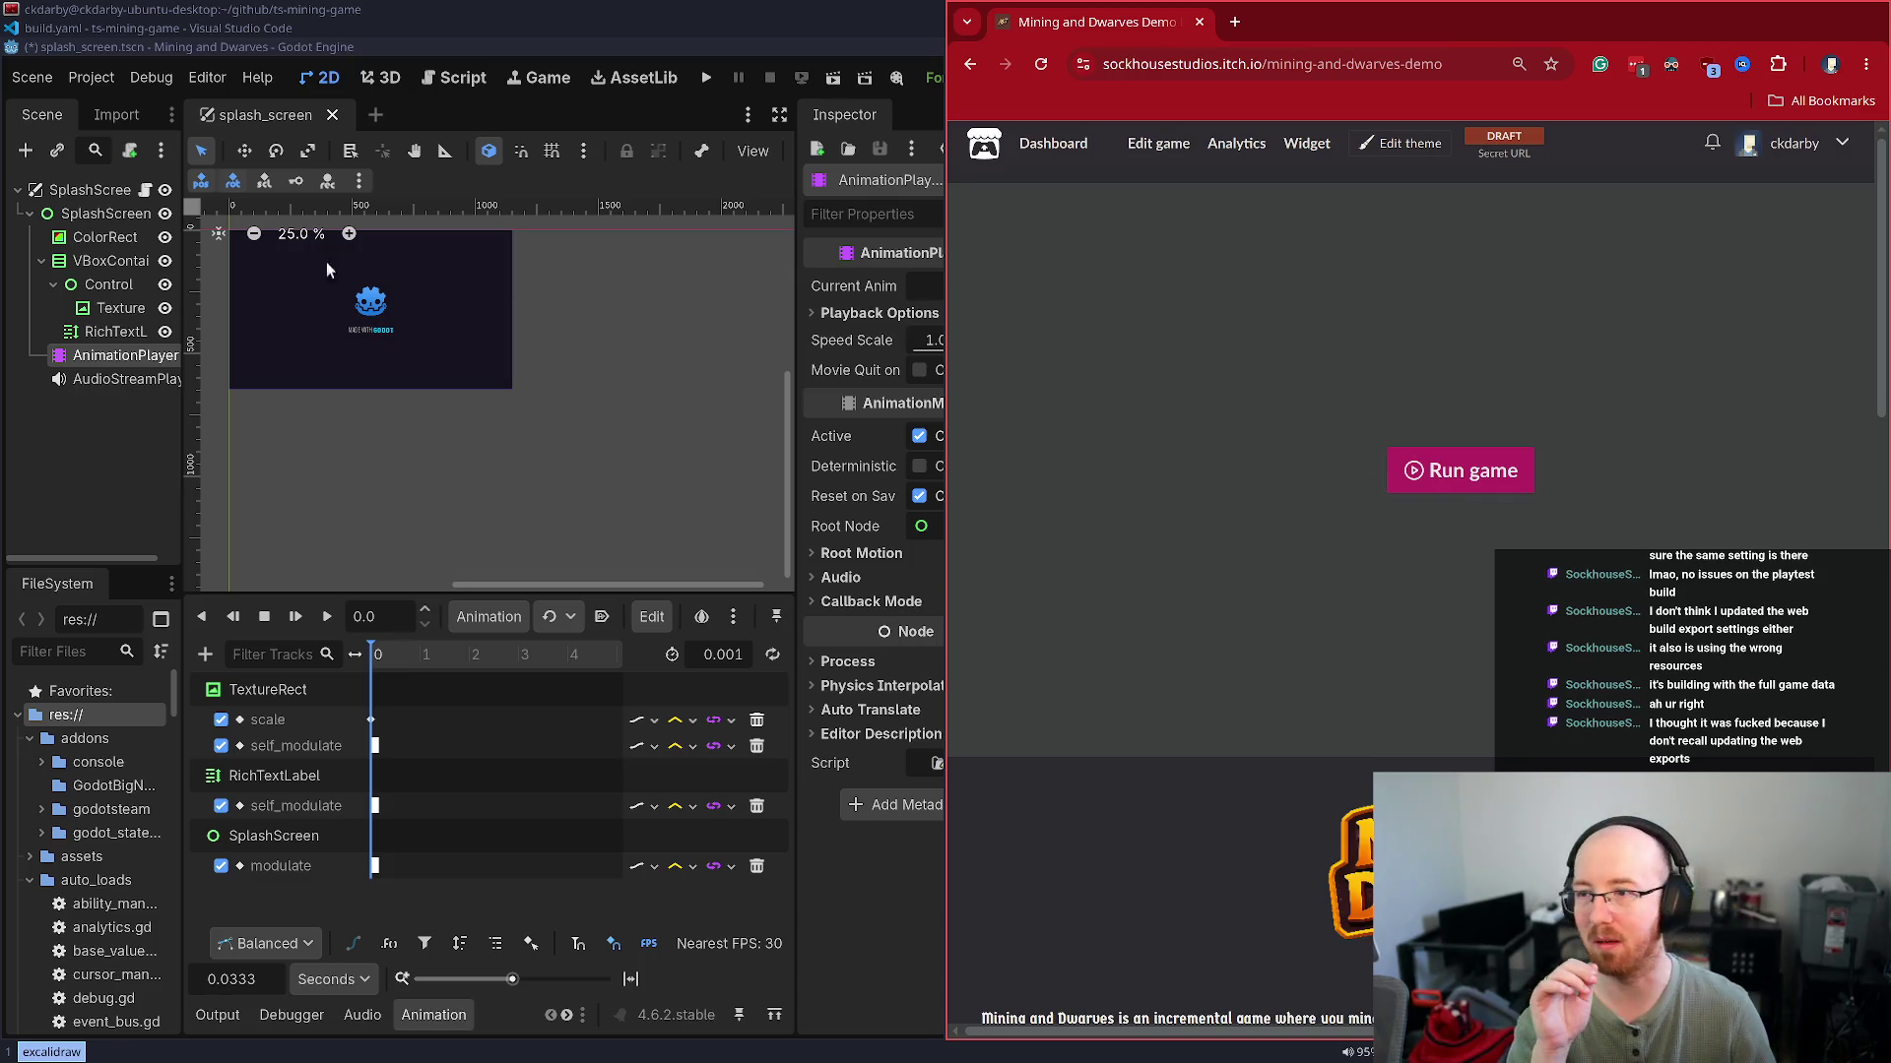
pyautogui.click(15, 76)
pyautogui.moveTo(116, 82)
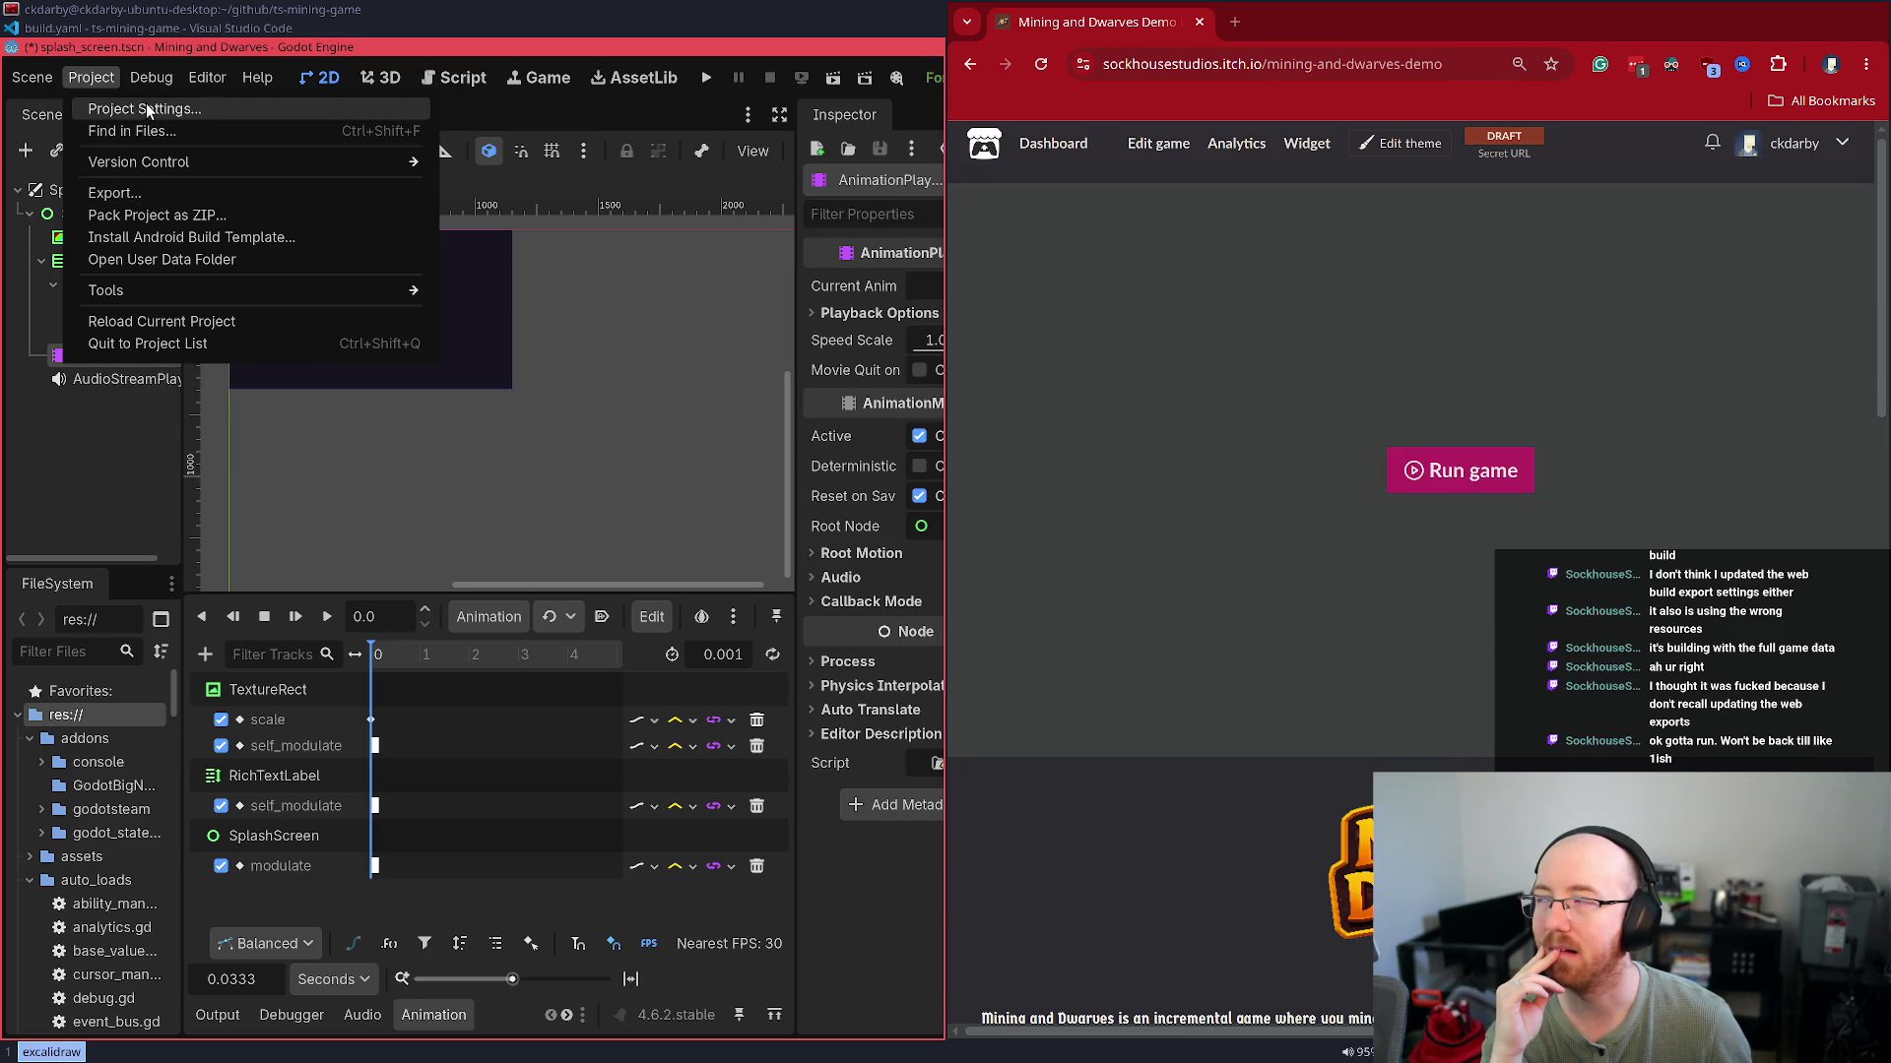
# Start the 4.6.2 export template download from Project > Export > Manage Export Templates
pyautogui.click(138, 193)
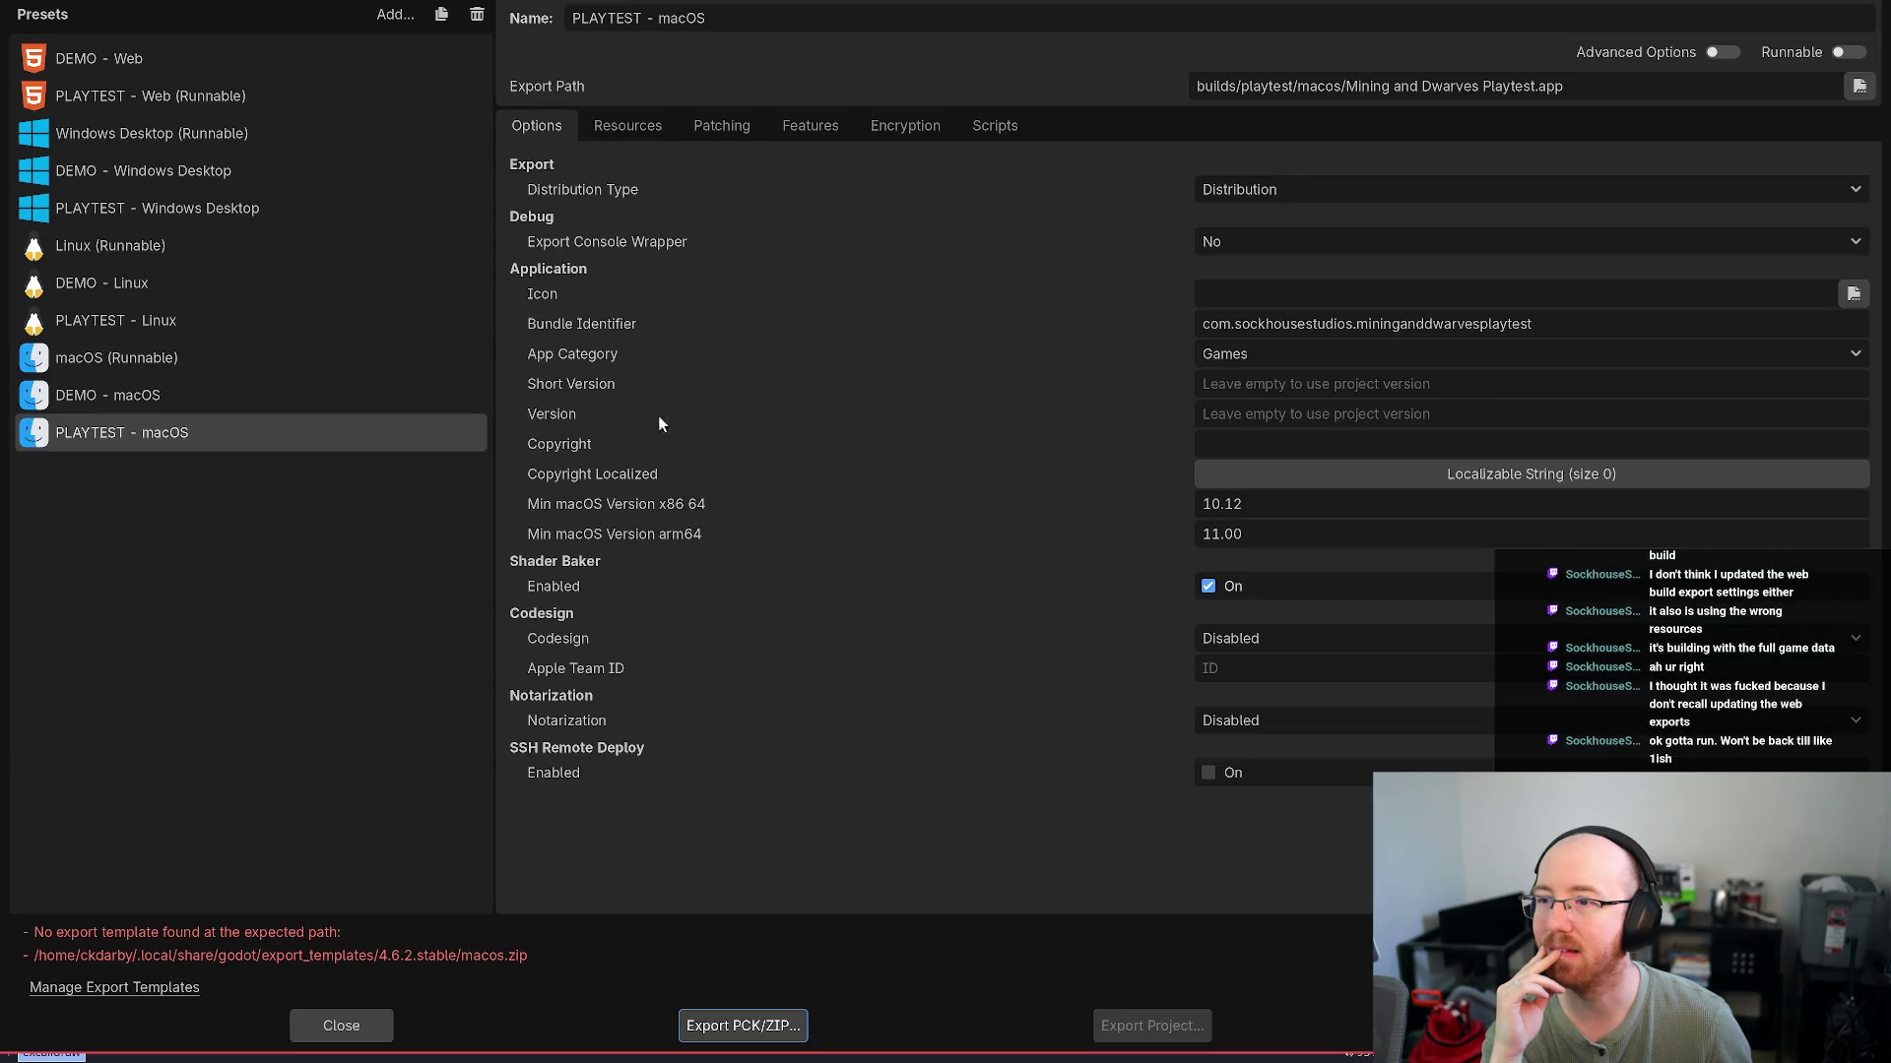
pyautogui.click(172, 987)
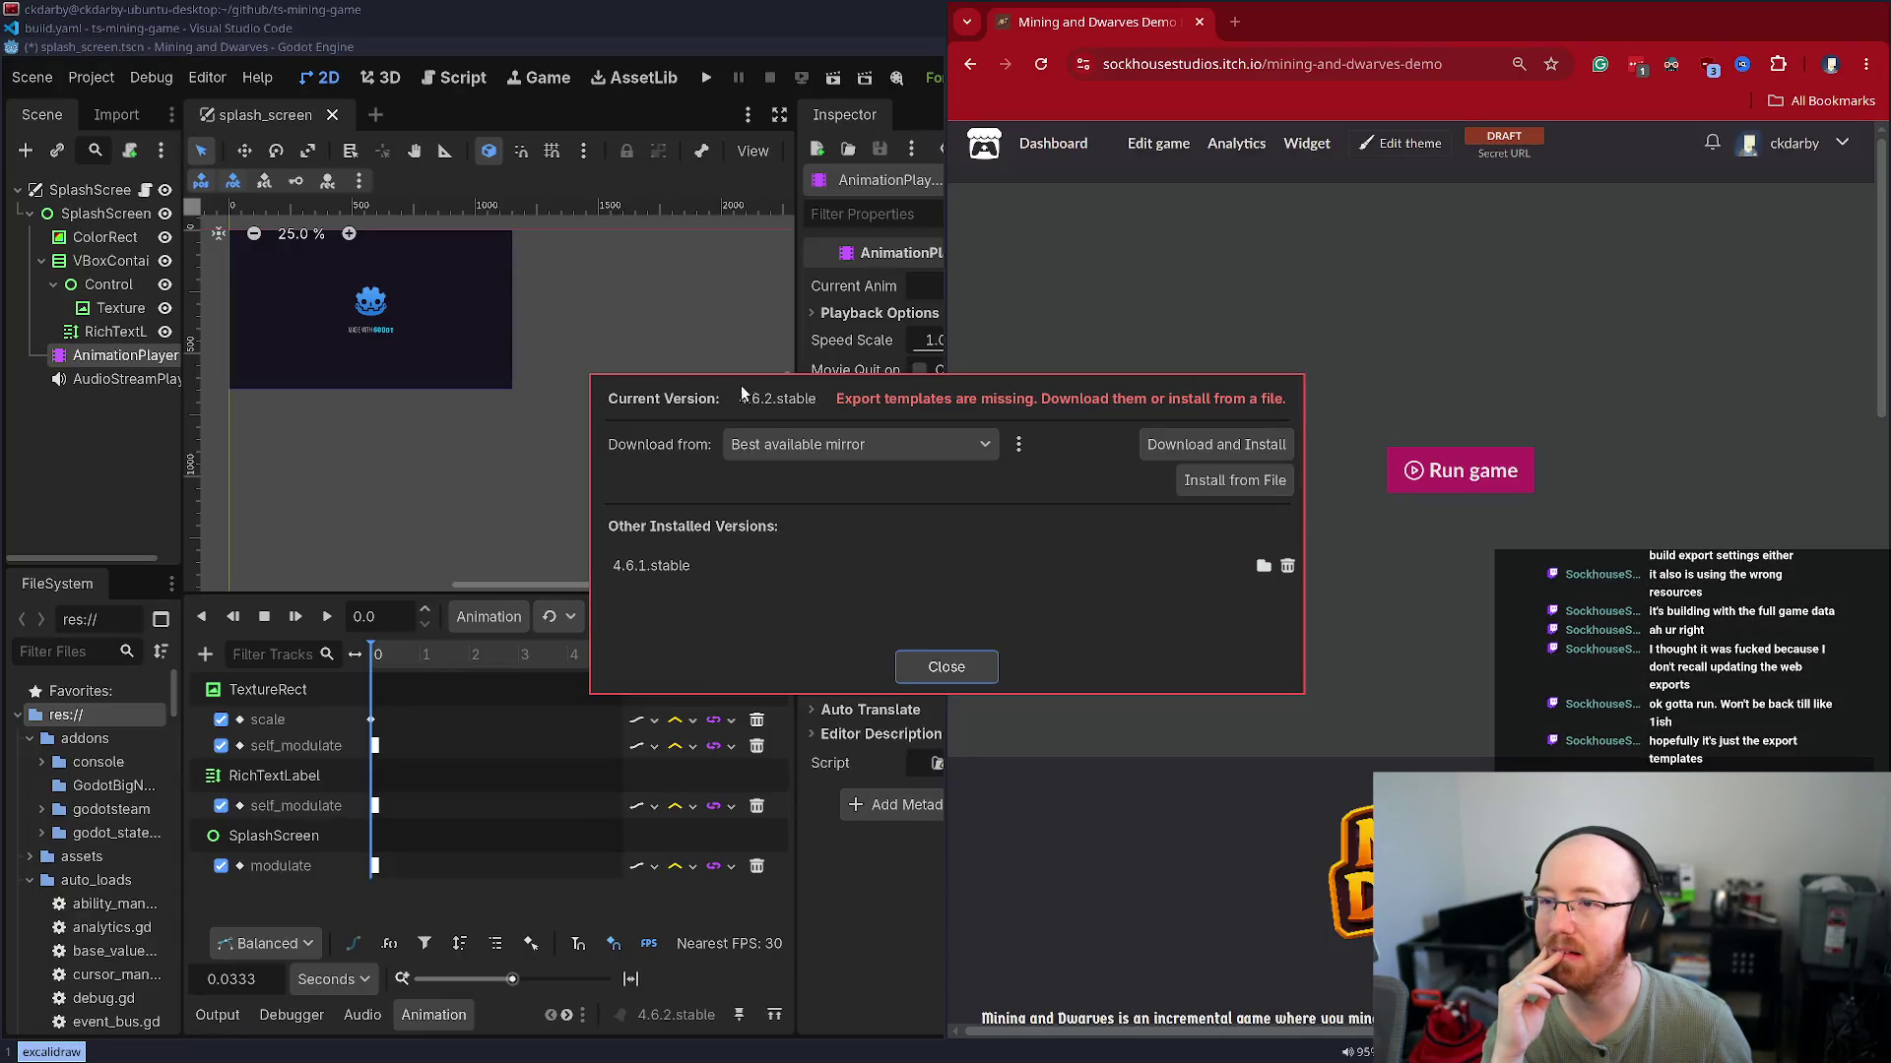
pyautogui.click(1233, 444)
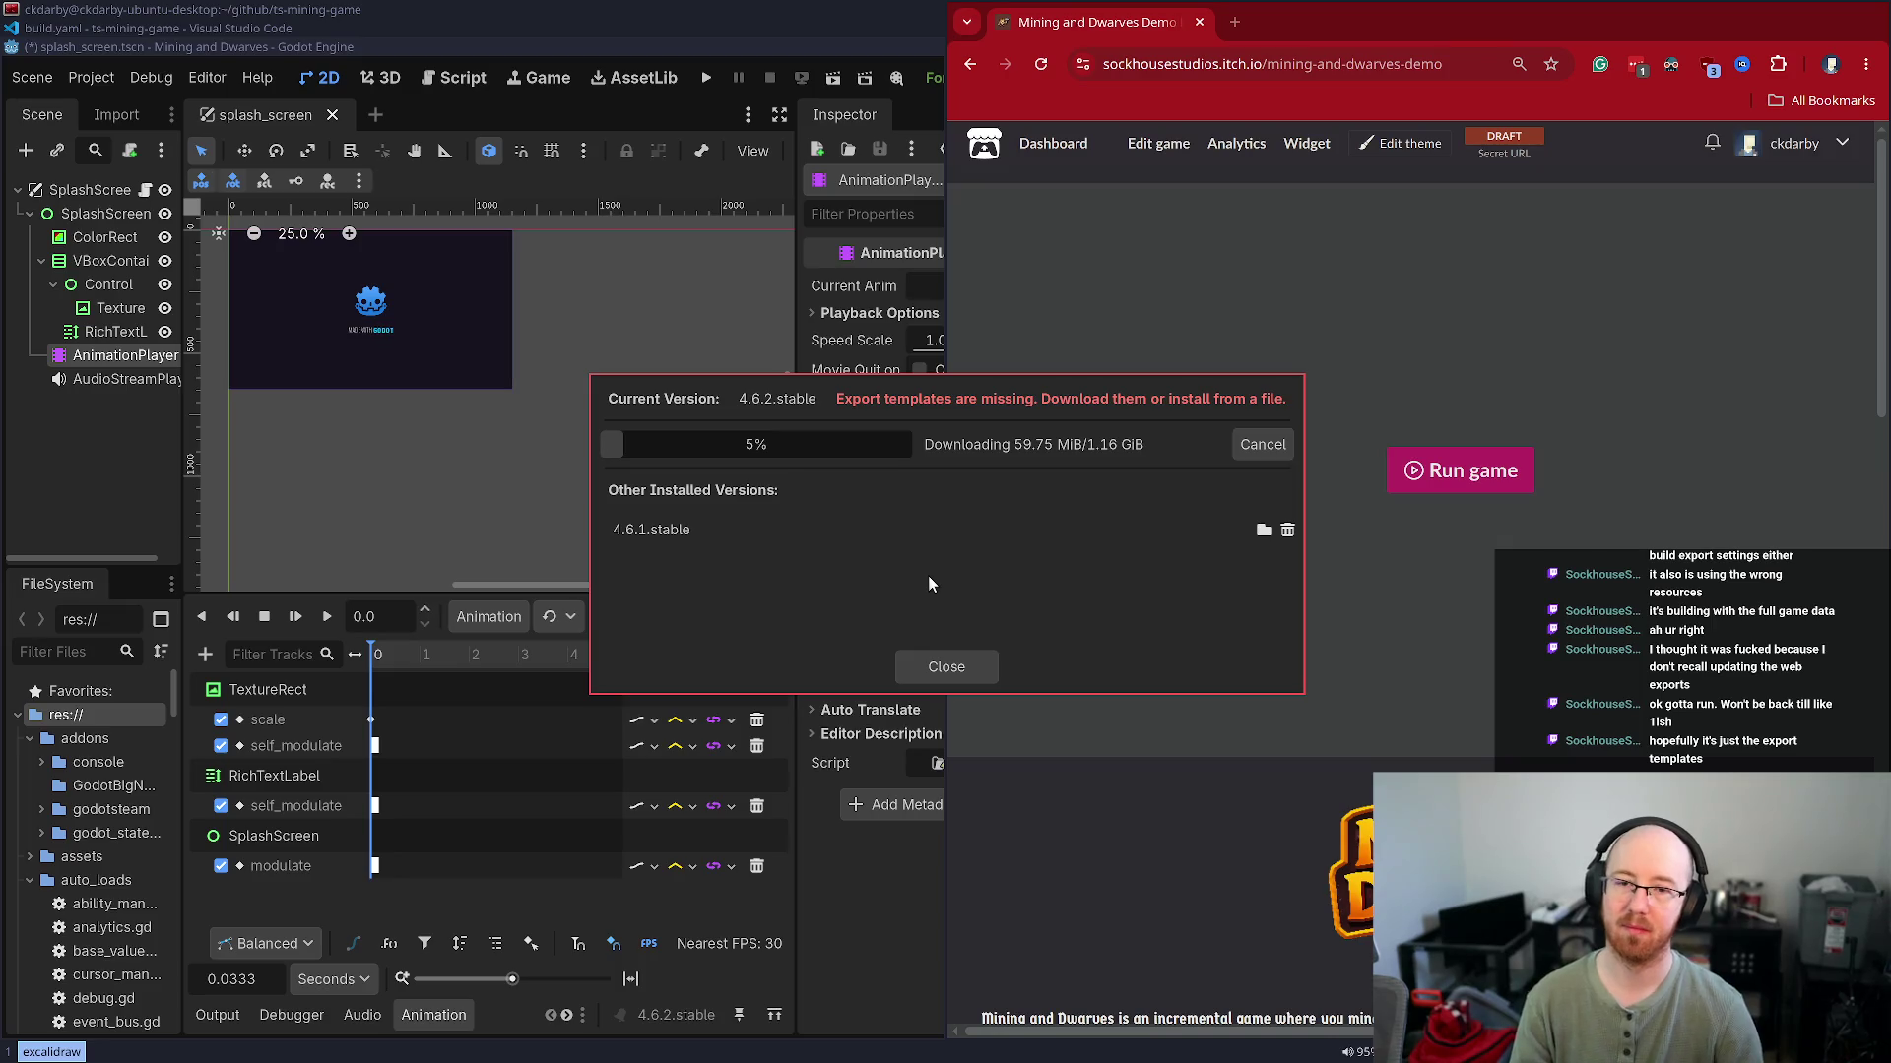
# Check free disk space with df -h in a terminal, then bring VS Code to the front
pyautogui.press('super+Return')
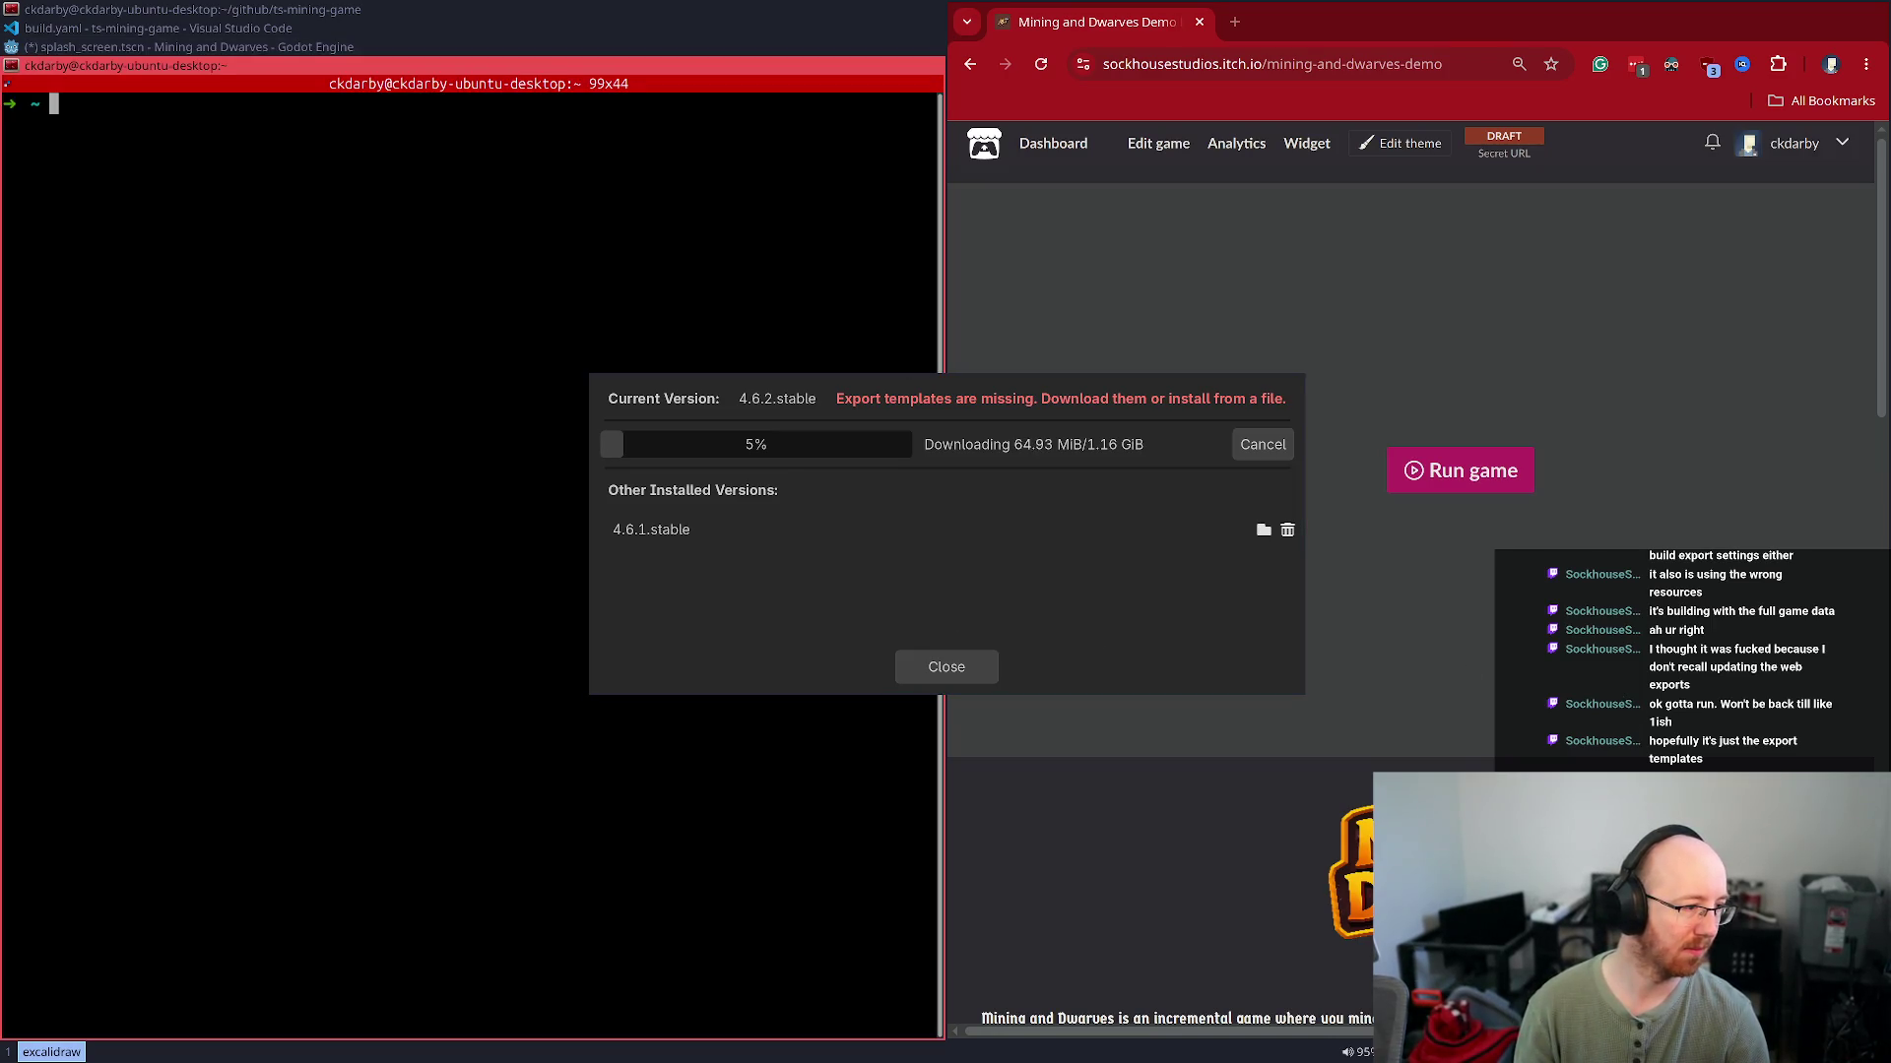
pyautogui.write('df -h')
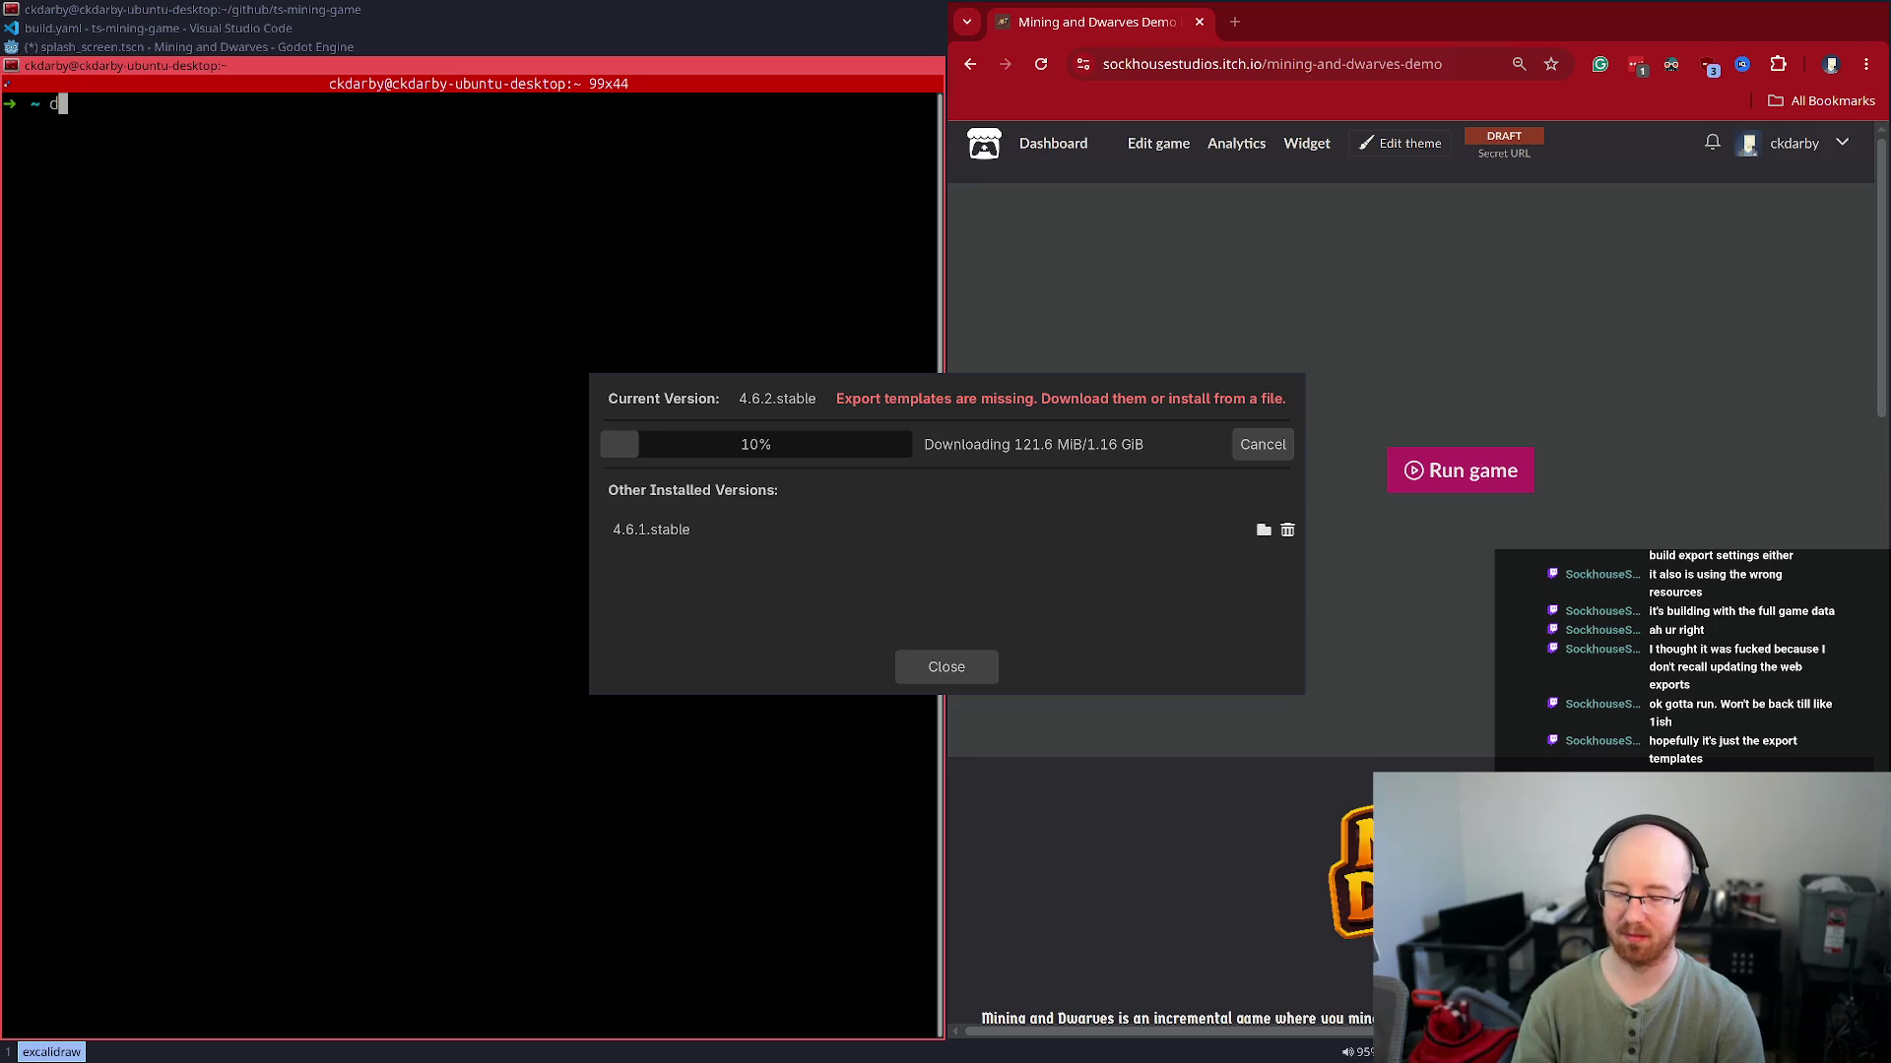
pyautogui.press('Return')
pyautogui.doubleClick(420, 273)
pyautogui.hotkey('ctrl', 'd')
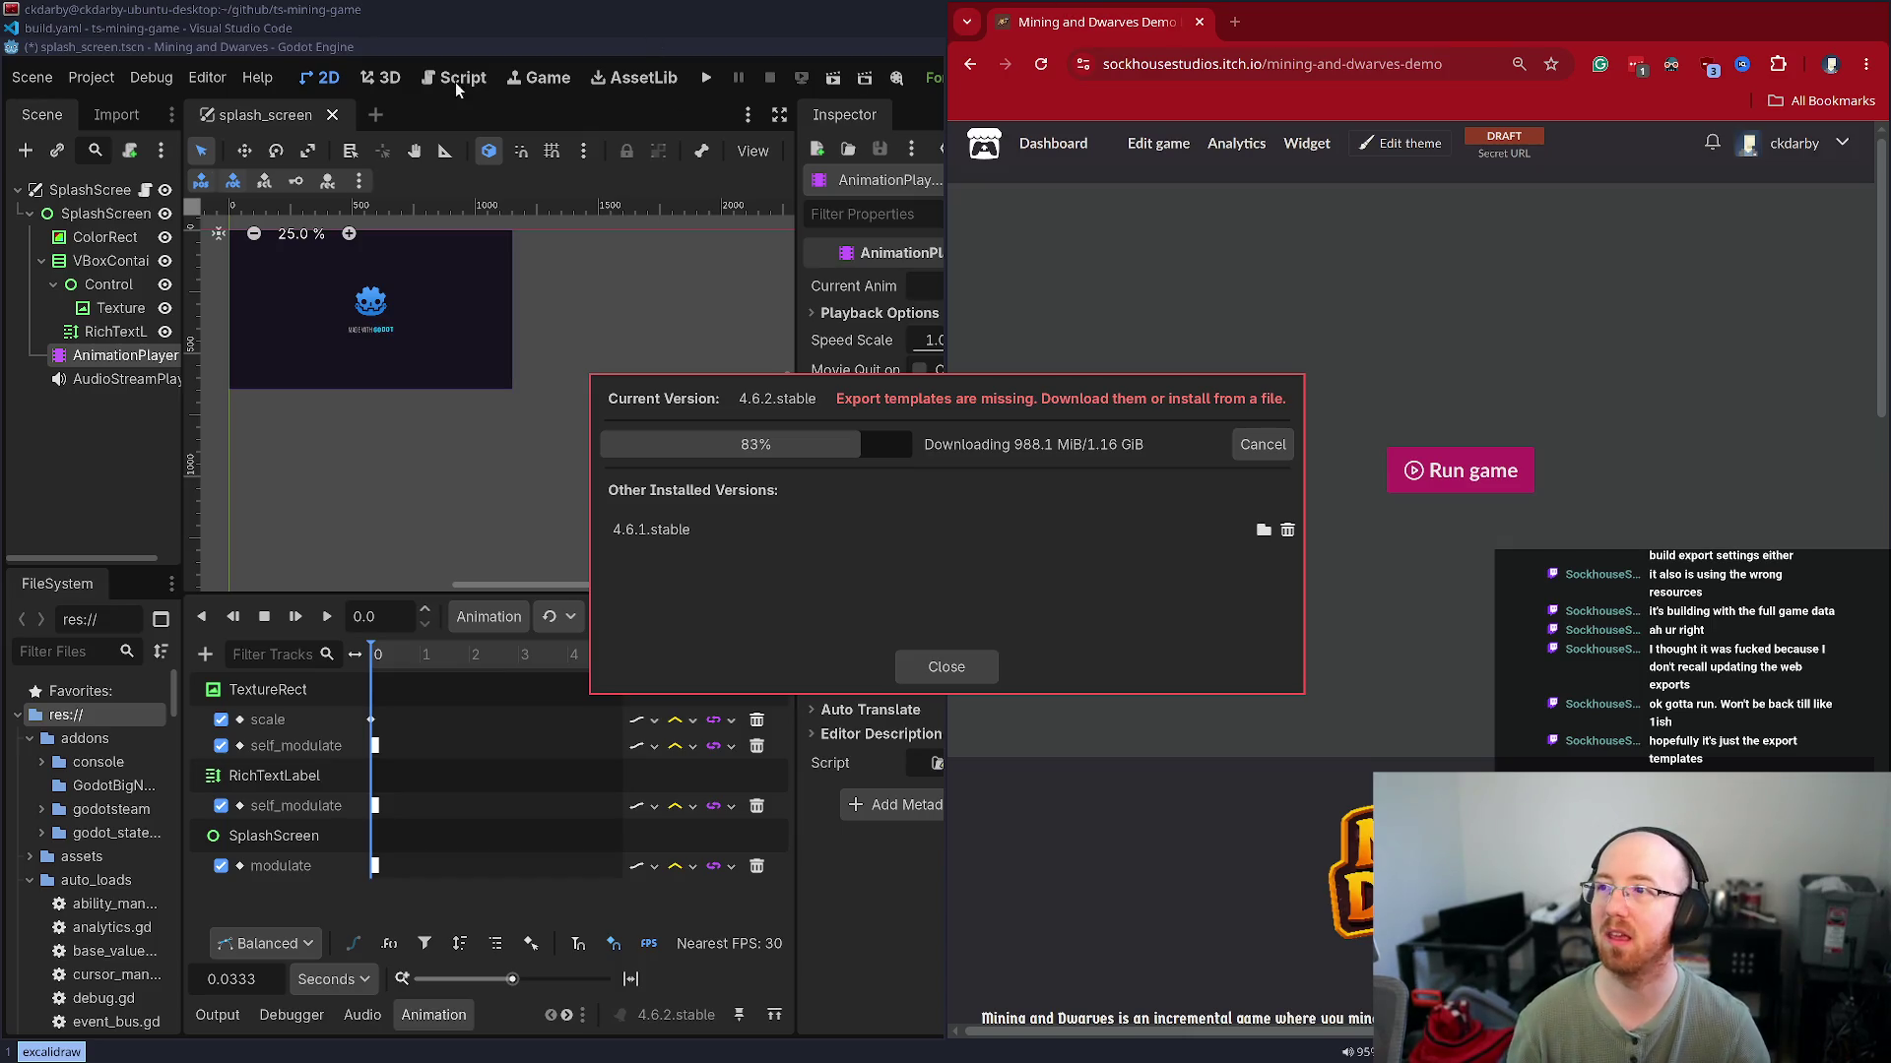
pyautogui.click(112, 46)
pyautogui.click(120, 27)
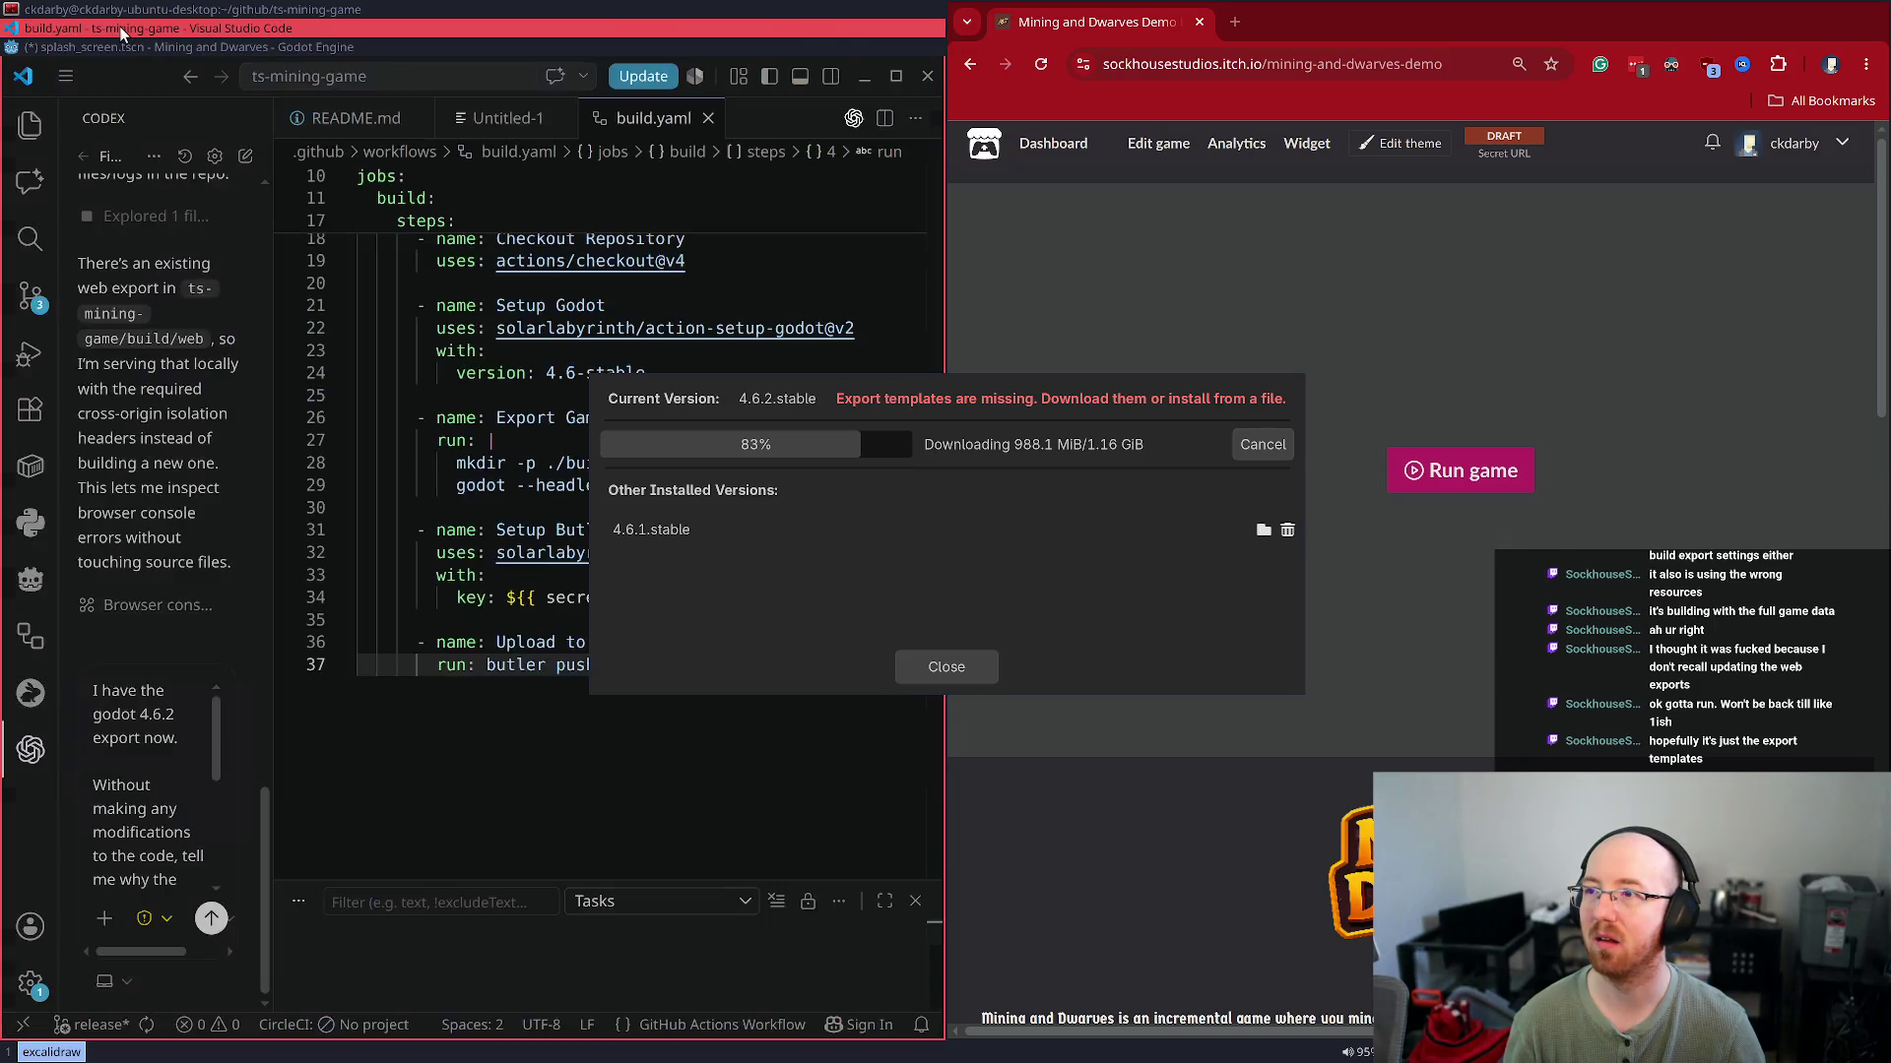
# Move the template download aside, check the workflow's Godot version line, and close the finished template manager
pyautogui.moveTo(920, 604)
pyautogui.mouseDown()
pyautogui.moveTo(1259, 635)
pyautogui.moveTo(1186, 634)
pyautogui.mouseUp()
pyautogui.click(626, 372)
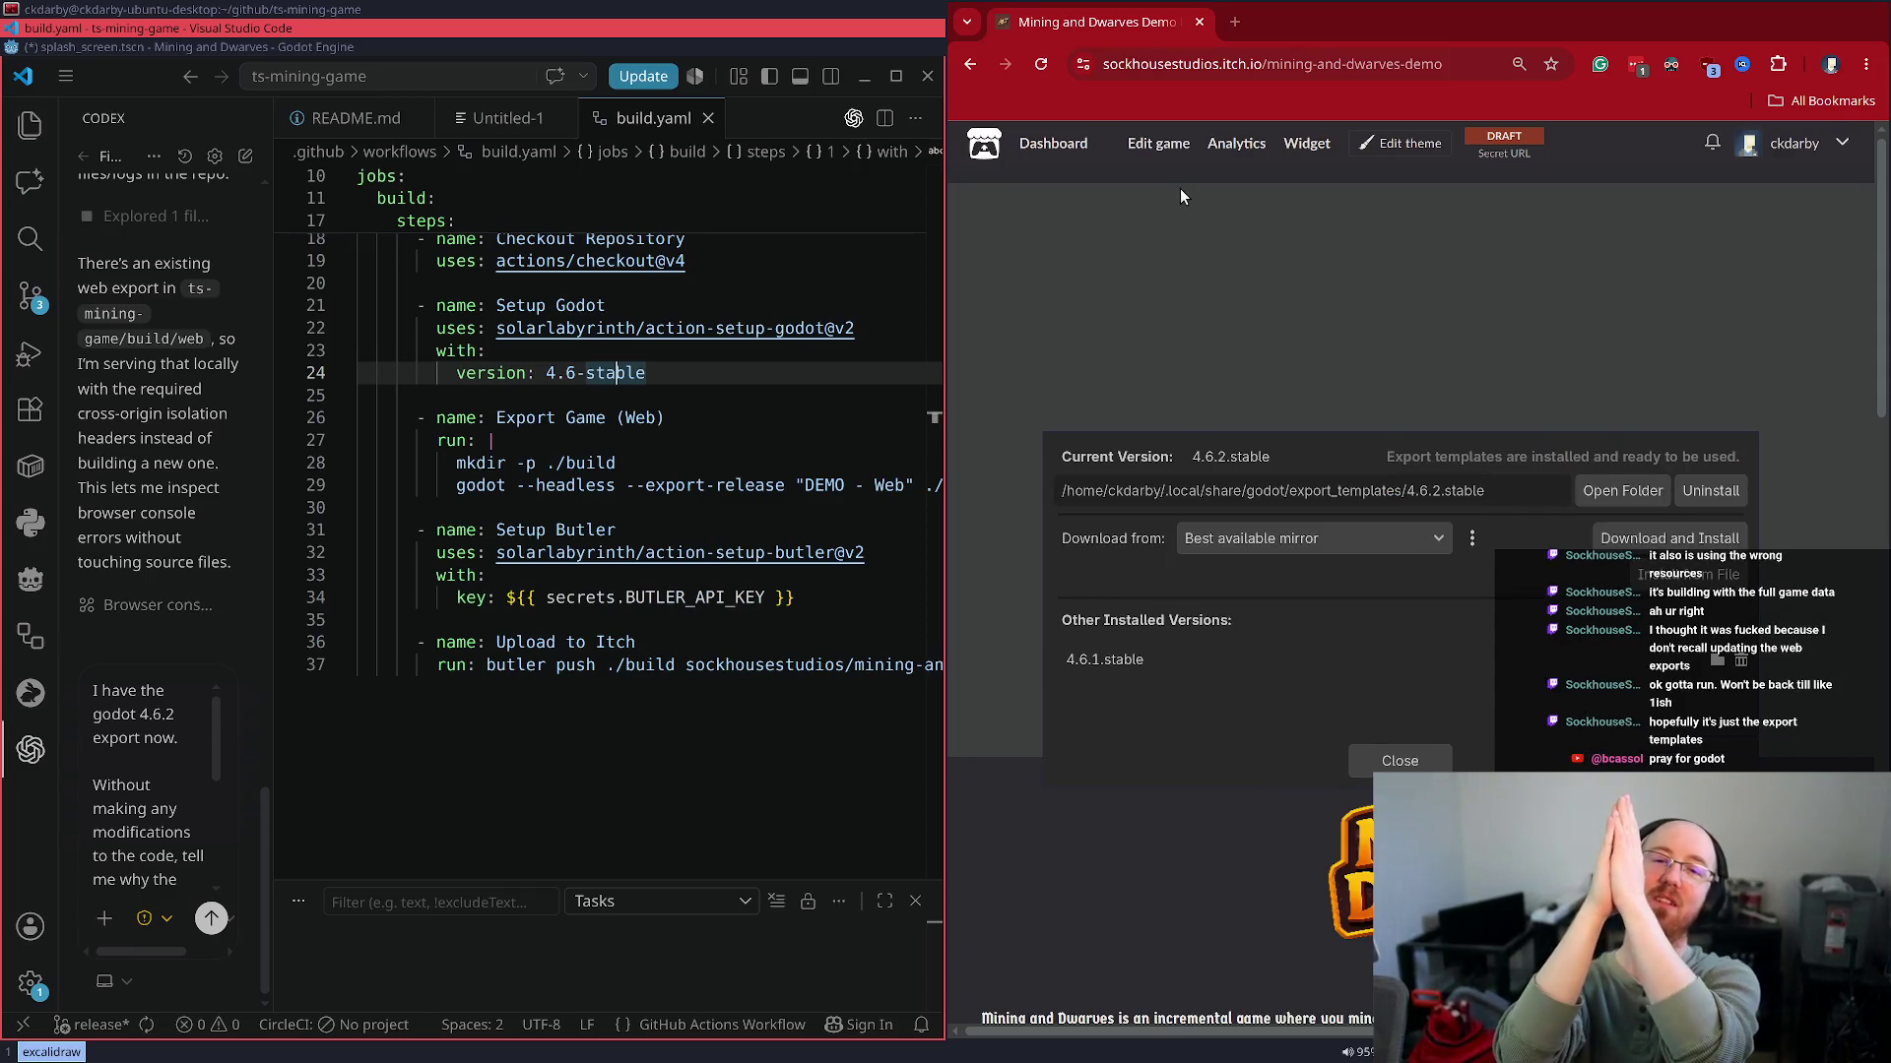
pyautogui.click(1400, 761)
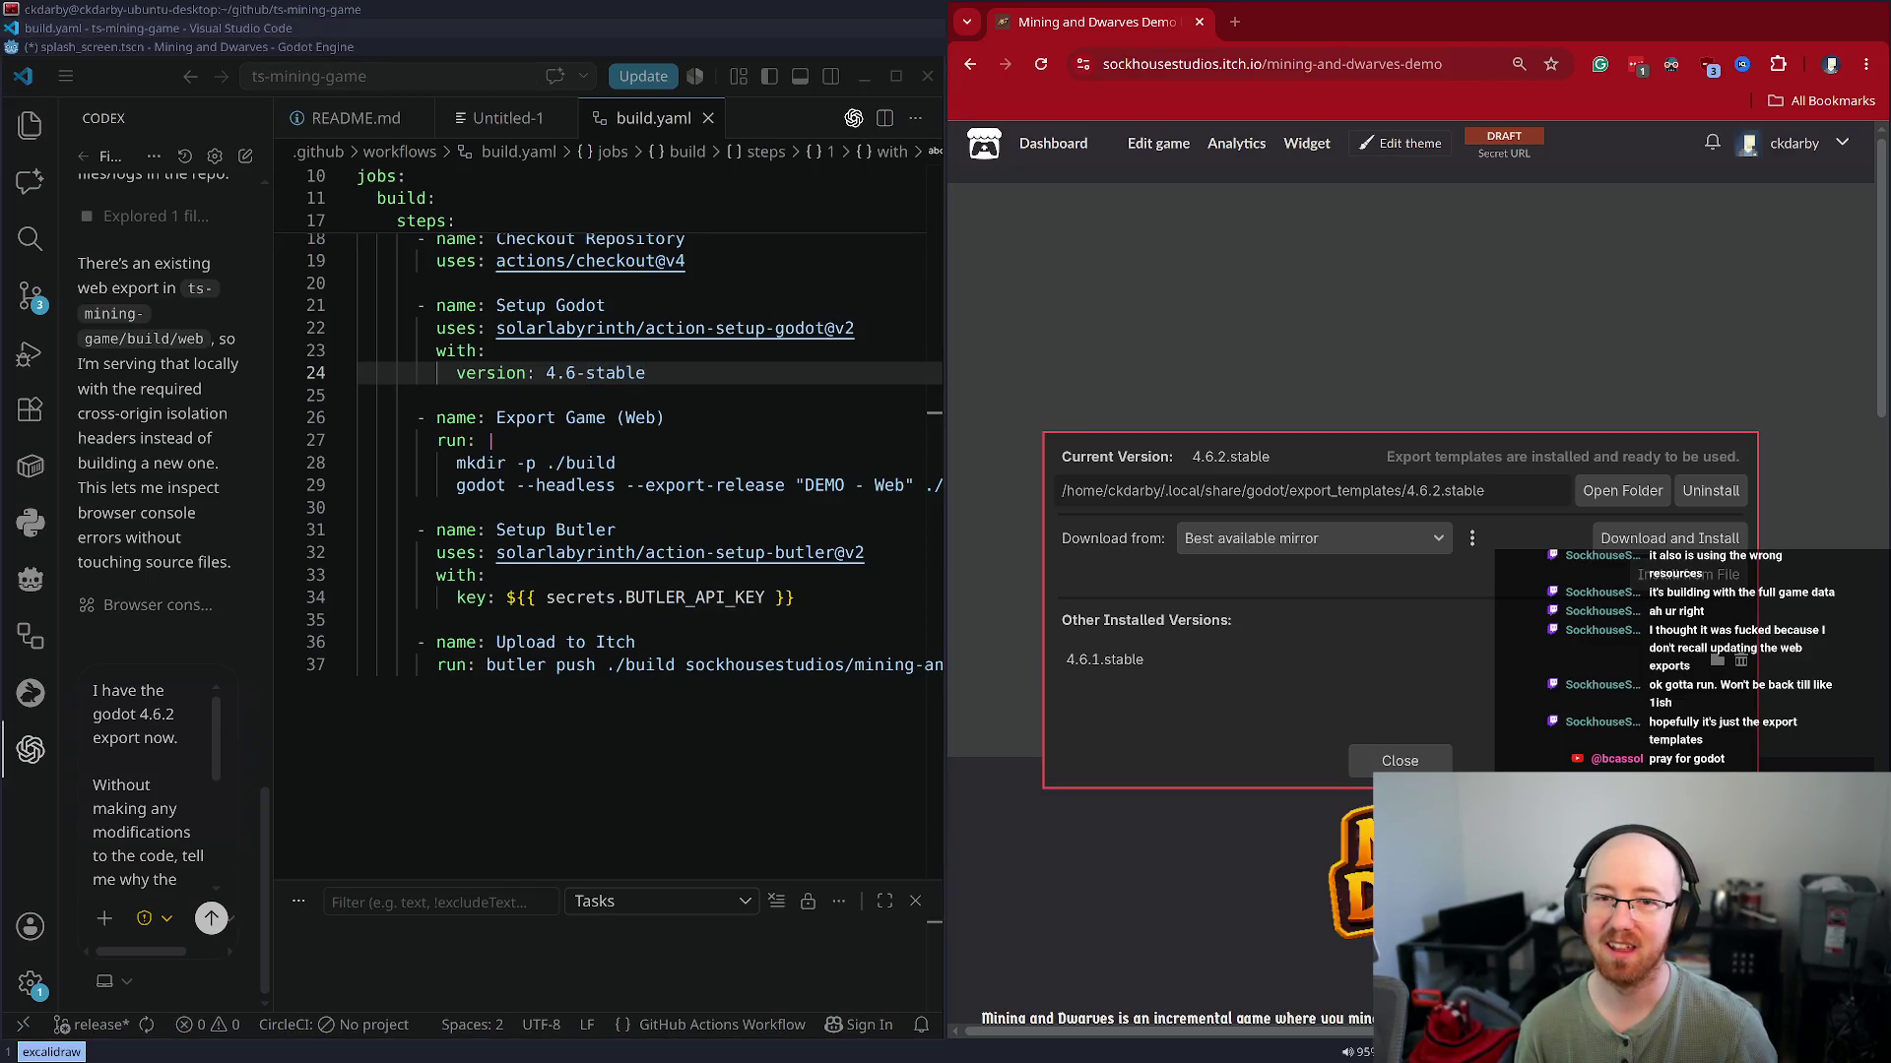
pyautogui.click(1361, 758)
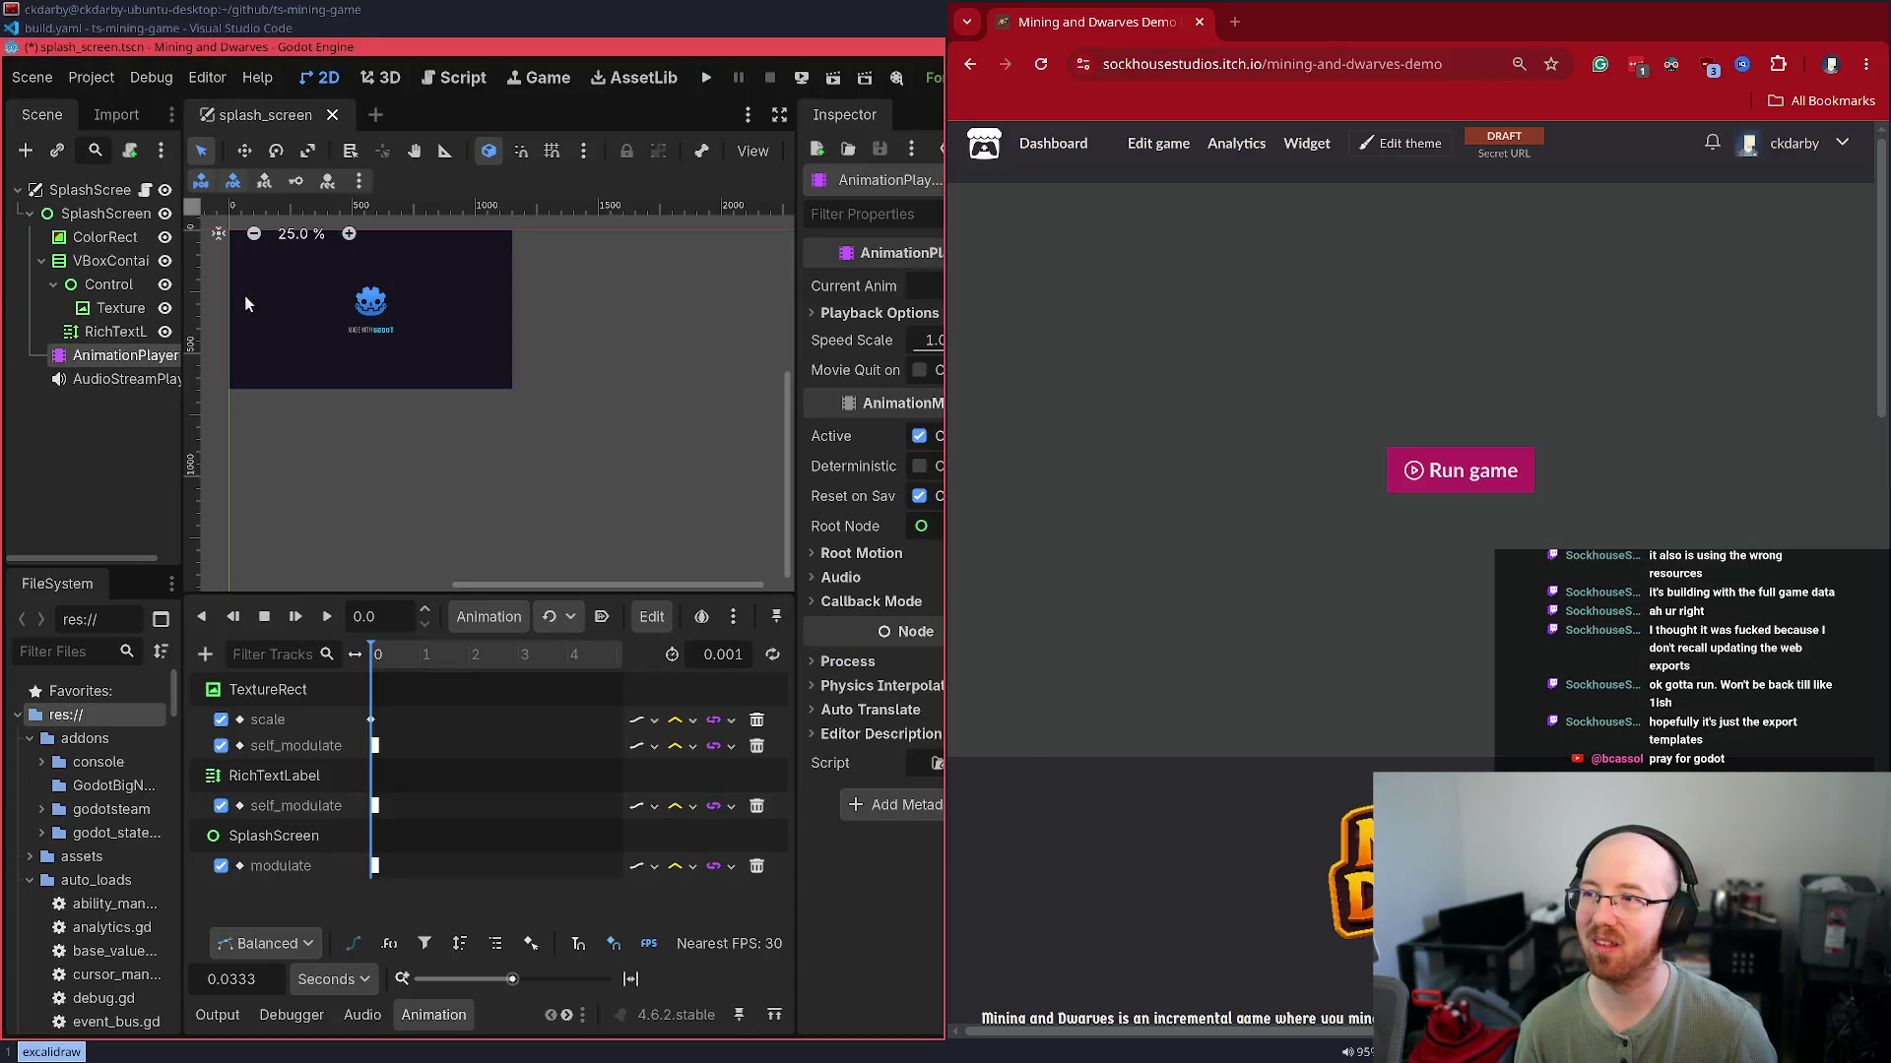
# Send Codex the settings-menu question about the 4.6.2 web build and maximize VS Code
pyautogui.click(51, 29)
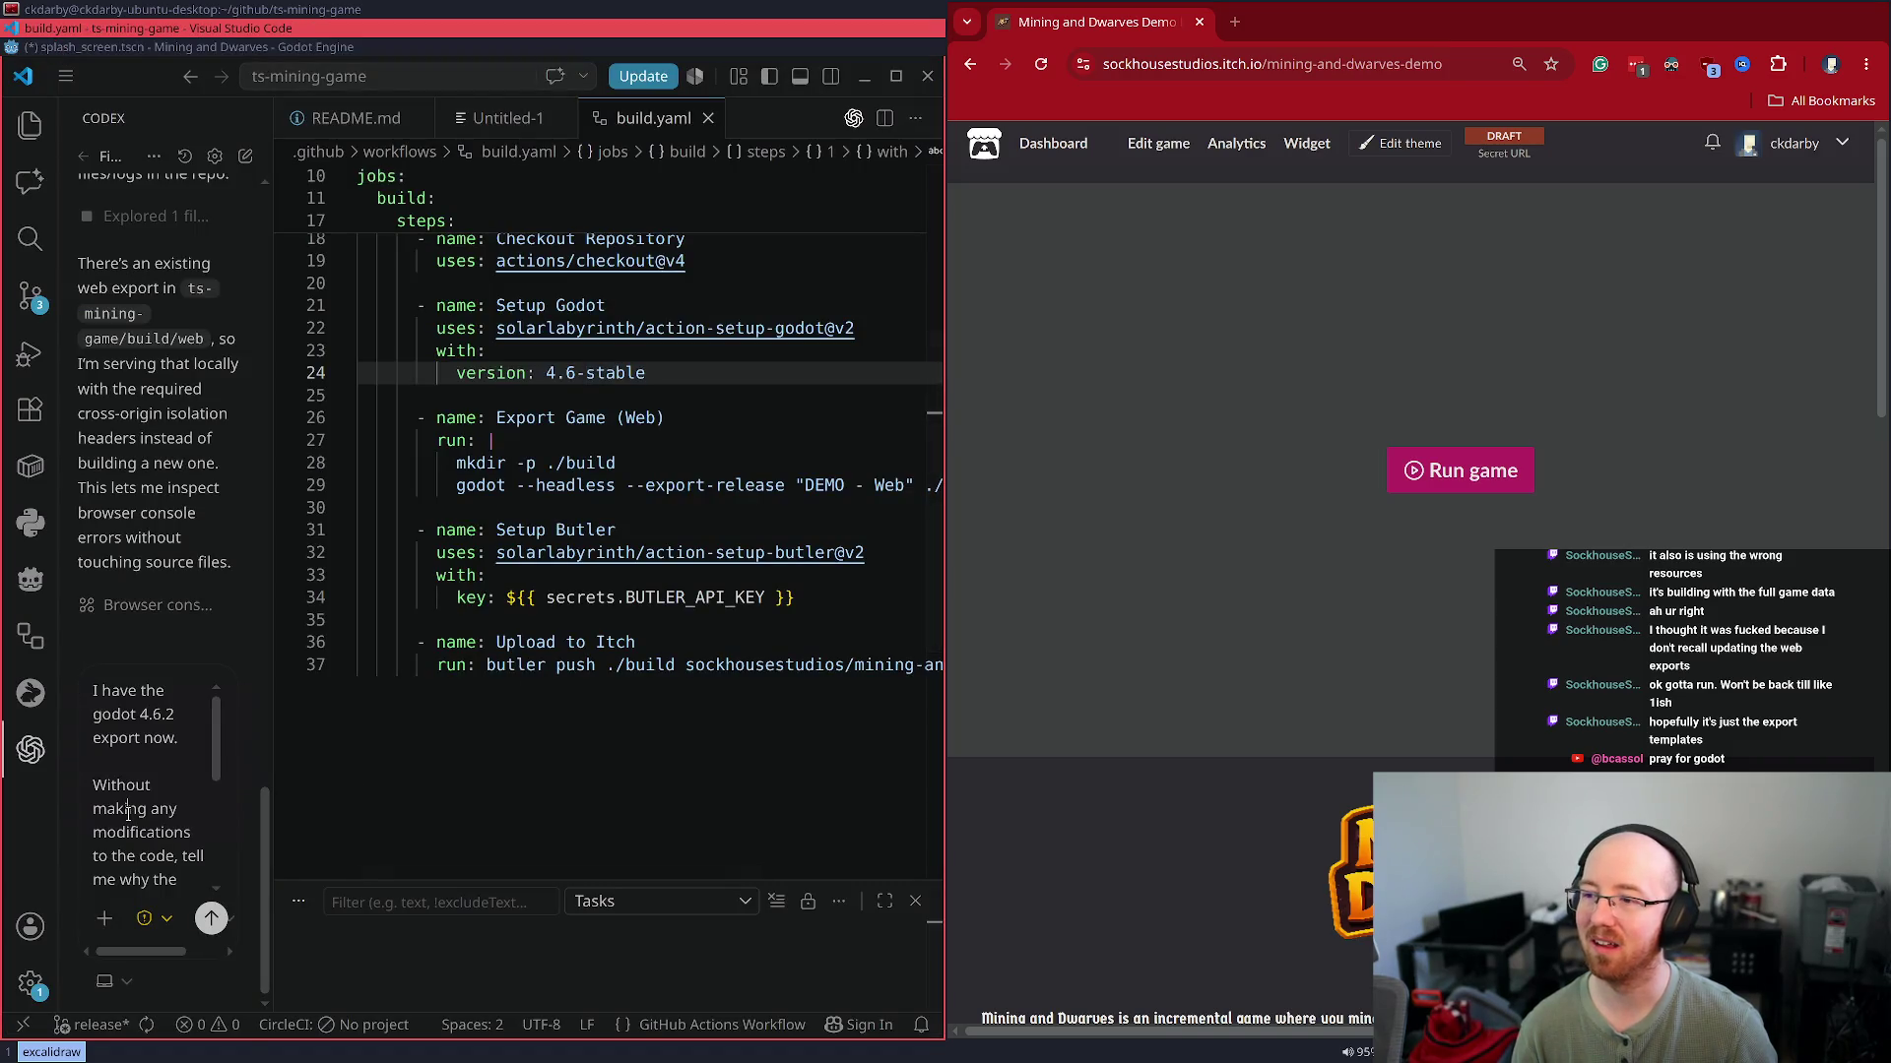
pyautogui.press('Return')
pyautogui.press('super+Up')
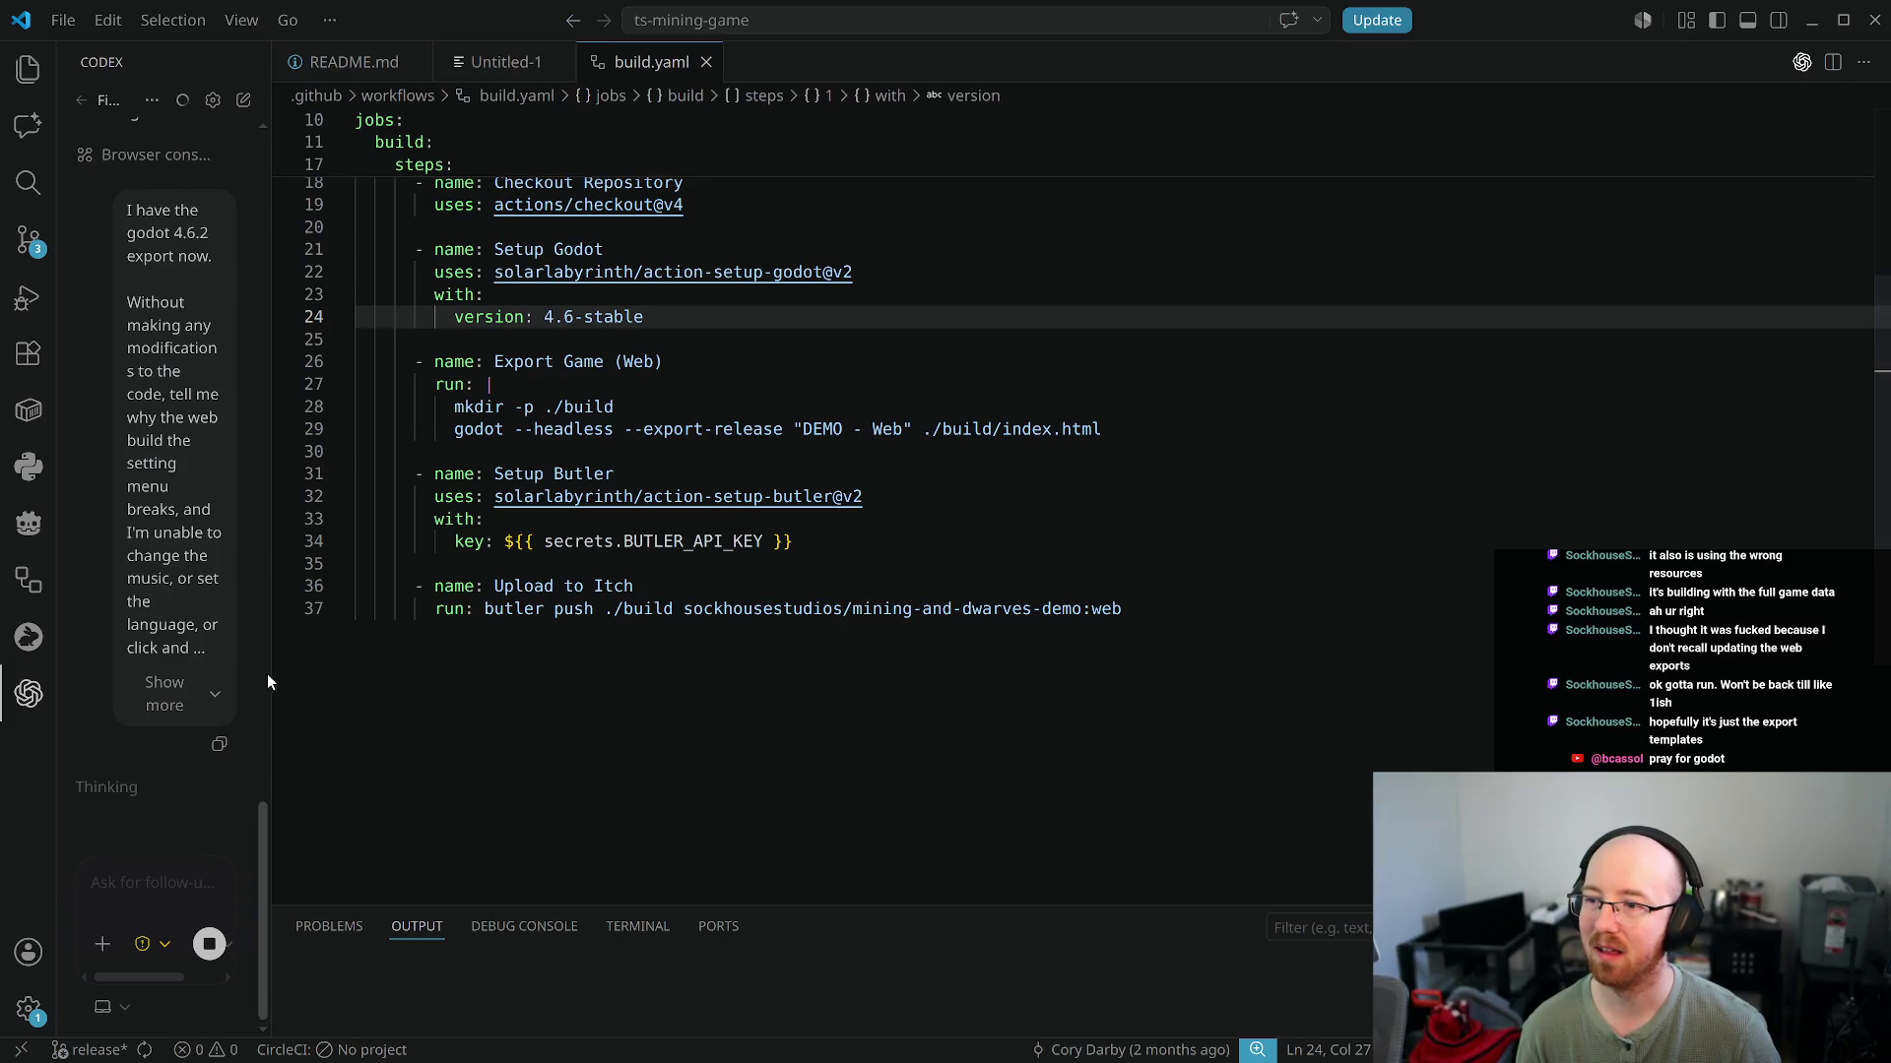
# Widen the Codex panel and view the settings-menu screenshot, then tile VS Code beside the itch.io page
pyautogui.moveTo(267, 675); pyautogui.dragTo(860, 688)
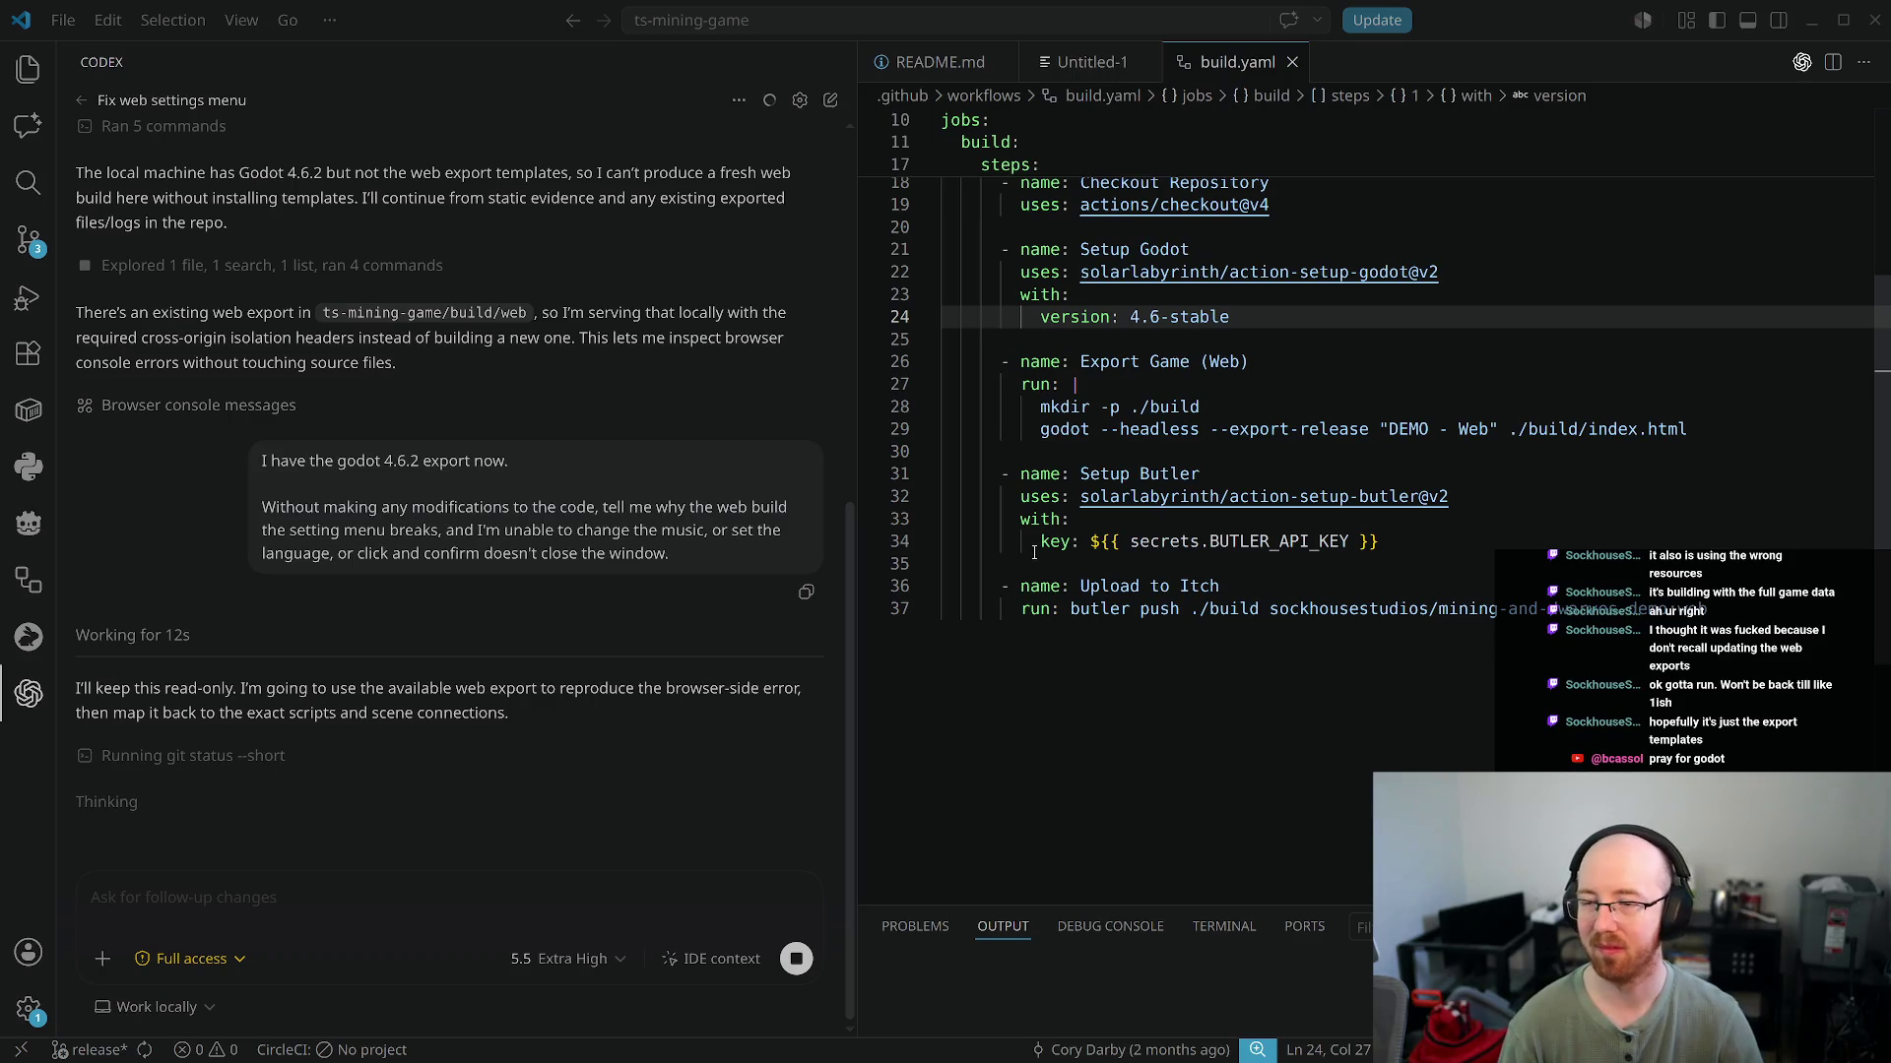
pyautogui.moveTo(1080, 487)
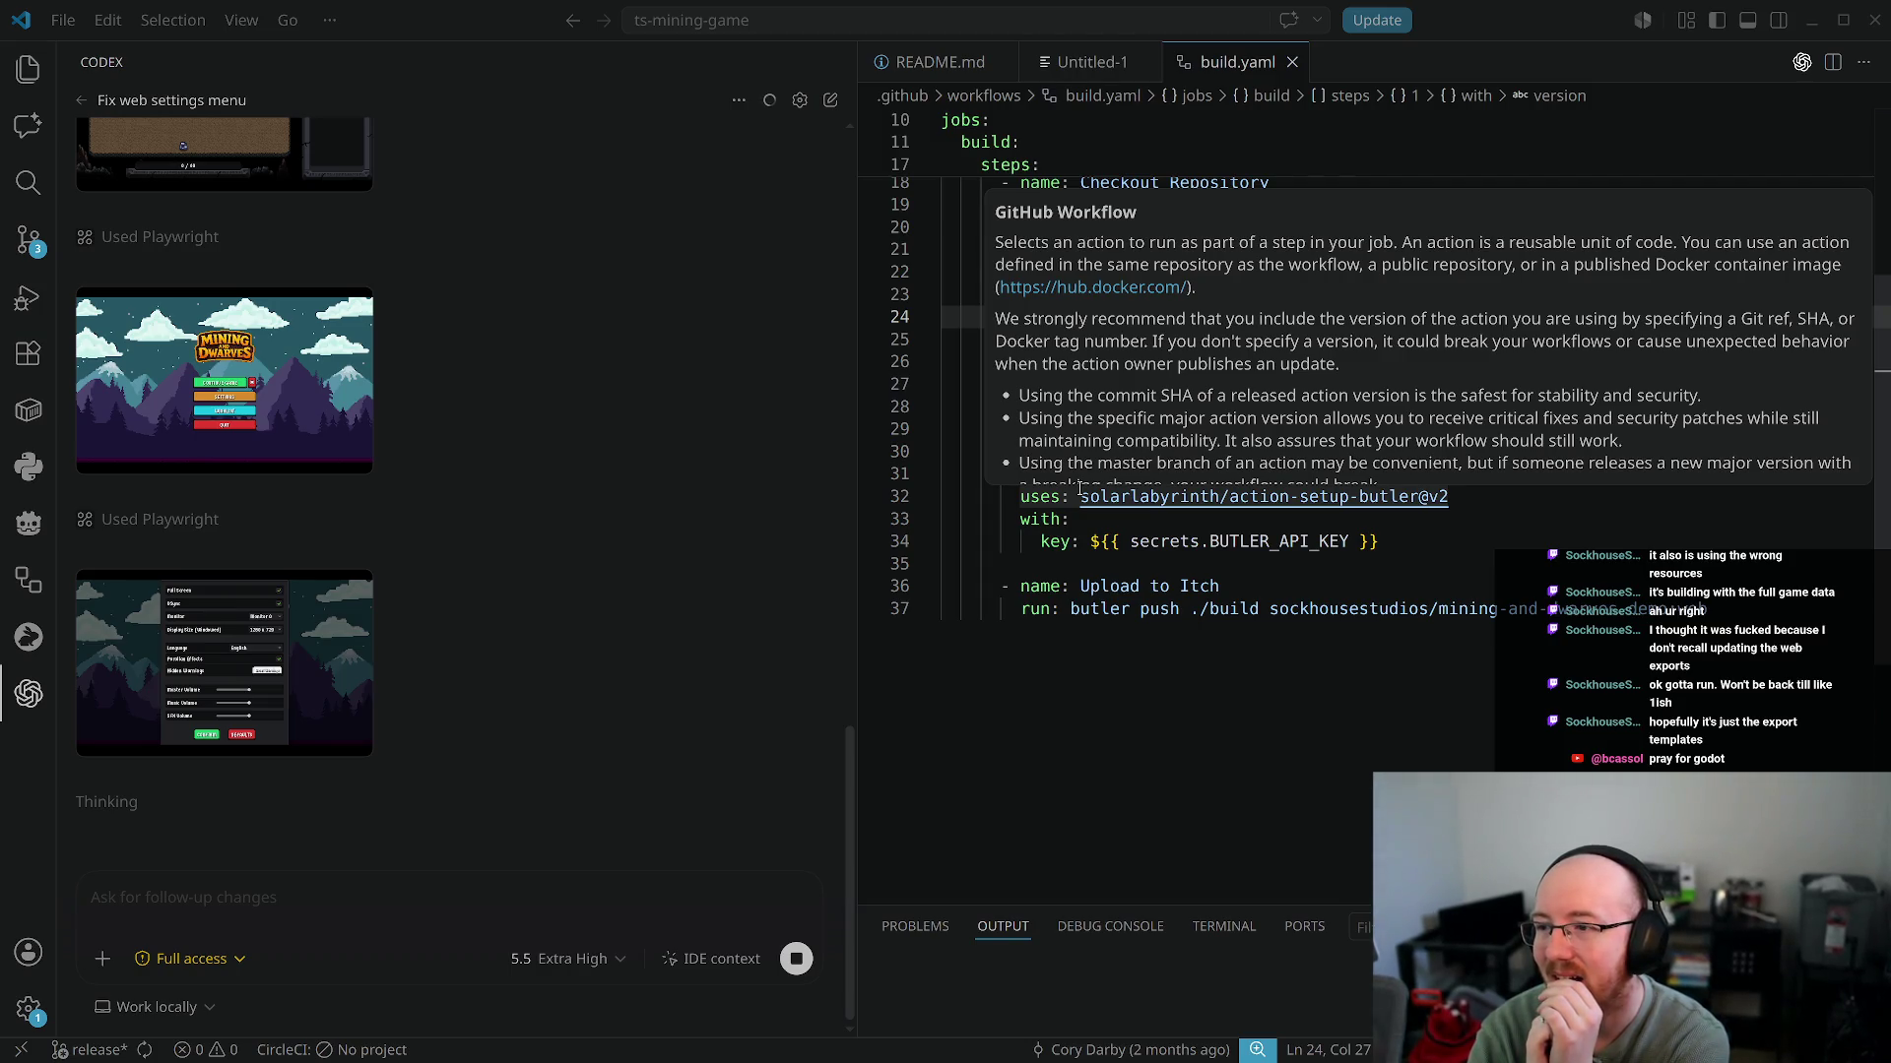
pyautogui.click(334, 622)
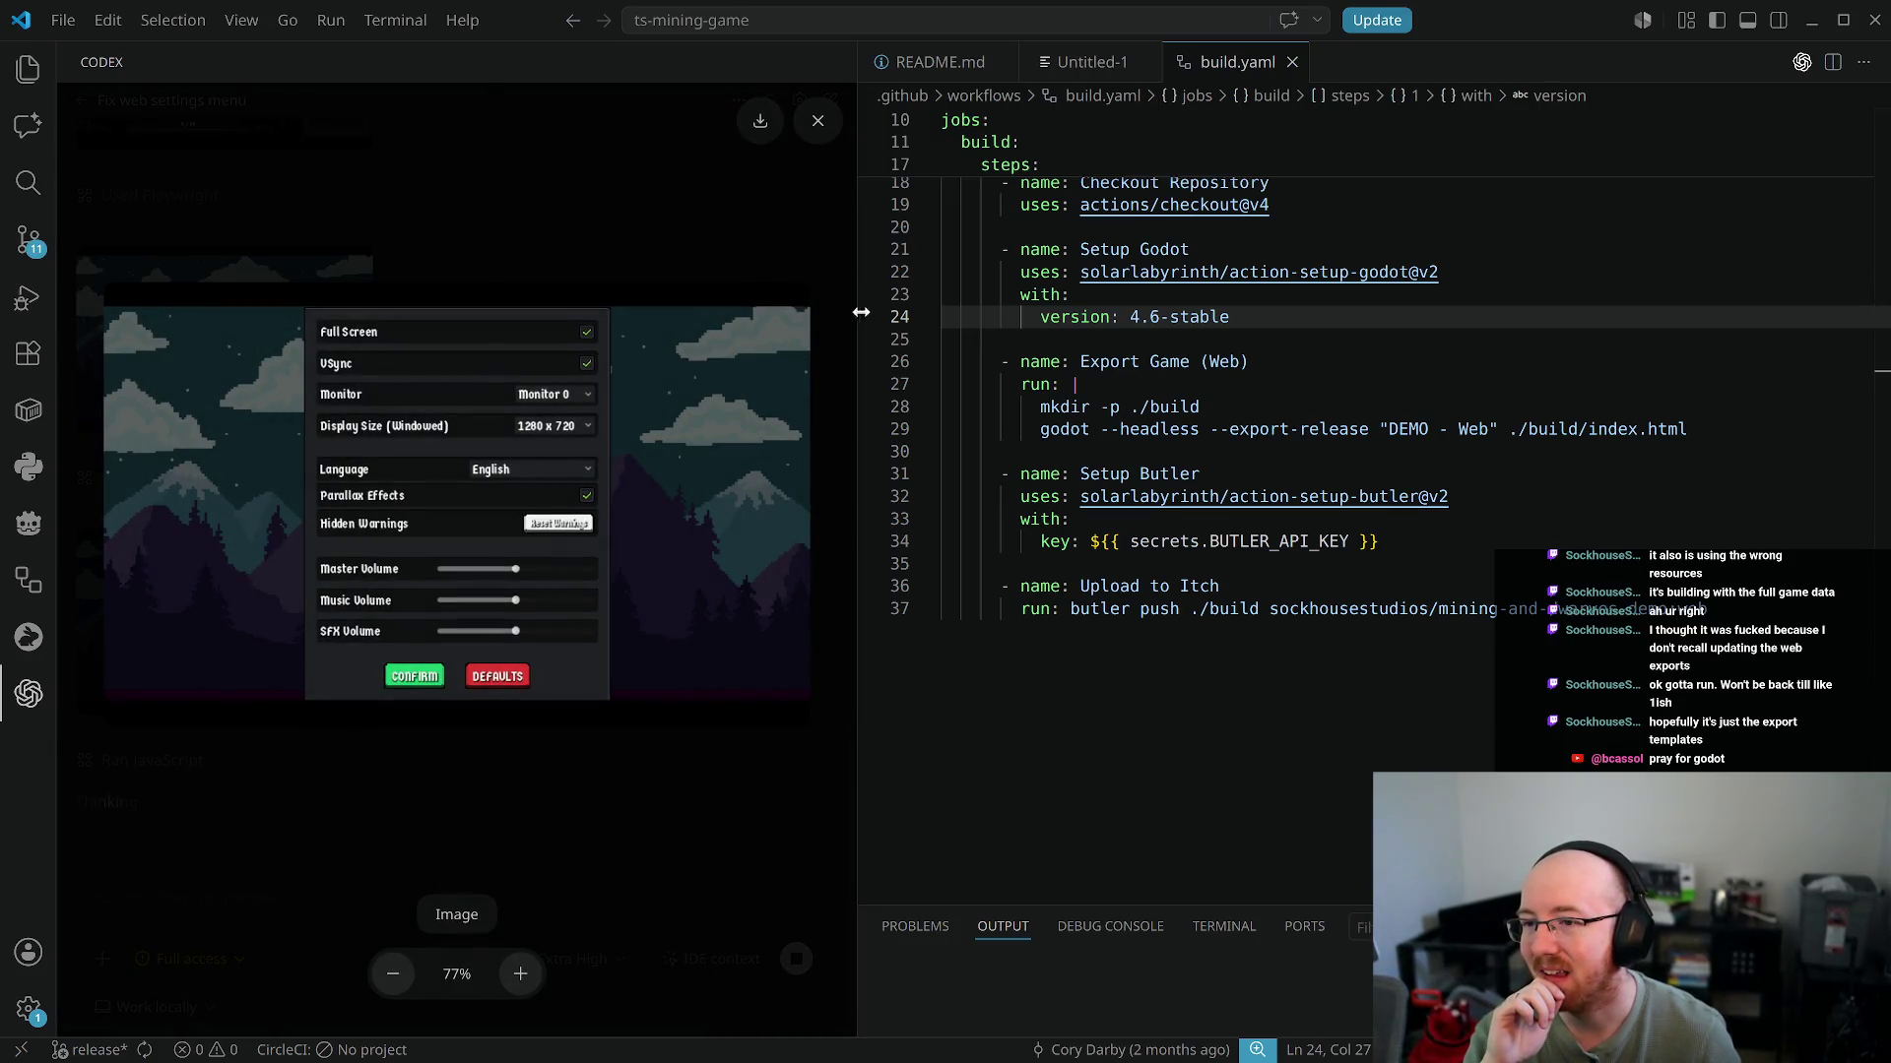
pyautogui.click(690, 577)
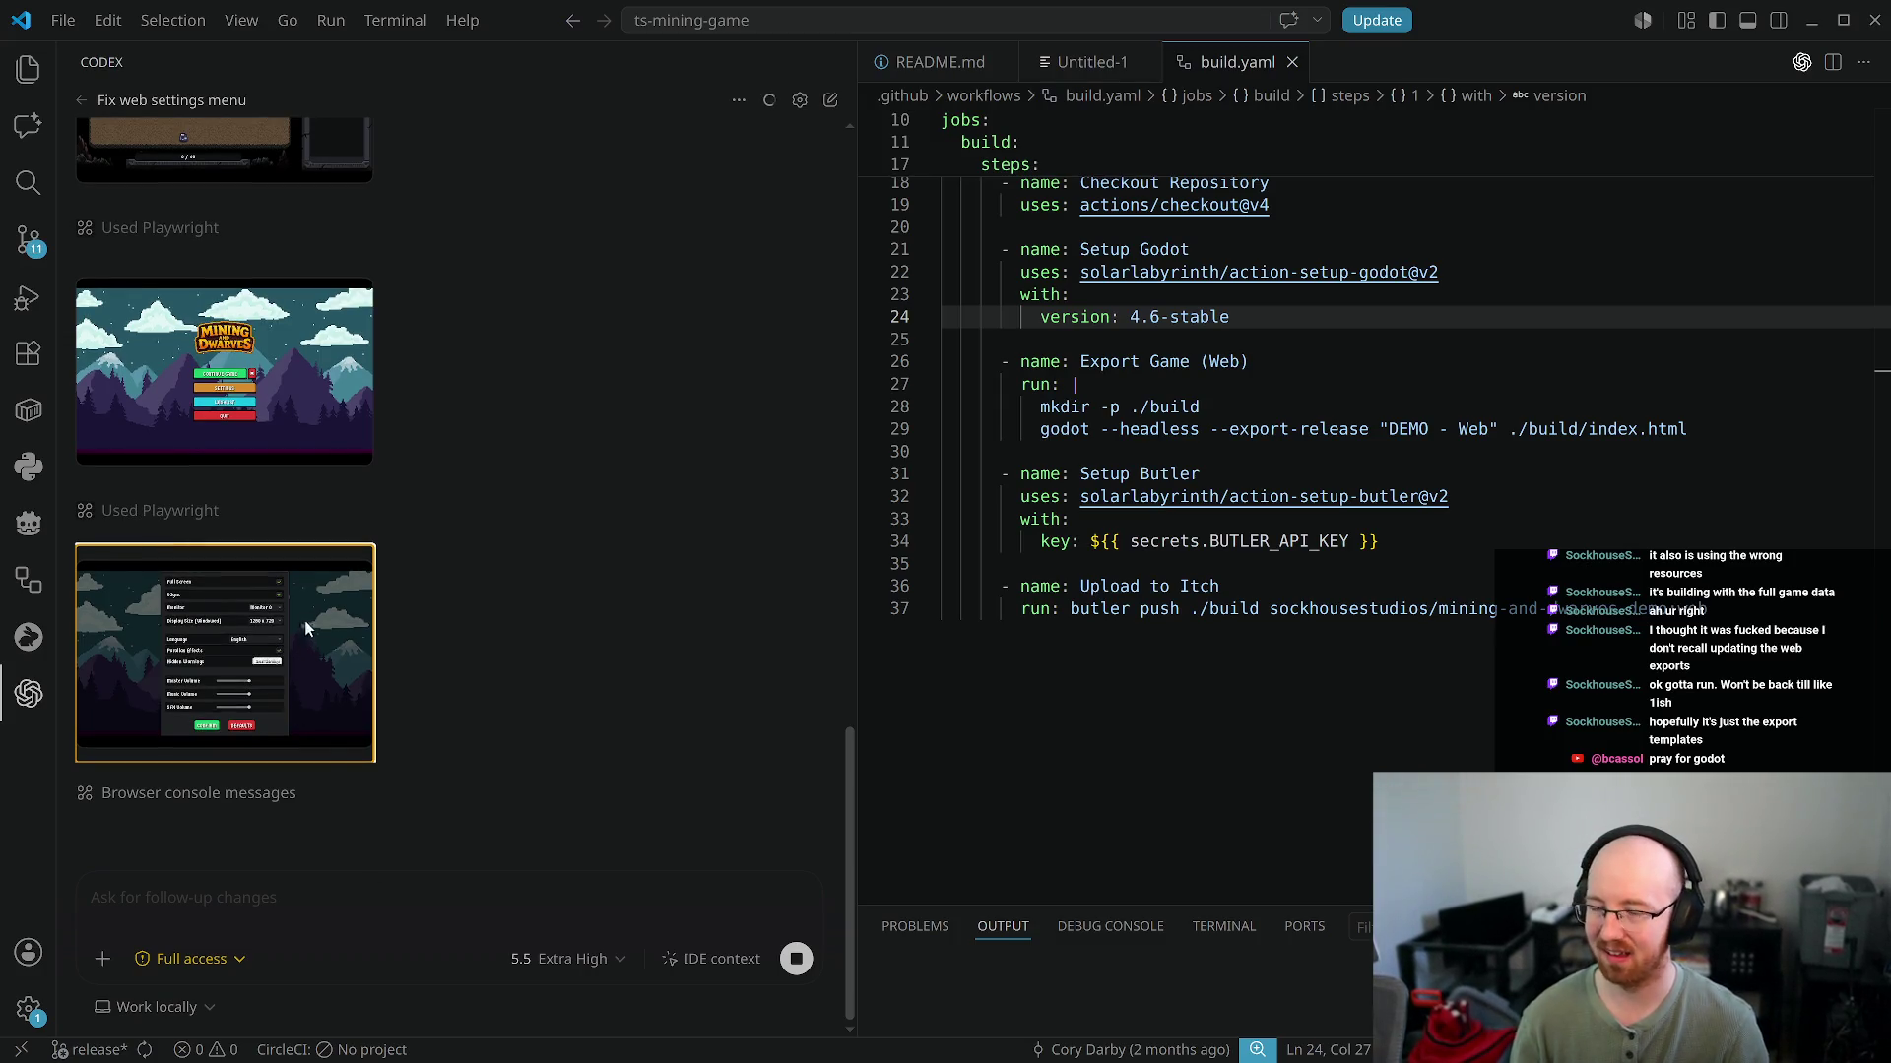
pyautogui.press('super+f')
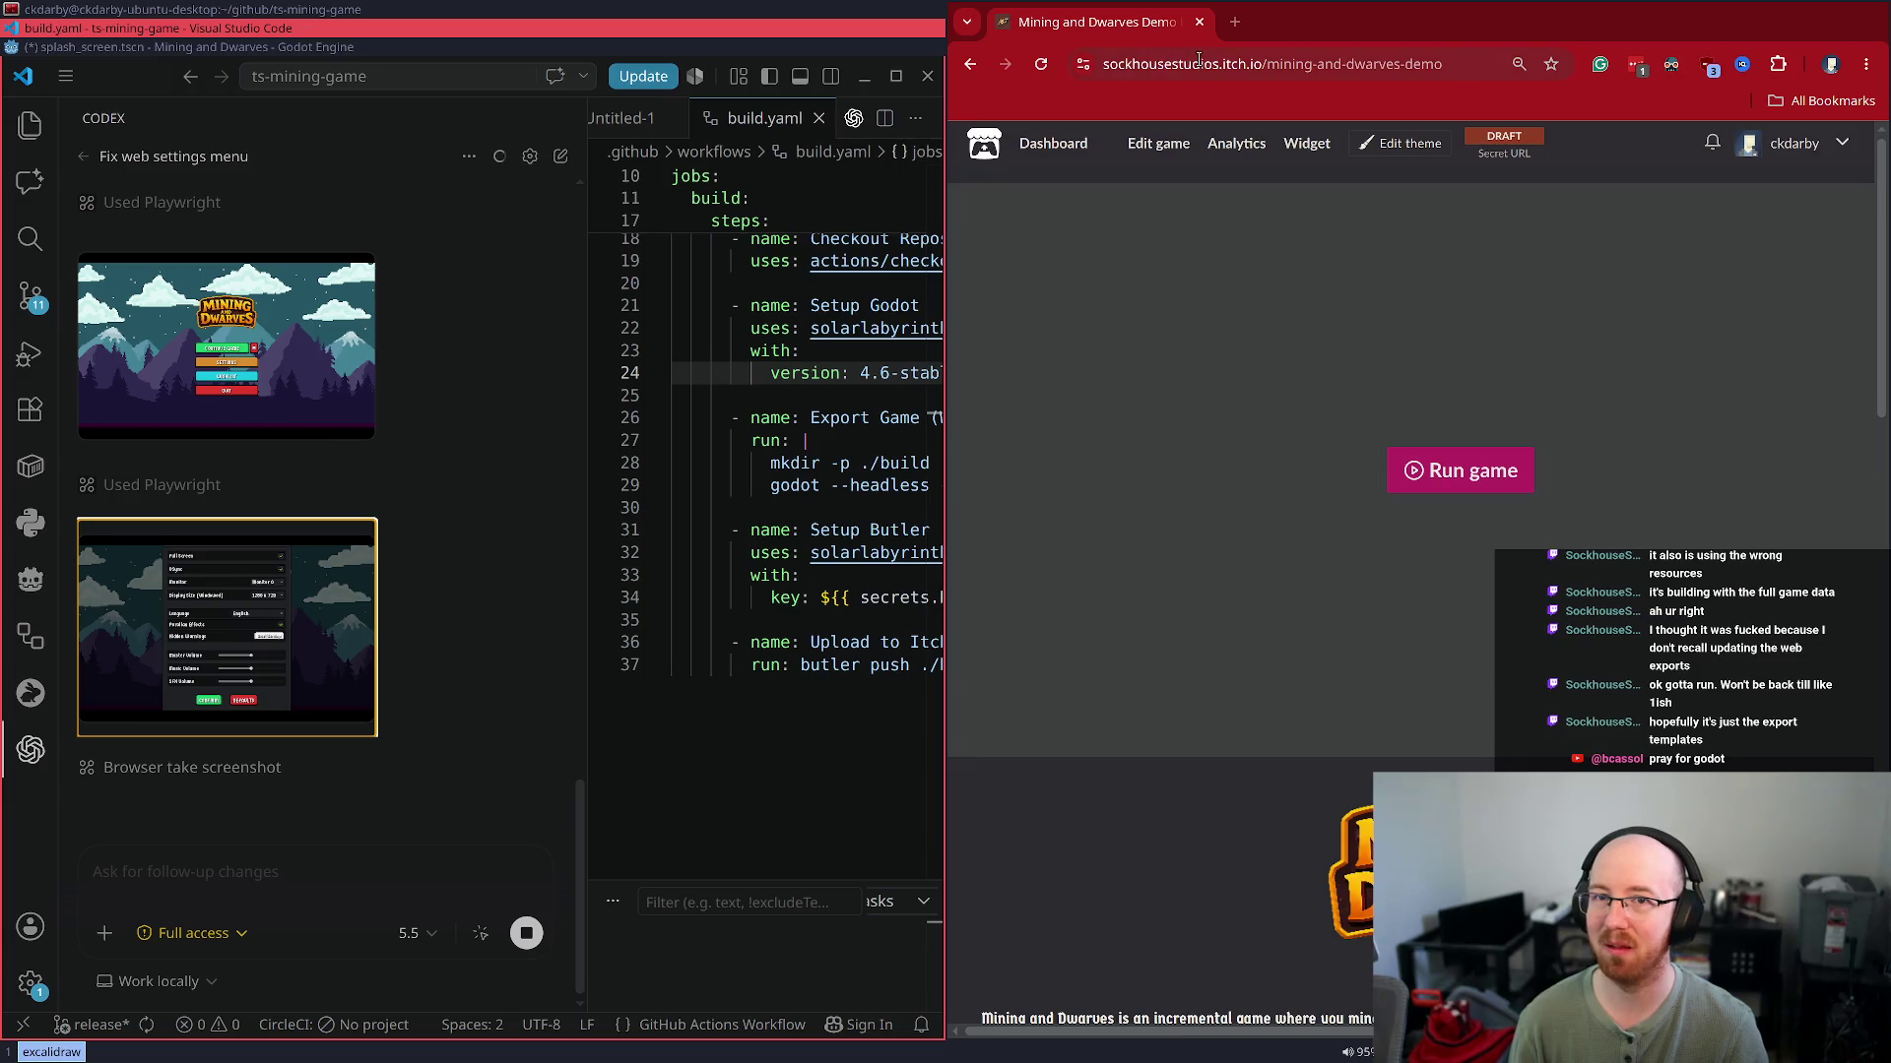
pyautogui.click(1200, 65)
pyautogui.hotkey('ctrl', 'c')
pyautogui.hotkey('ctrl', 'shift', 'n')
pyautogui.hotkey('ctrl', 'v')
pyautogui.press('Return')
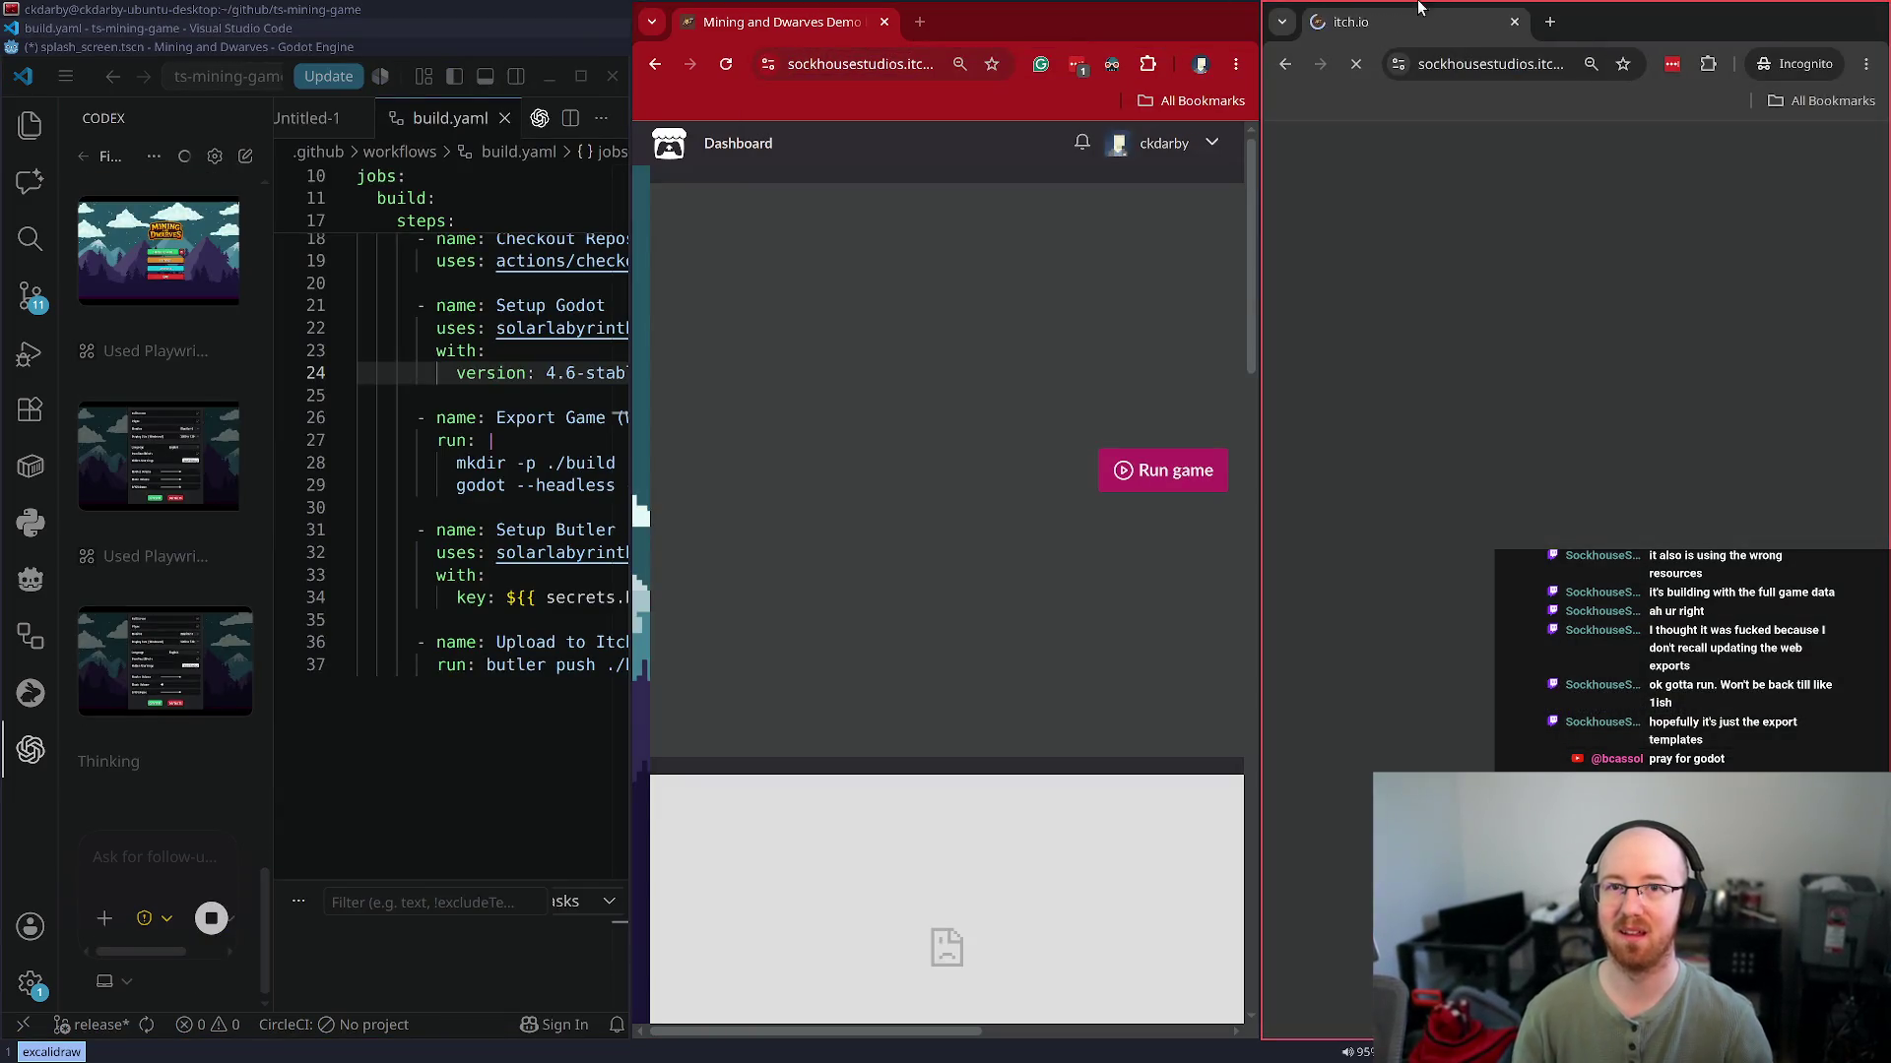
pyautogui.press('super+f')
pyautogui.press('super+f')
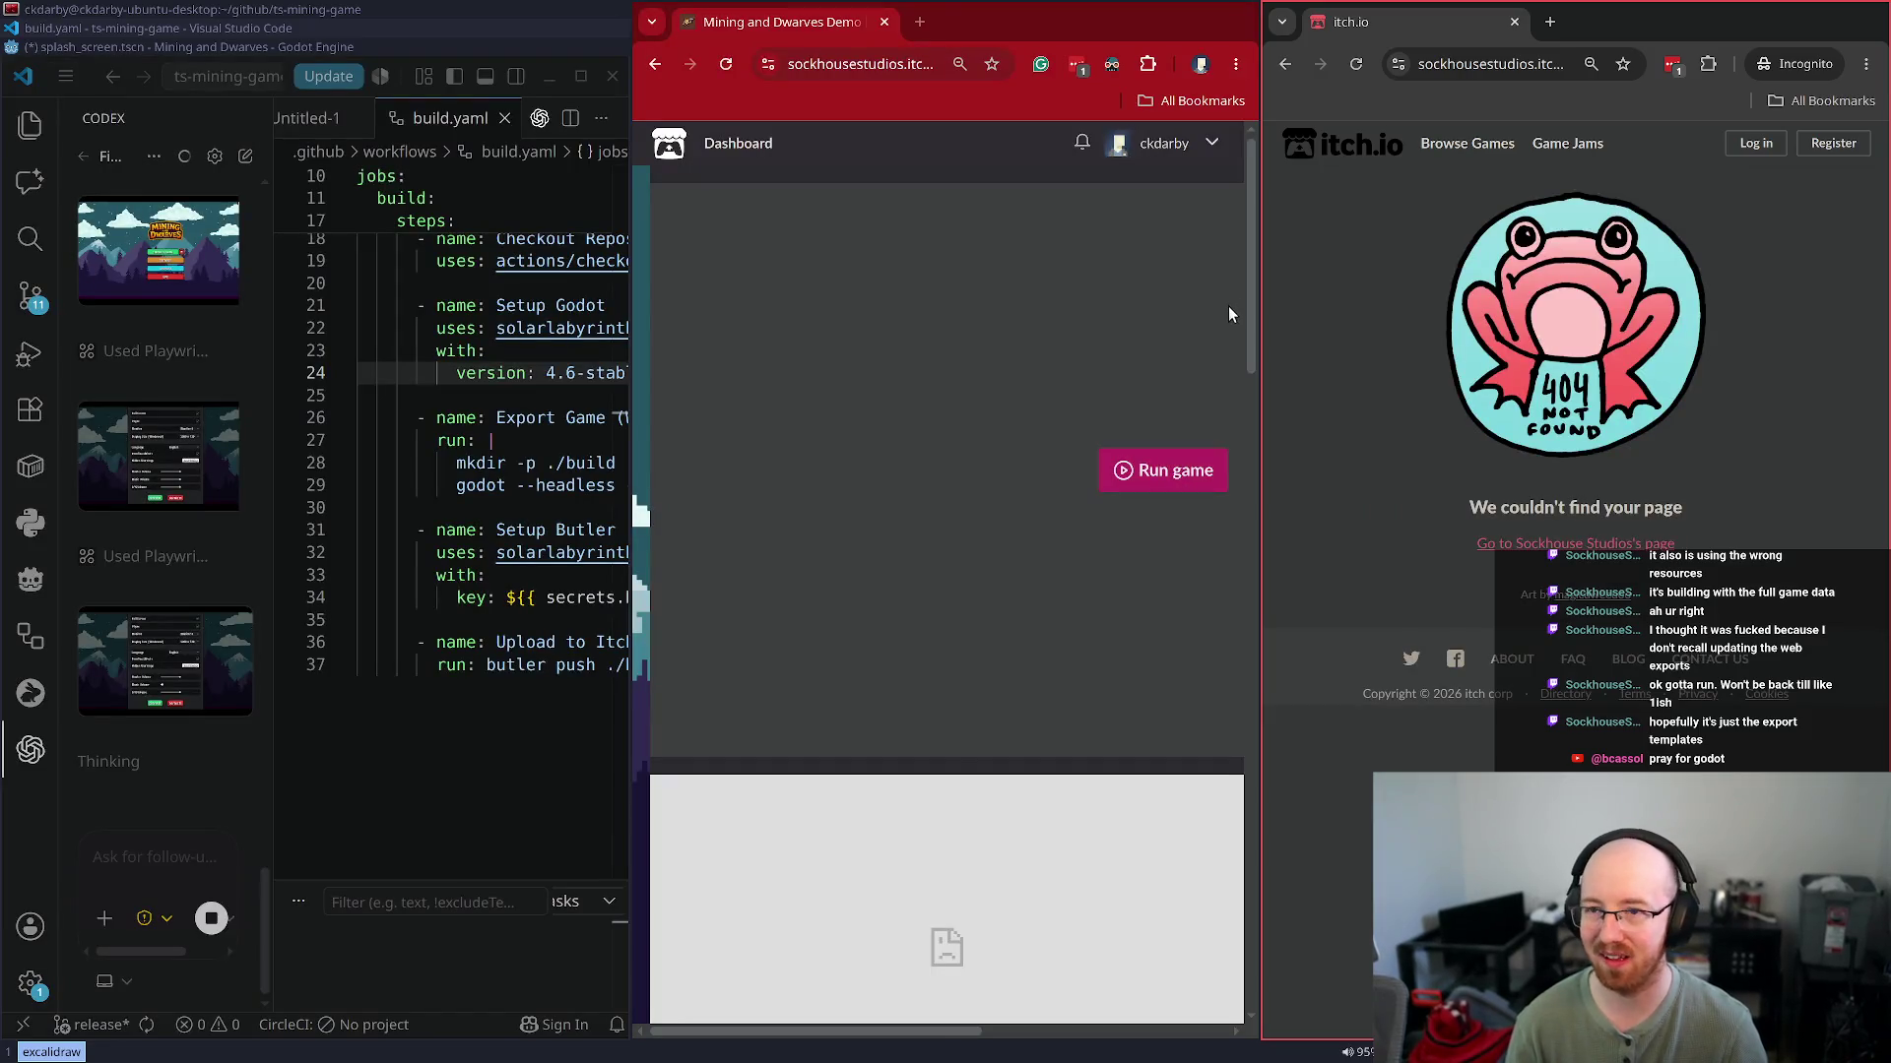
pyautogui.hotkey('ctrl', 'shift', 'w')
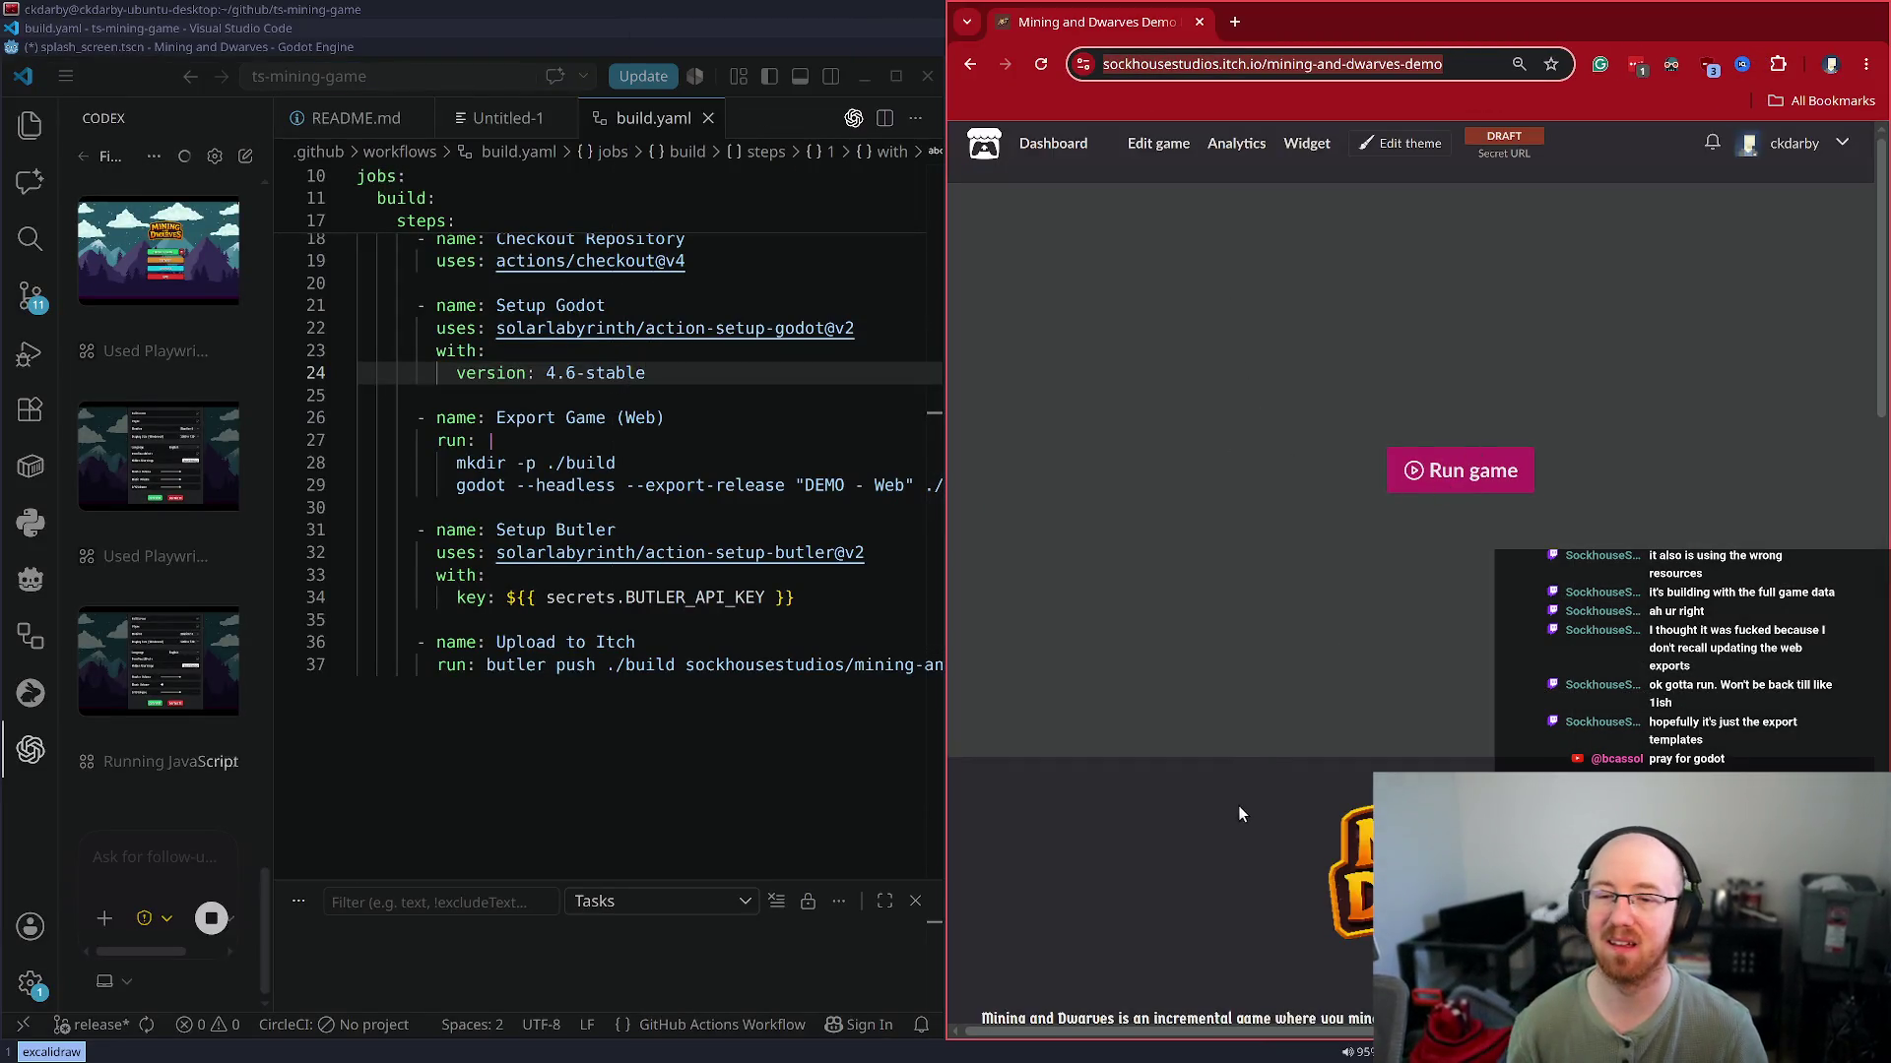
pyautogui.click(1233, 811)
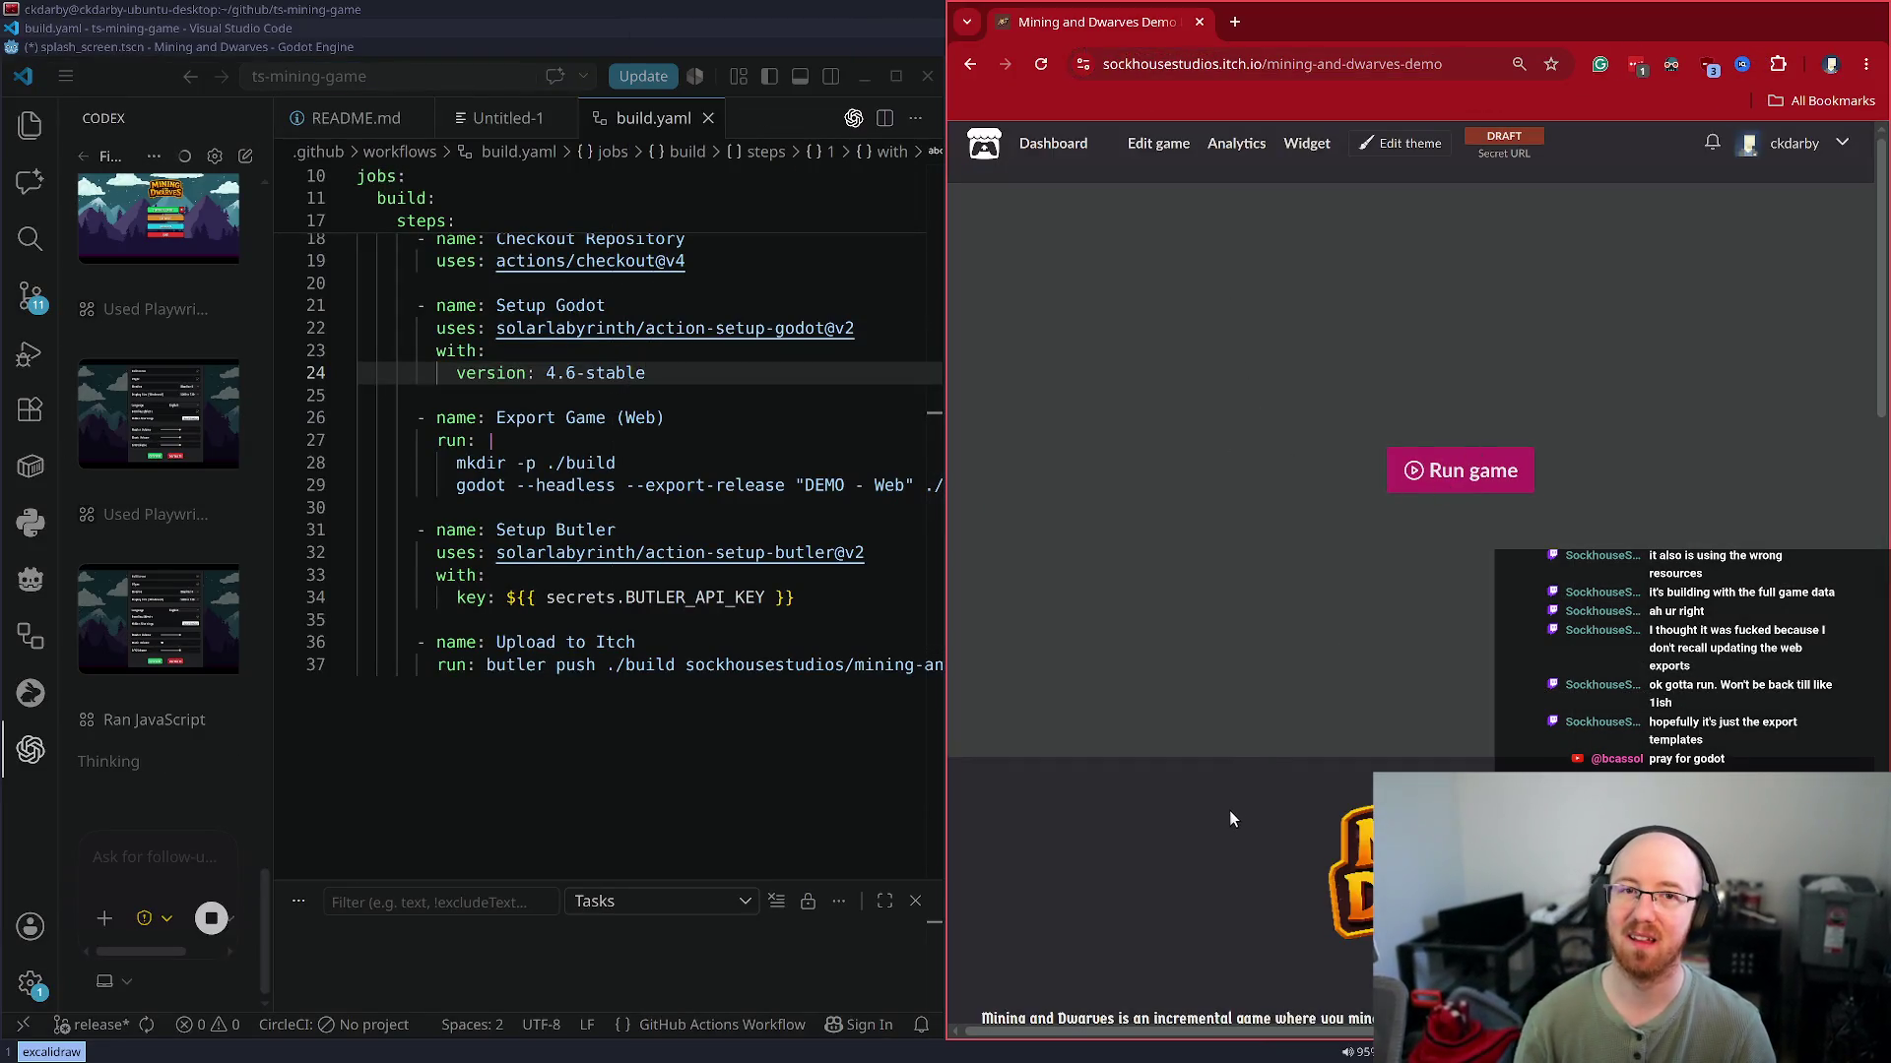
pyautogui.rightClick(1503, 155)
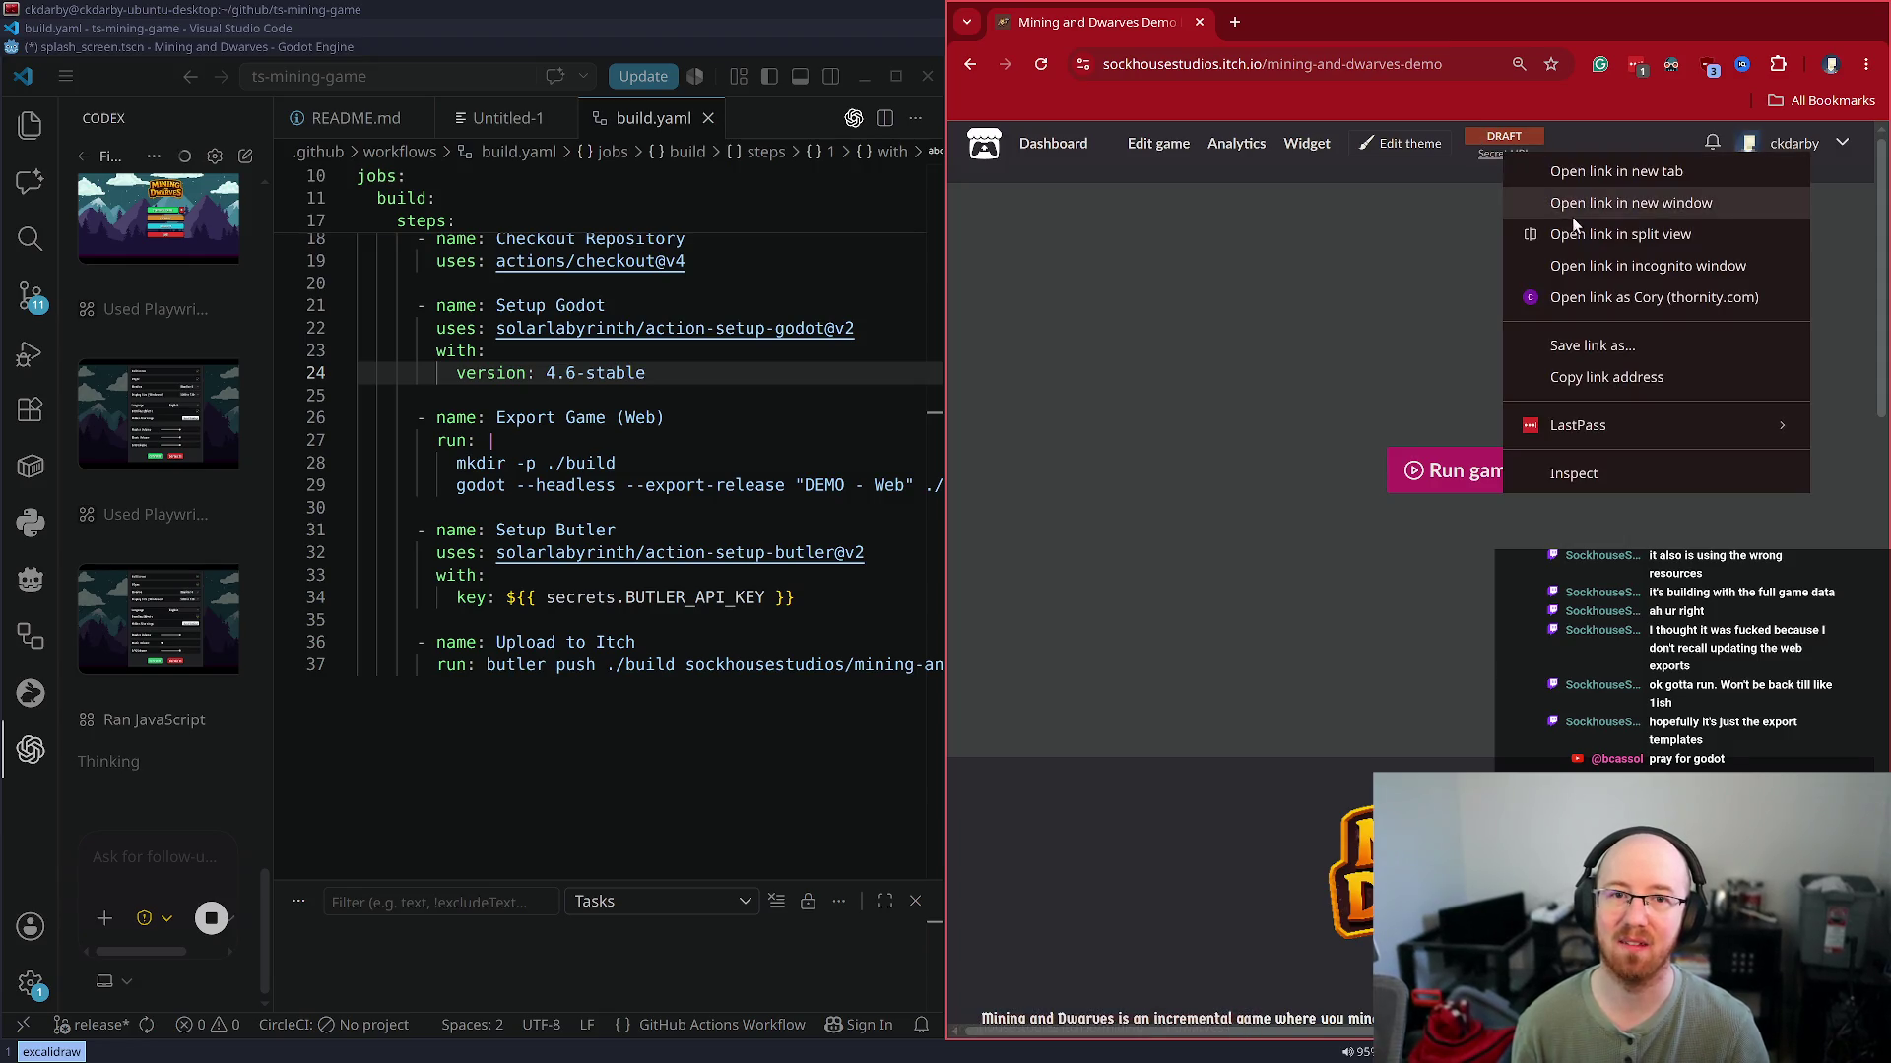
pyautogui.click(1611, 378)
pyautogui.hotkey('ctrl', 'shift', 'n')
pyautogui.hotkey('ctrl', 'v')
pyautogui.press('Return')
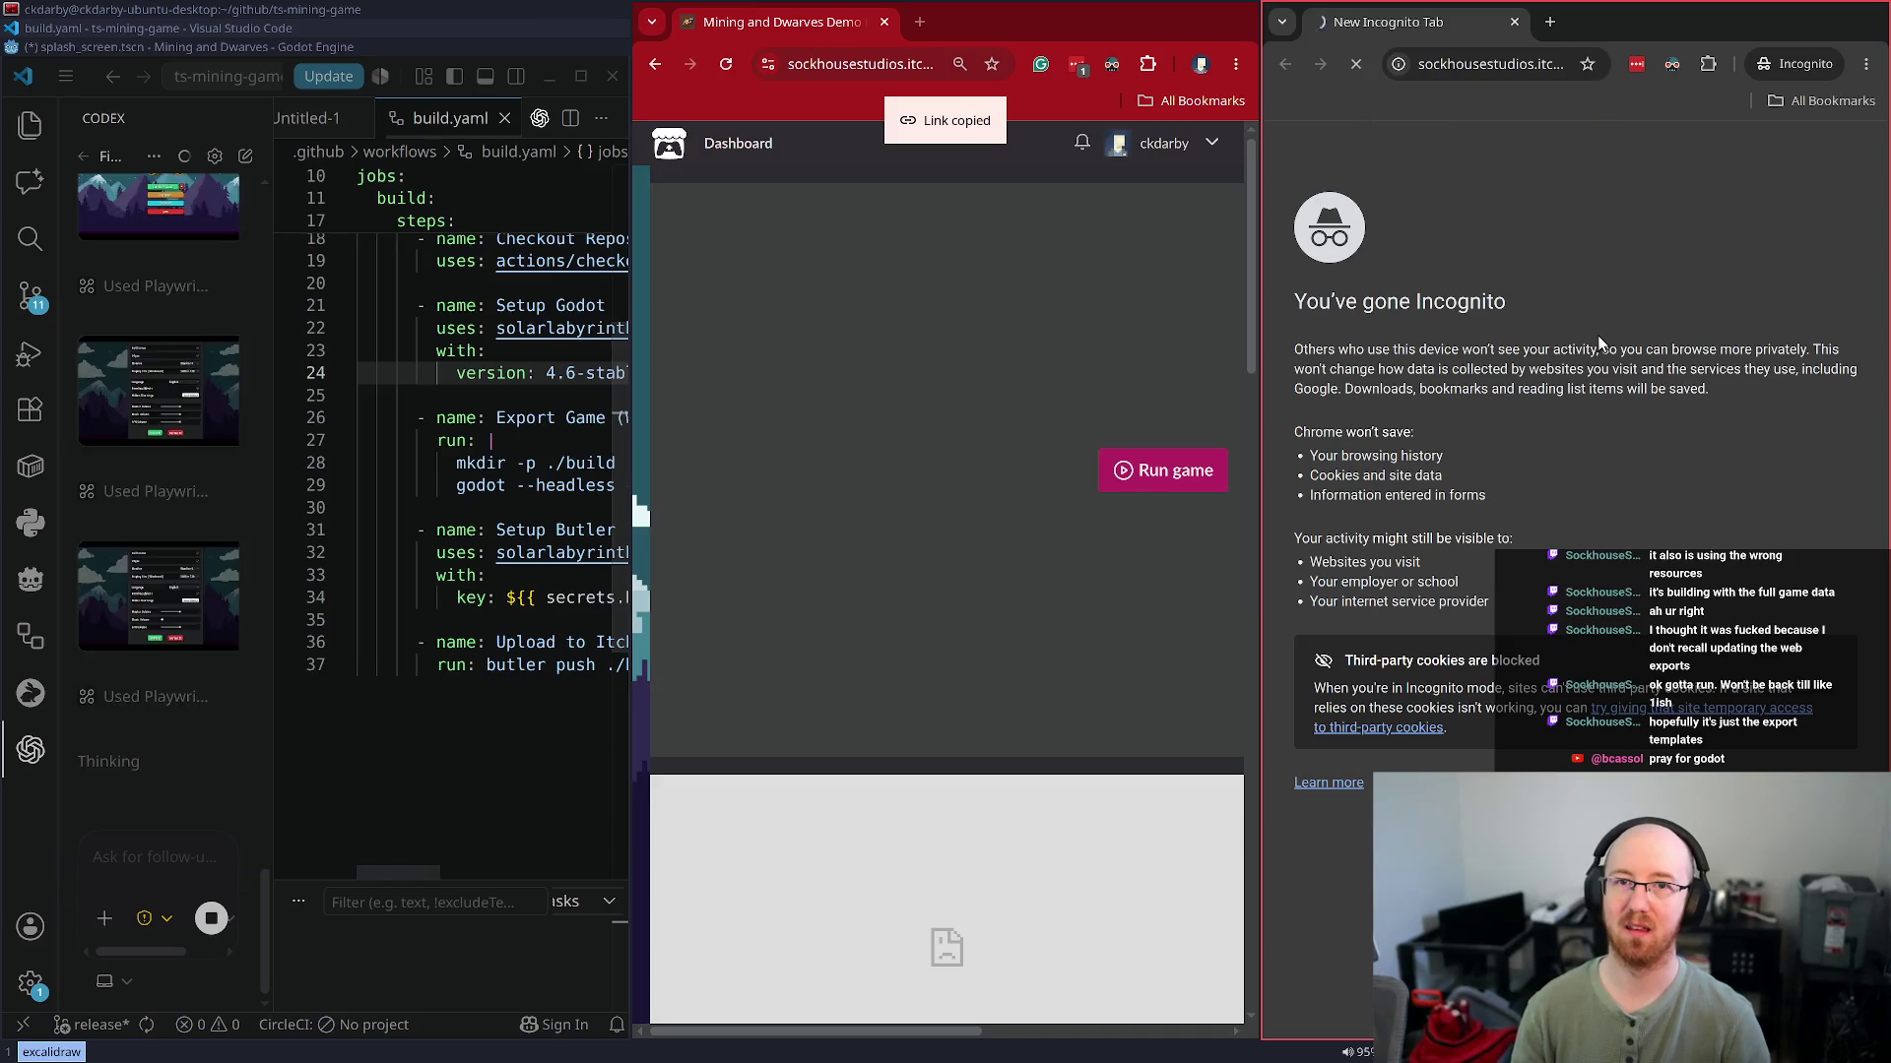
pyautogui.click(1812, 441)
pyautogui.press('super+f')
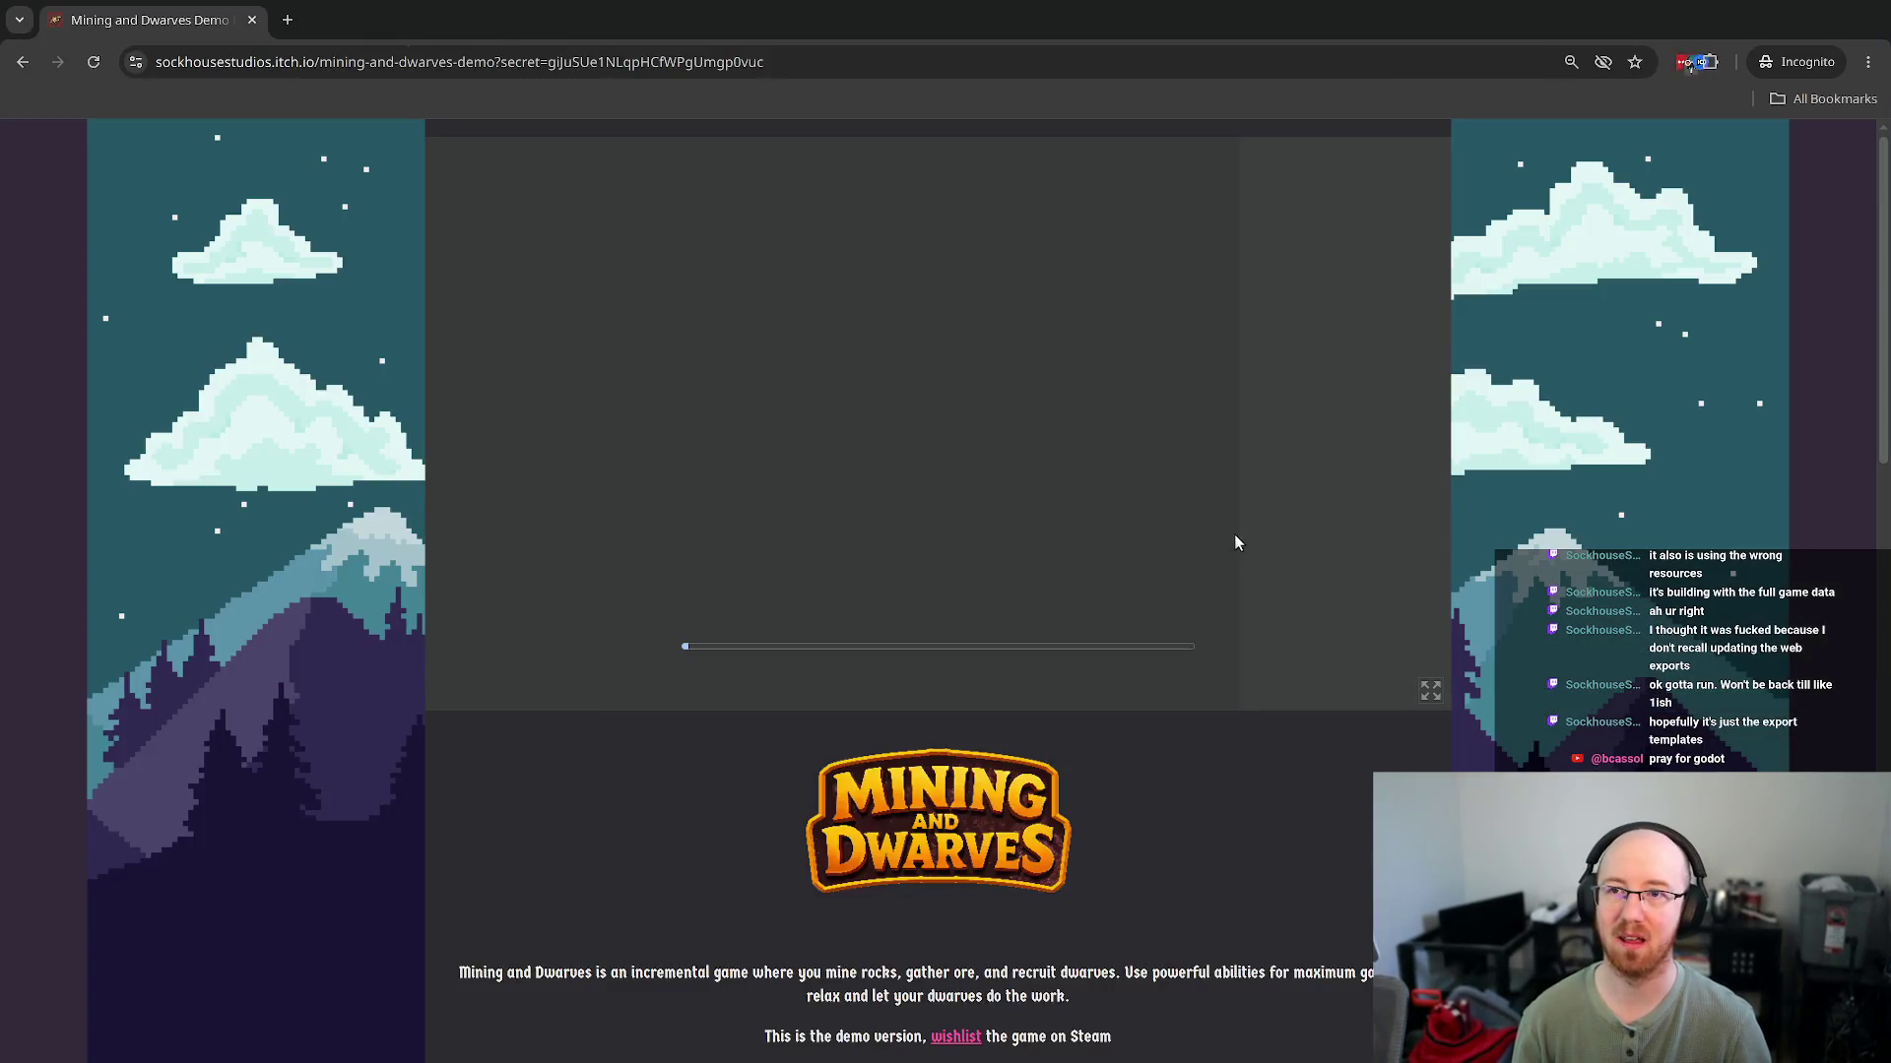
pyautogui.press('super+f')
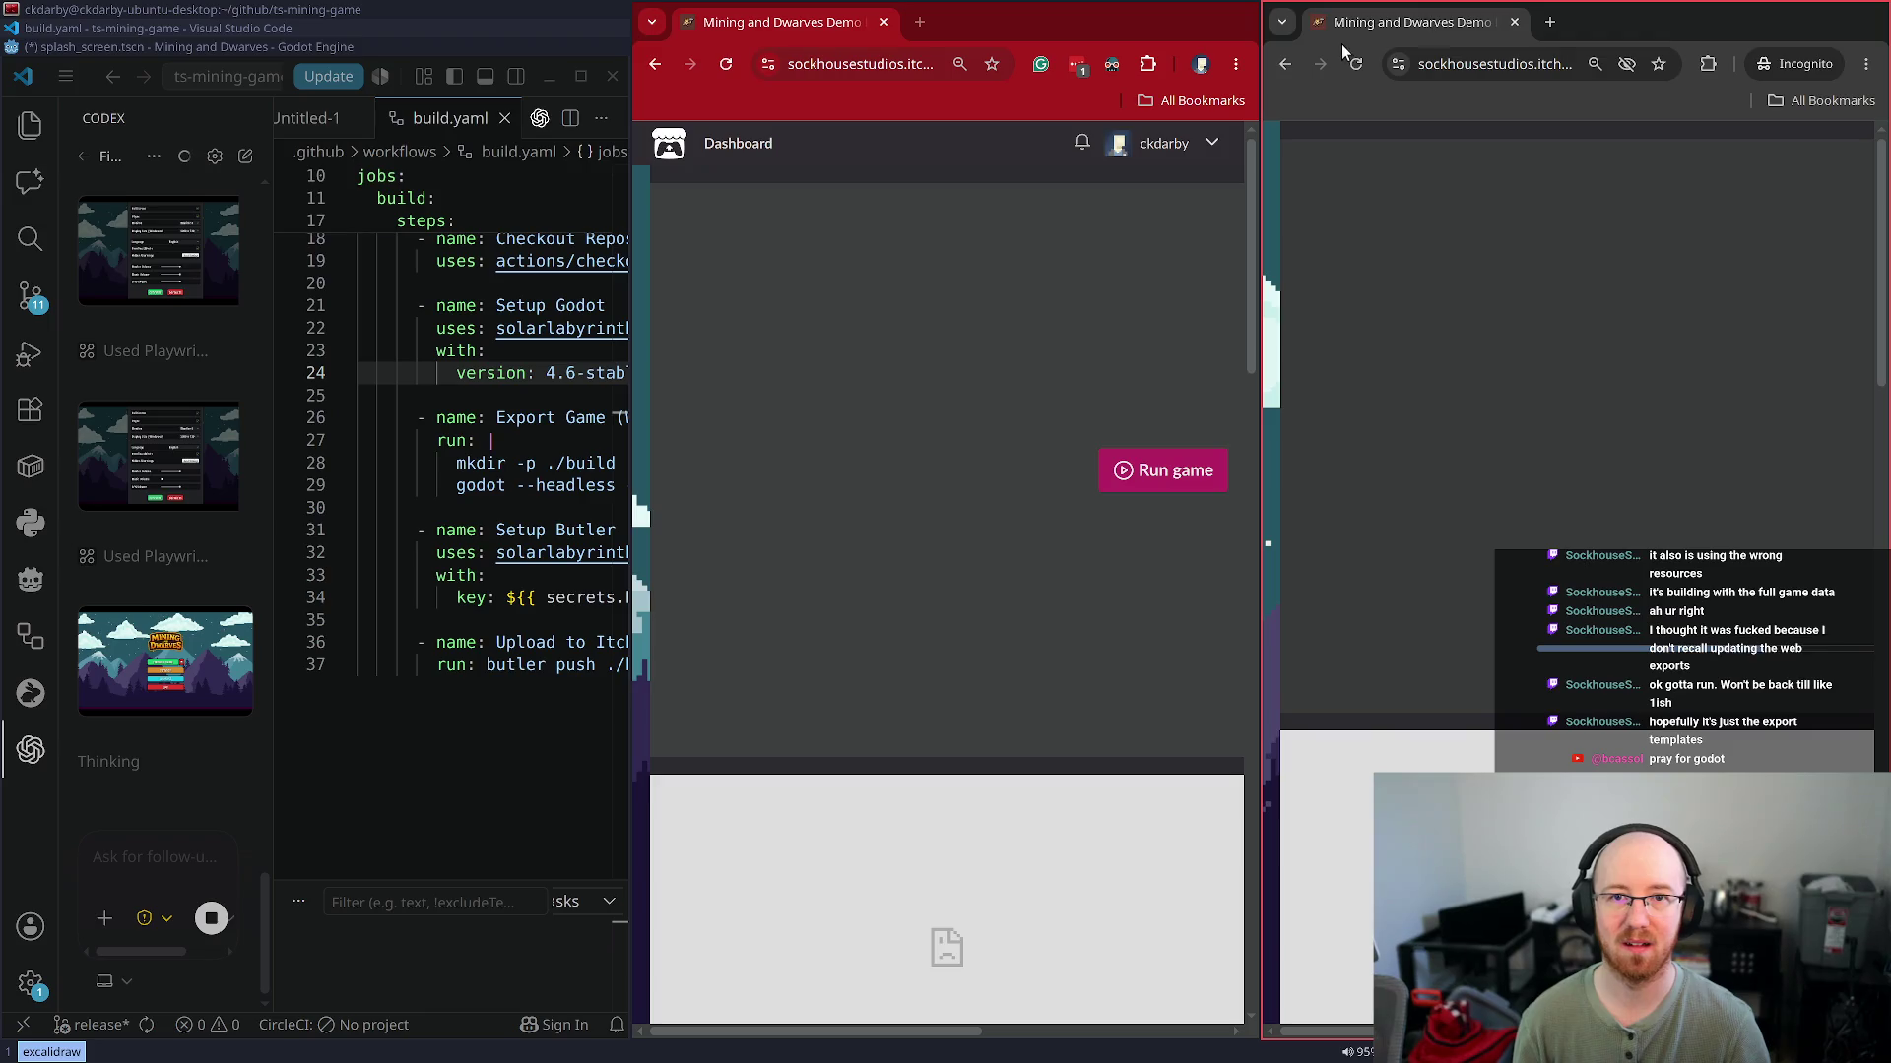
pyautogui.hotkey('ctrl', 'w')
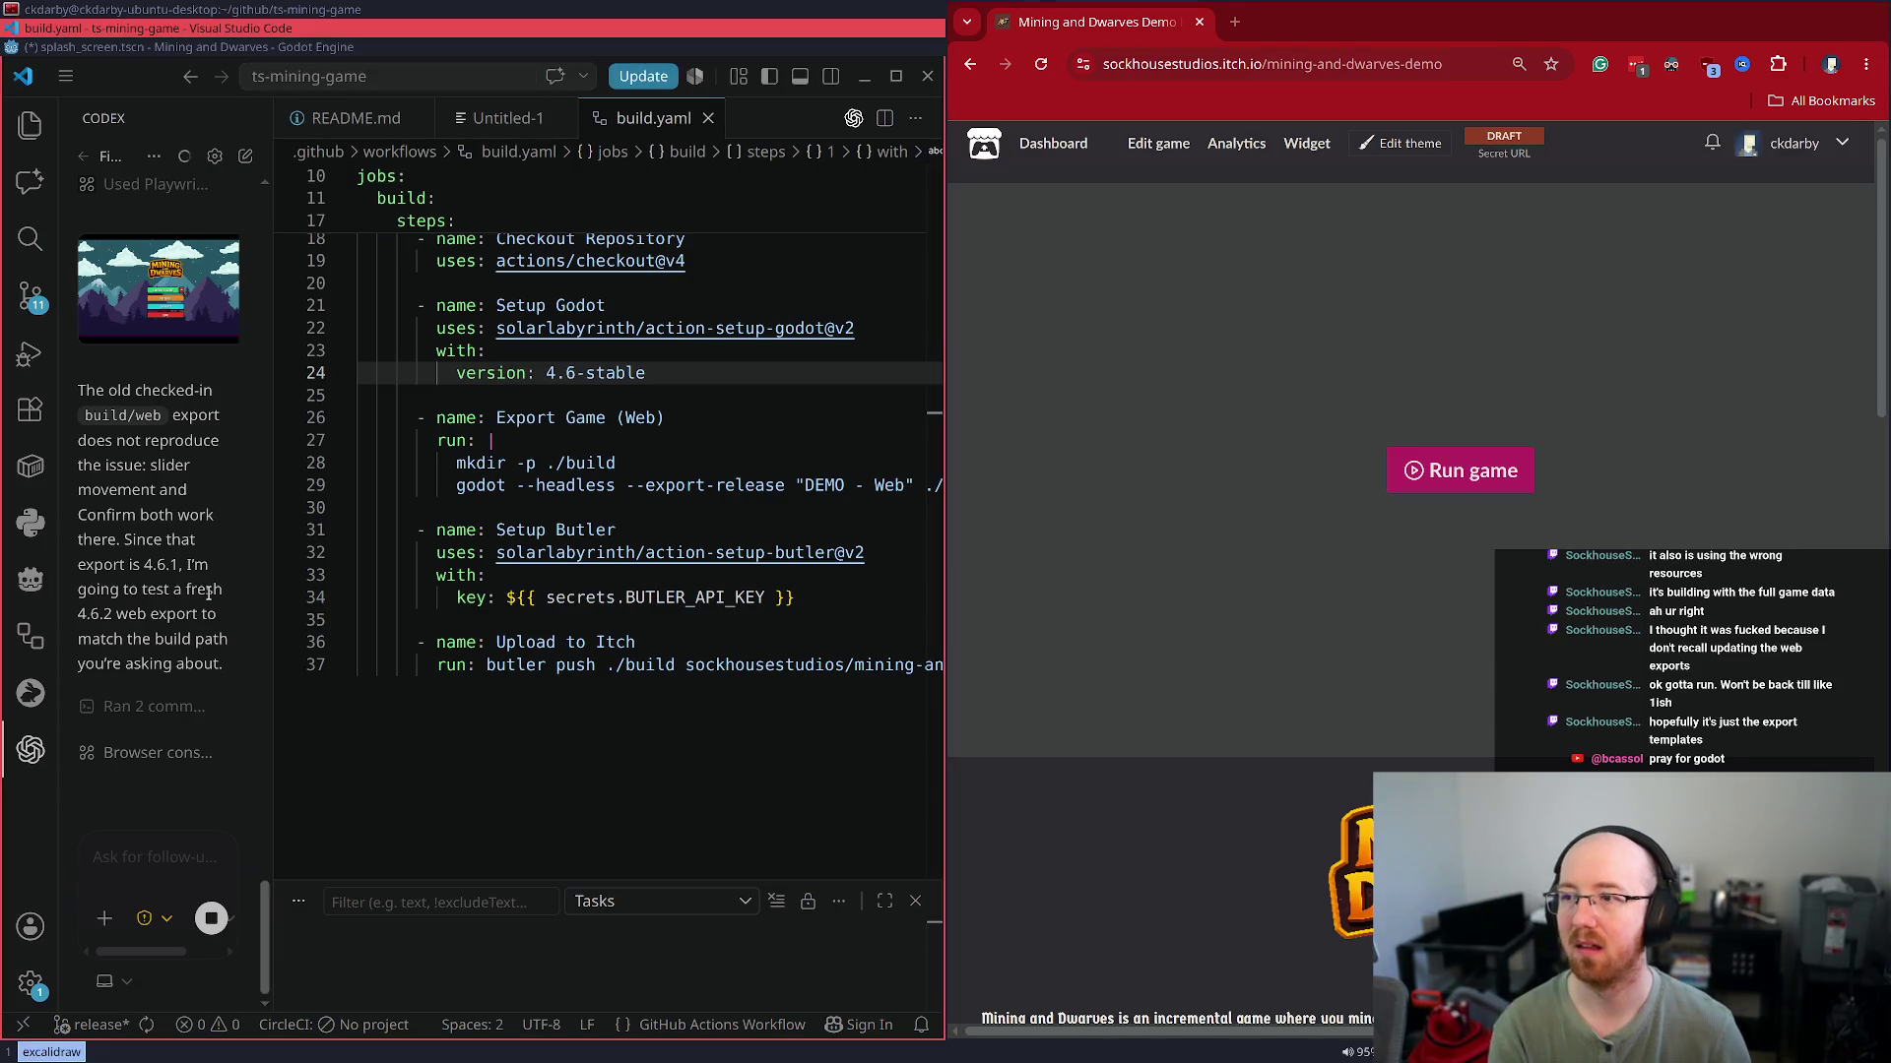
# Fullscreen VS Code, widen the Codex panel, and scroll back through the web-export diagnosis
pyautogui.press('super+f')
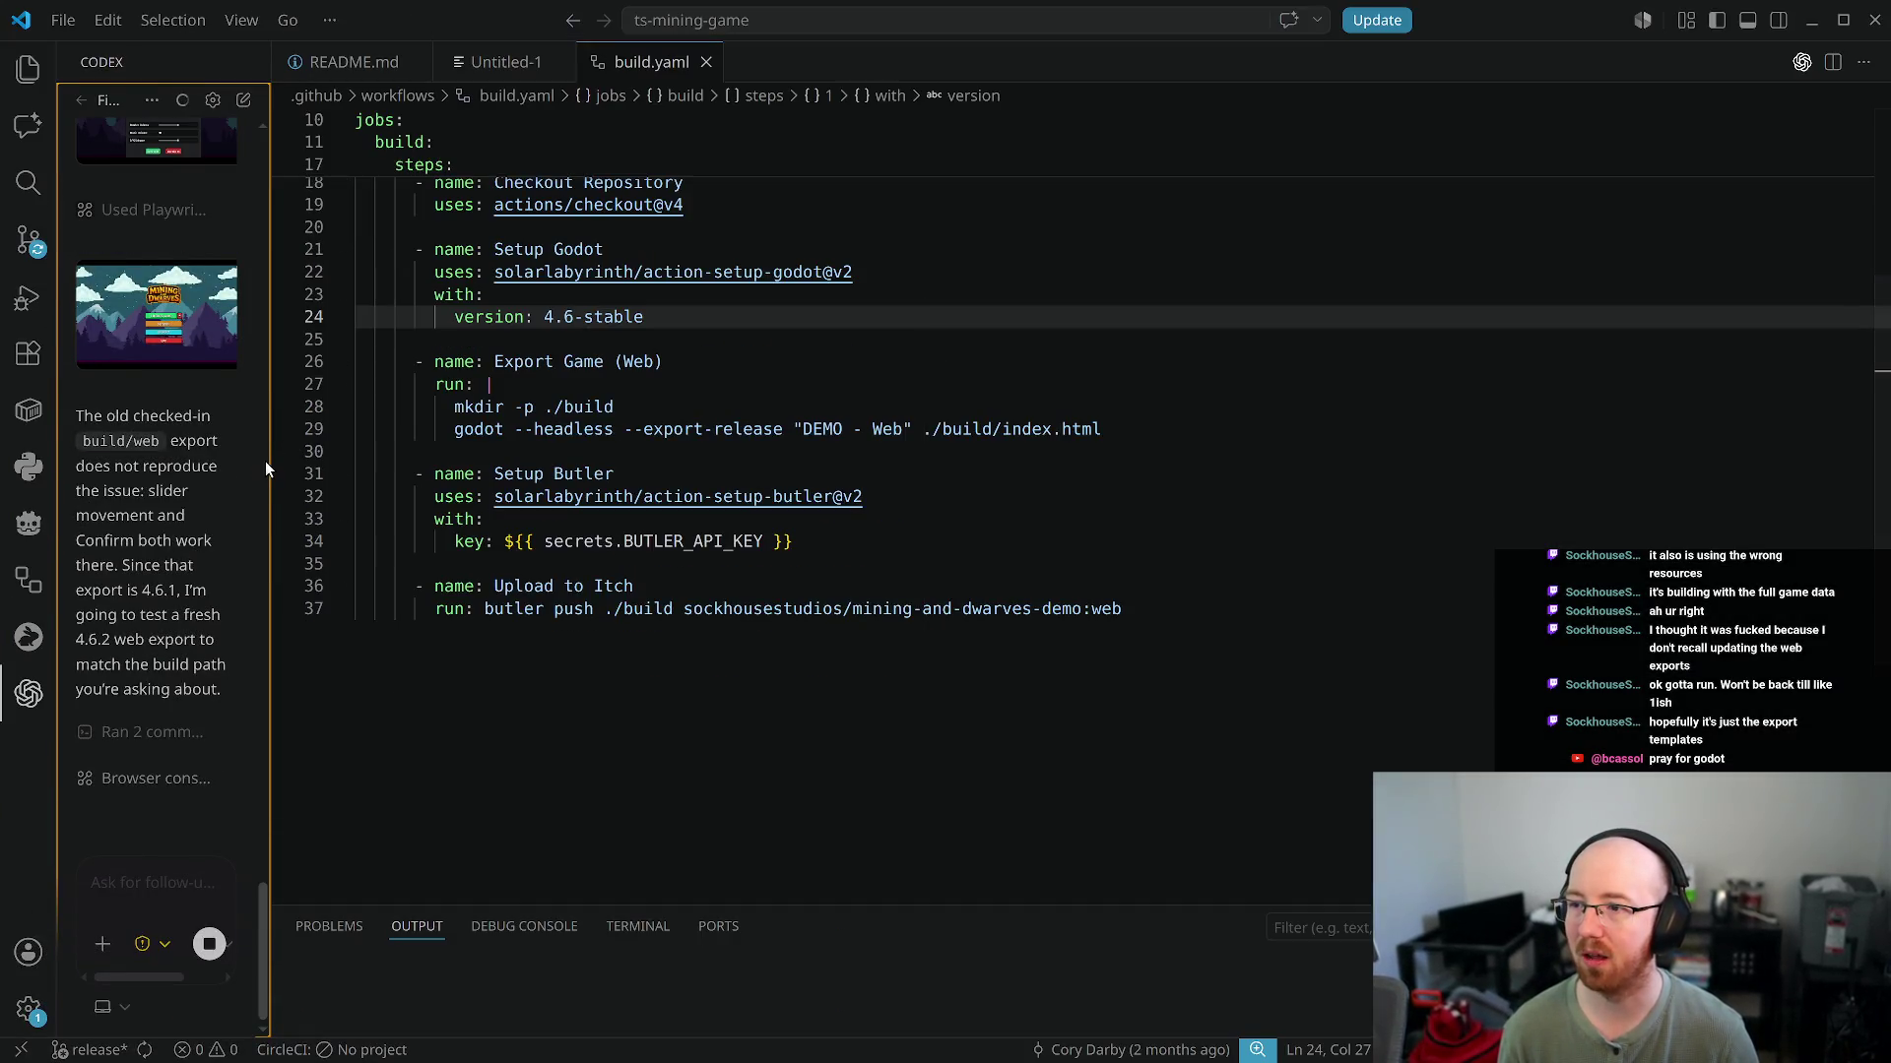
pyautogui.moveTo(268, 460); pyautogui.dragTo(565, 516)
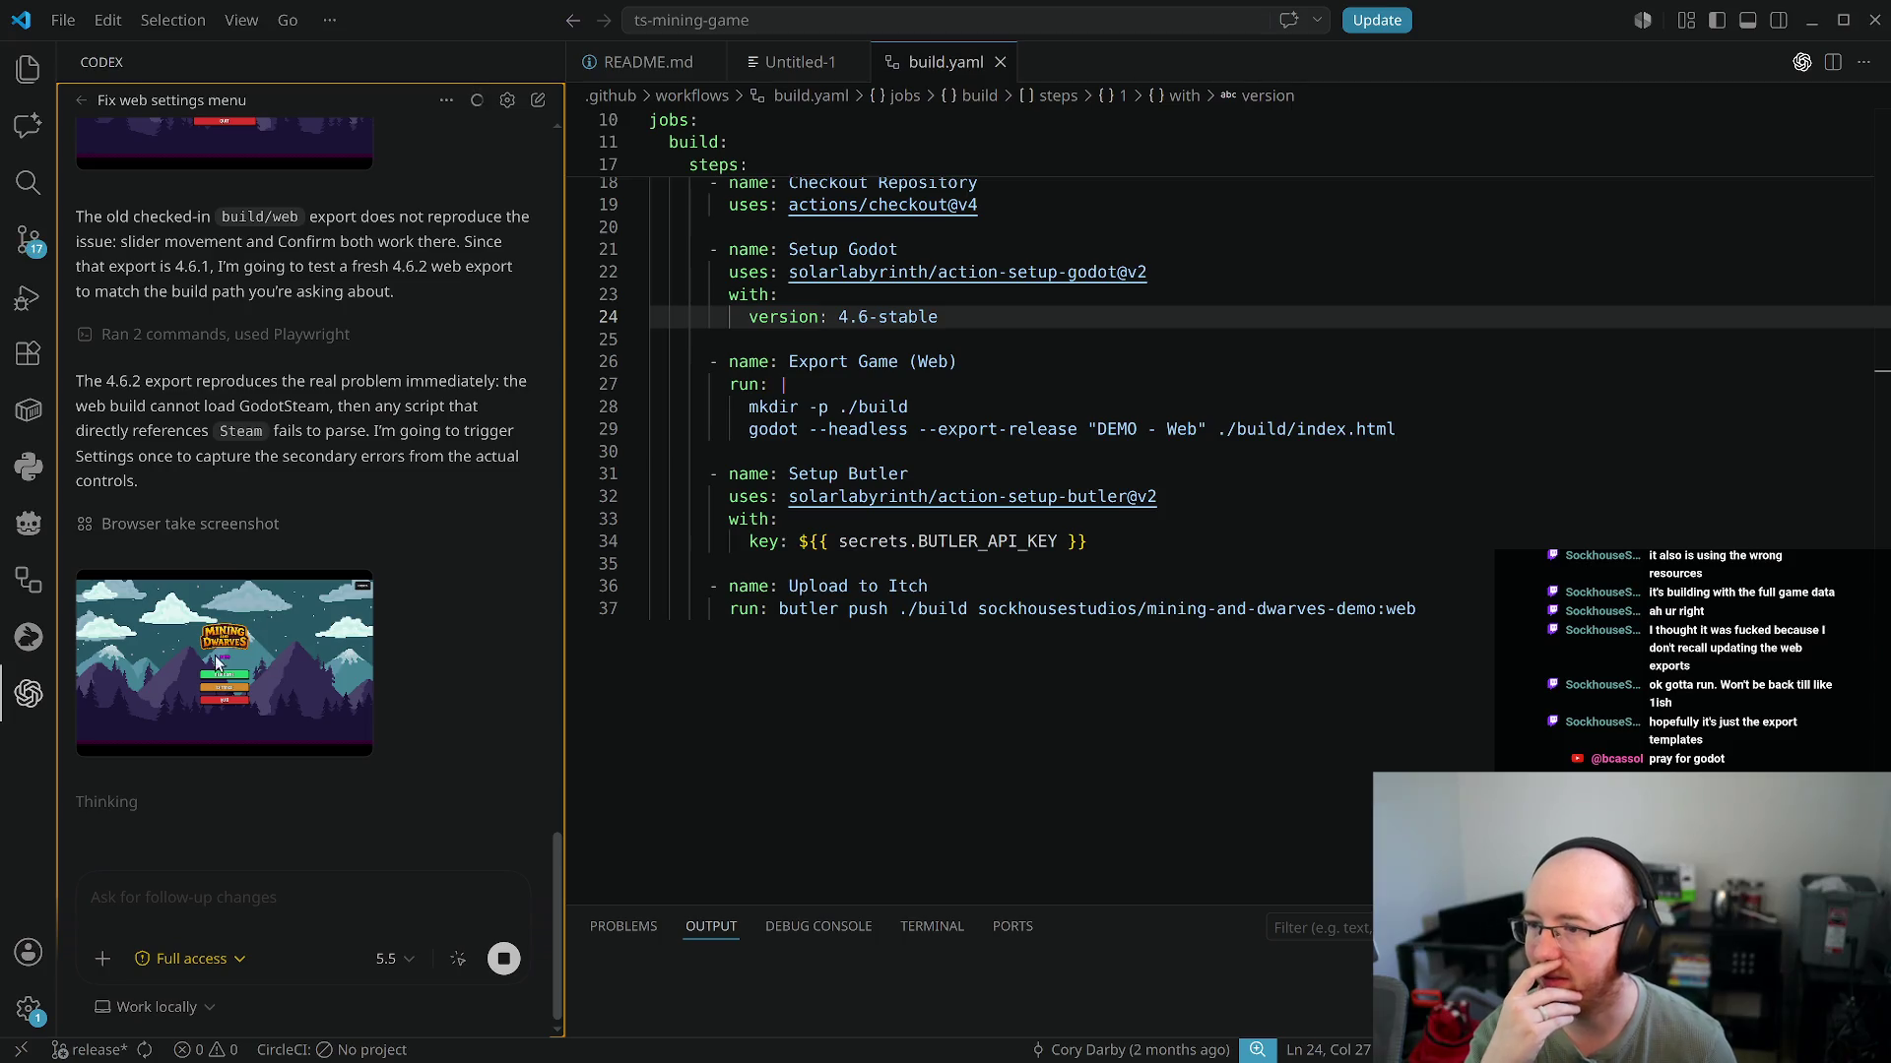
pyautogui.scroll(2, 401, 378)
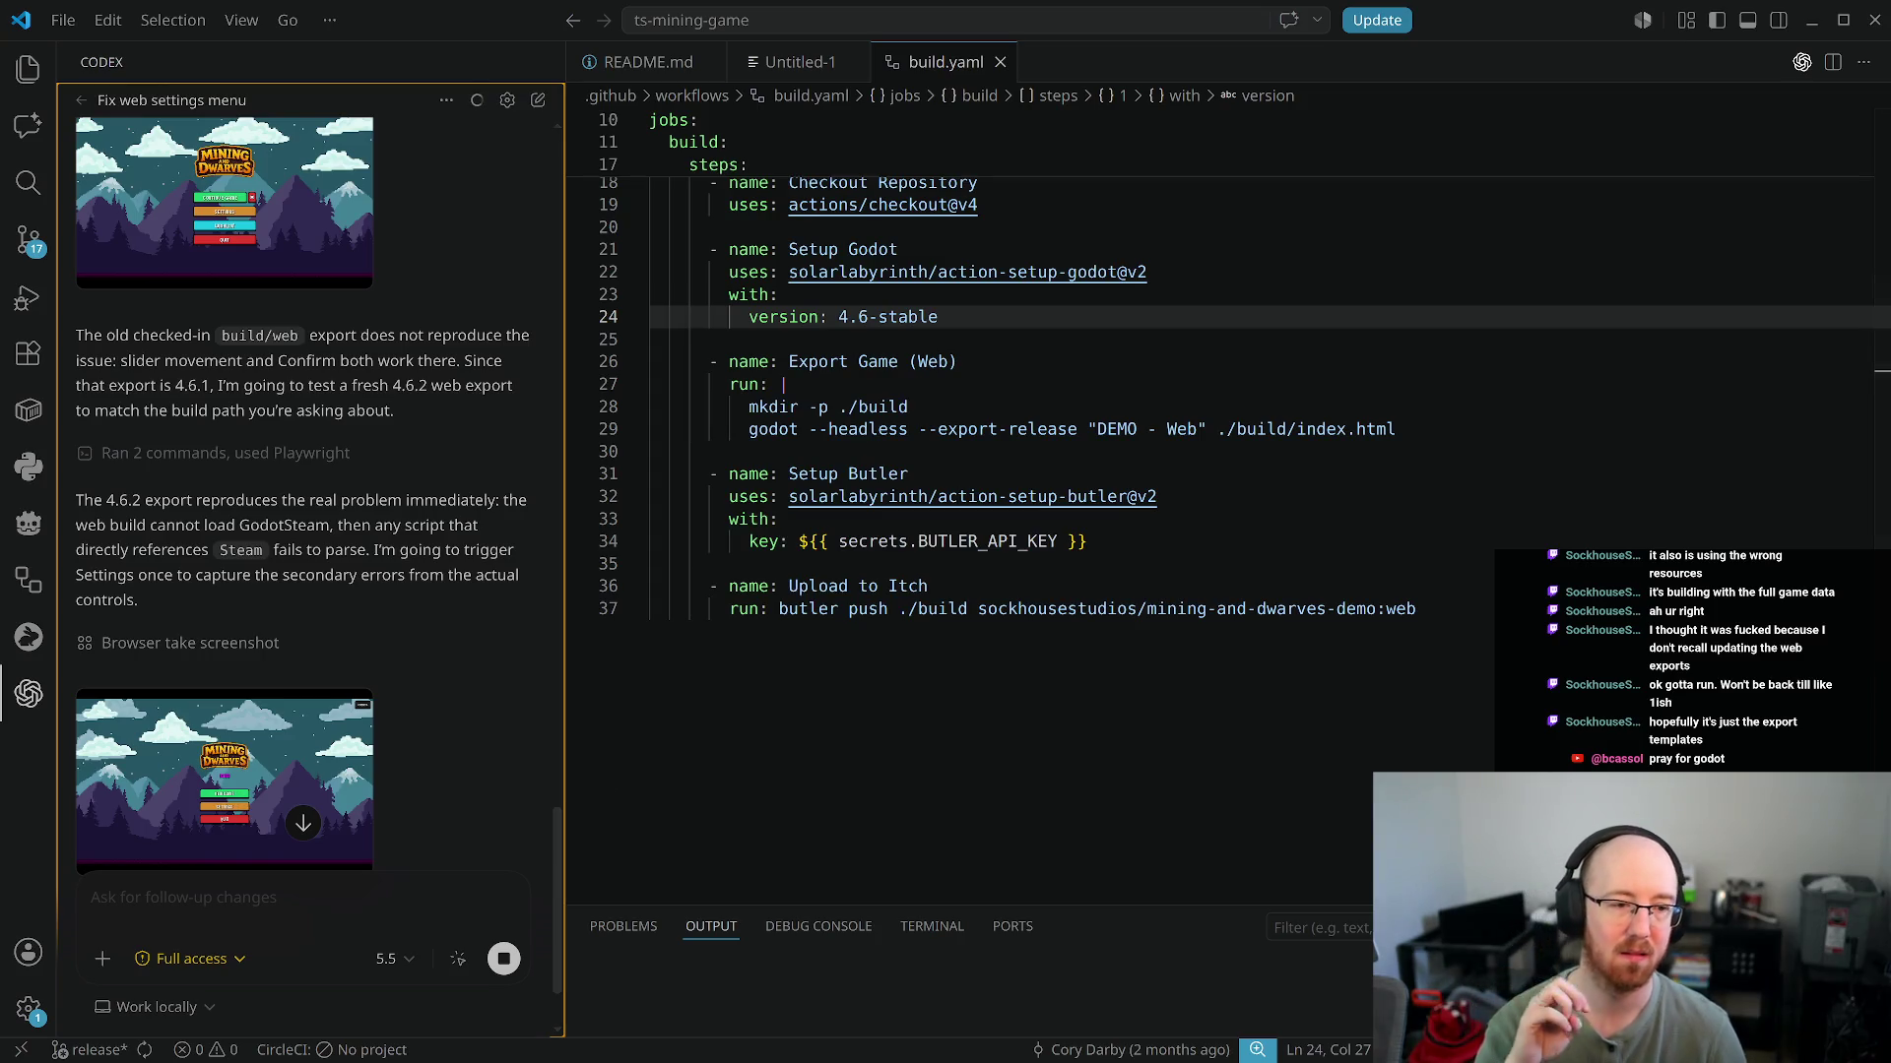
pyautogui.press('super+f')
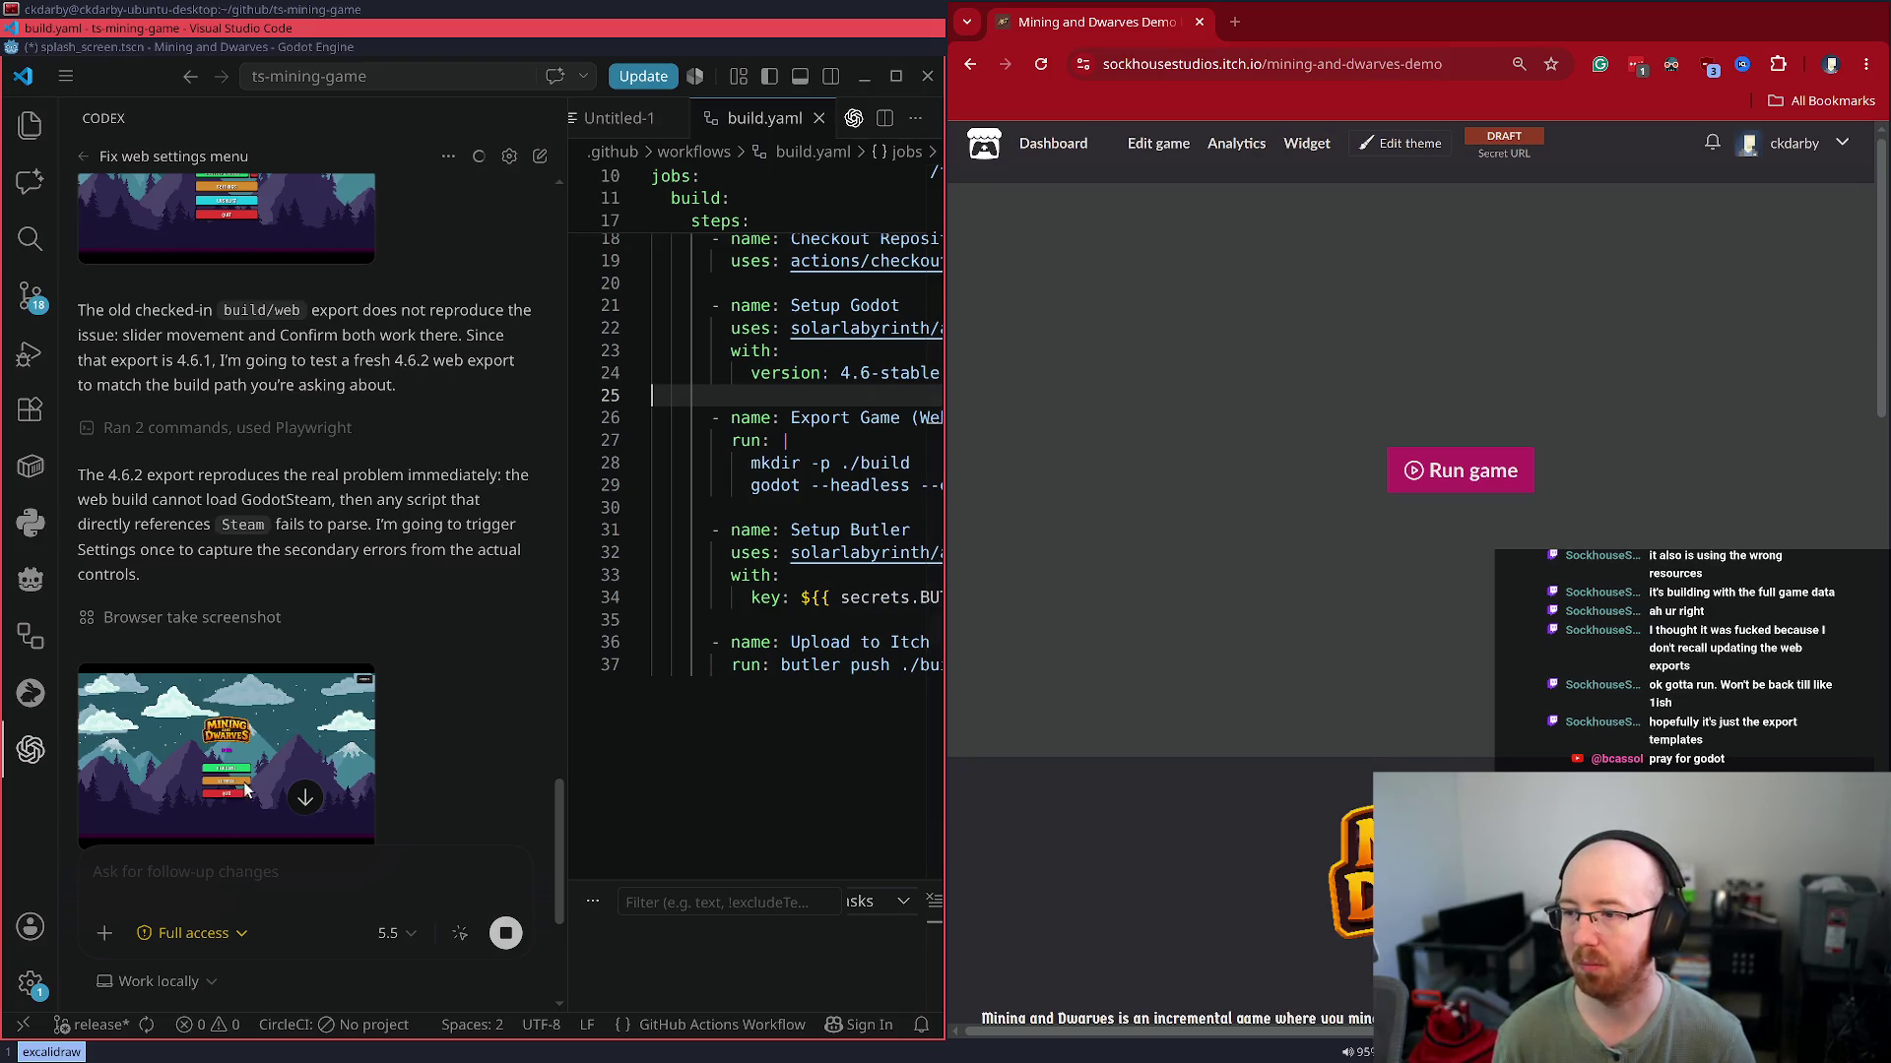
pyautogui.press('super+f')
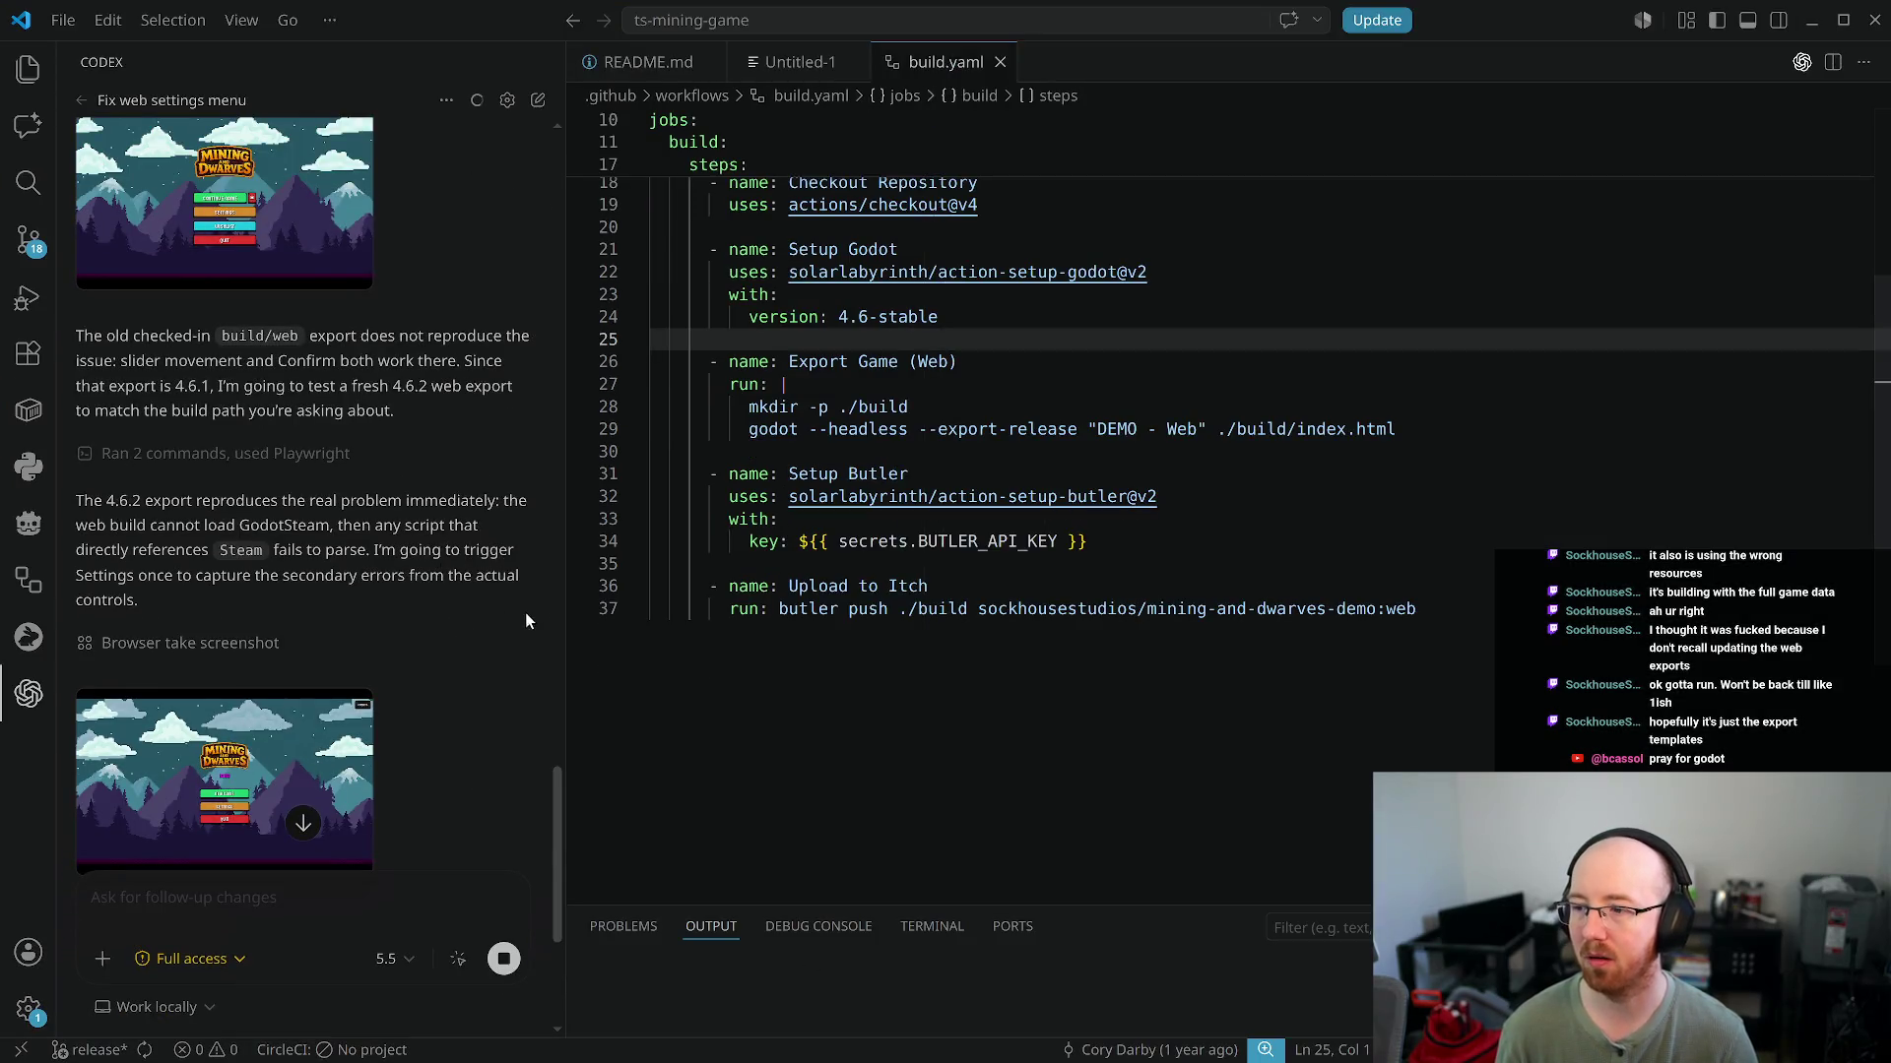
# Enlarge the settings-menu screenshot for a closer look, then widen the agent chat panel further
pyautogui.scroll(-3, 352, 591)
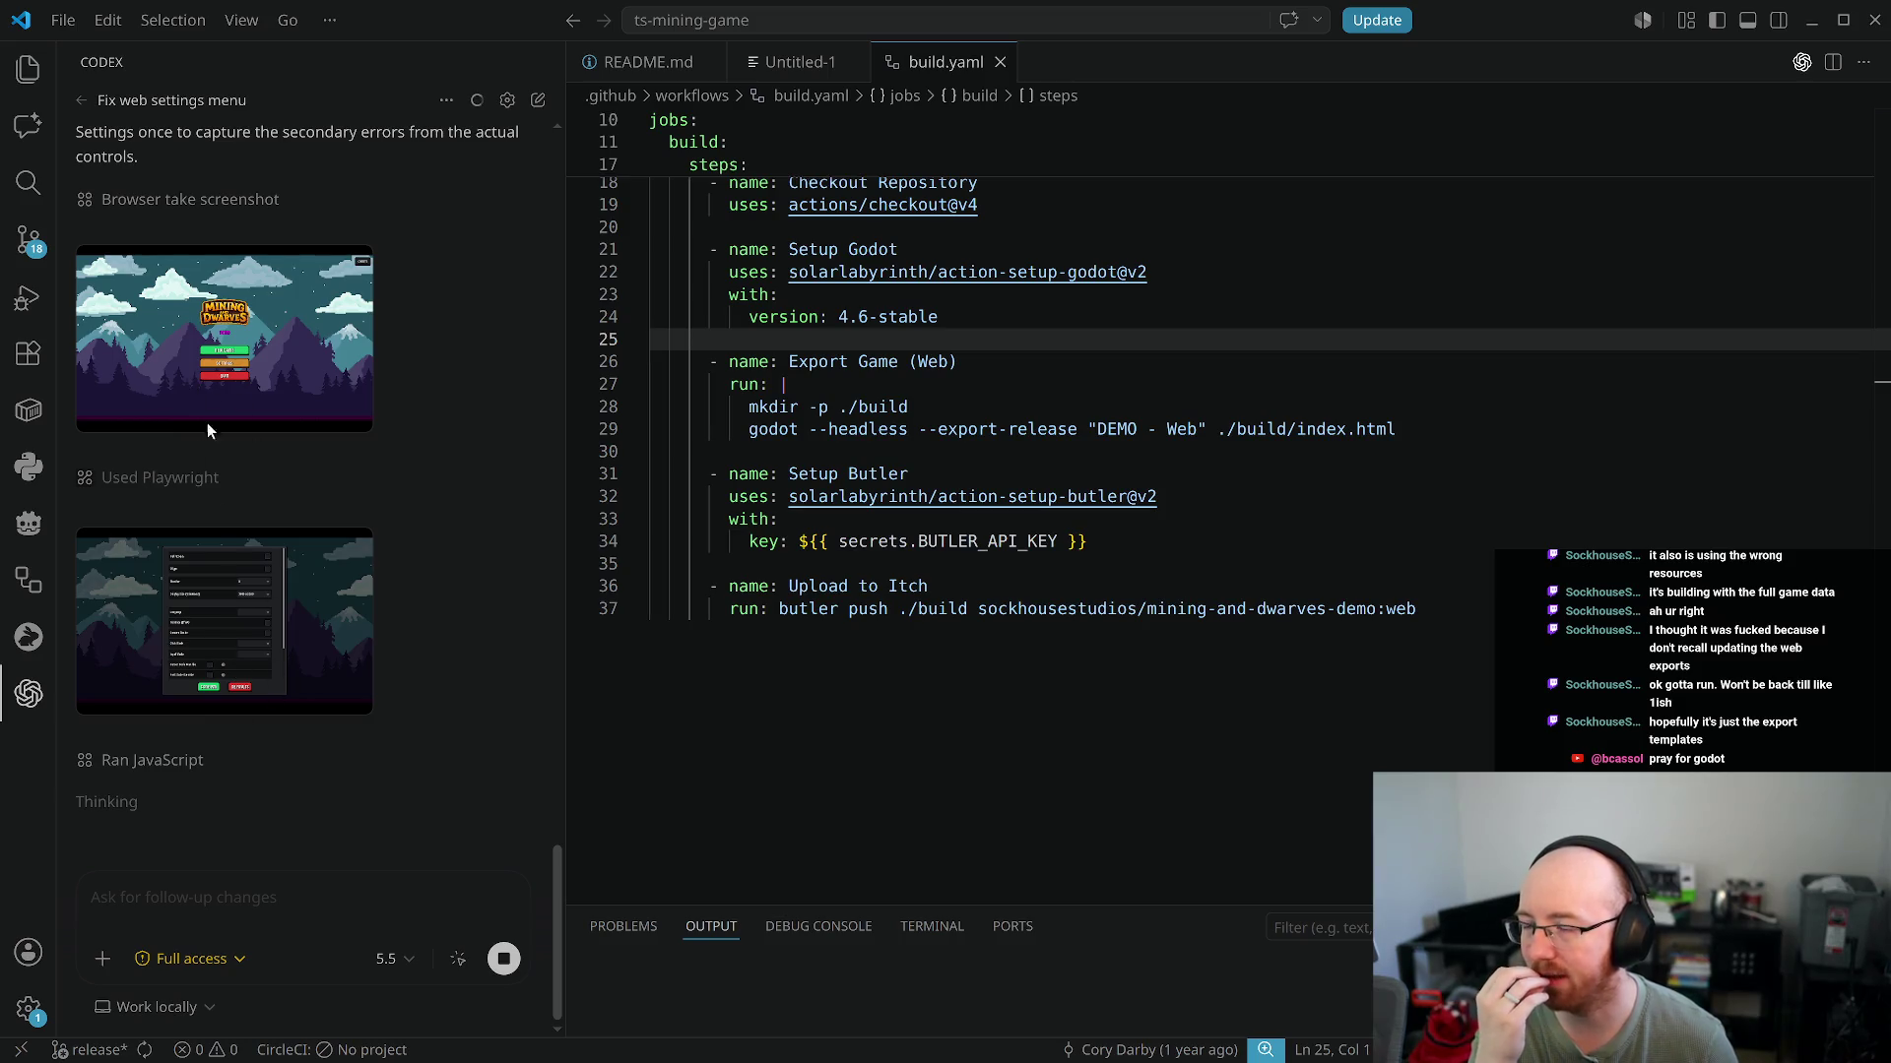
pyautogui.scroll(10, 281, 611)
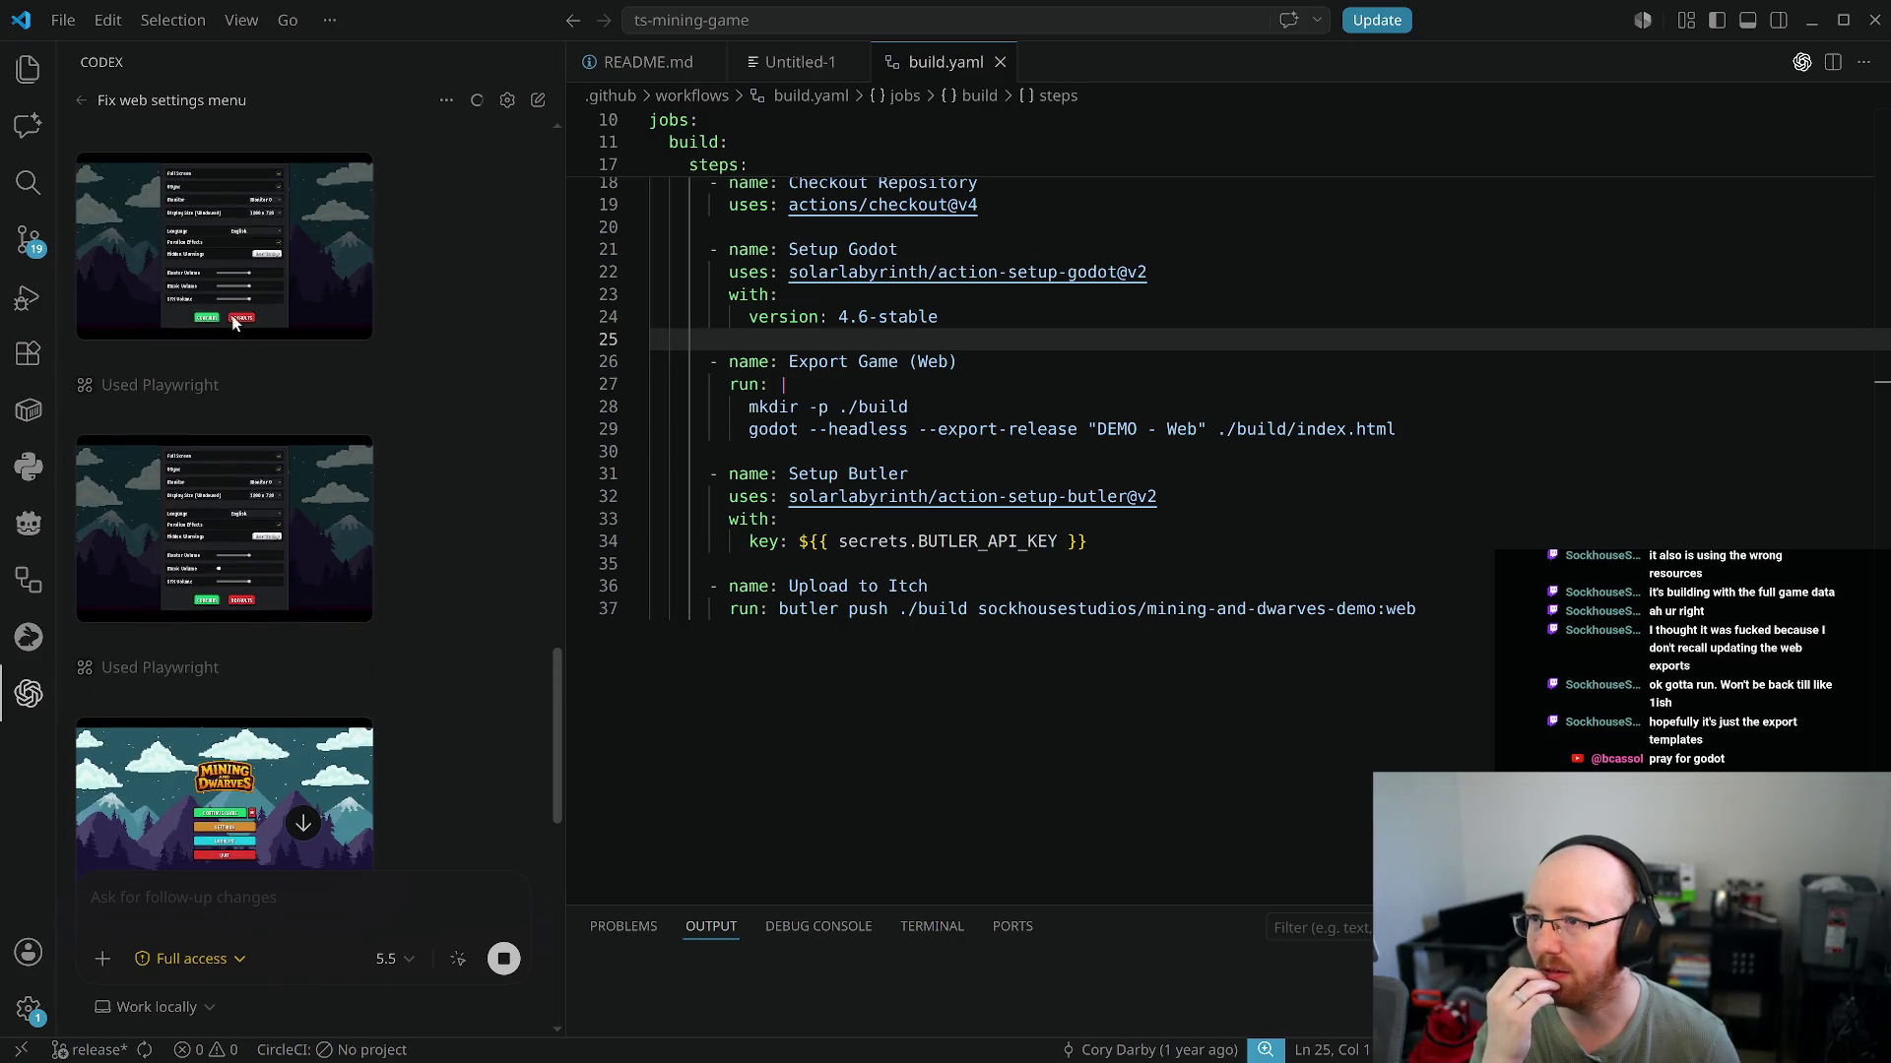
pyautogui.scroll(-10, 252, 341)
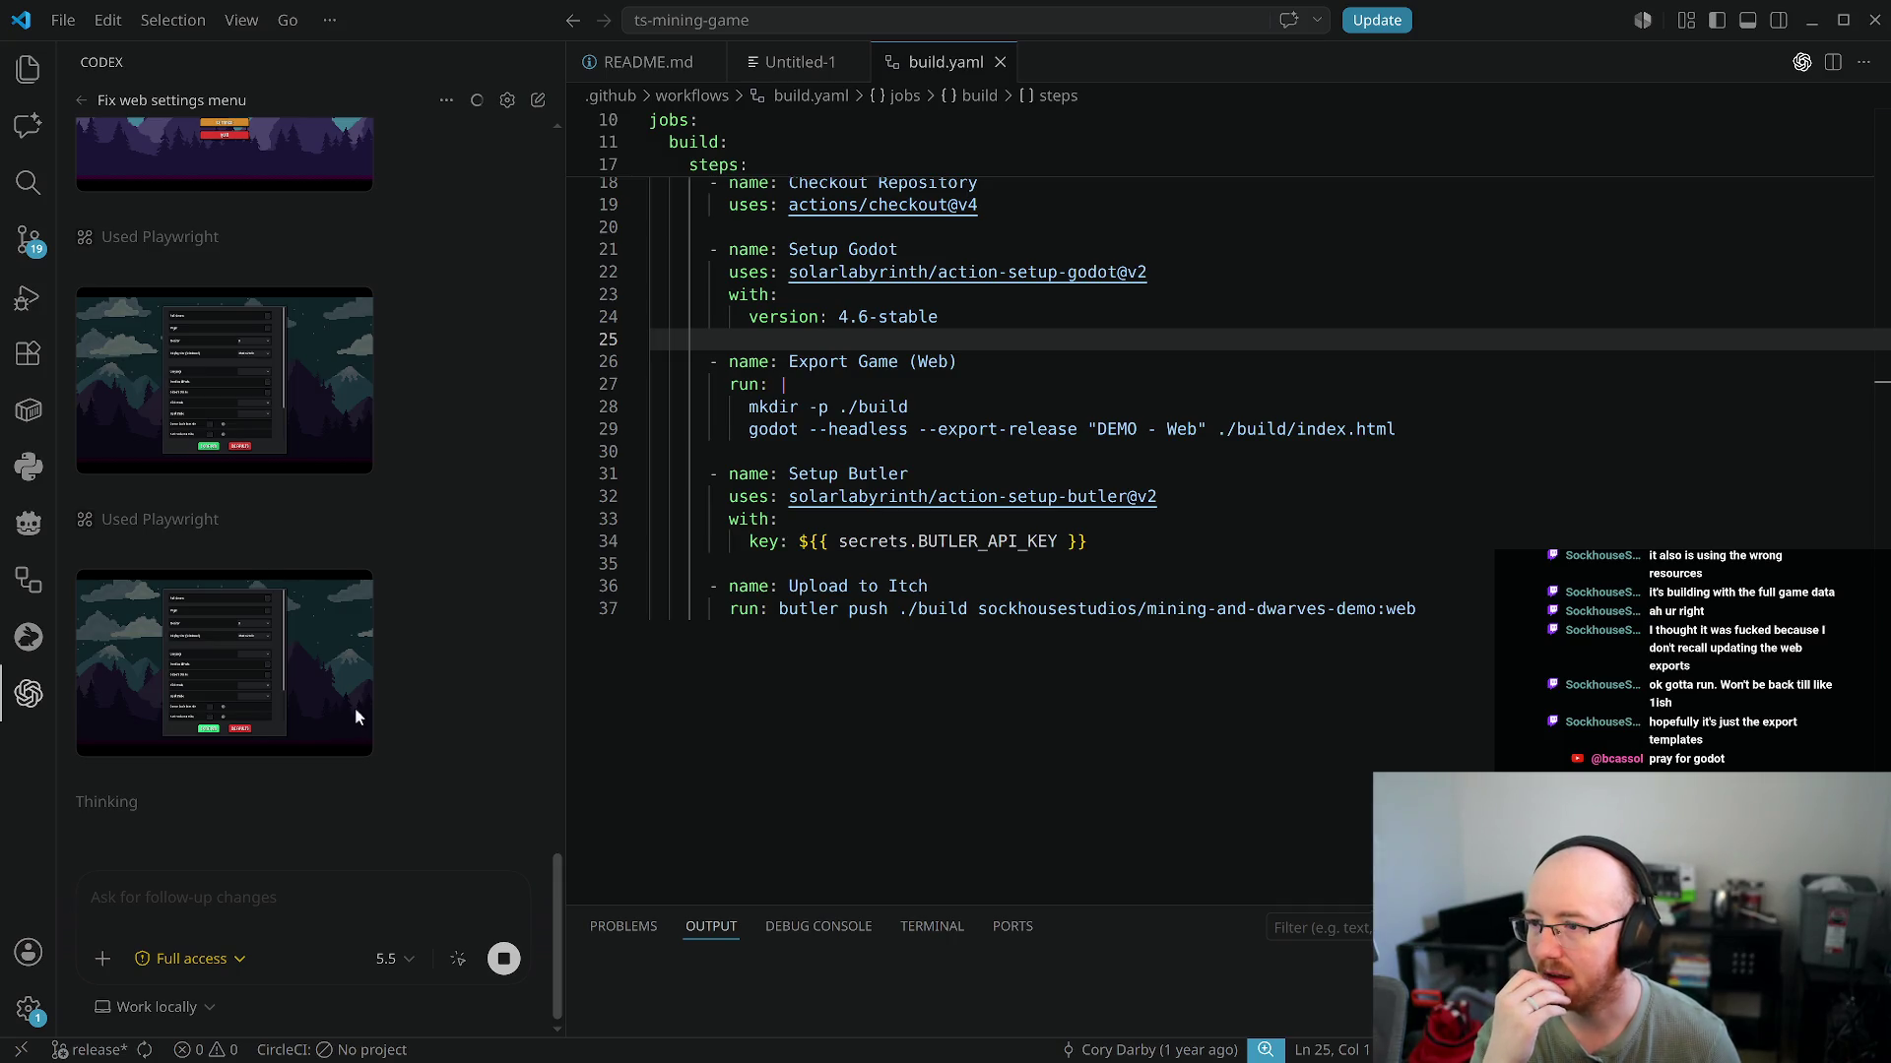
pyautogui.click(250, 654)
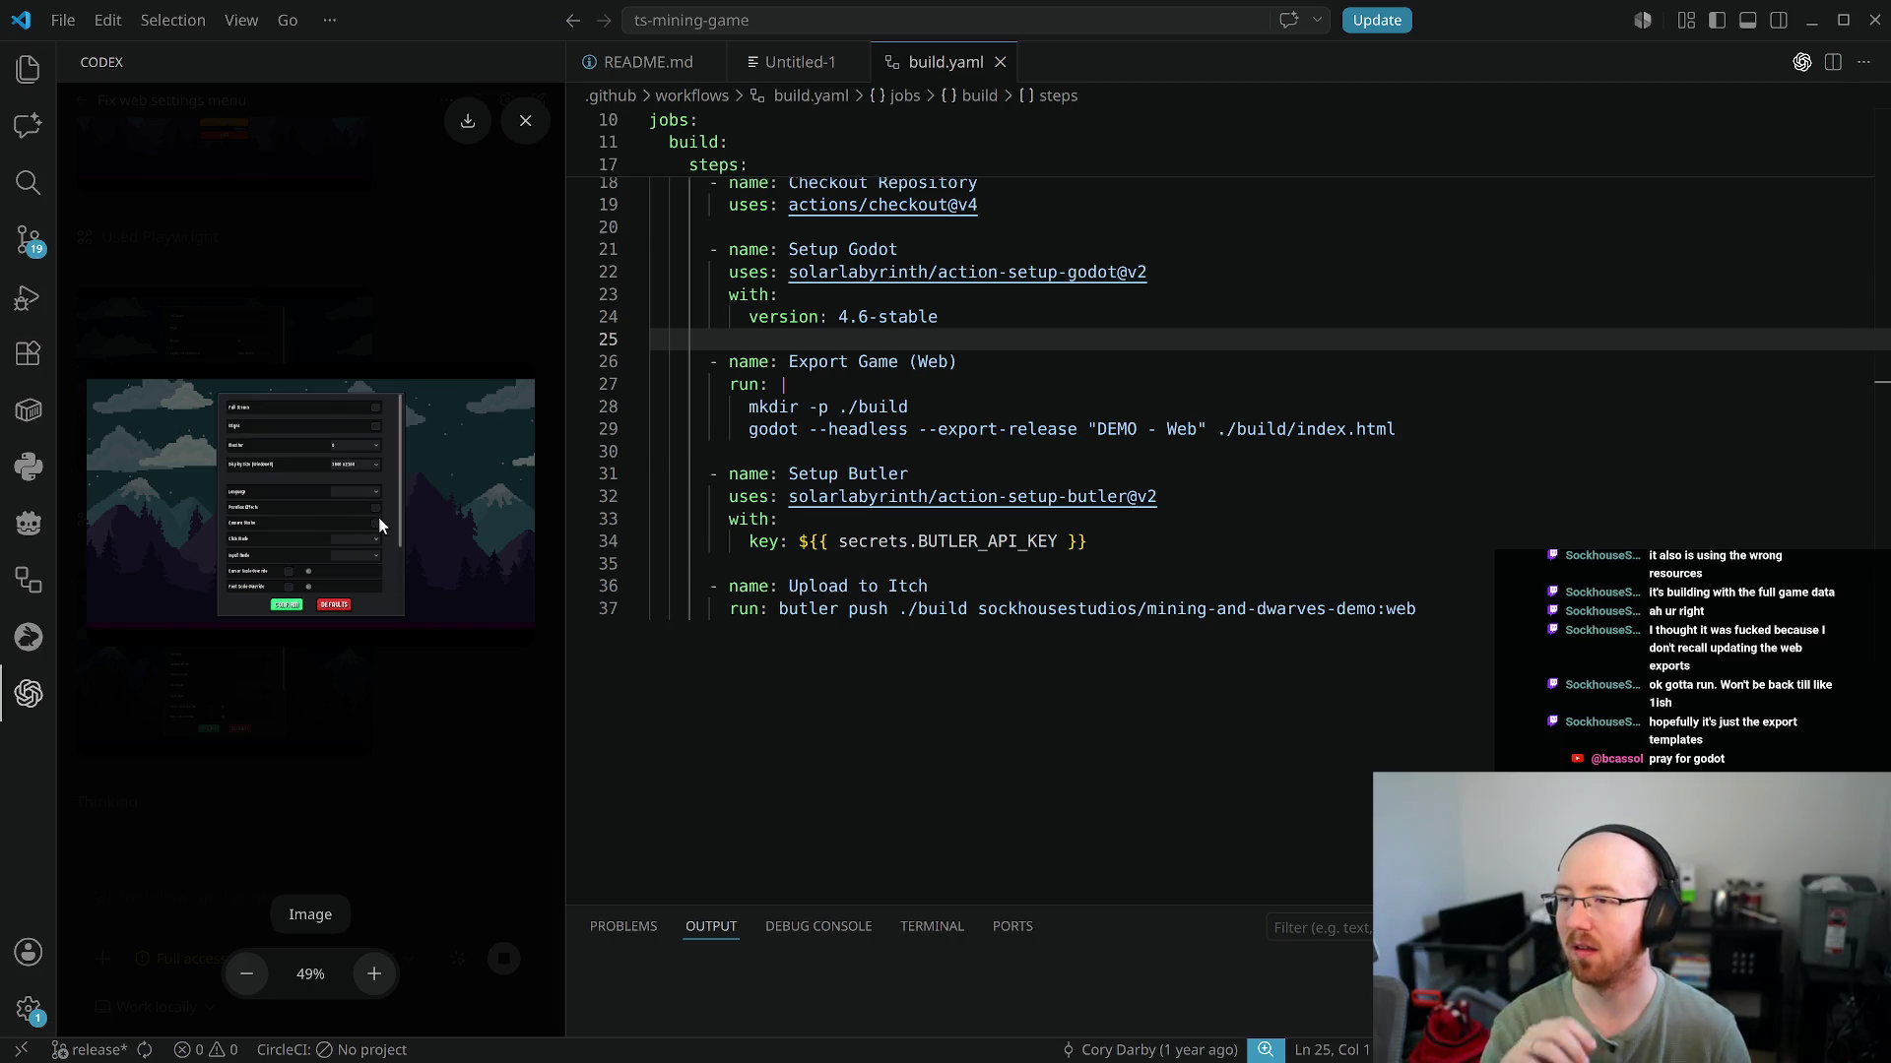
pyautogui.press('Escape')
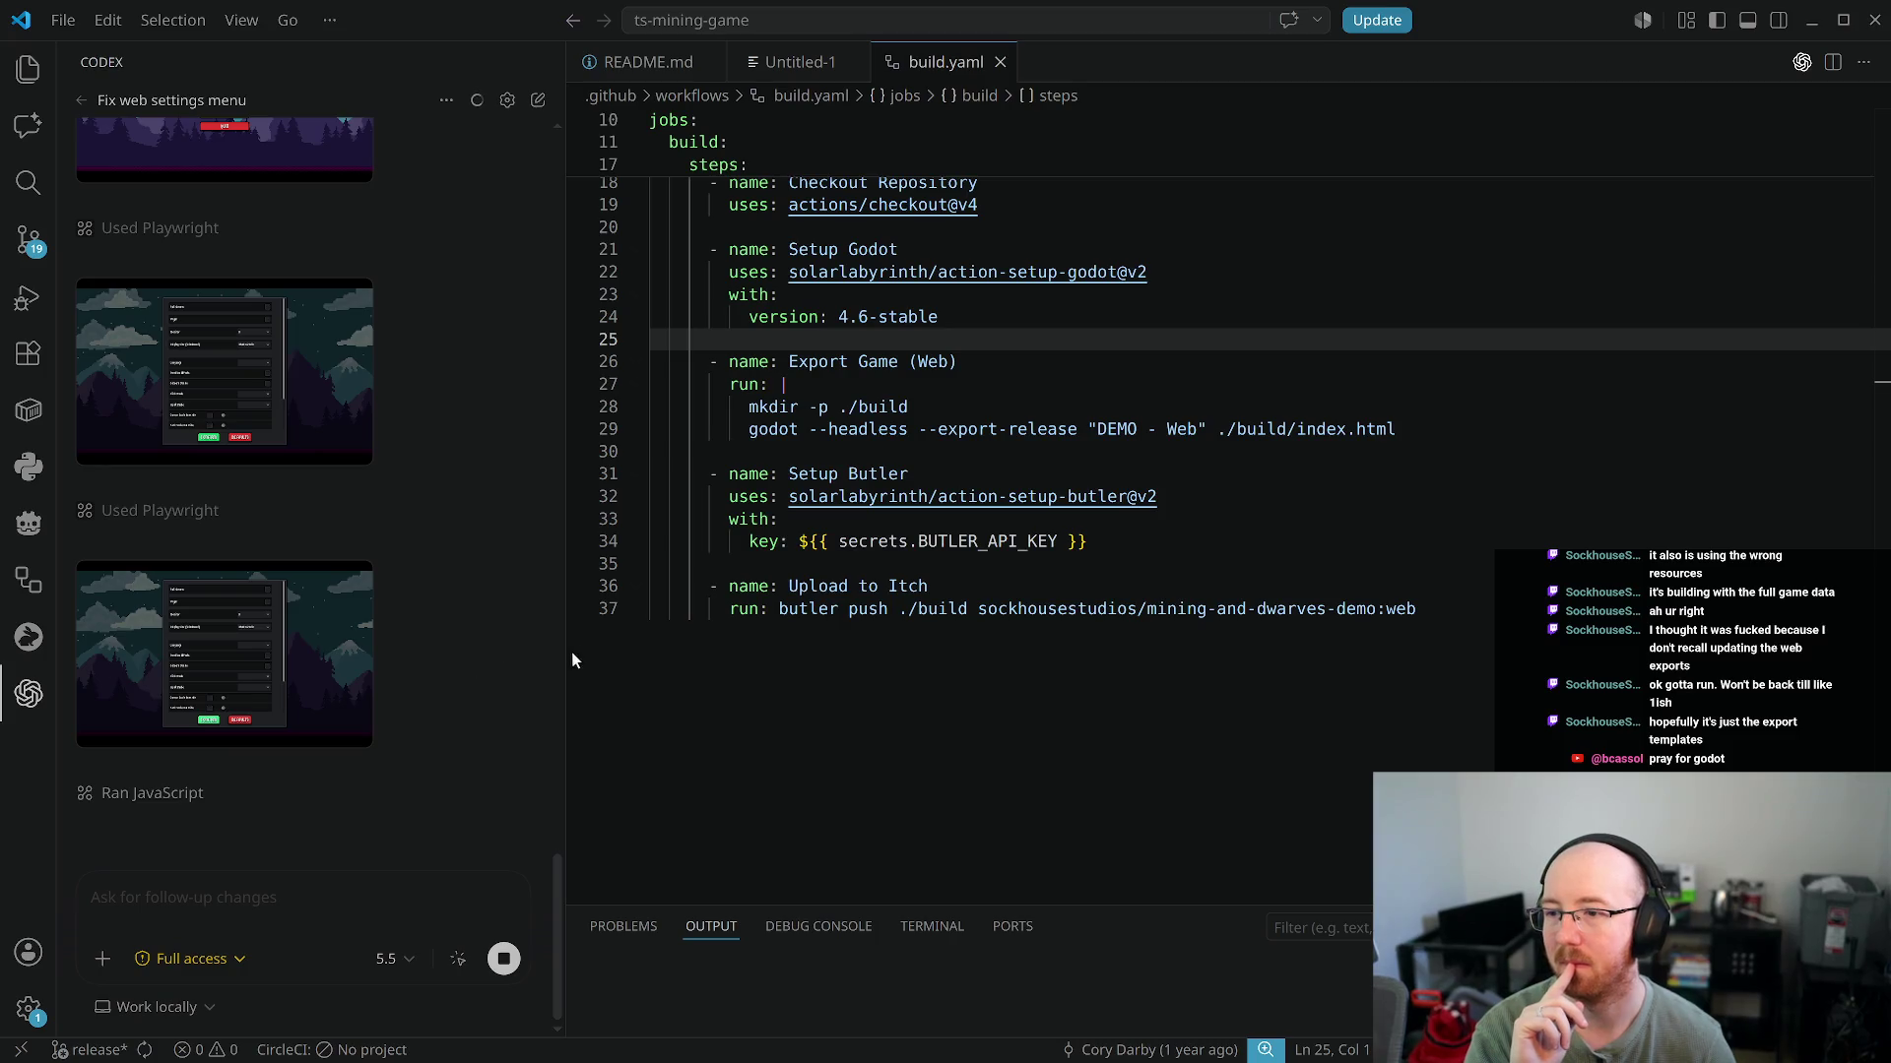
pyautogui.moveTo(568, 650)
pyautogui.mouseDown()
pyautogui.moveTo(865, 675)
pyautogui.moveTo(822, 692)
pyautogui.mouseUp()
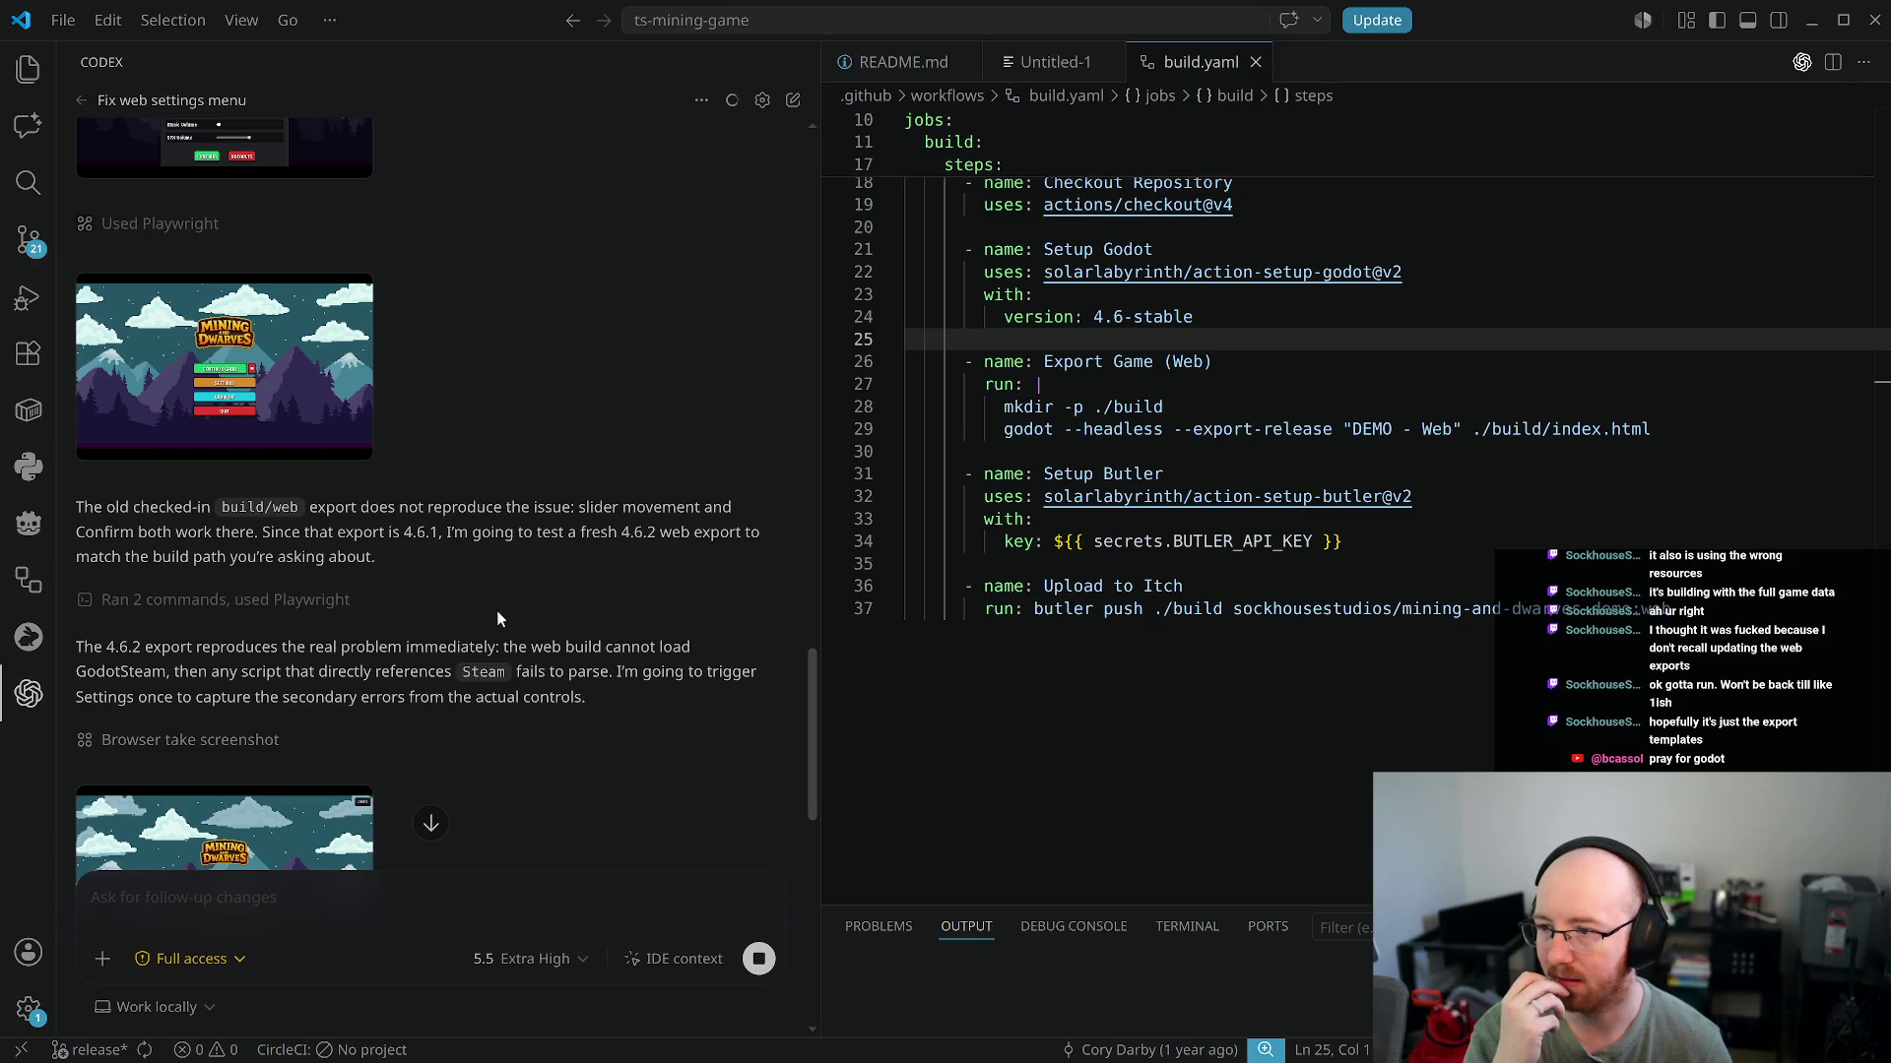
# Highlight the sentence about GodotSteam failing to load and scroll to the root cause
pyautogui.moveTo(243, 671); pyautogui.dragTo(587, 695)
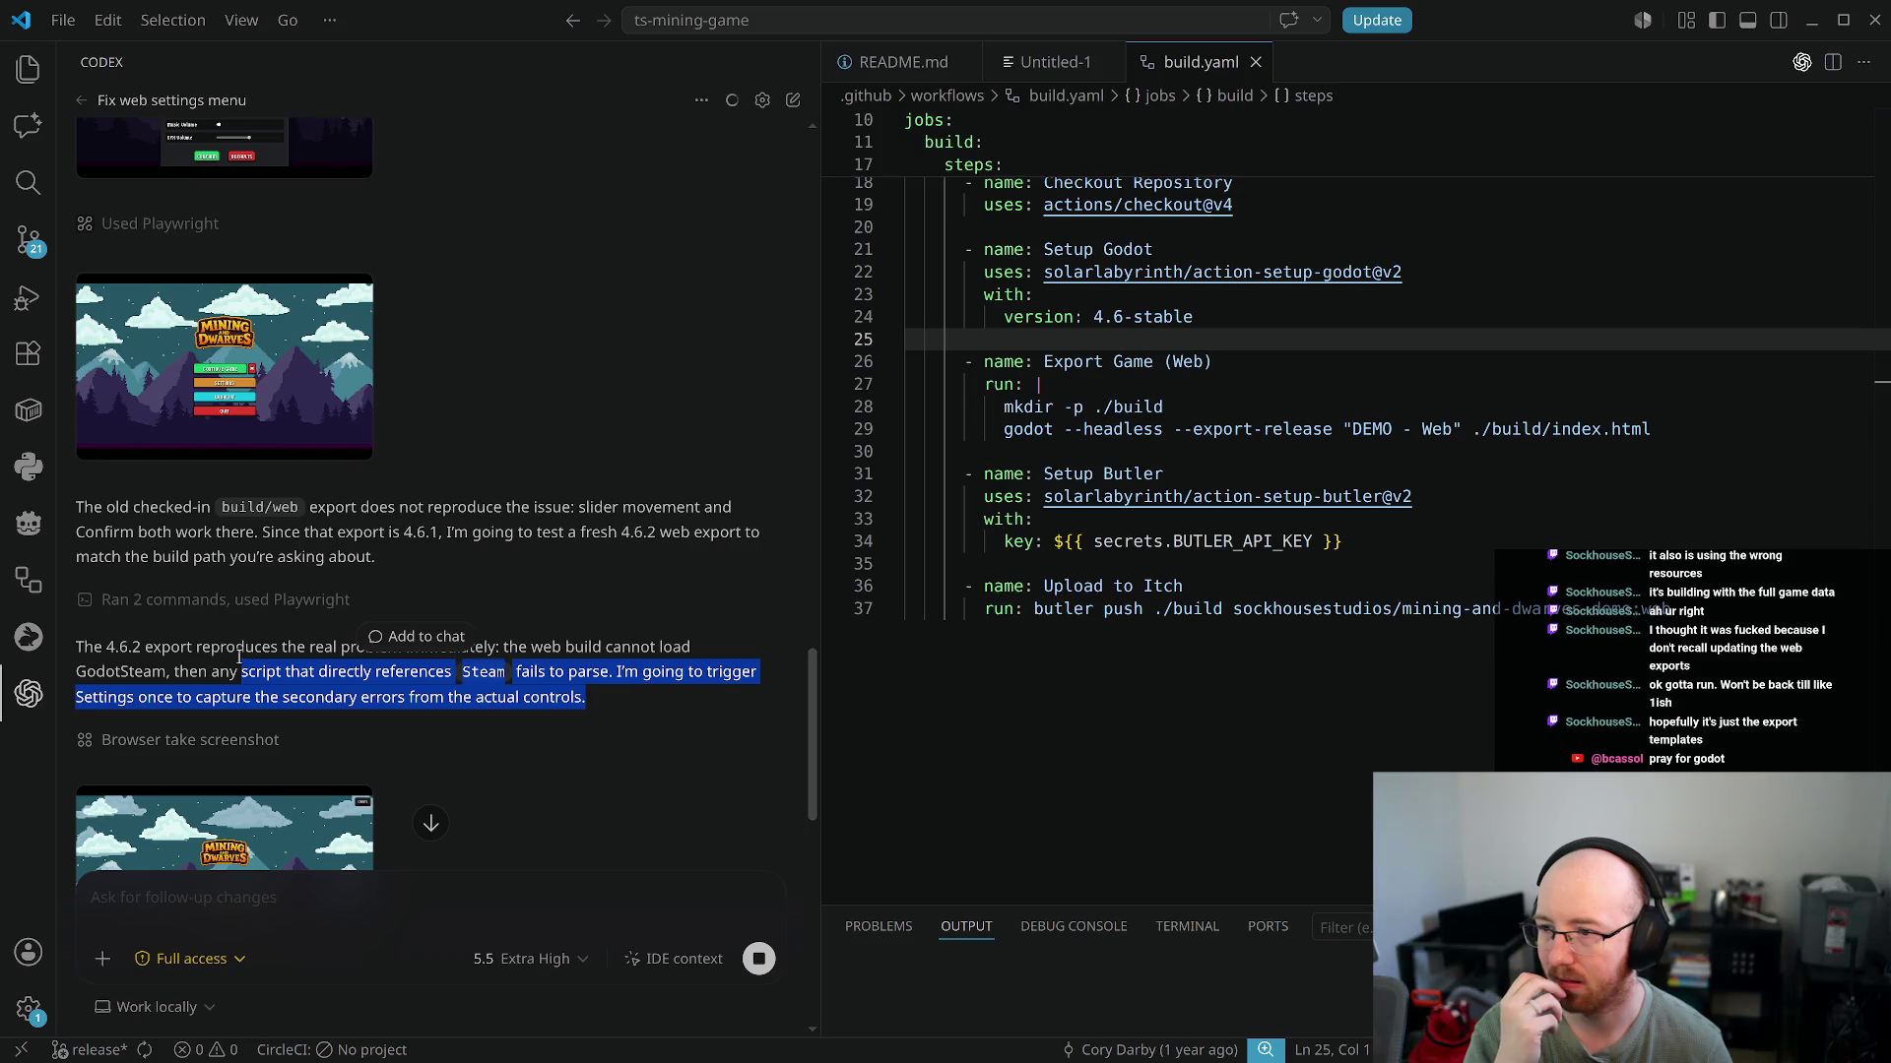
pyautogui.click(284, 653)
pyautogui.moveTo(301, 650)
pyautogui.mouseDown()
pyautogui.moveTo(556, 671)
pyautogui.moveTo(95, 674)
pyautogui.moveTo(75, 647)
pyautogui.mouseUp()
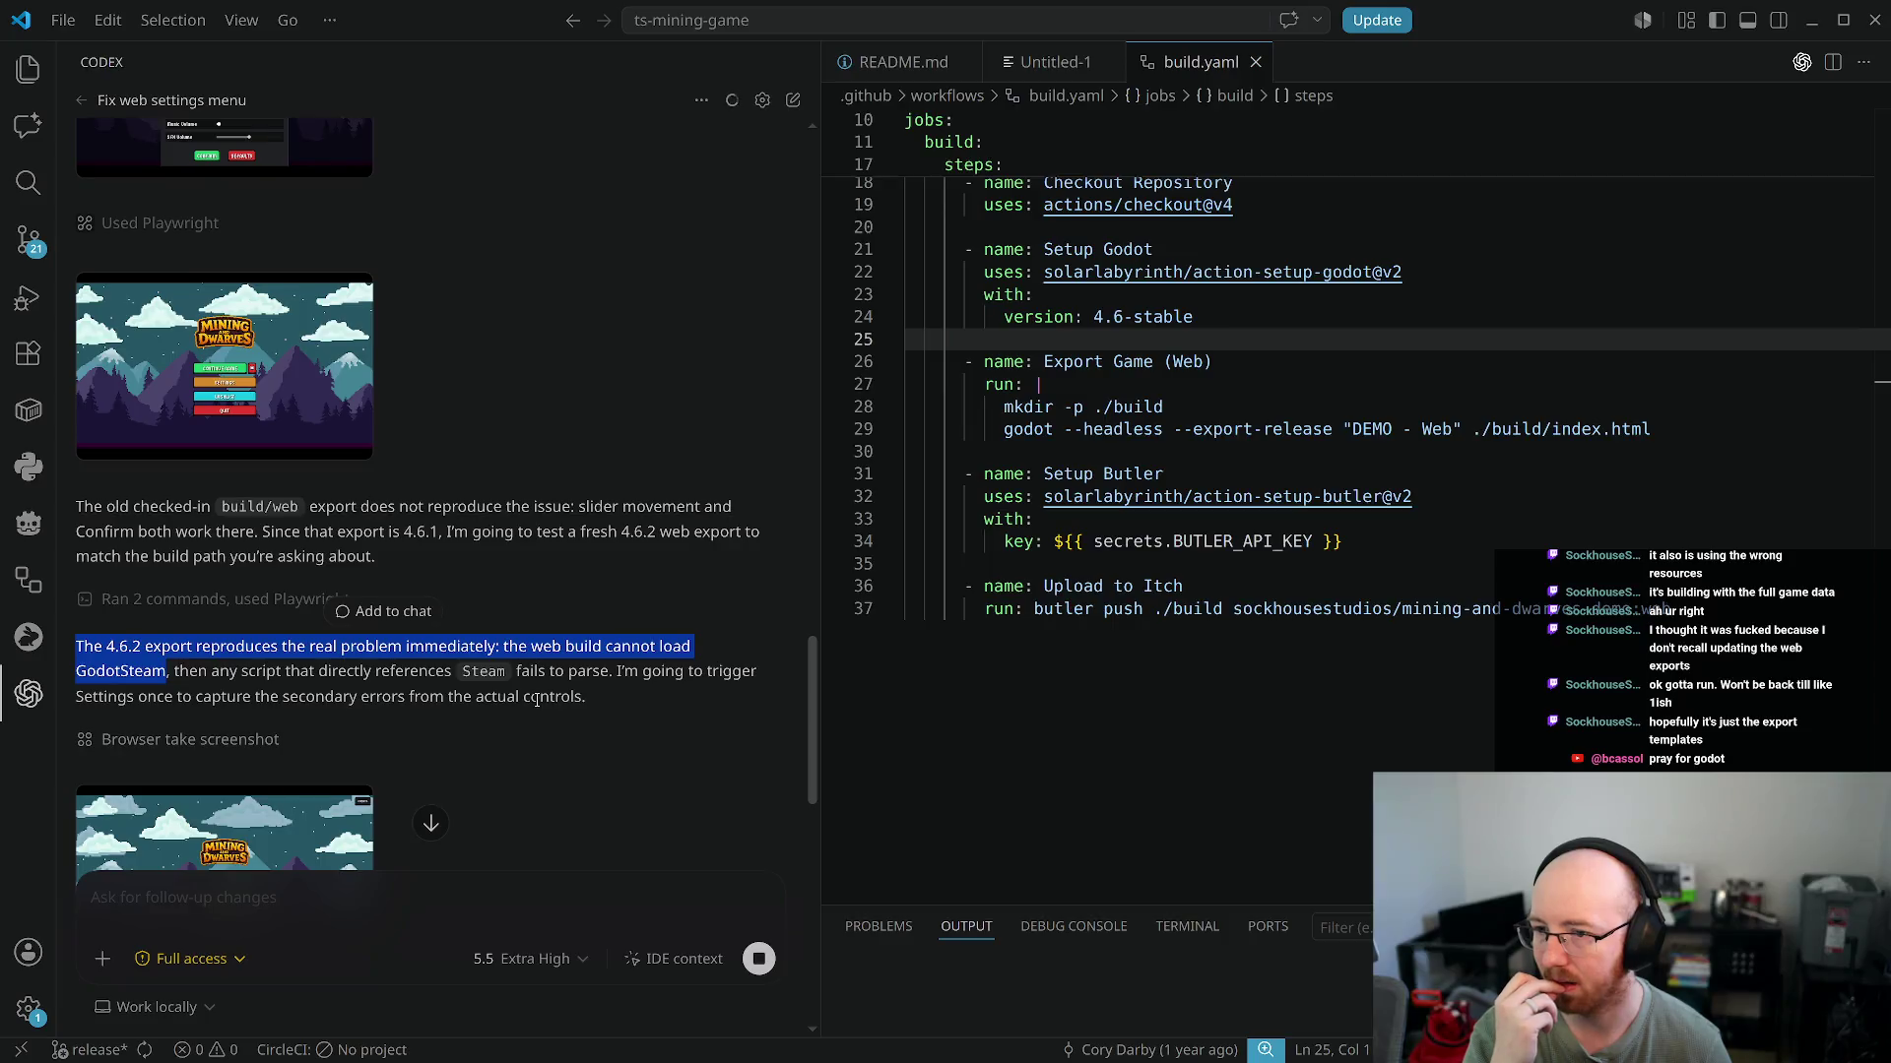
pyautogui.scroll(-10, 537, 699)
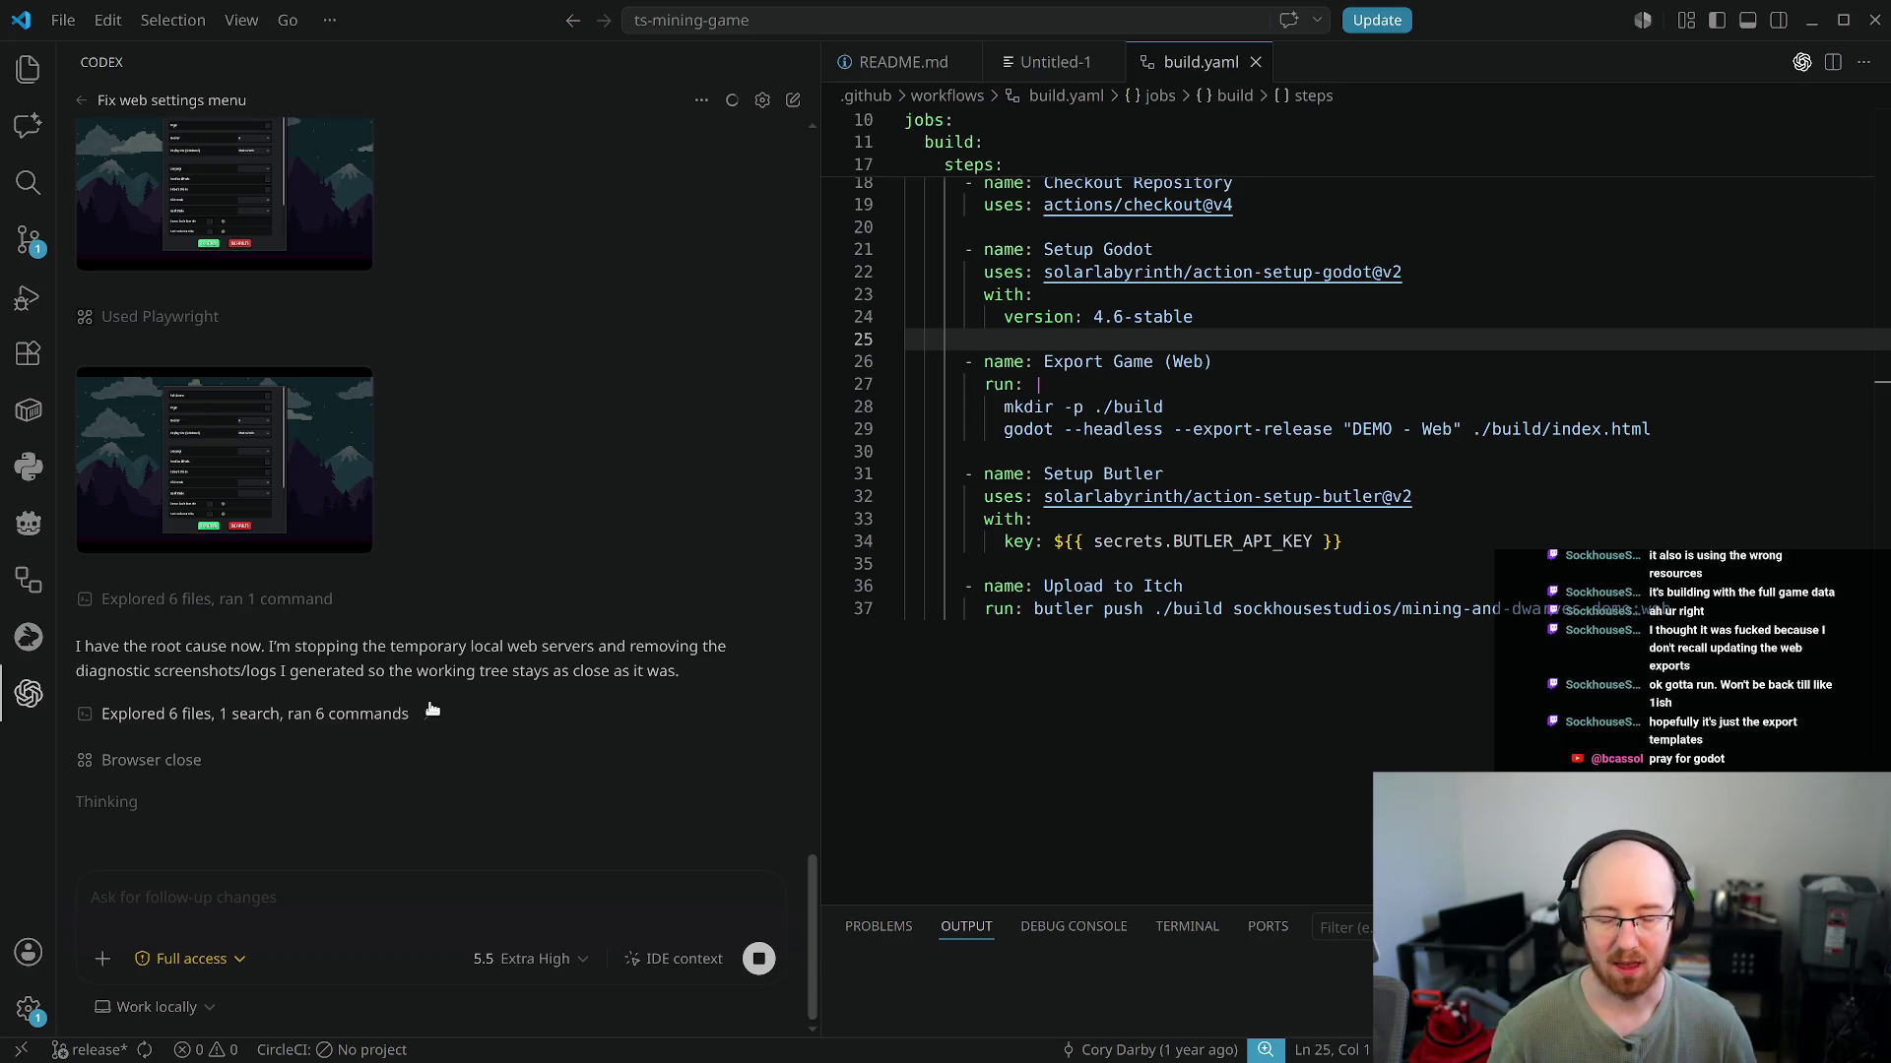
pyautogui.press('super+f')
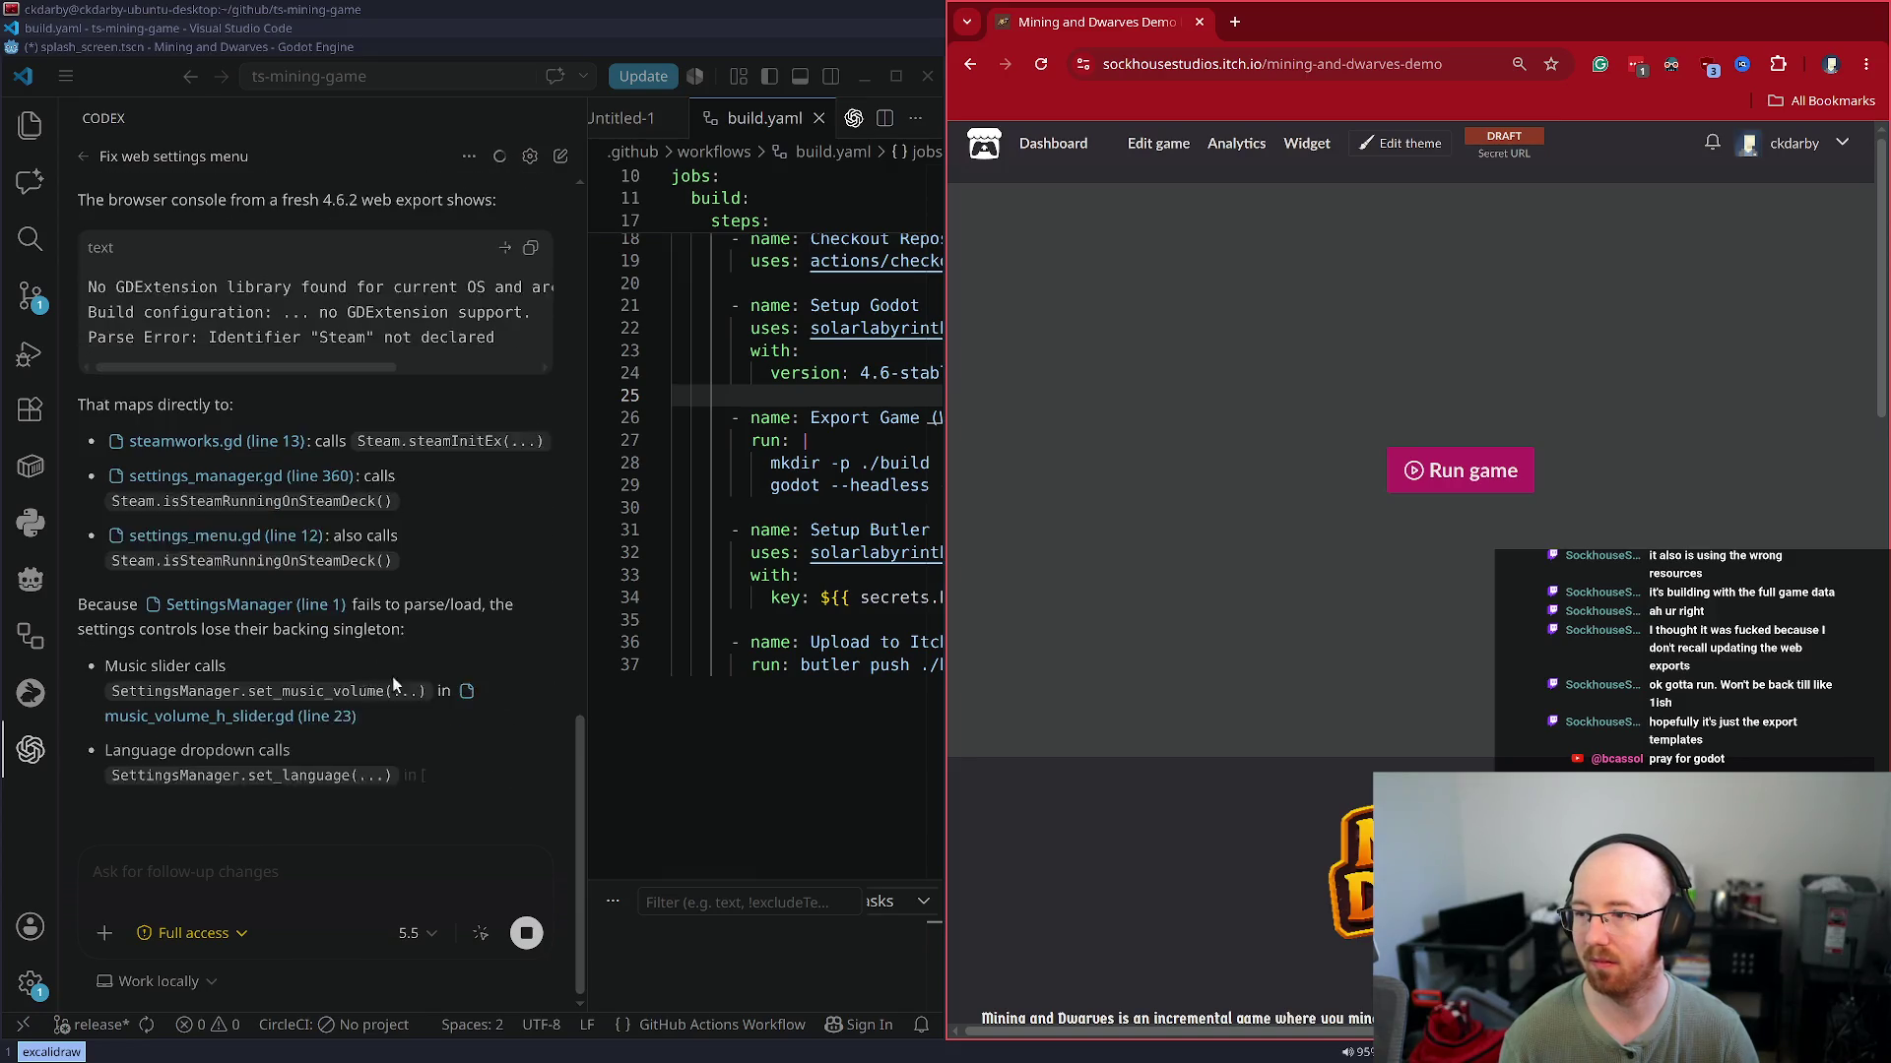
# Send Codex the follow-up 'Handle Steam not being there' from the widened chat panel
pyautogui.press('super+f')
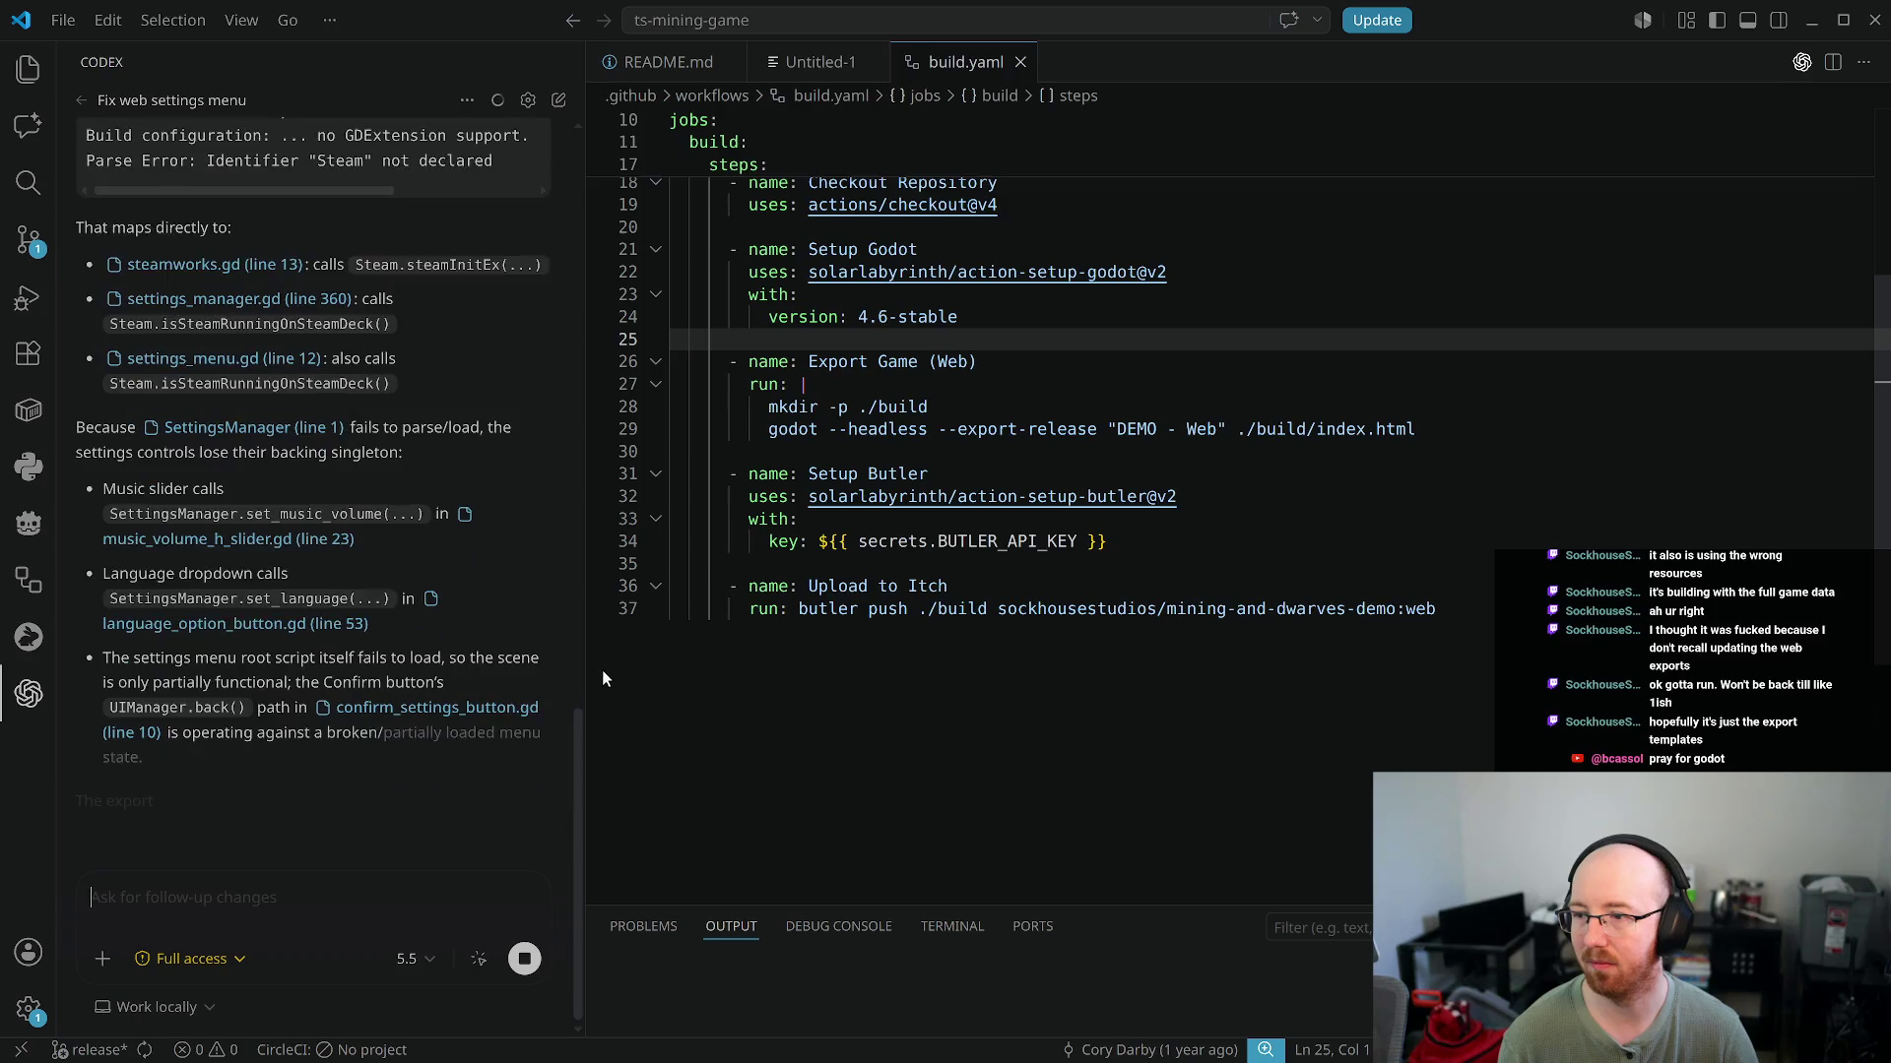
pyautogui.moveTo(587, 669); pyautogui.dragTo(796, 707)
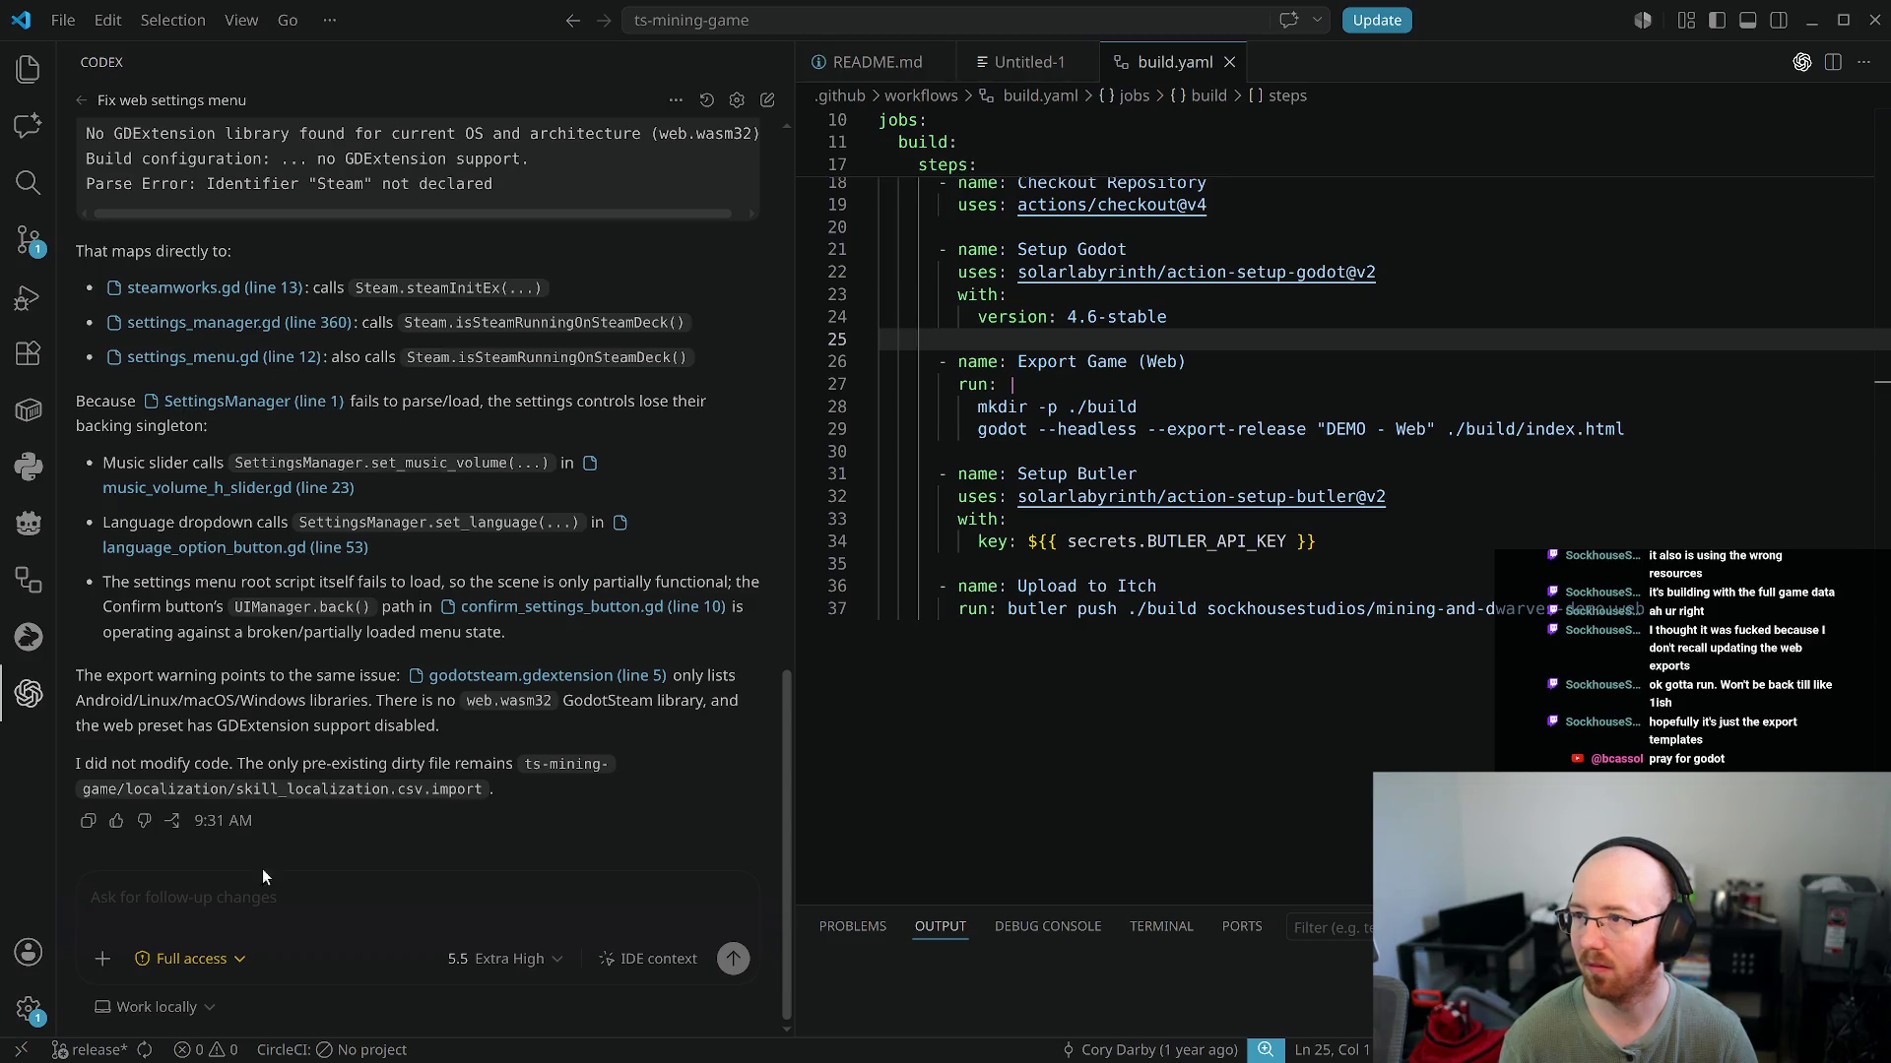
pyautogui.write('Handle ')
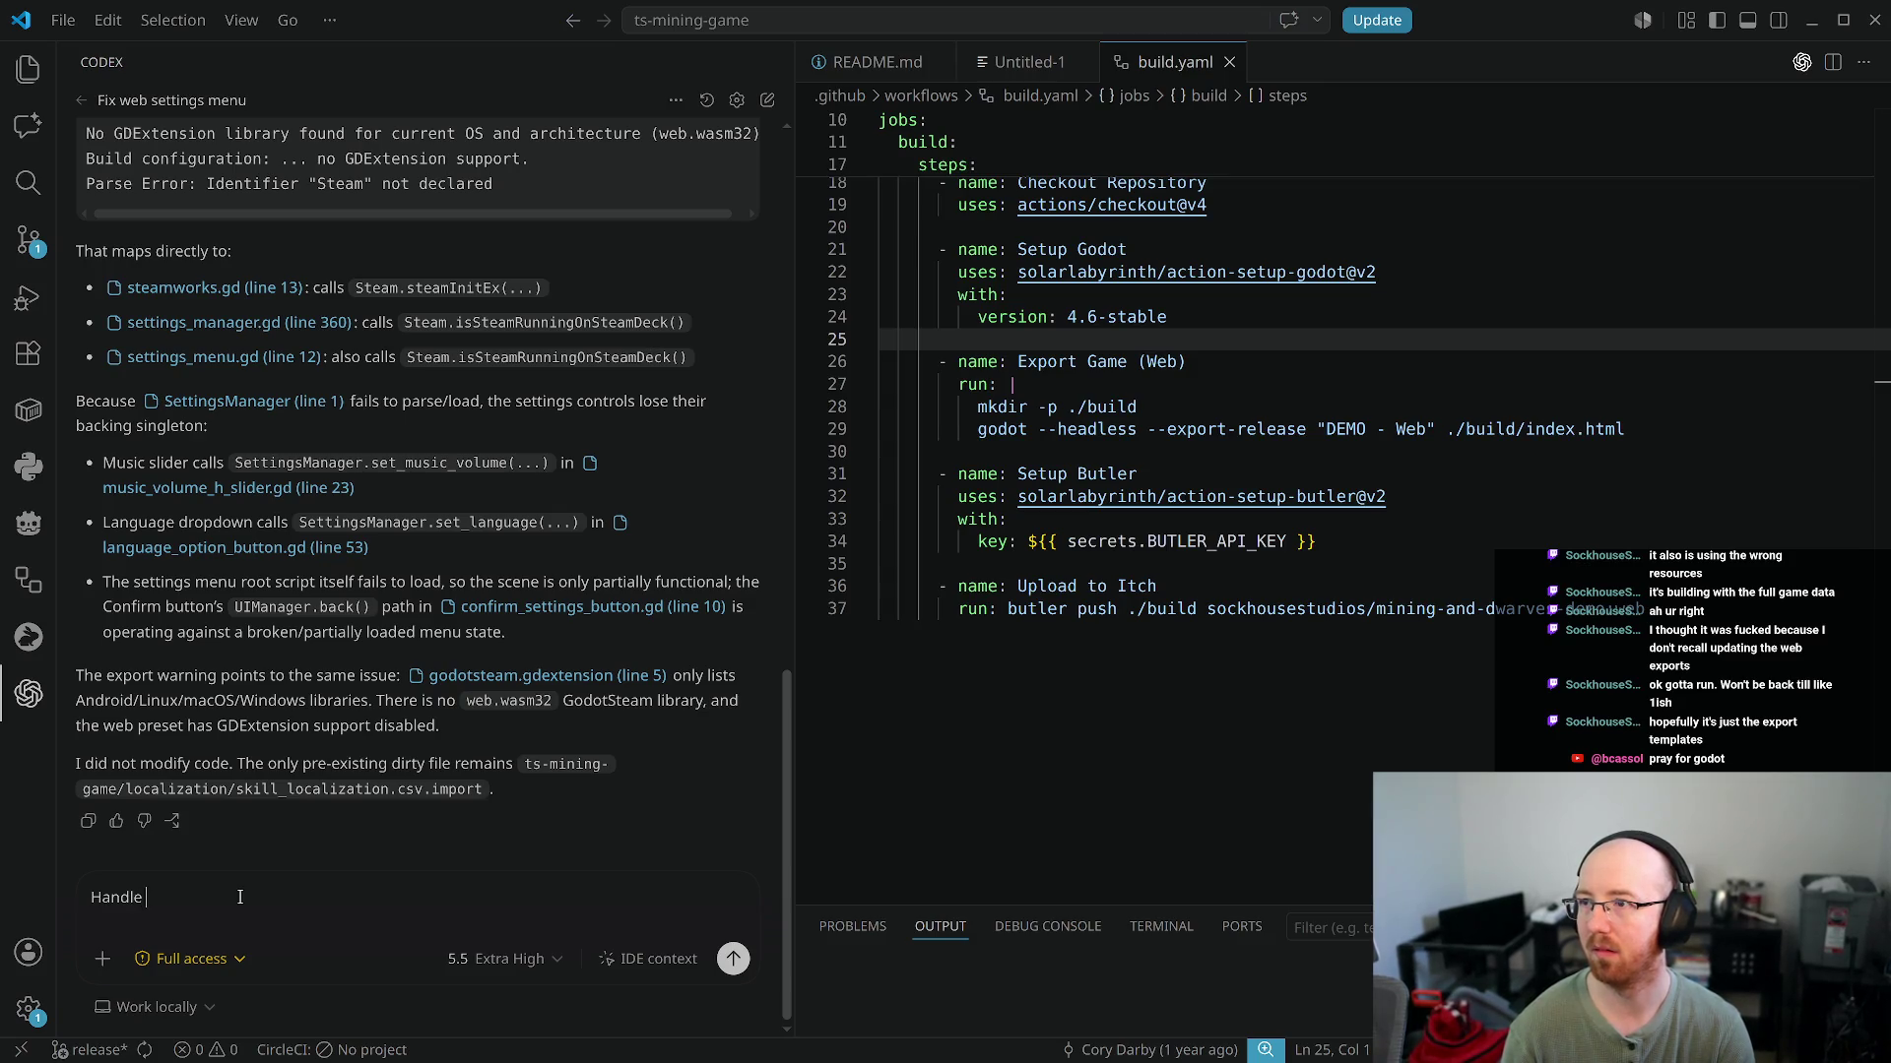
pyautogui.write('s')
pyautogui.press('BackSpace')
pyautogui.write('Steam not being there')
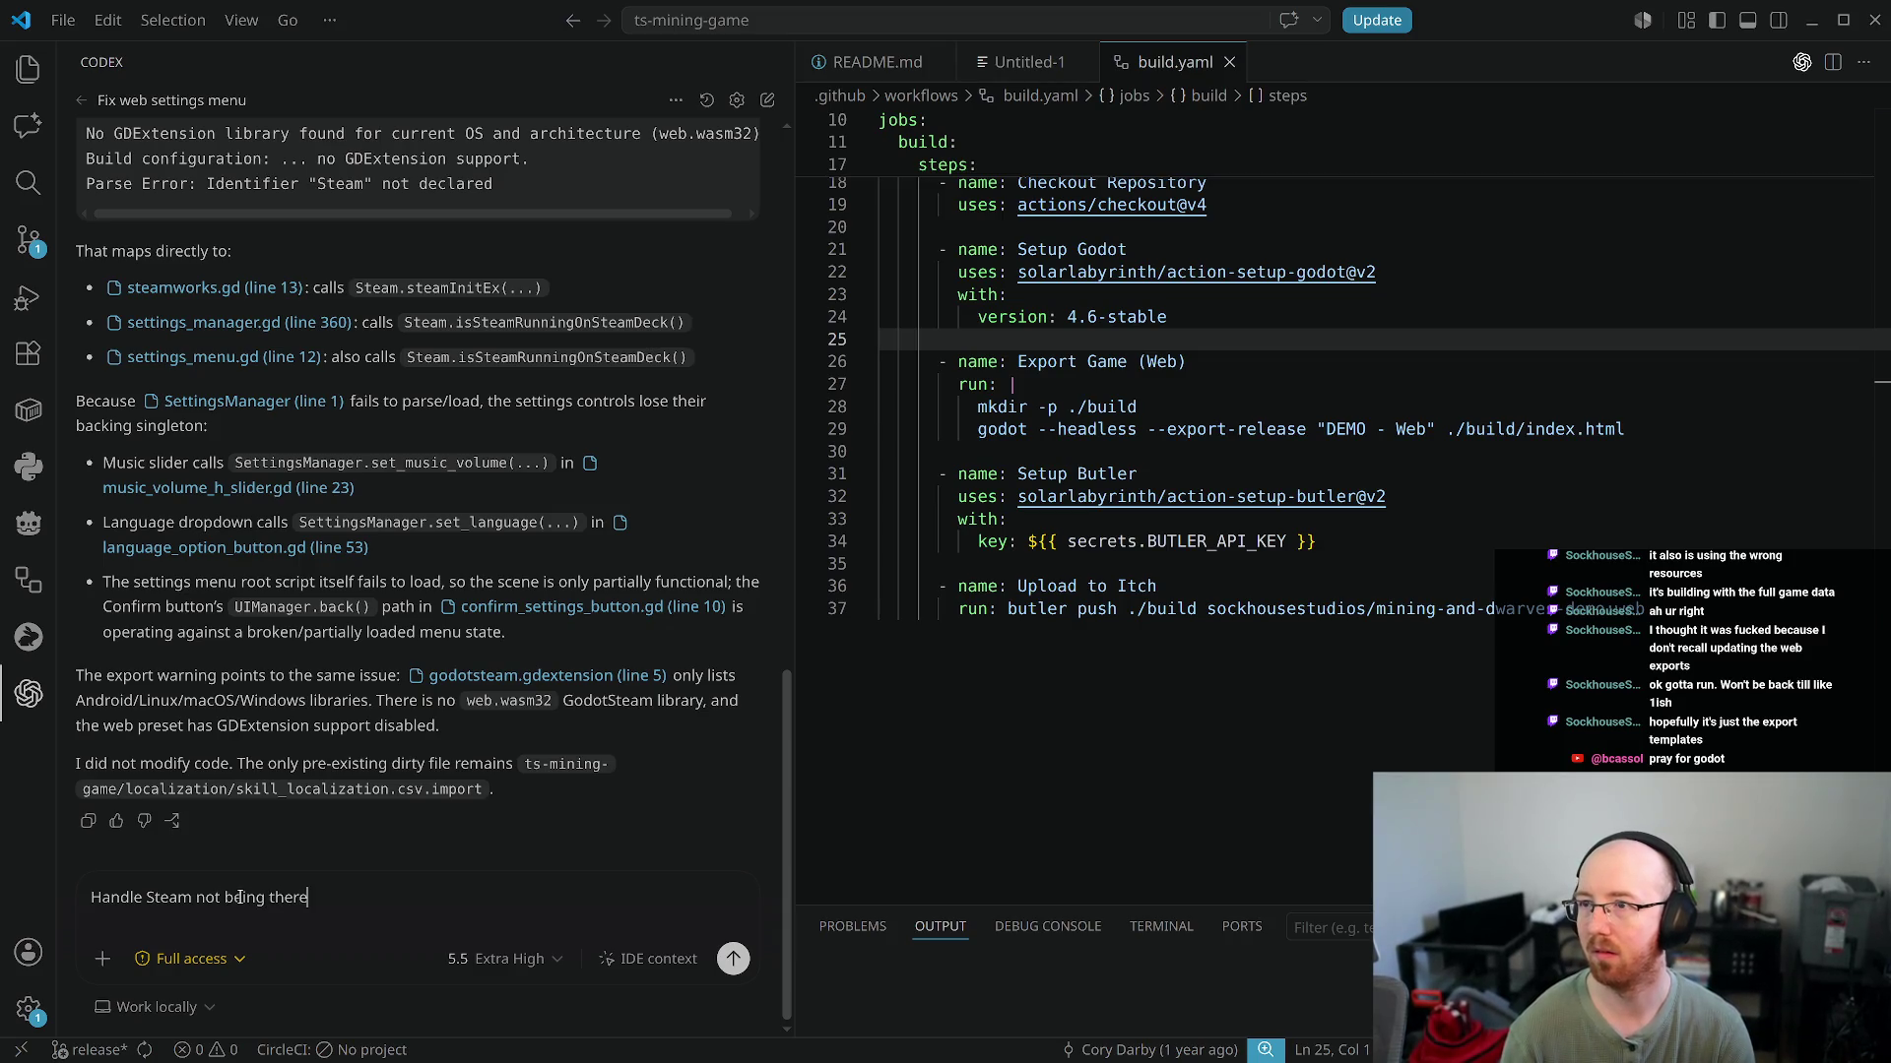
pyautogui.press('Return')
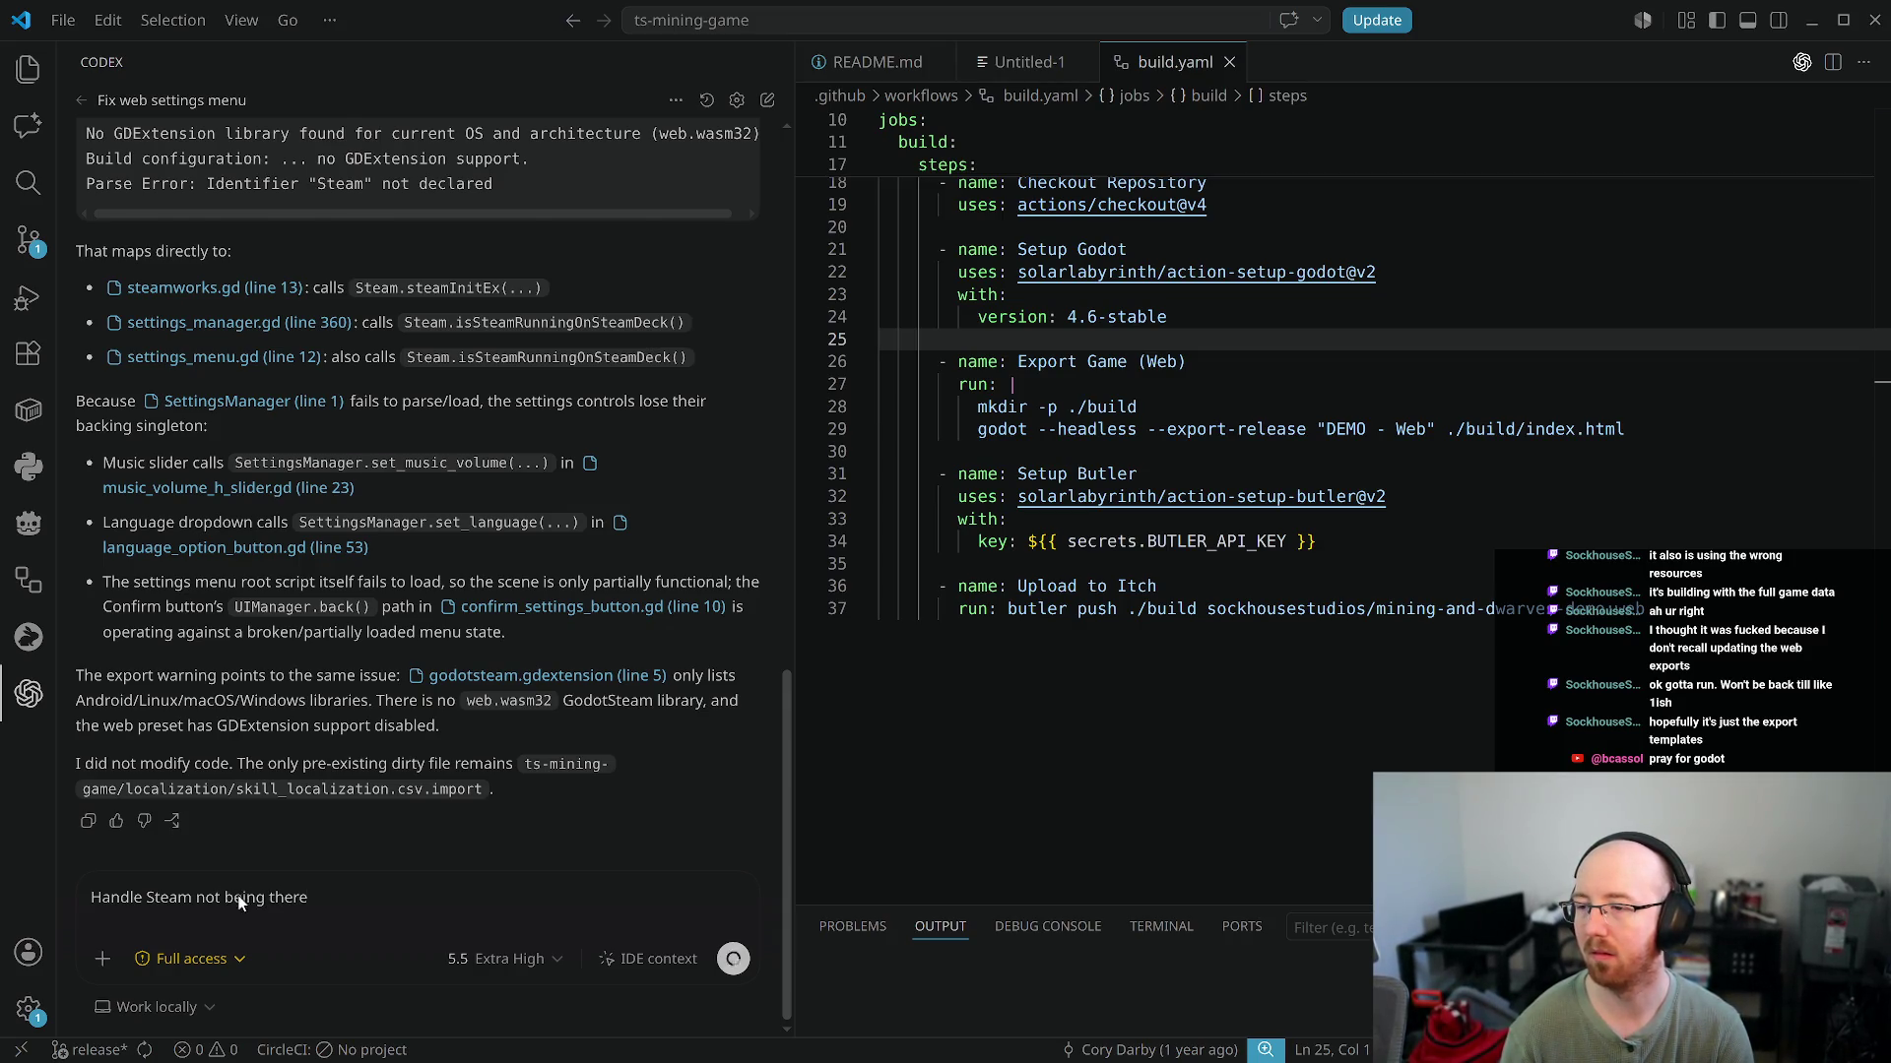
pyautogui.press('super+f')
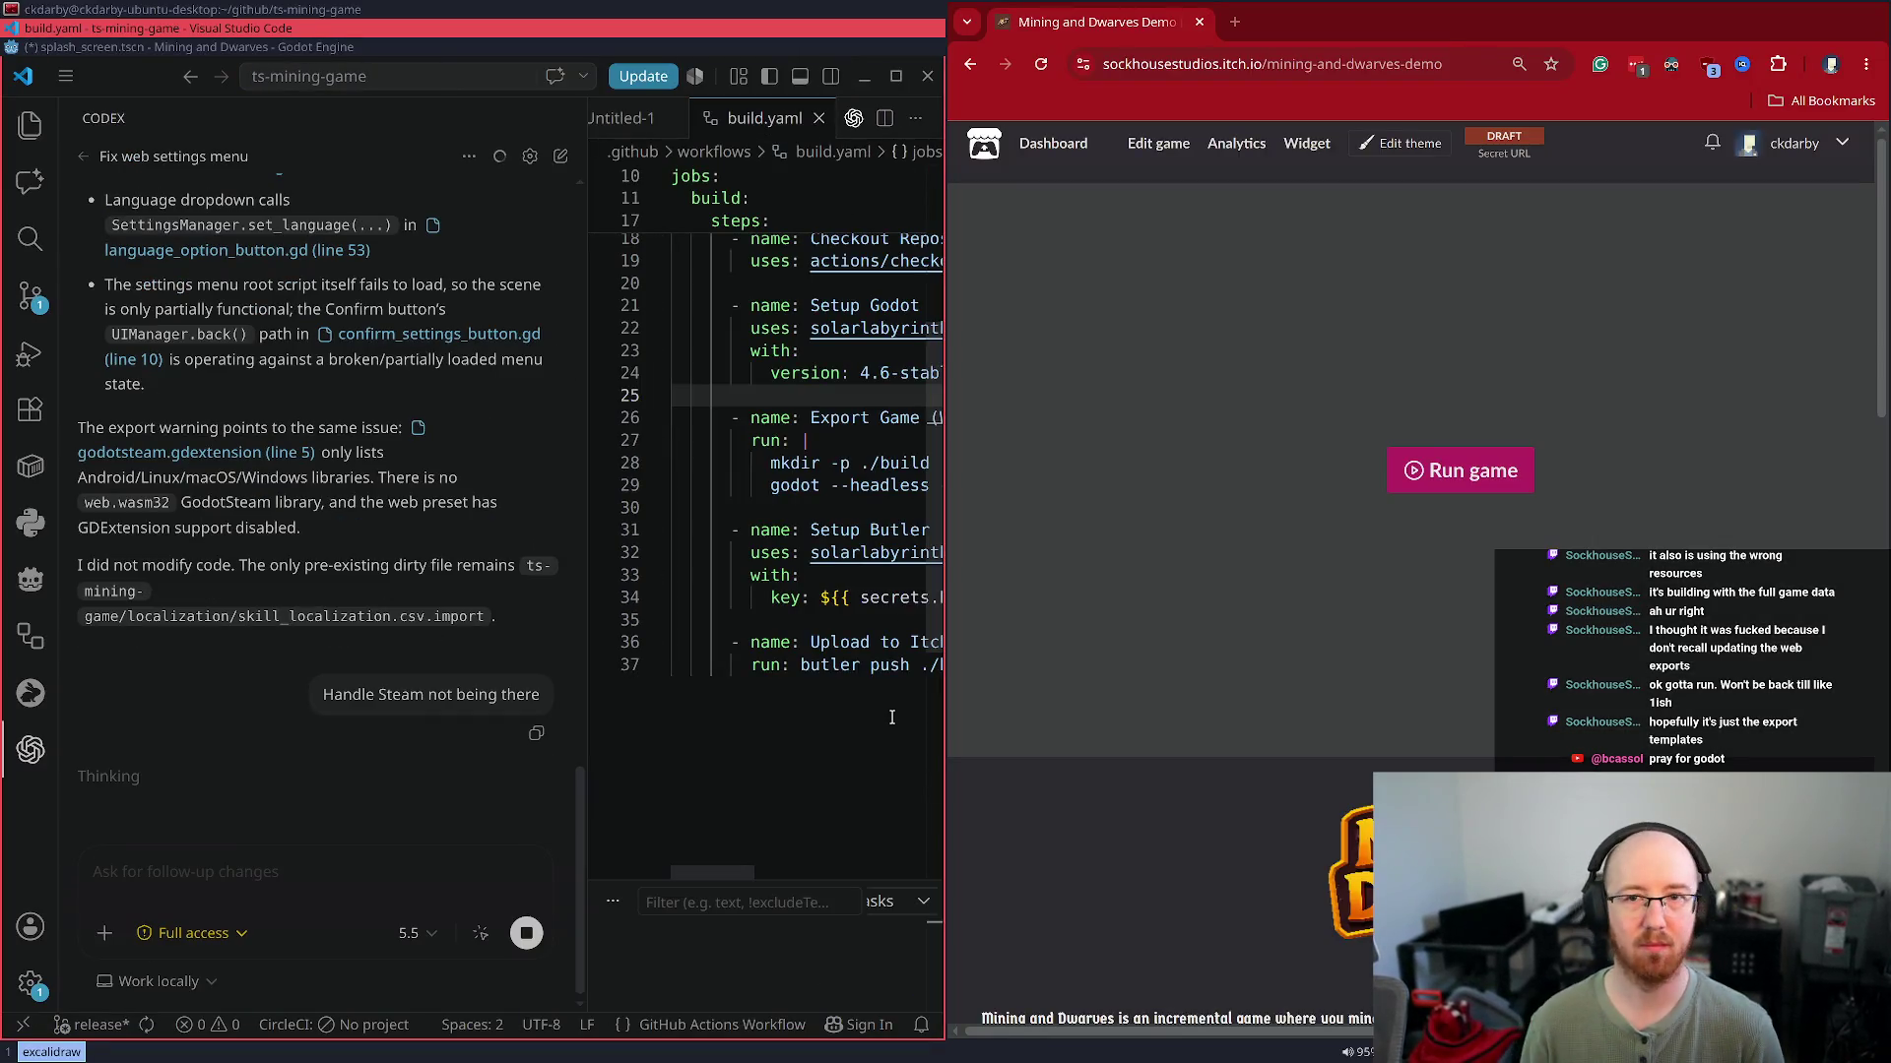
# Open the streamer's YouTube channel in a new Work-profile Chrome window, then return to the tiled itch.io view
pyautogui.click(1234, 21)
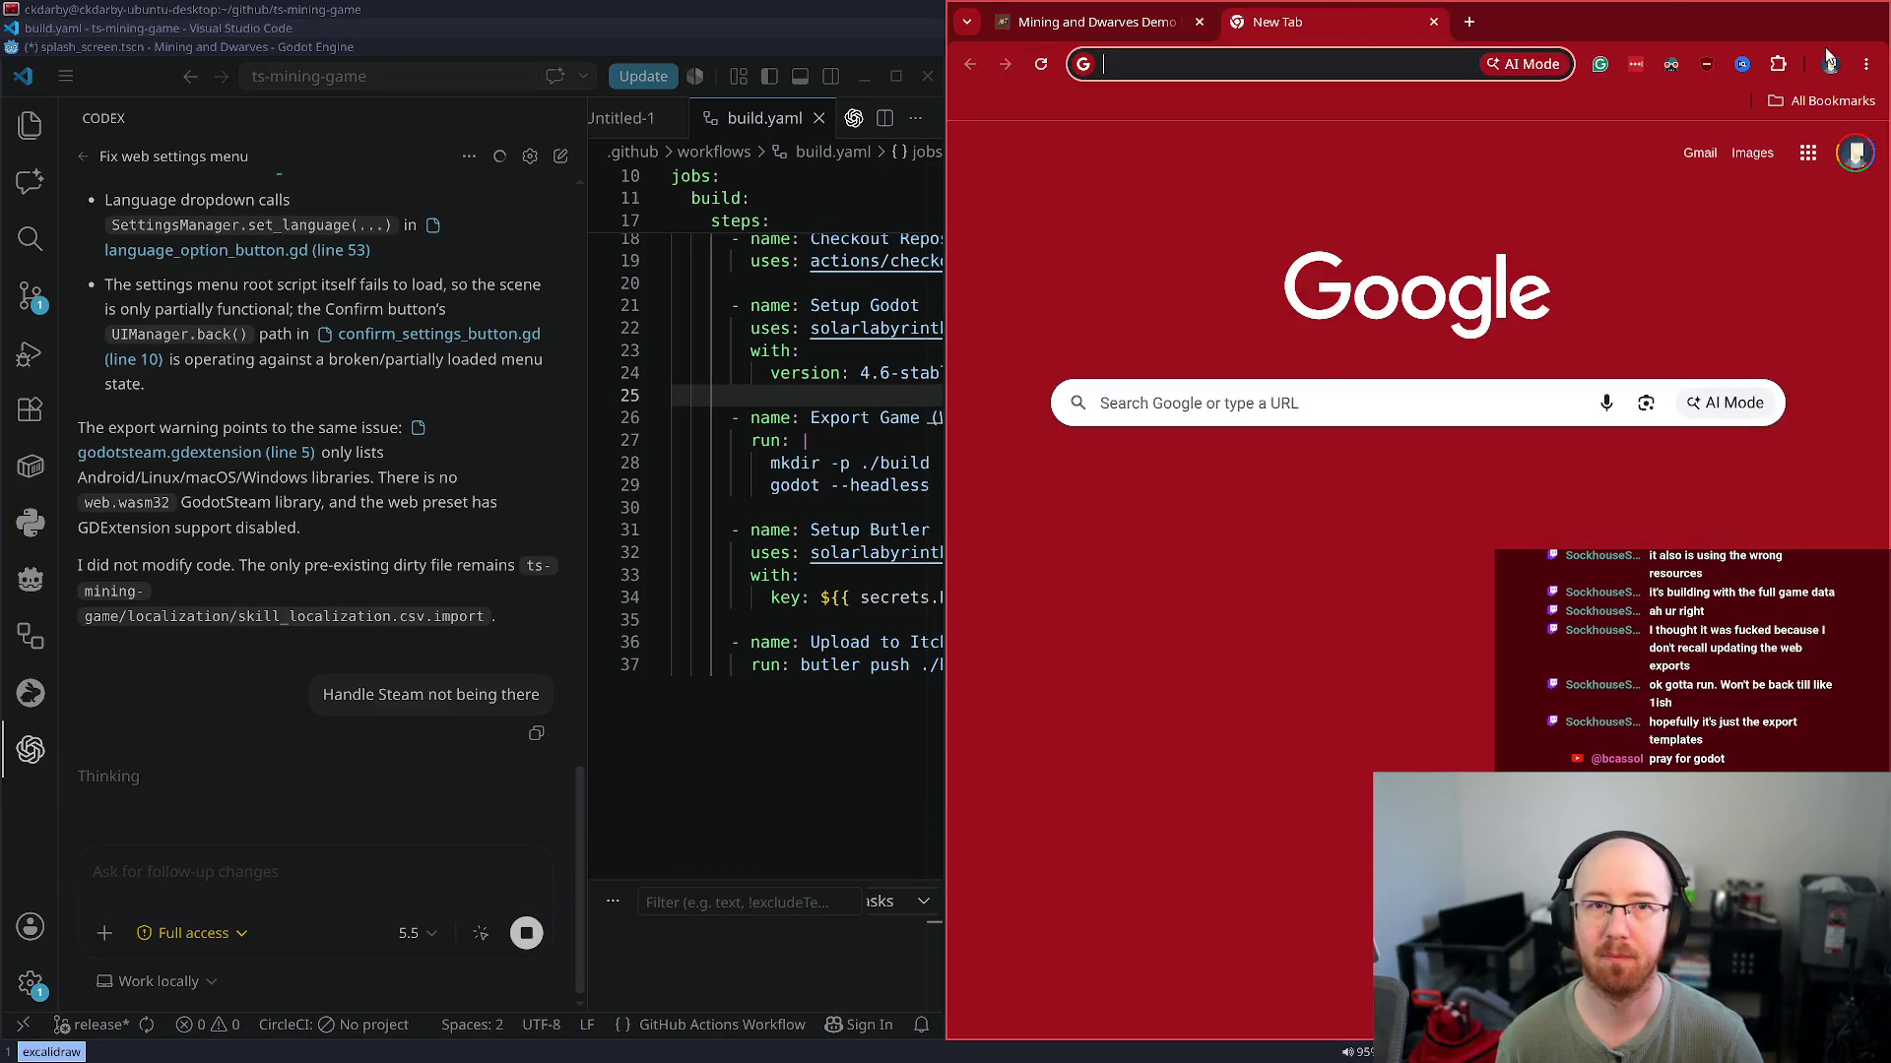
pyautogui.click(1831, 64)
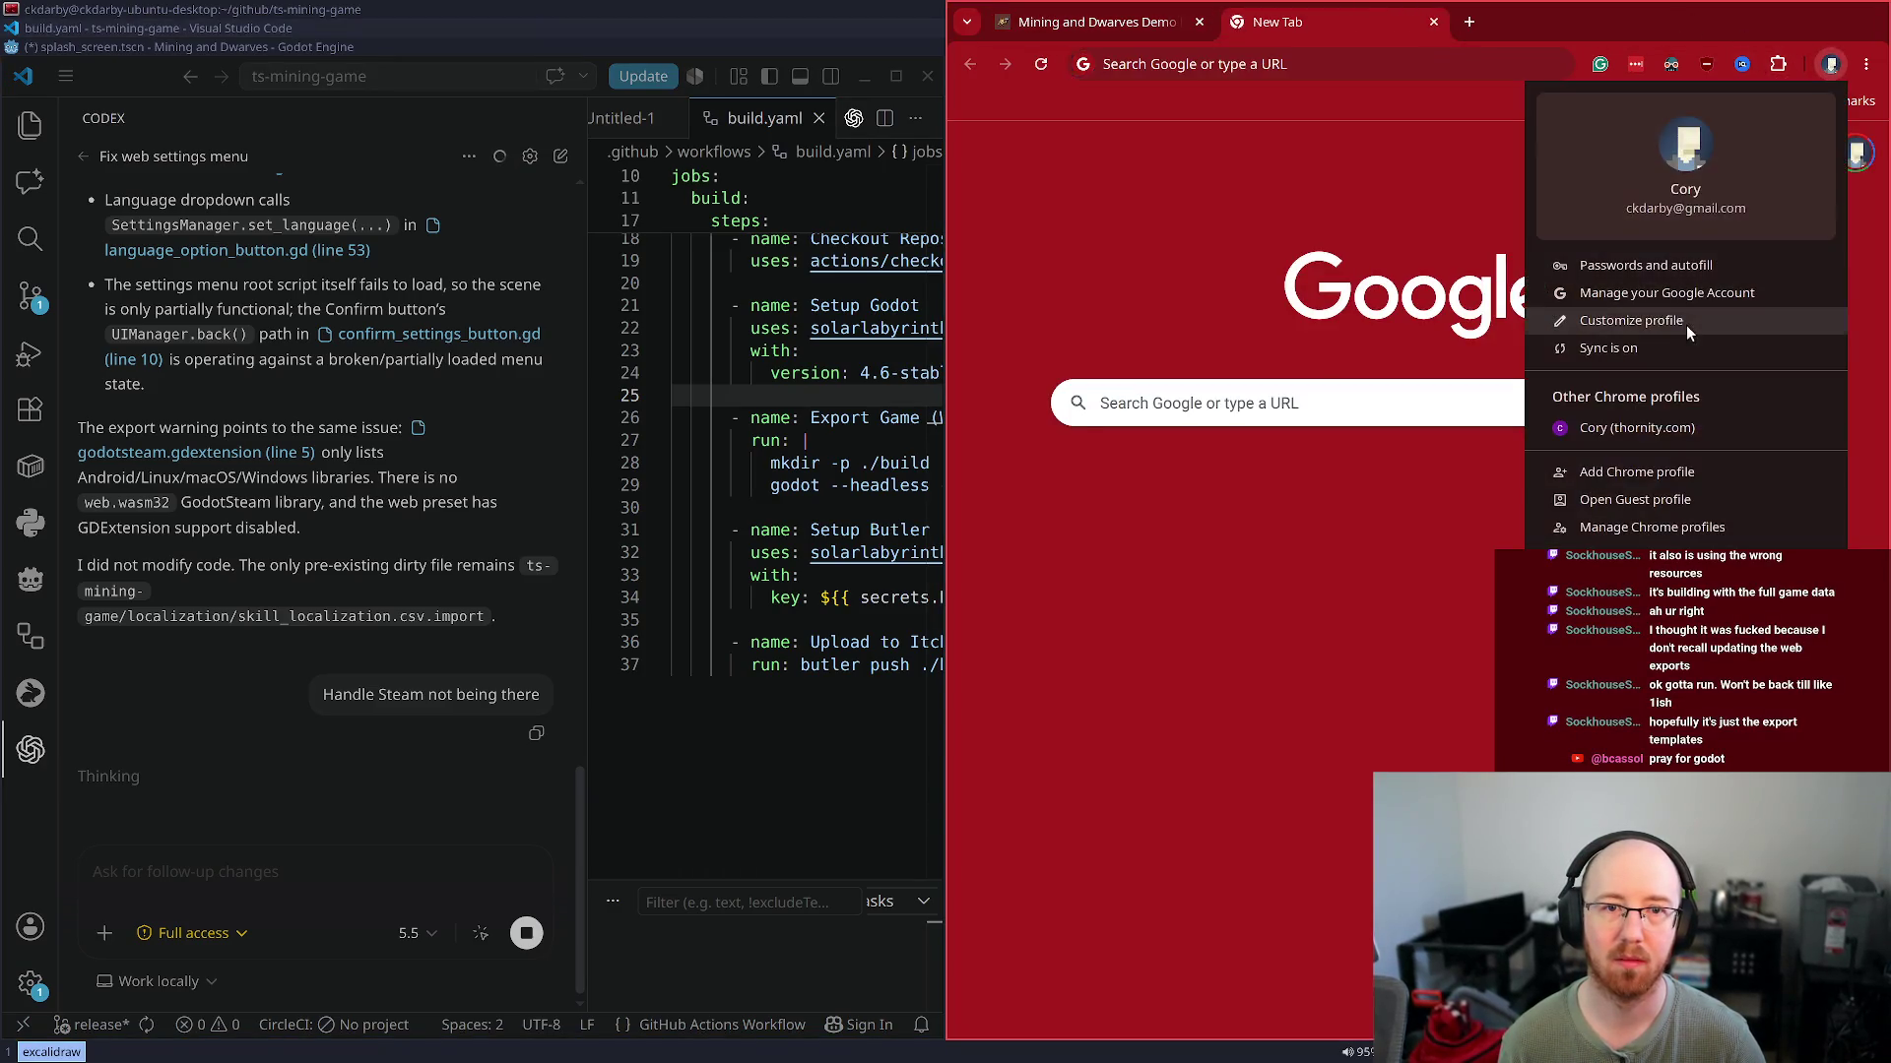
pyautogui.click(1674, 429)
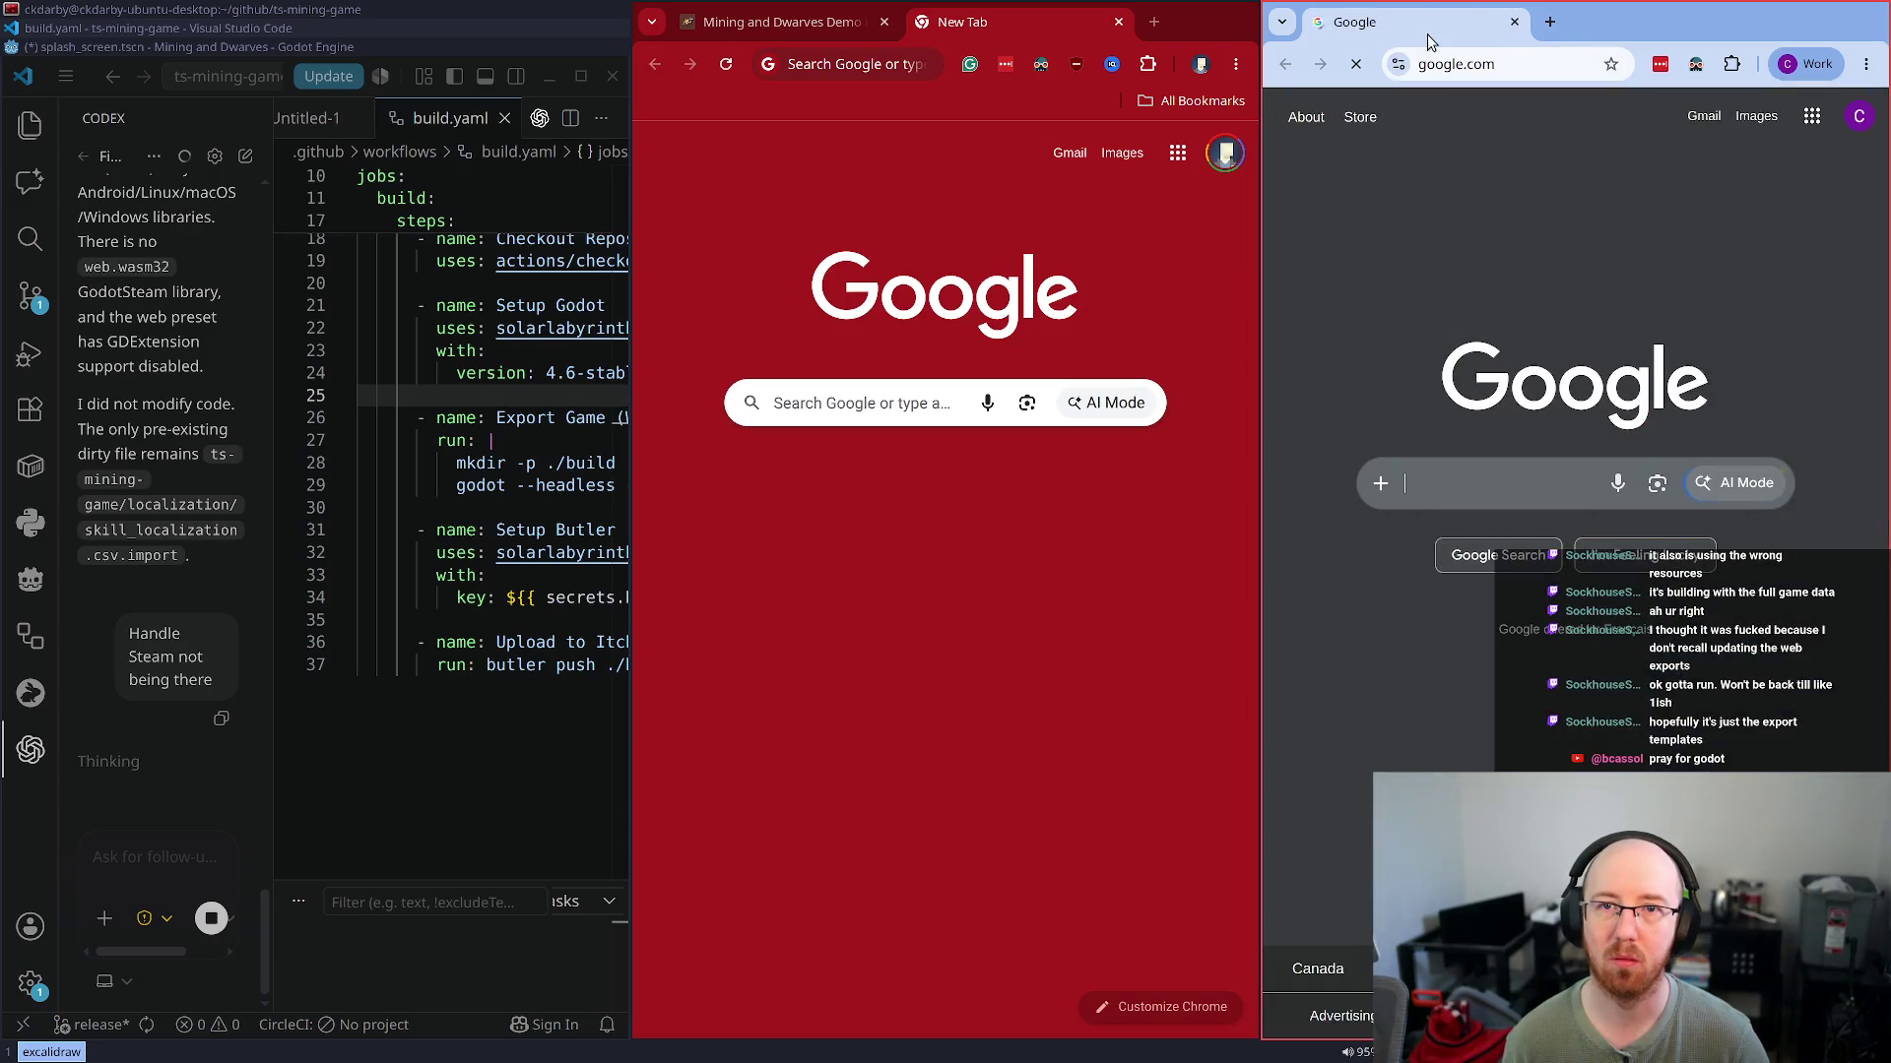
pyautogui.click(1427, 64)
pyautogui.write('you')
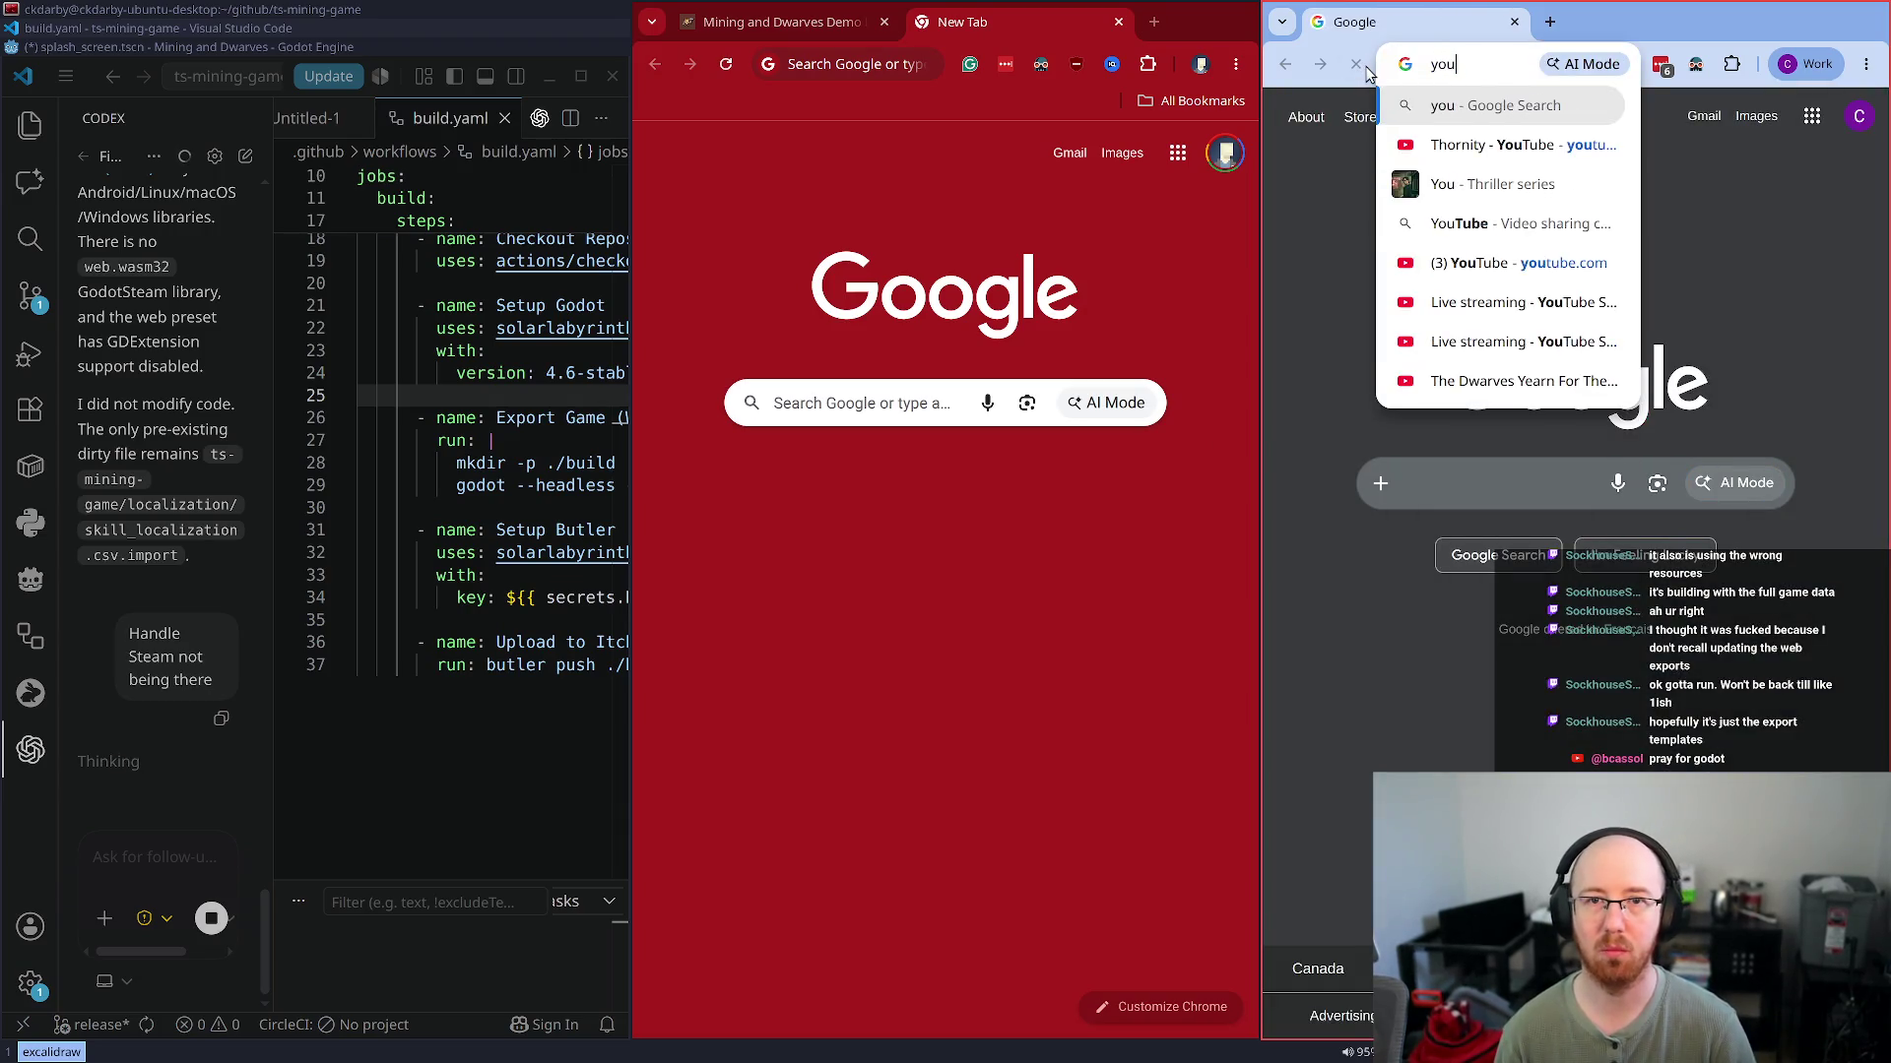
pyautogui.press('Return')
pyautogui.press('super+f')
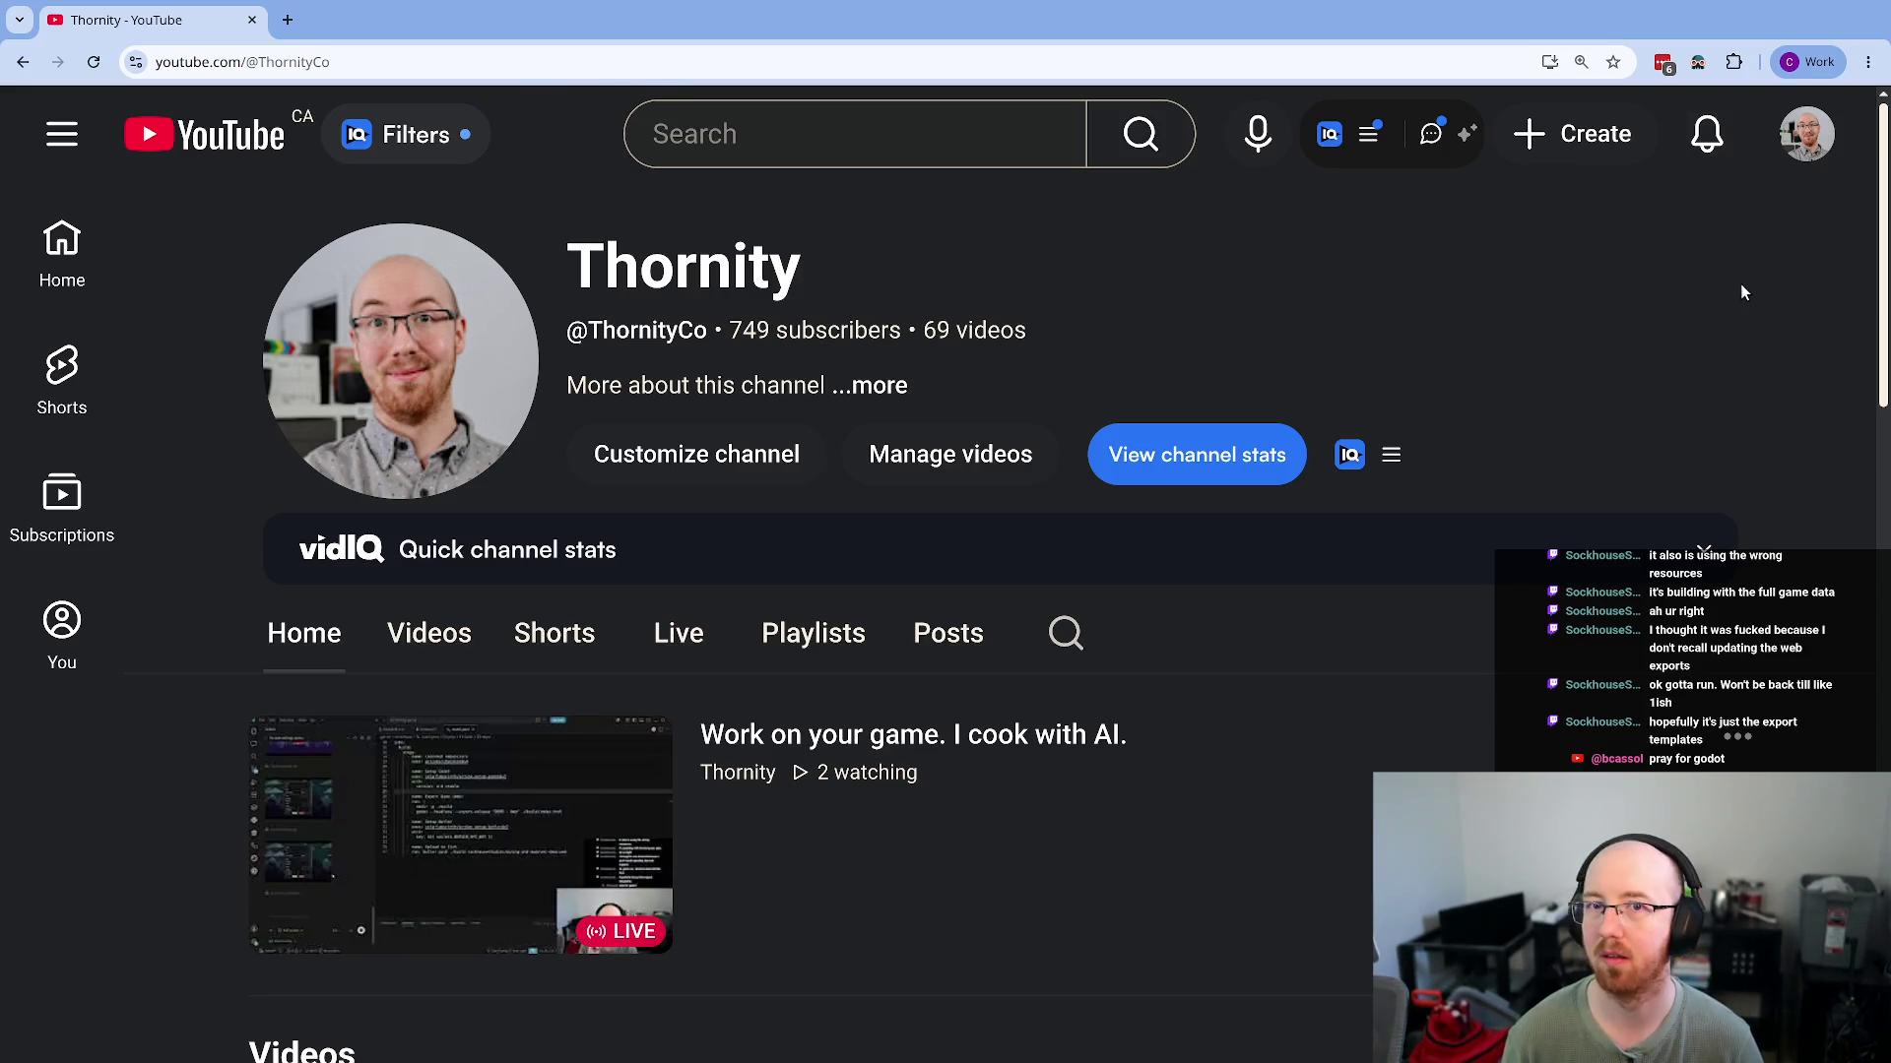
pyautogui.press('super+1')
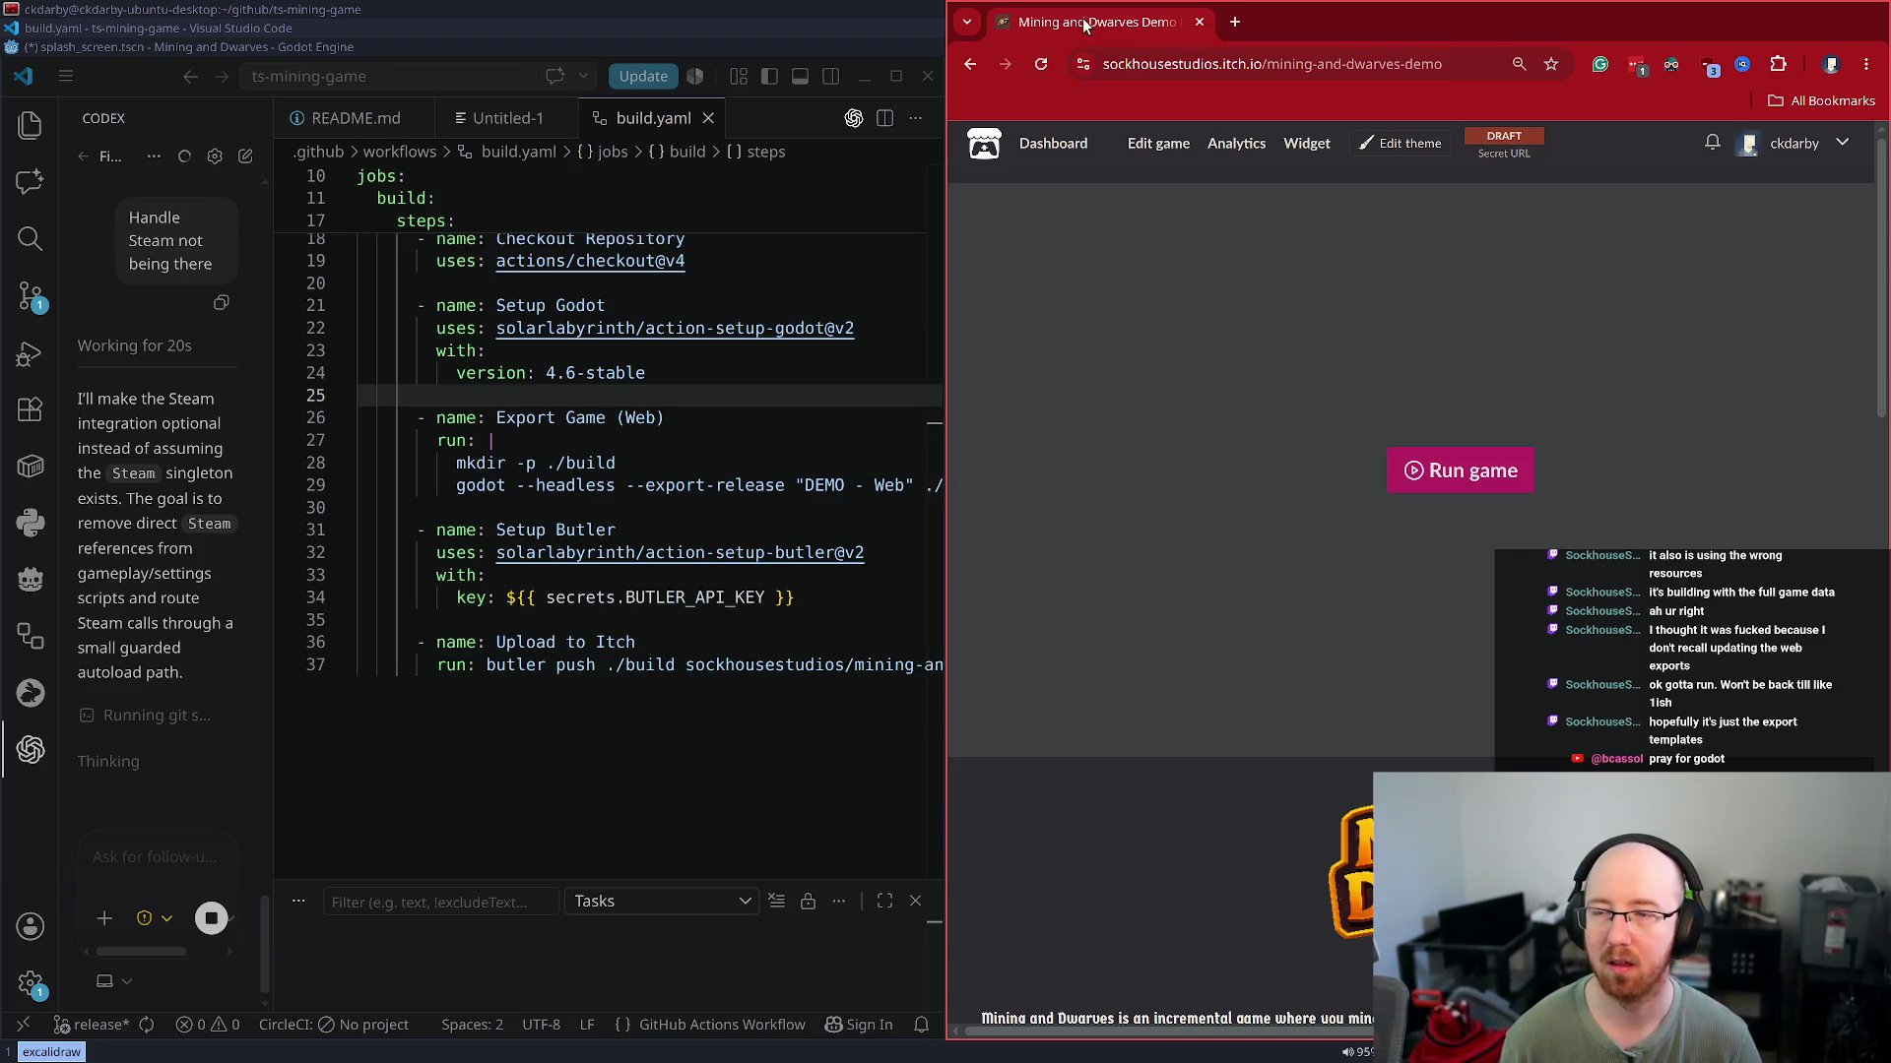
# Maximize the editor and widen the Codex chat panel
pyautogui.press('super+f')
pyautogui.press('super+f')
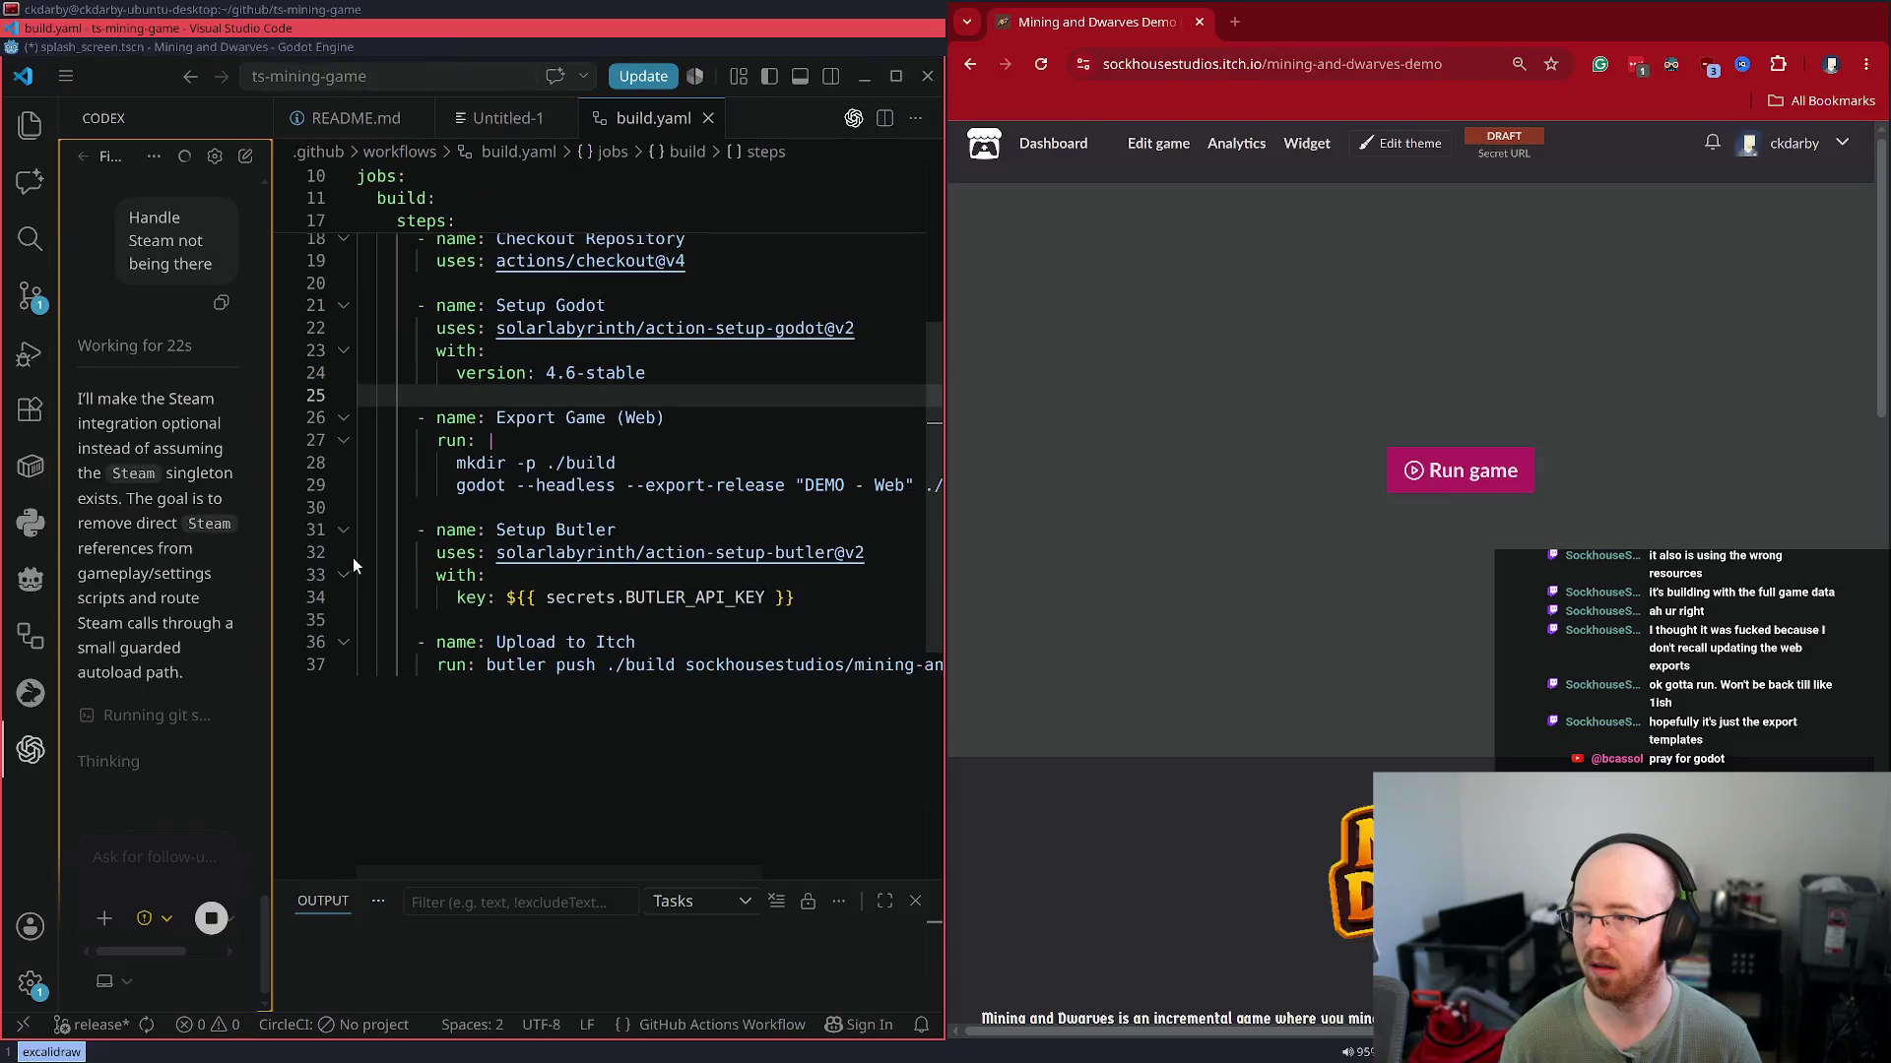
pyautogui.moveTo(273, 511); pyautogui.dragTo(483, 511)
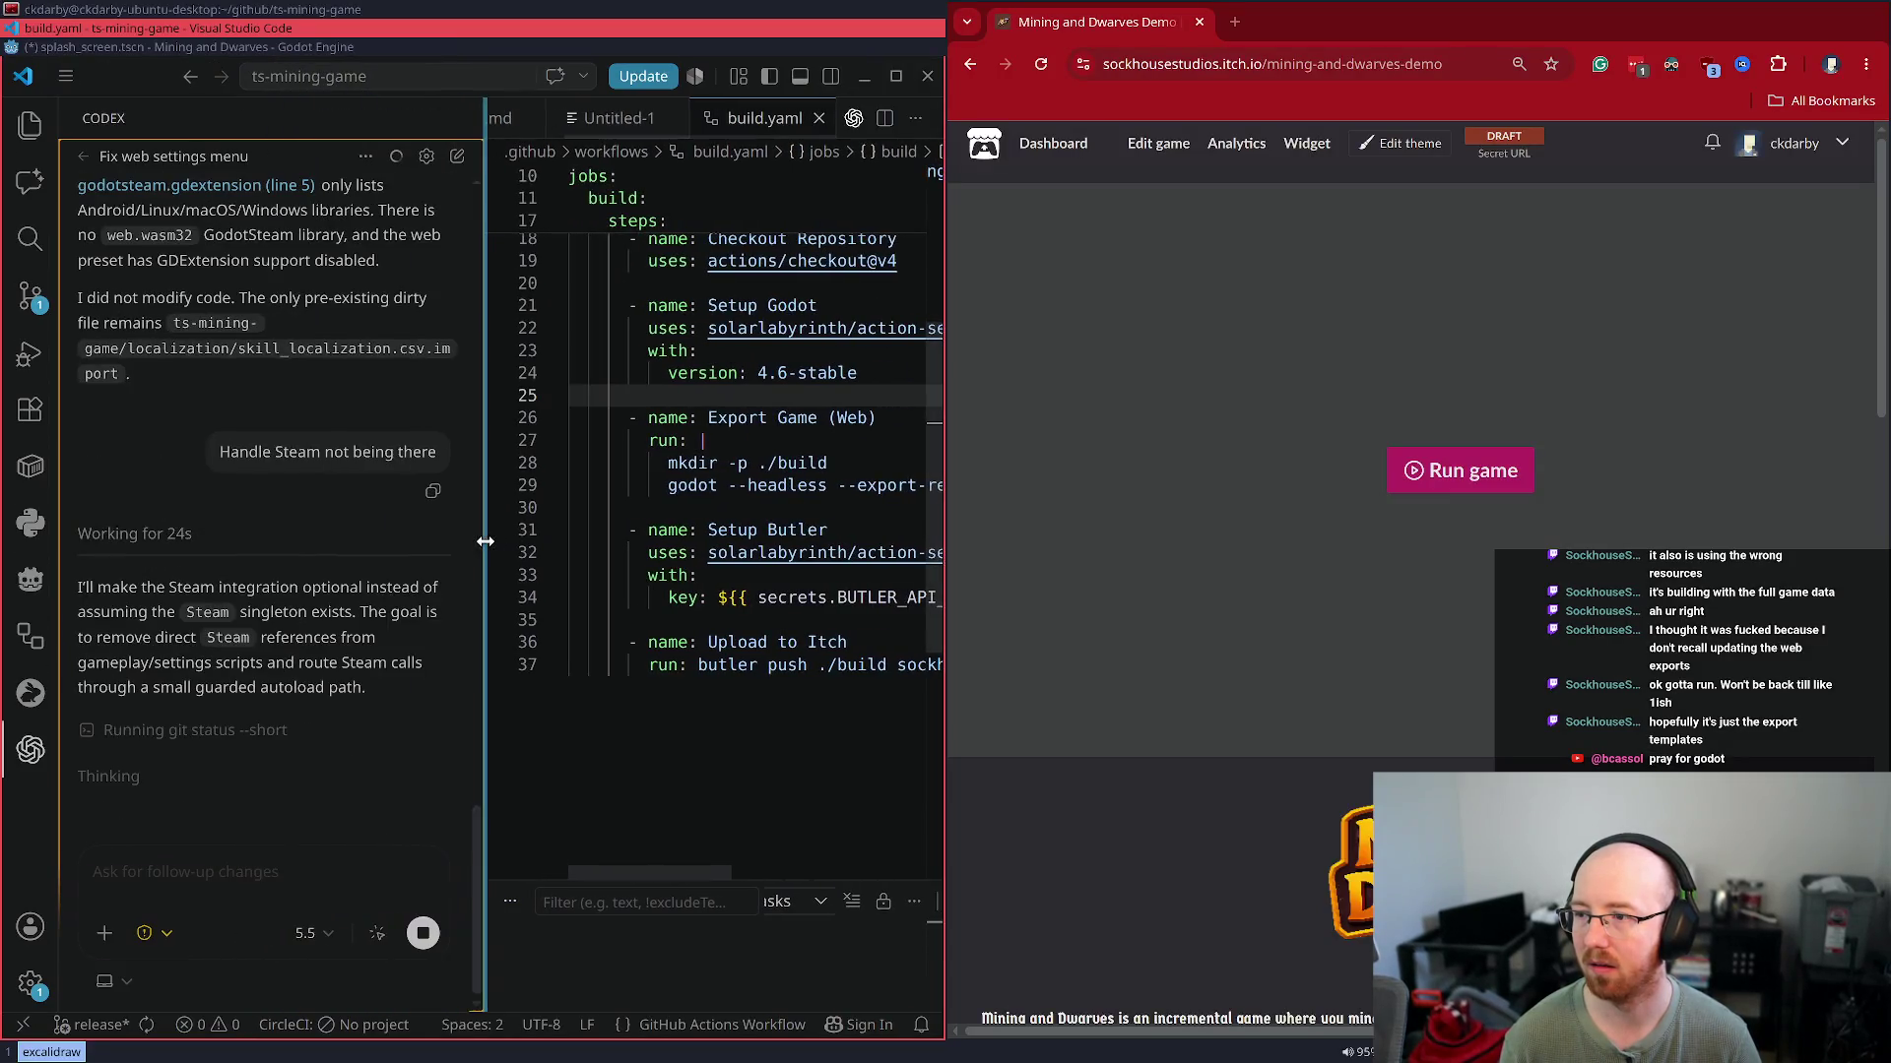
pyautogui.press('super+f')
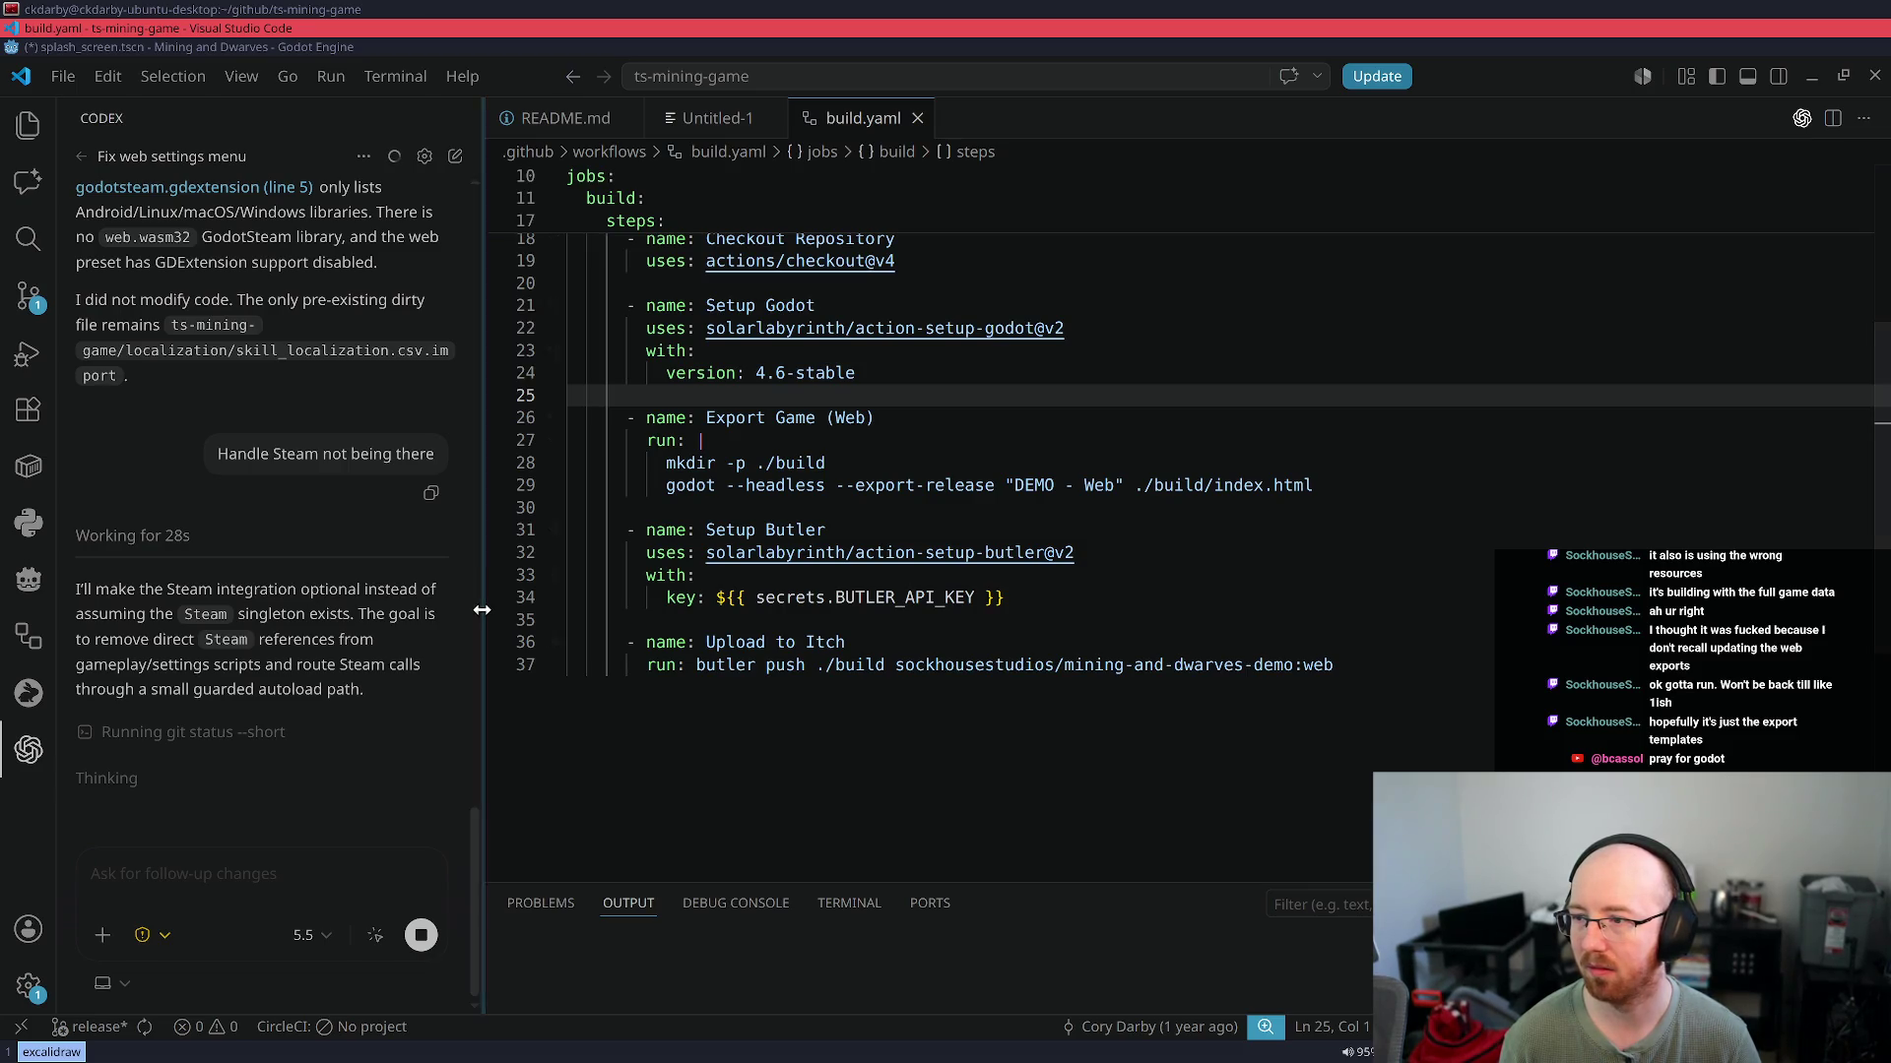
pyautogui.moveTo(481, 609); pyautogui.dragTo(621, 642)
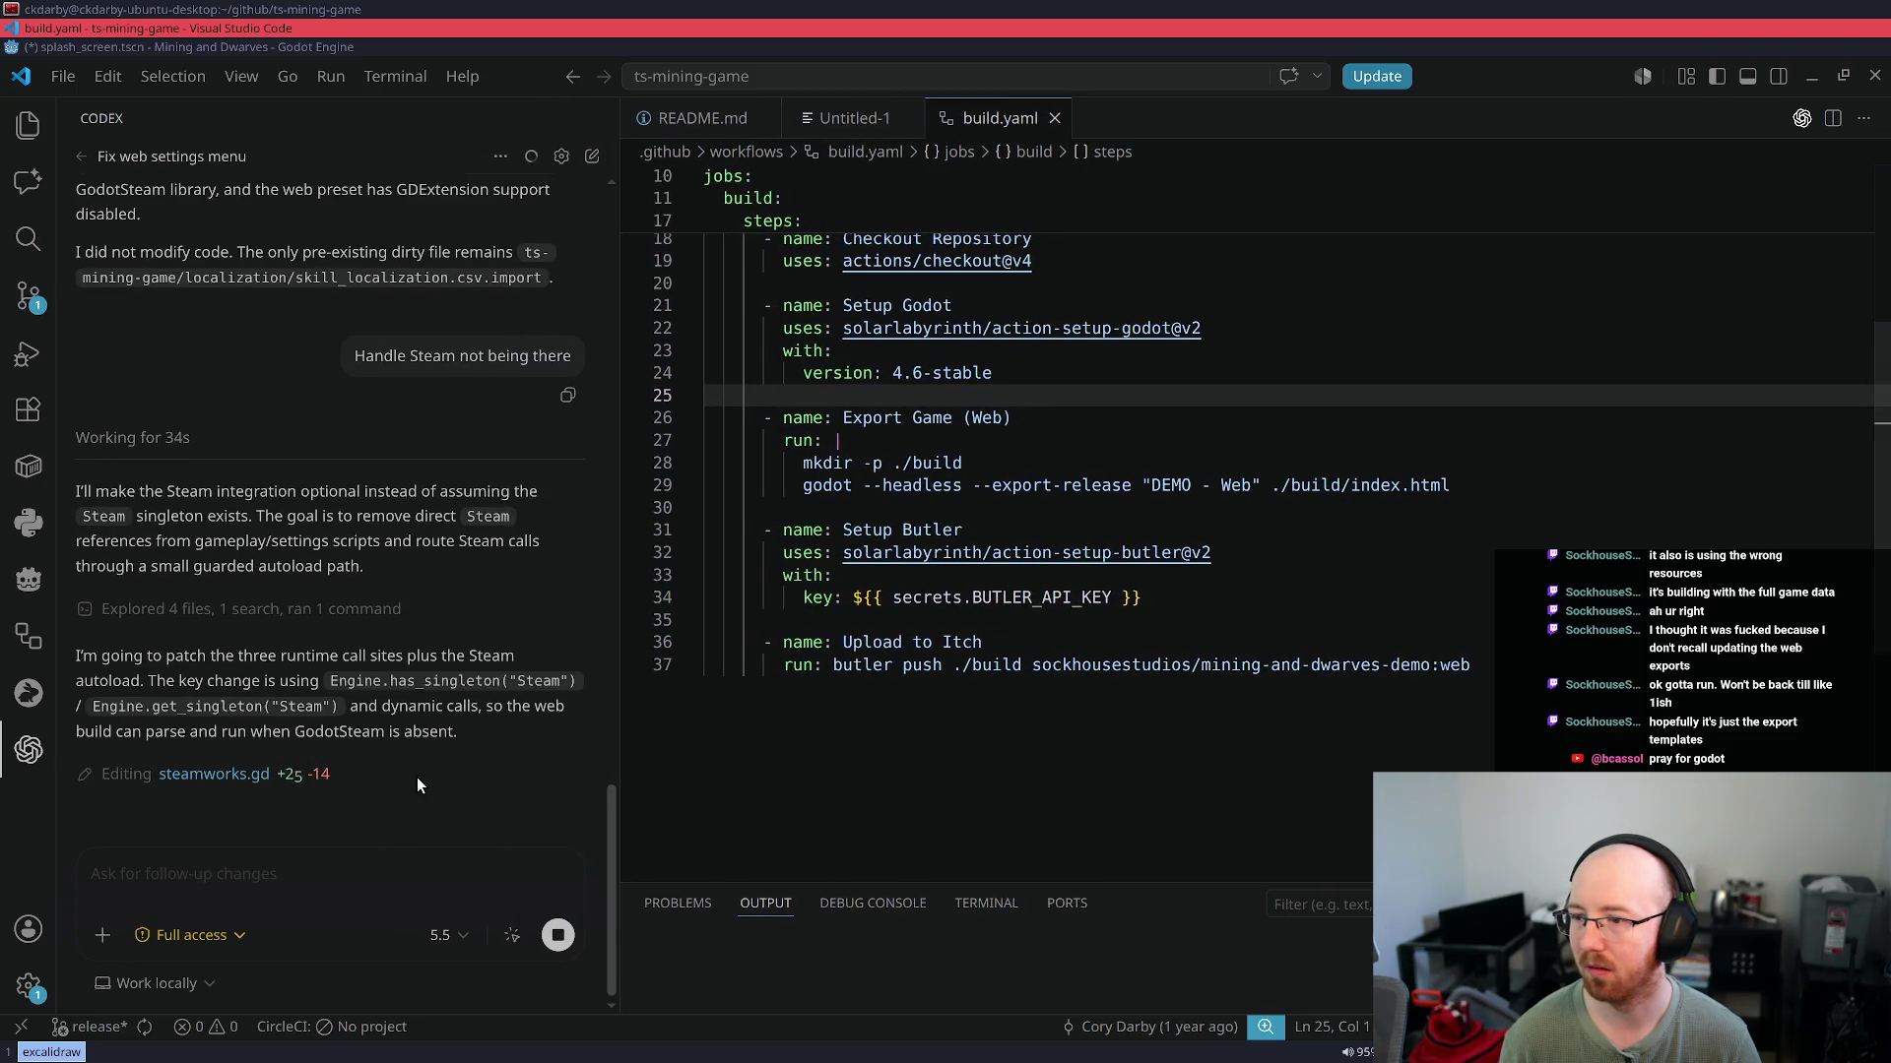
# Open steamworks.gd and review Codex's Steam-missing guard in initialize_steam and the other edits
pyautogui.click(214, 774)
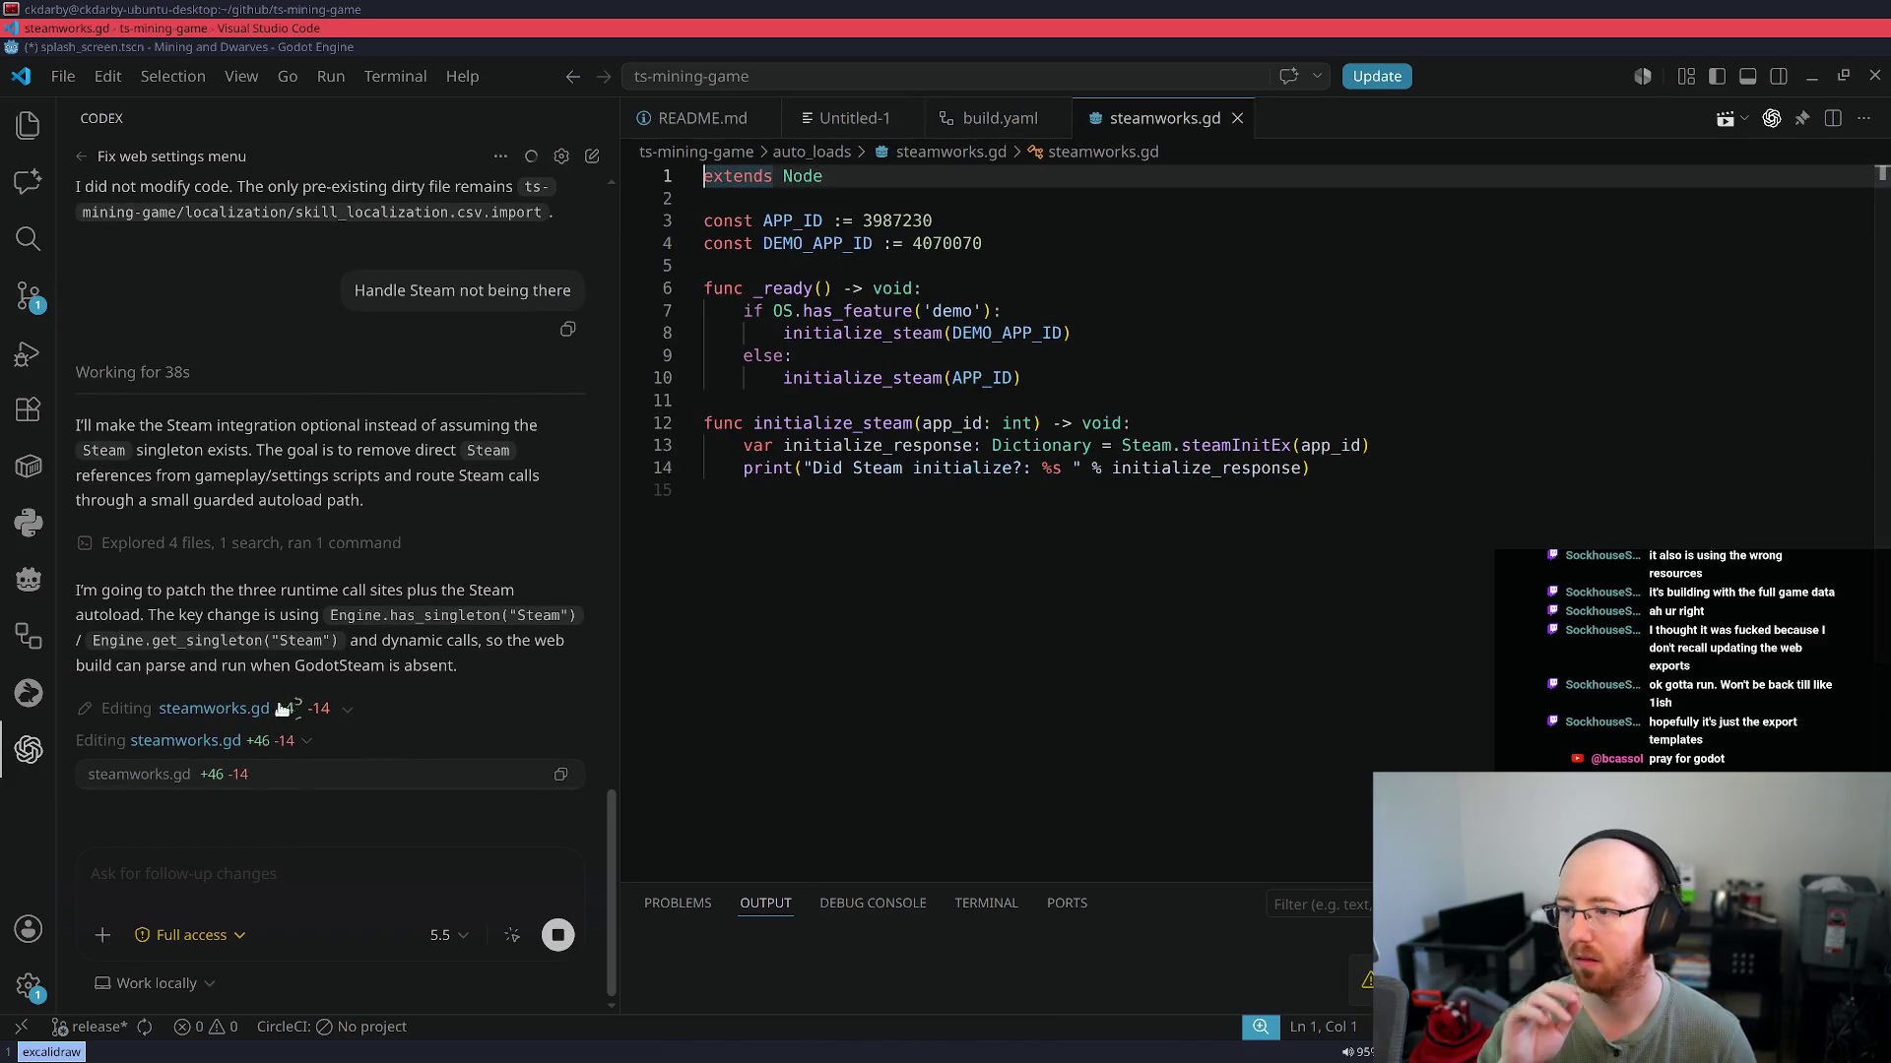
pyautogui.click(1123, 513)
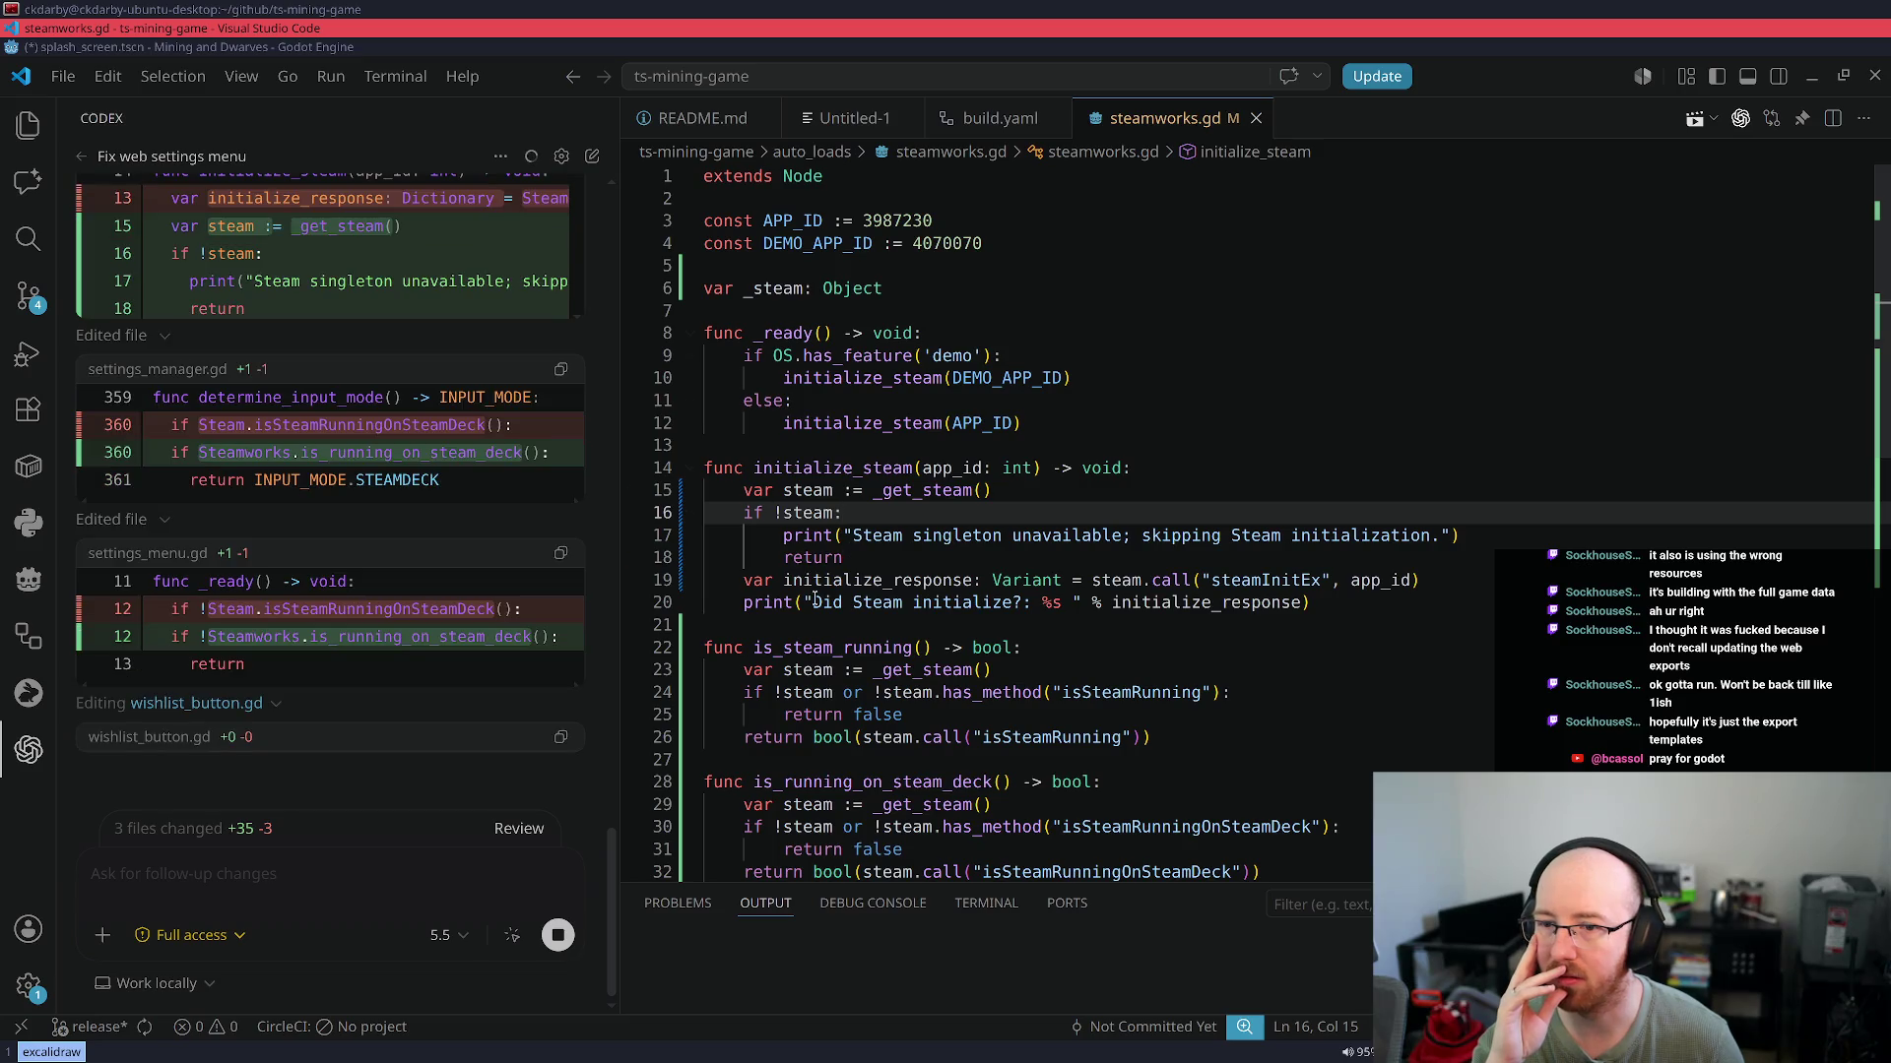
pyautogui.scroll(-4, 920, 576)
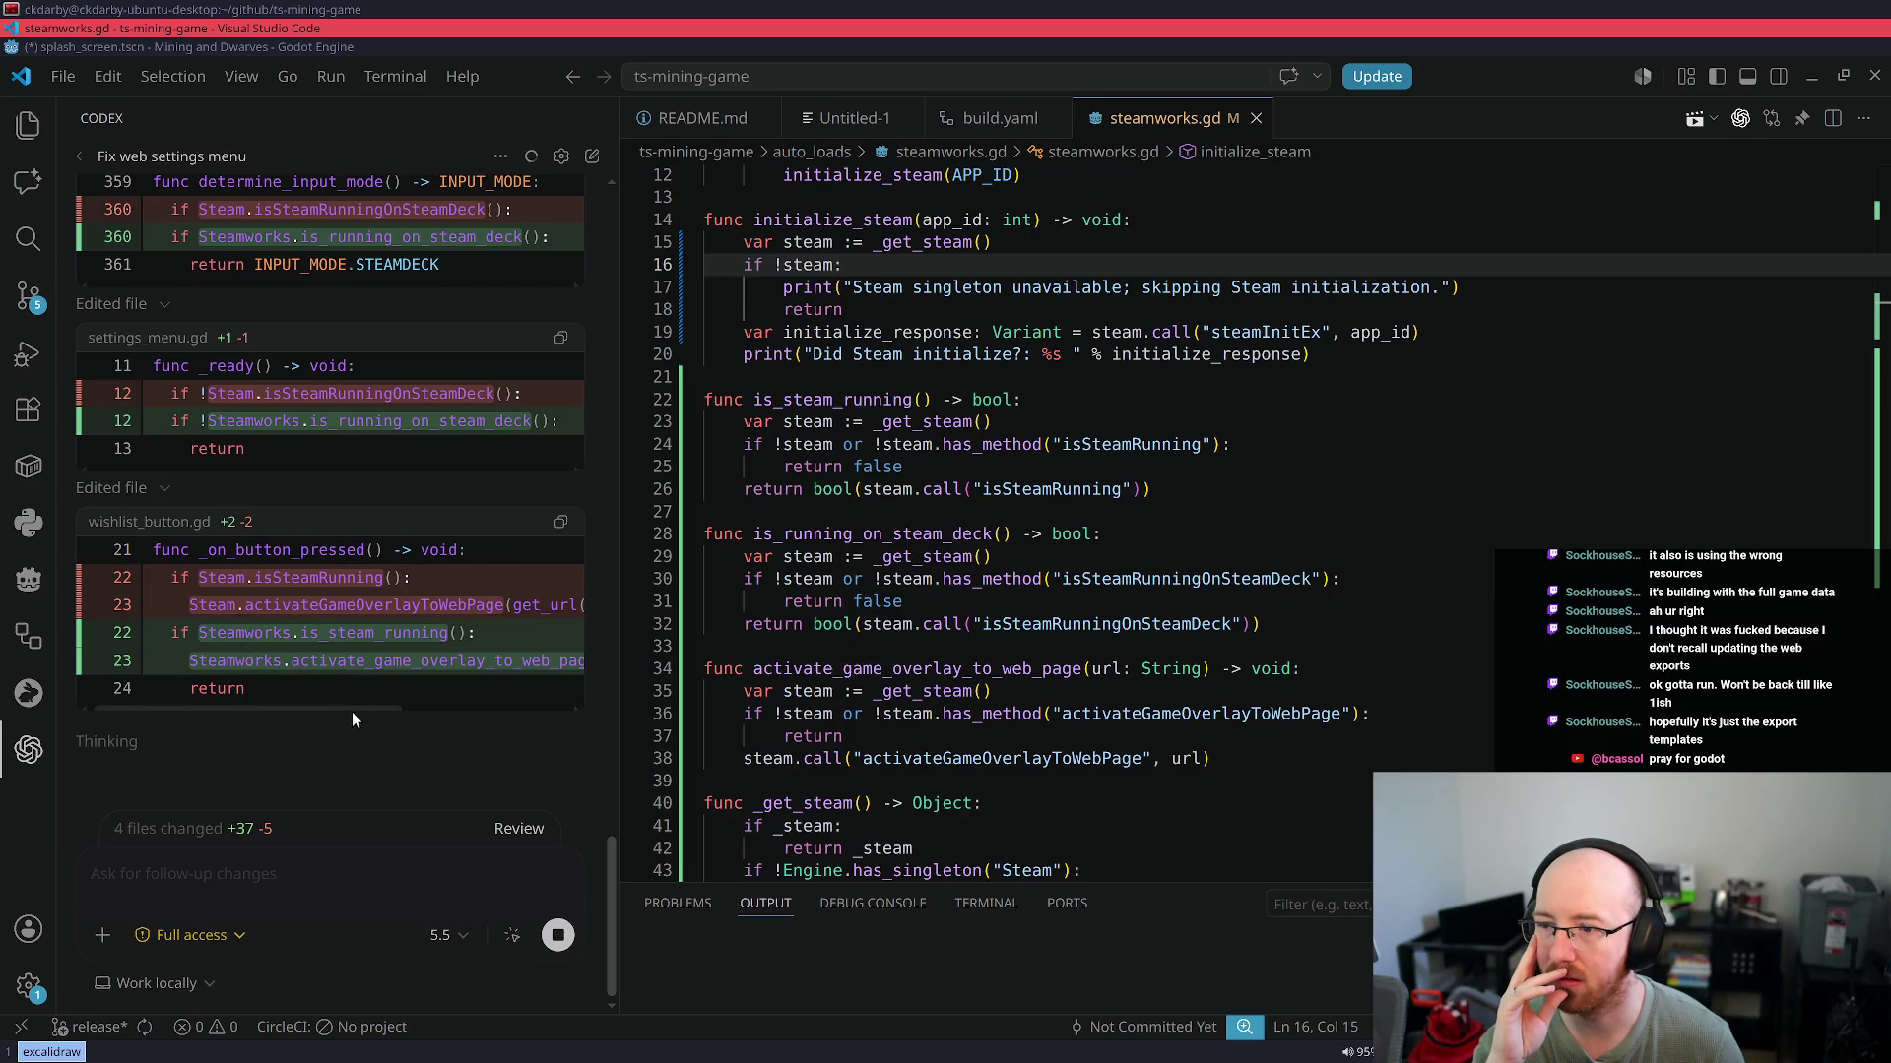
pyautogui.moveTo(359, 709)
pyautogui.mouseDown()
pyautogui.moveTo(570, 752)
pyautogui.moveTo(358, 747)
pyautogui.mouseUp()
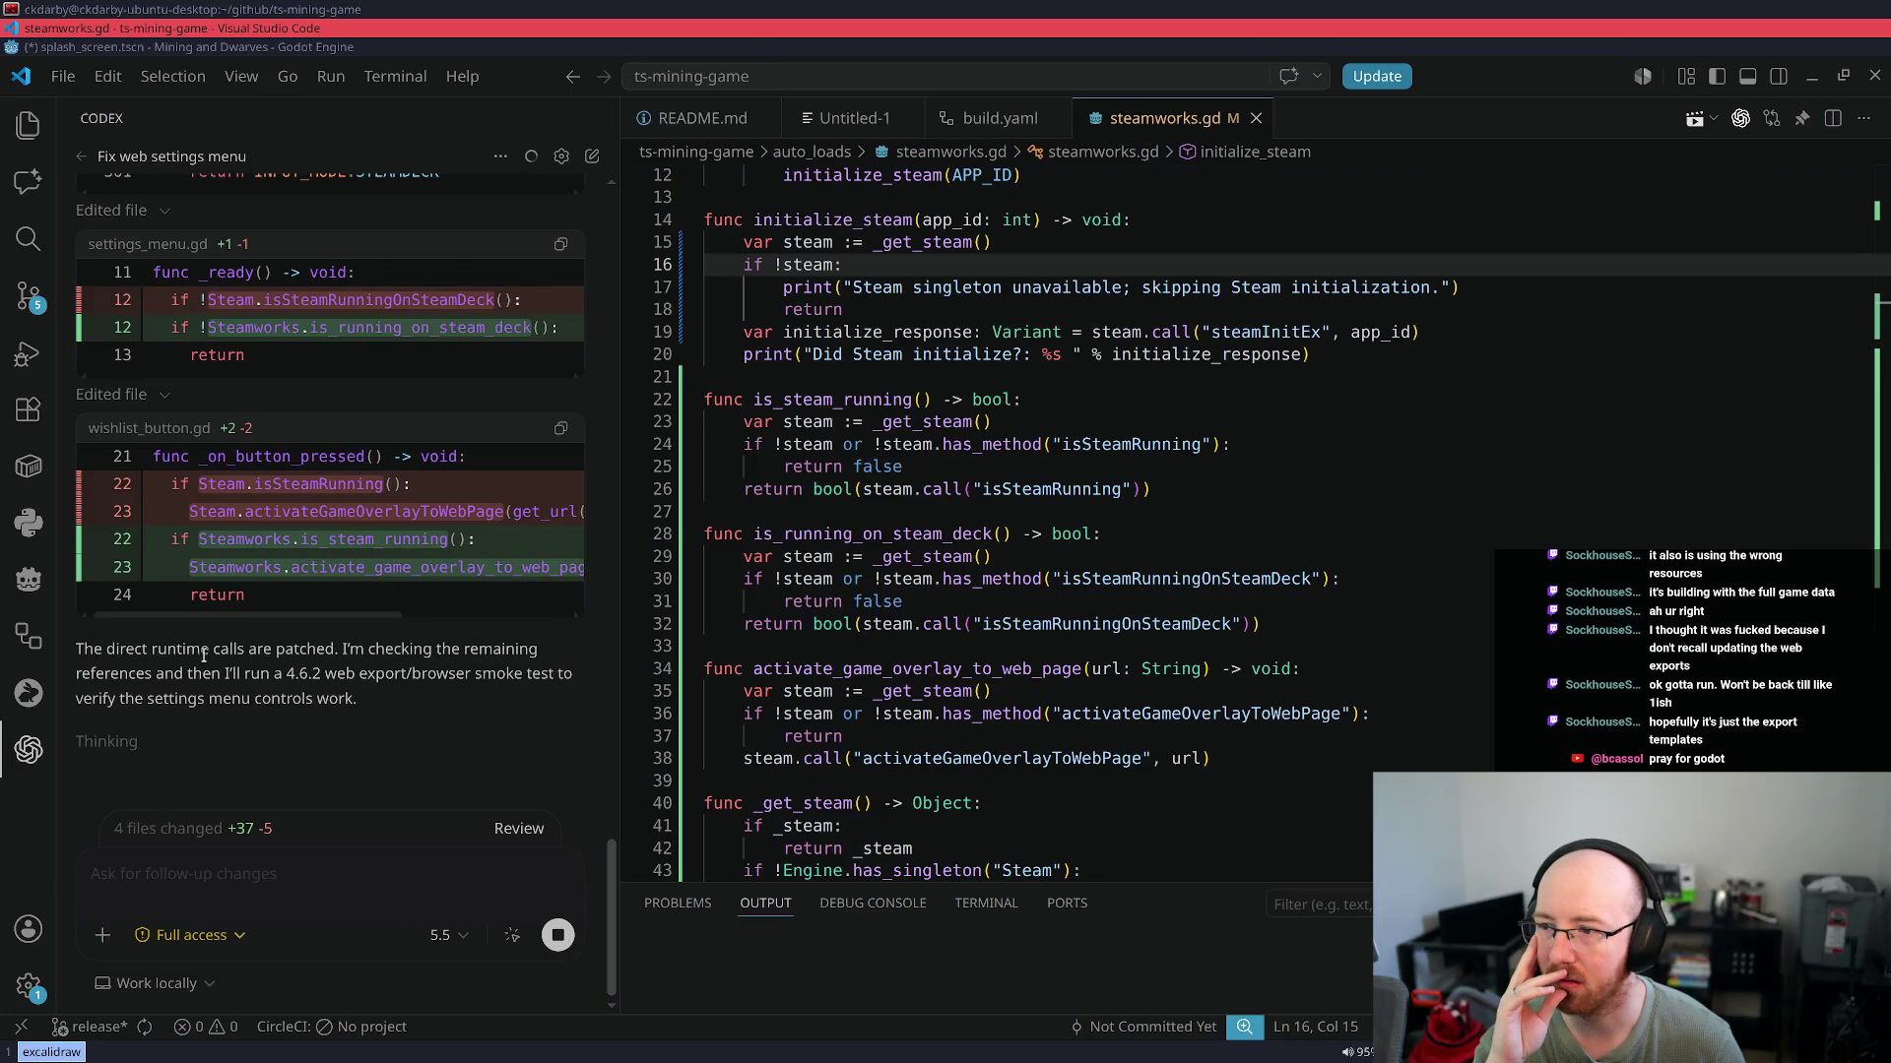
pyautogui.scroll(-3, 818, 631)
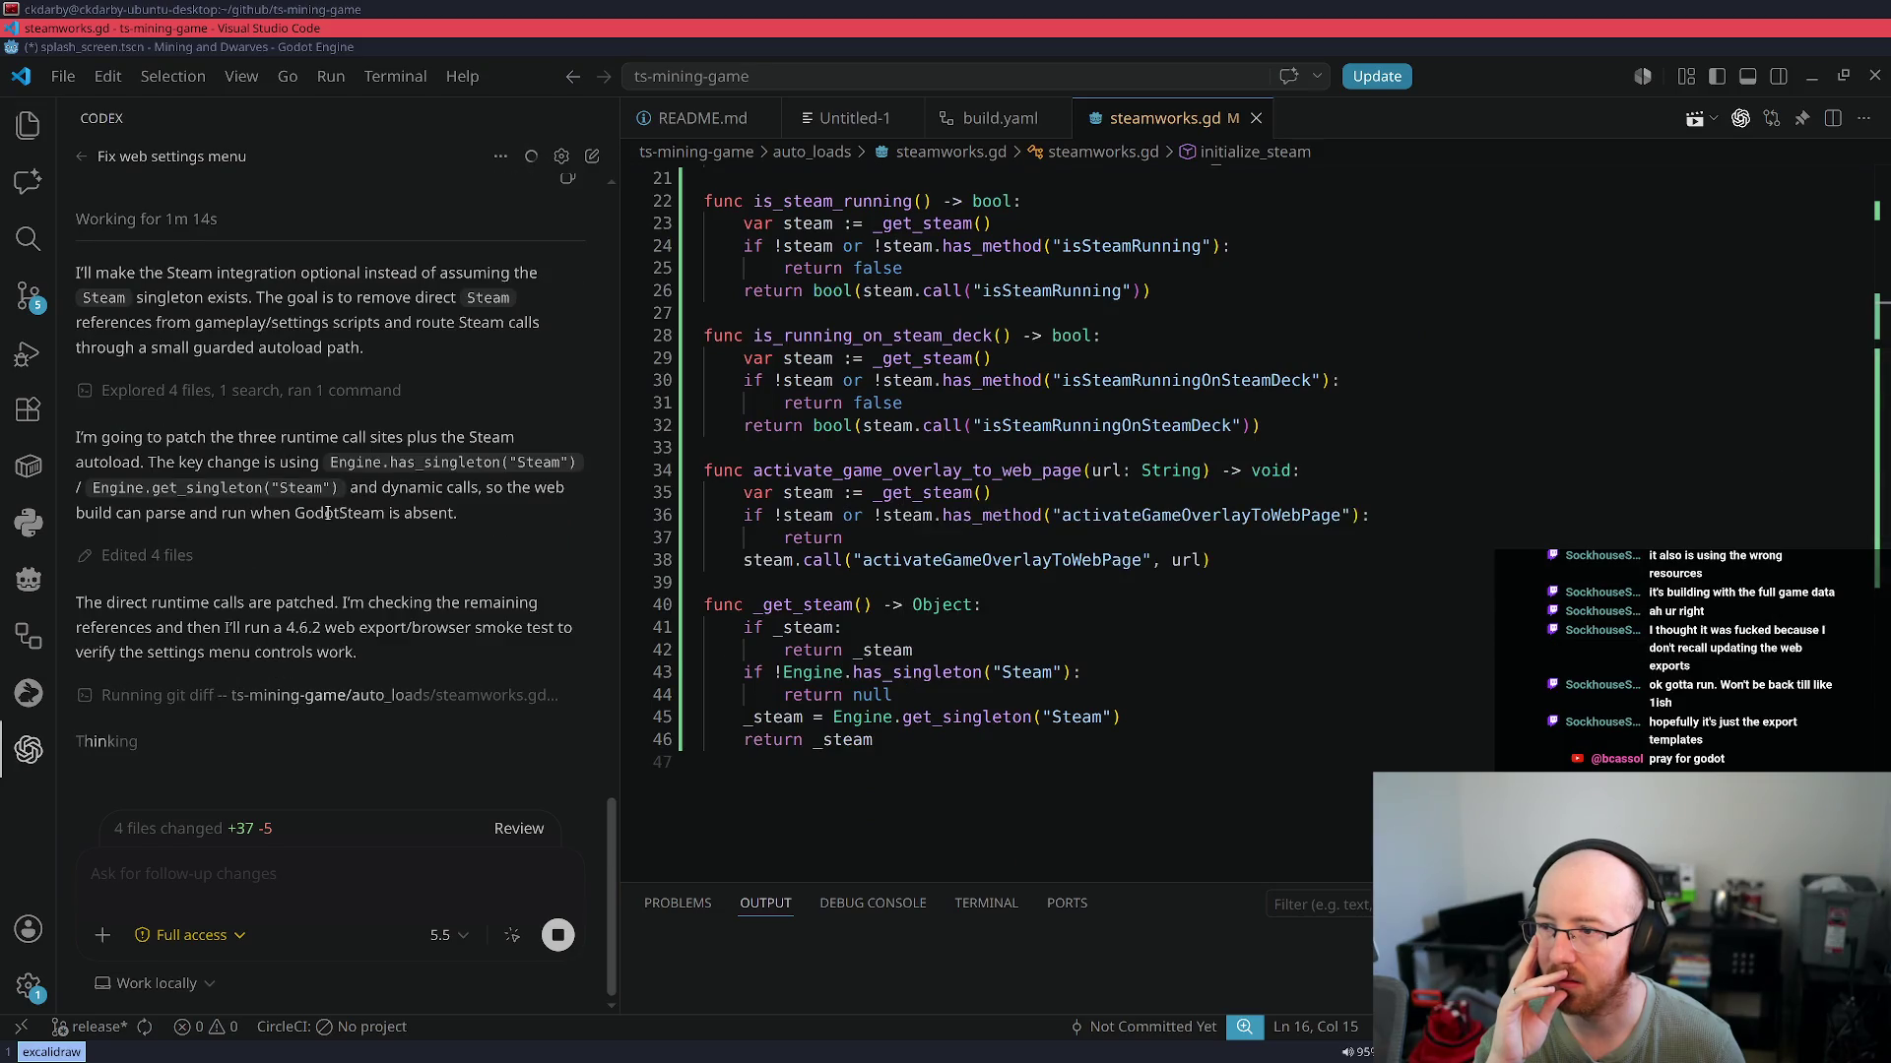
pyautogui.scroll(10, 246, 532)
pyautogui.scroll(-5, 261, 525)
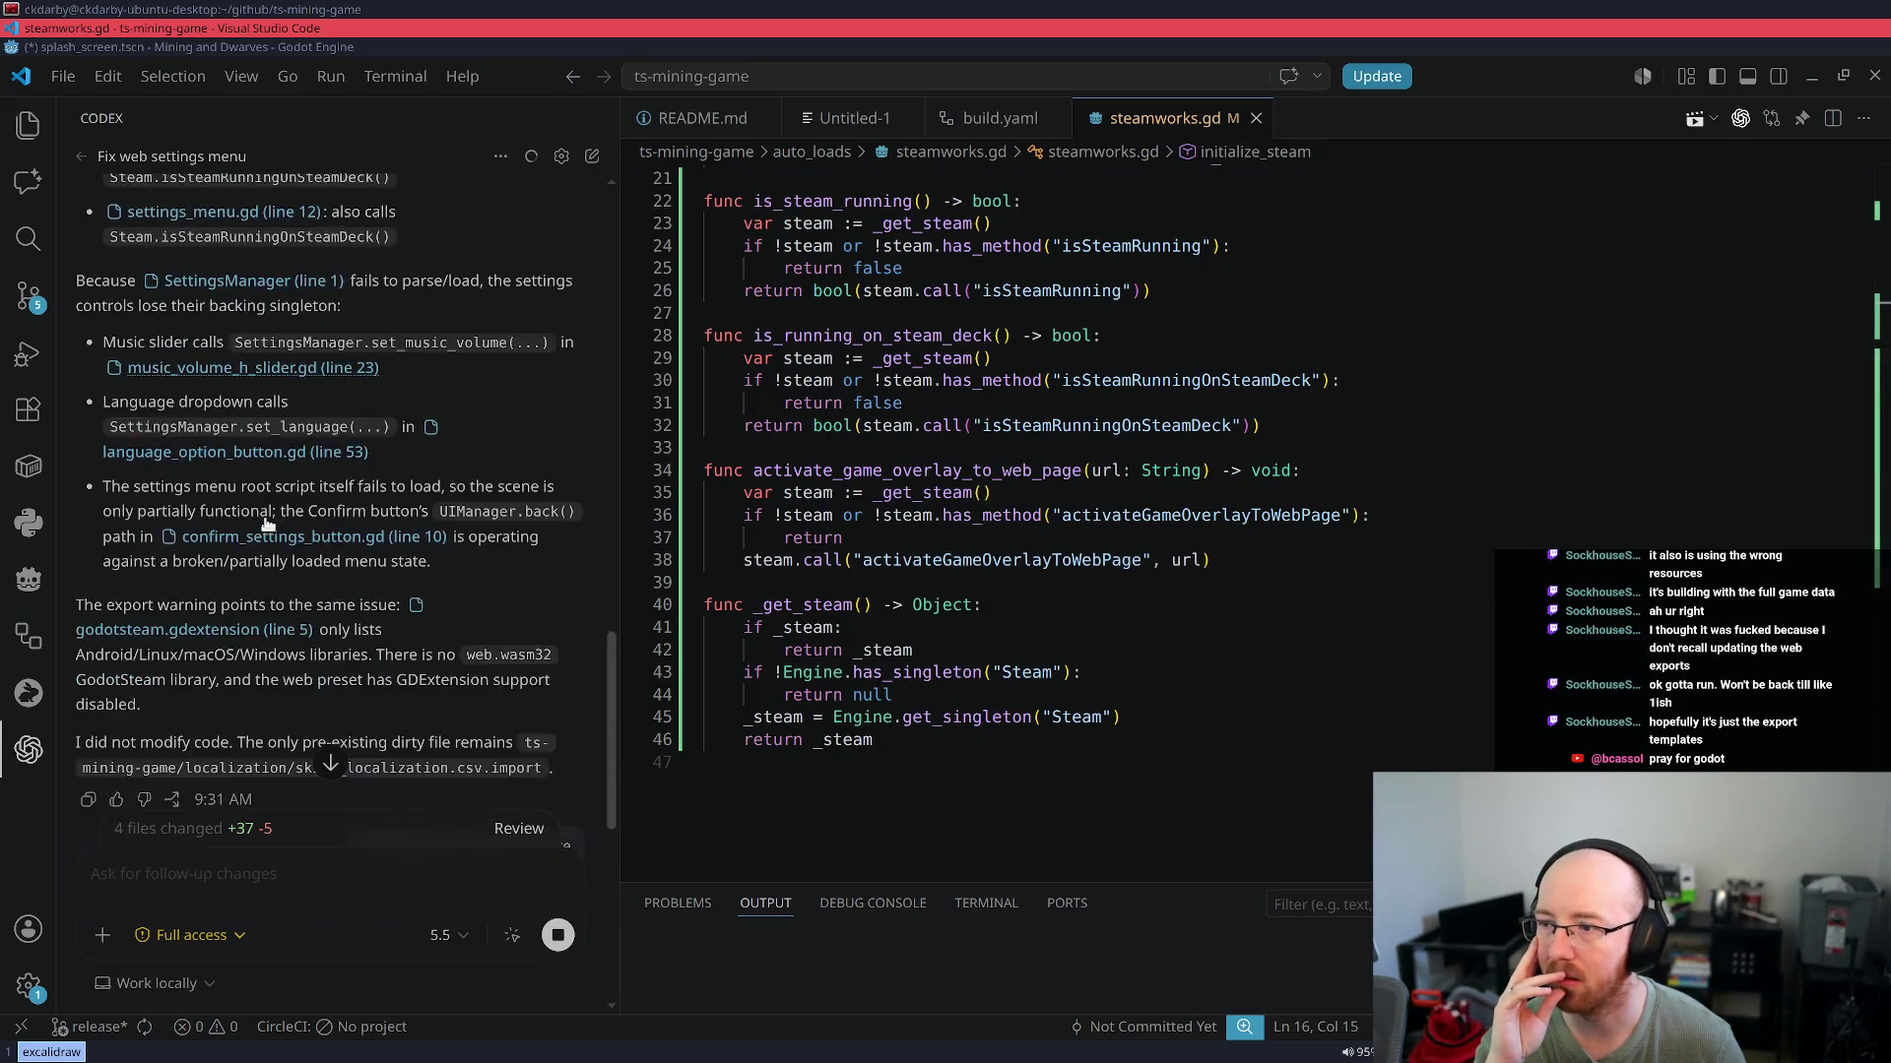
pyautogui.scroll(-3, 266, 522)
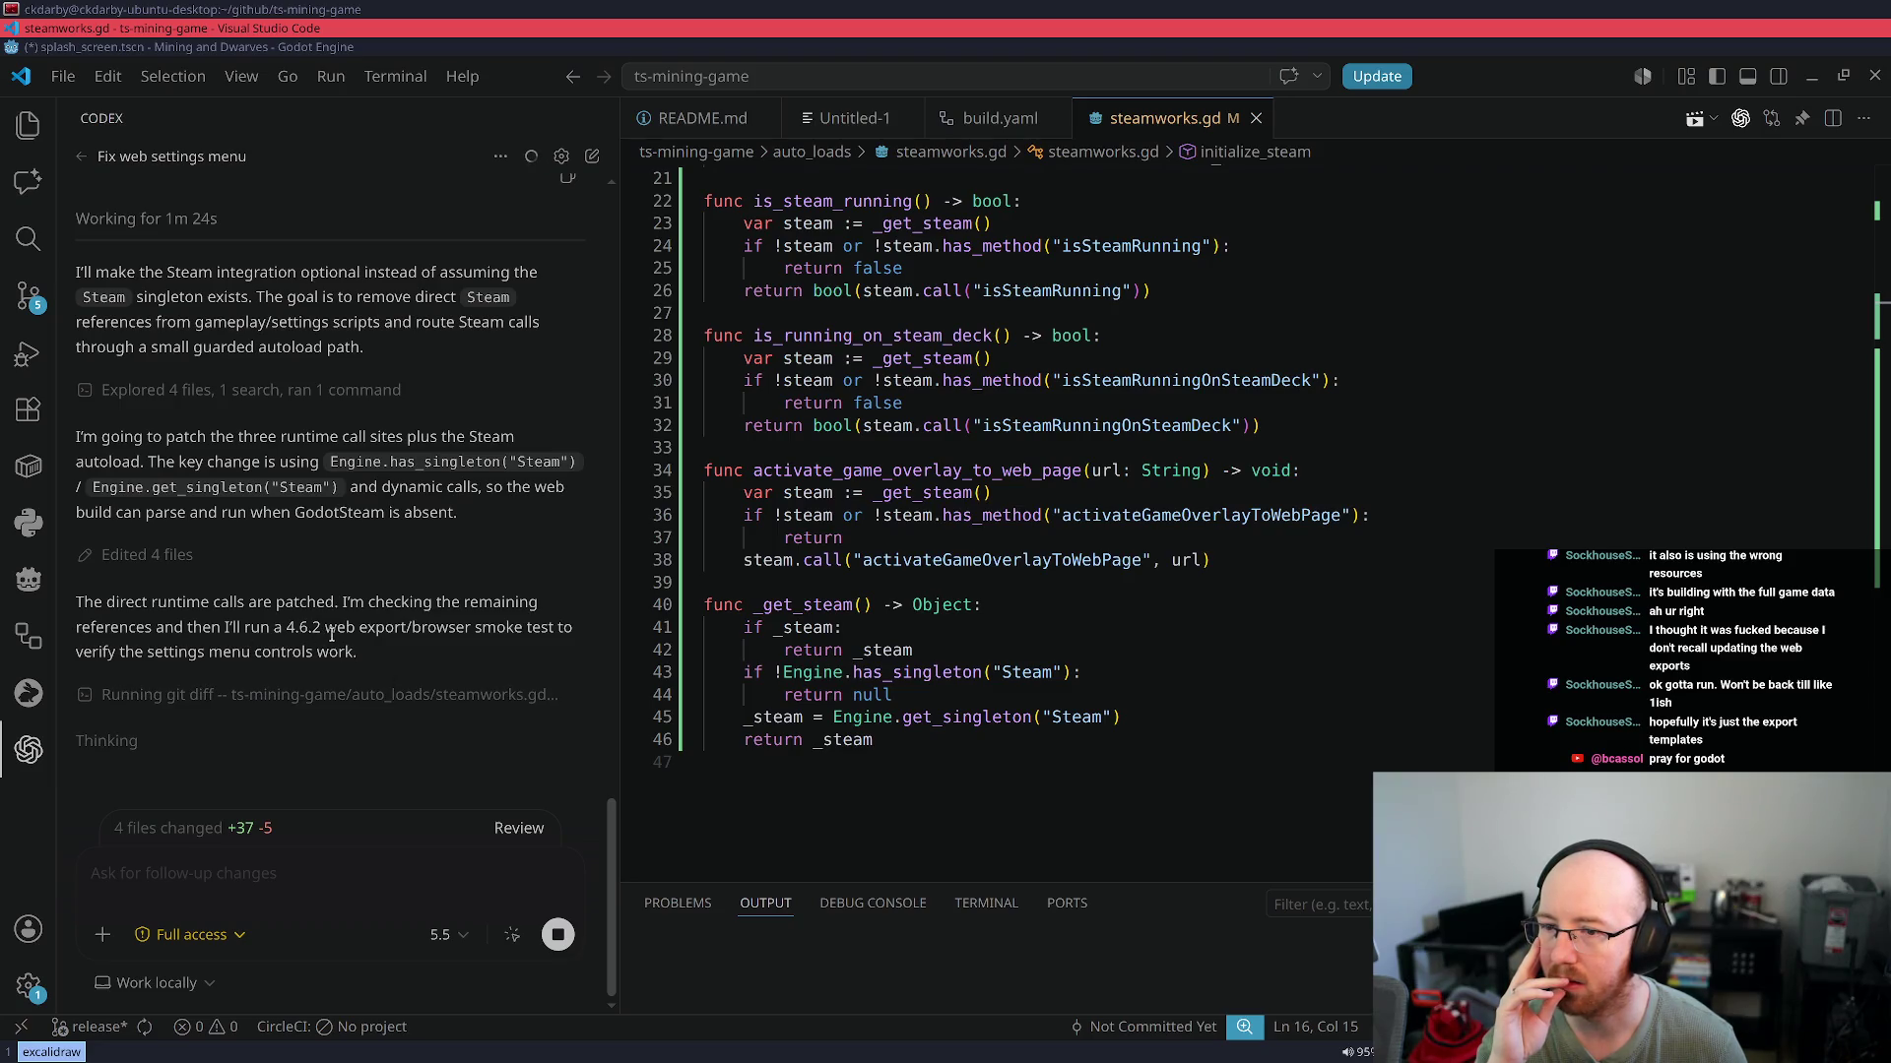
pyautogui.scroll(5, 457, 527)
pyautogui.scroll(-5, 323, 458)
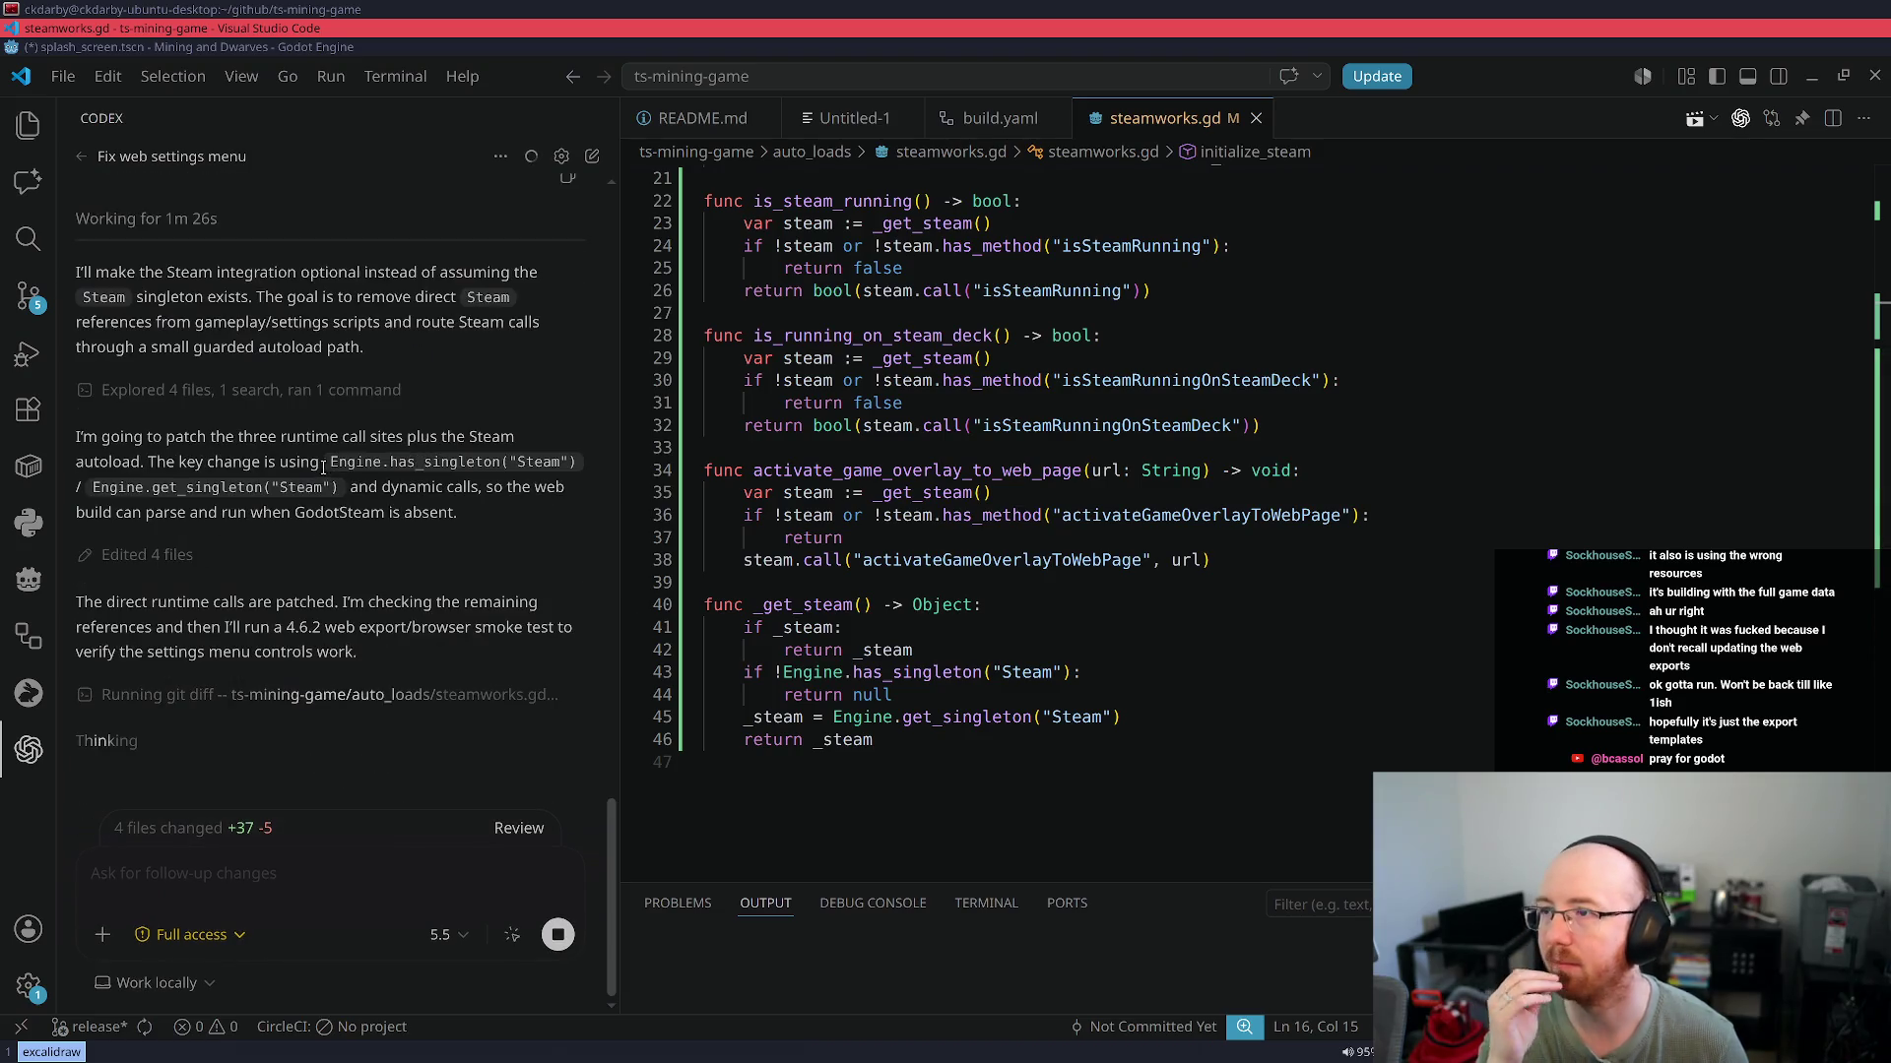
pyautogui.press('super+Up')
# Check git status and restore the stray skill_localization.csv.import change
pyautogui.write('git status')
pyautogui.press('Return')
pyautogui.write('git ')
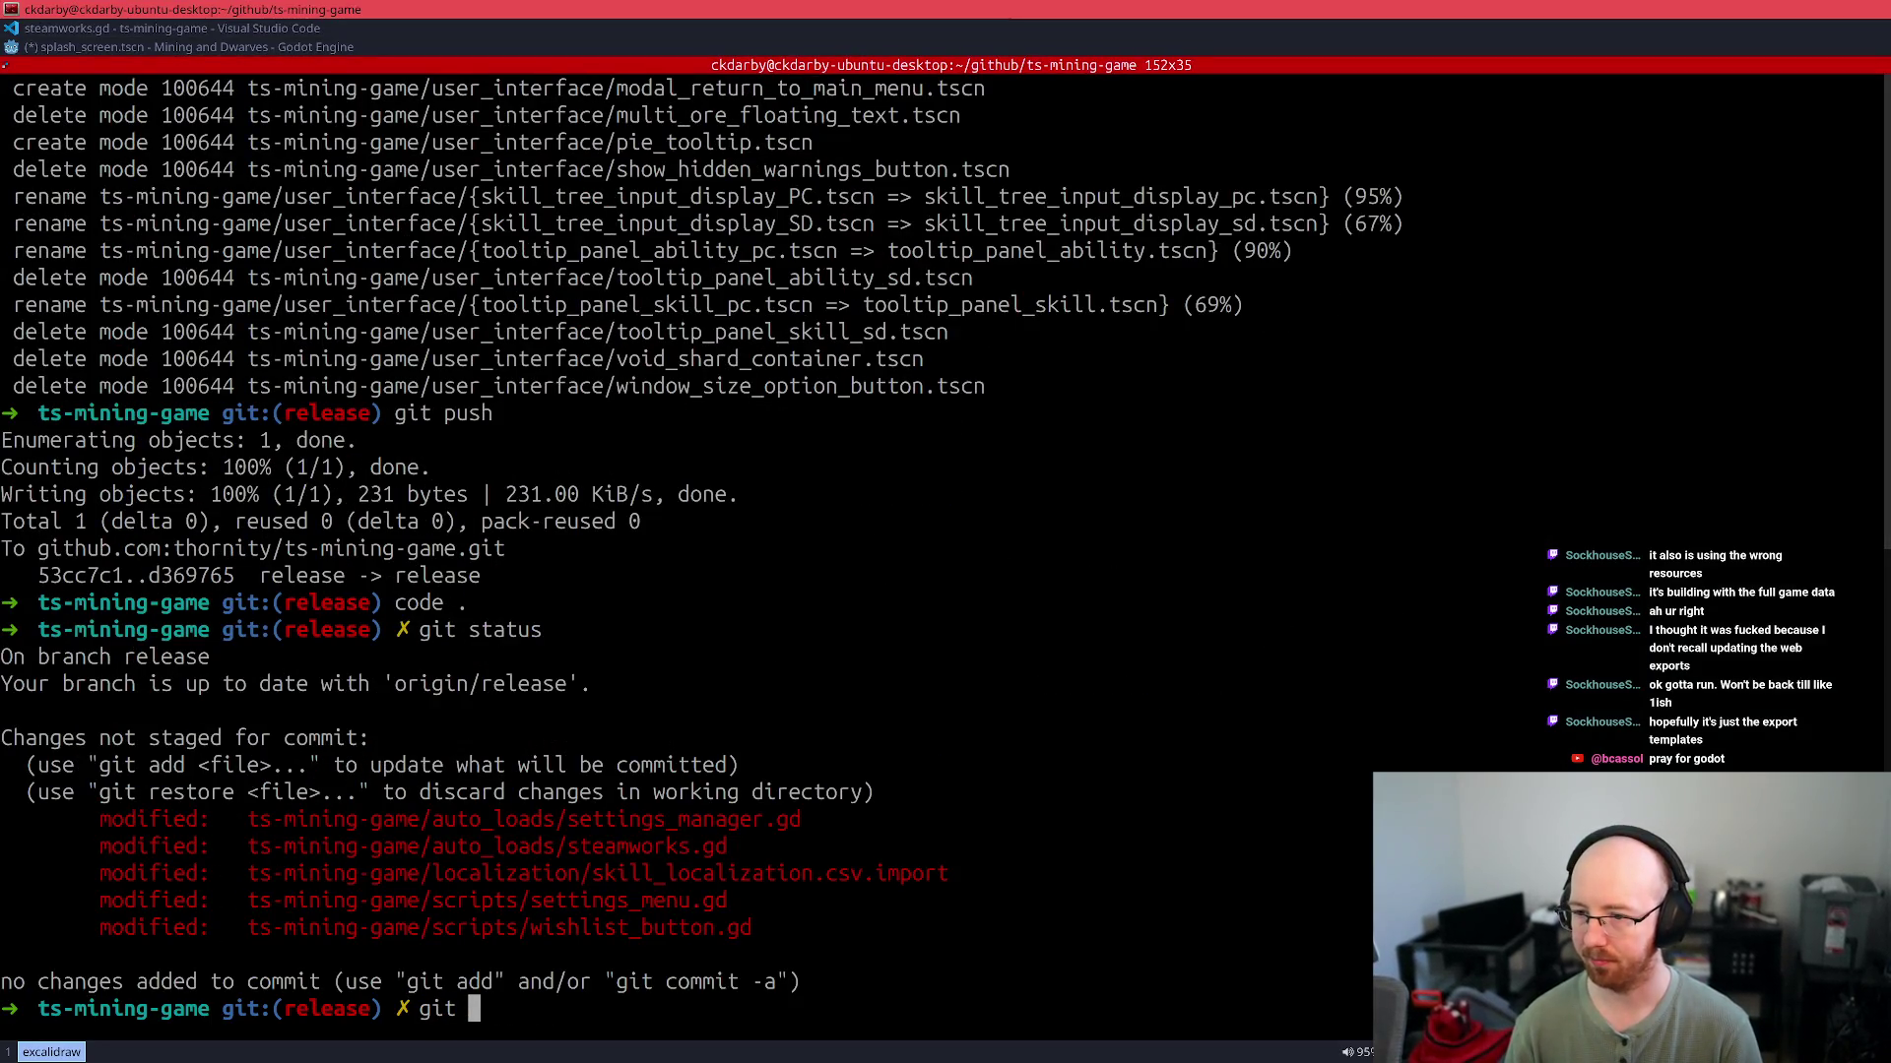
pyautogui.write('restore')
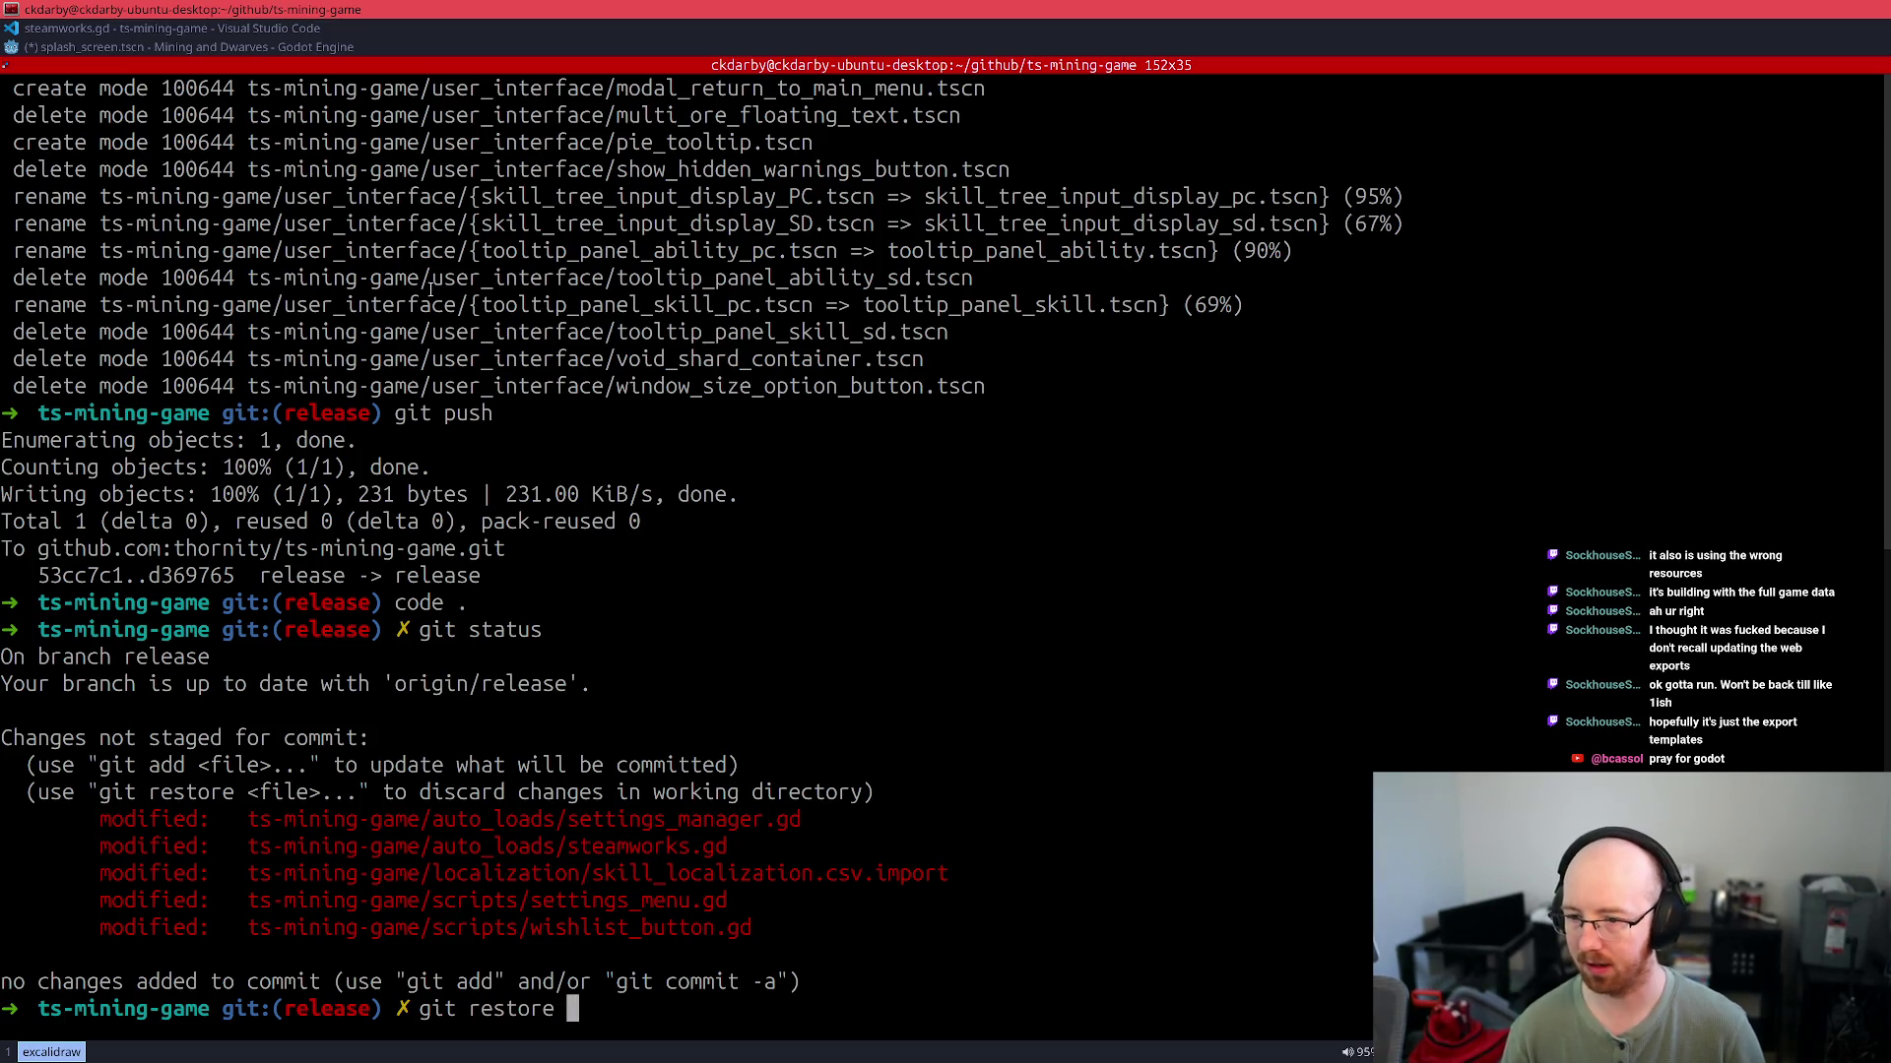
pyautogui.doubleClick(713, 873)
pyautogui.middleClick(713, 873)
pyautogui.press('Return')
pyautogui.write('git status')
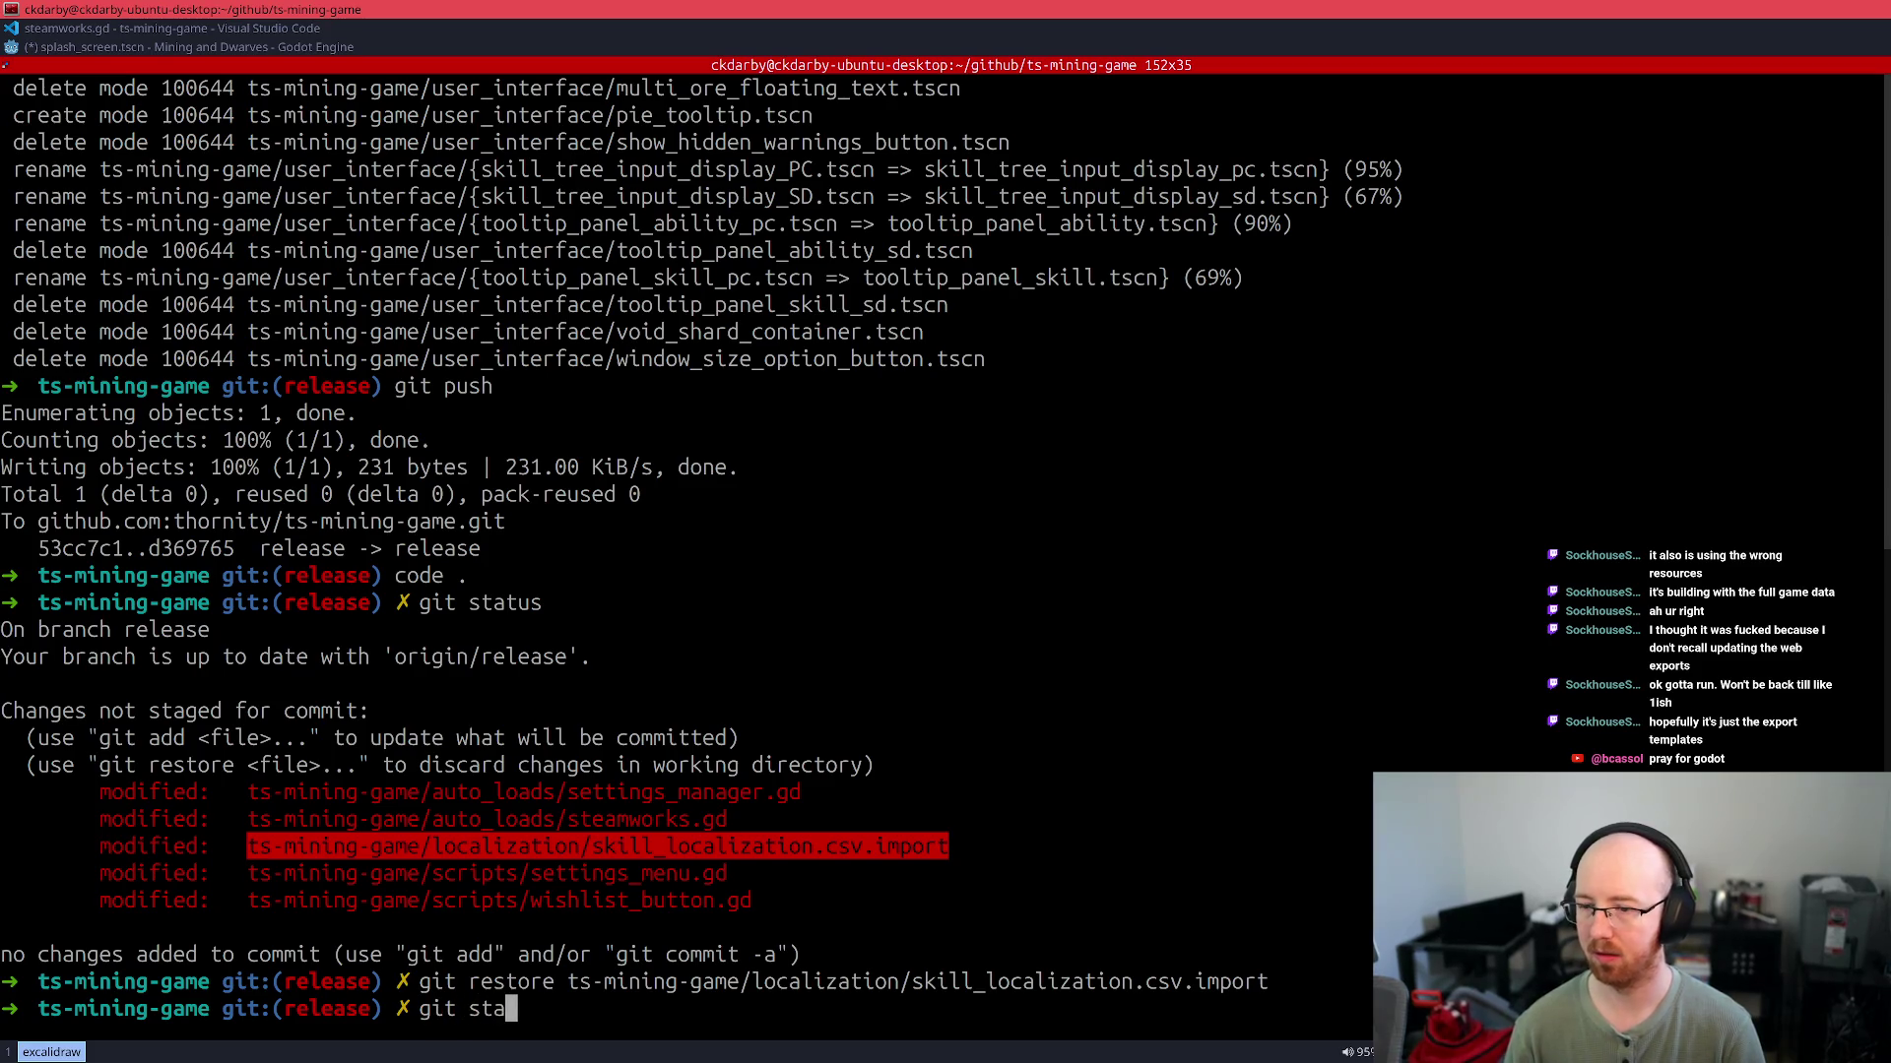
pyautogui.press('Return')
# Review the full git diff of the four modified Steam-guard scripts
pyautogui.write('git diff')
pyautogui.press('Return')
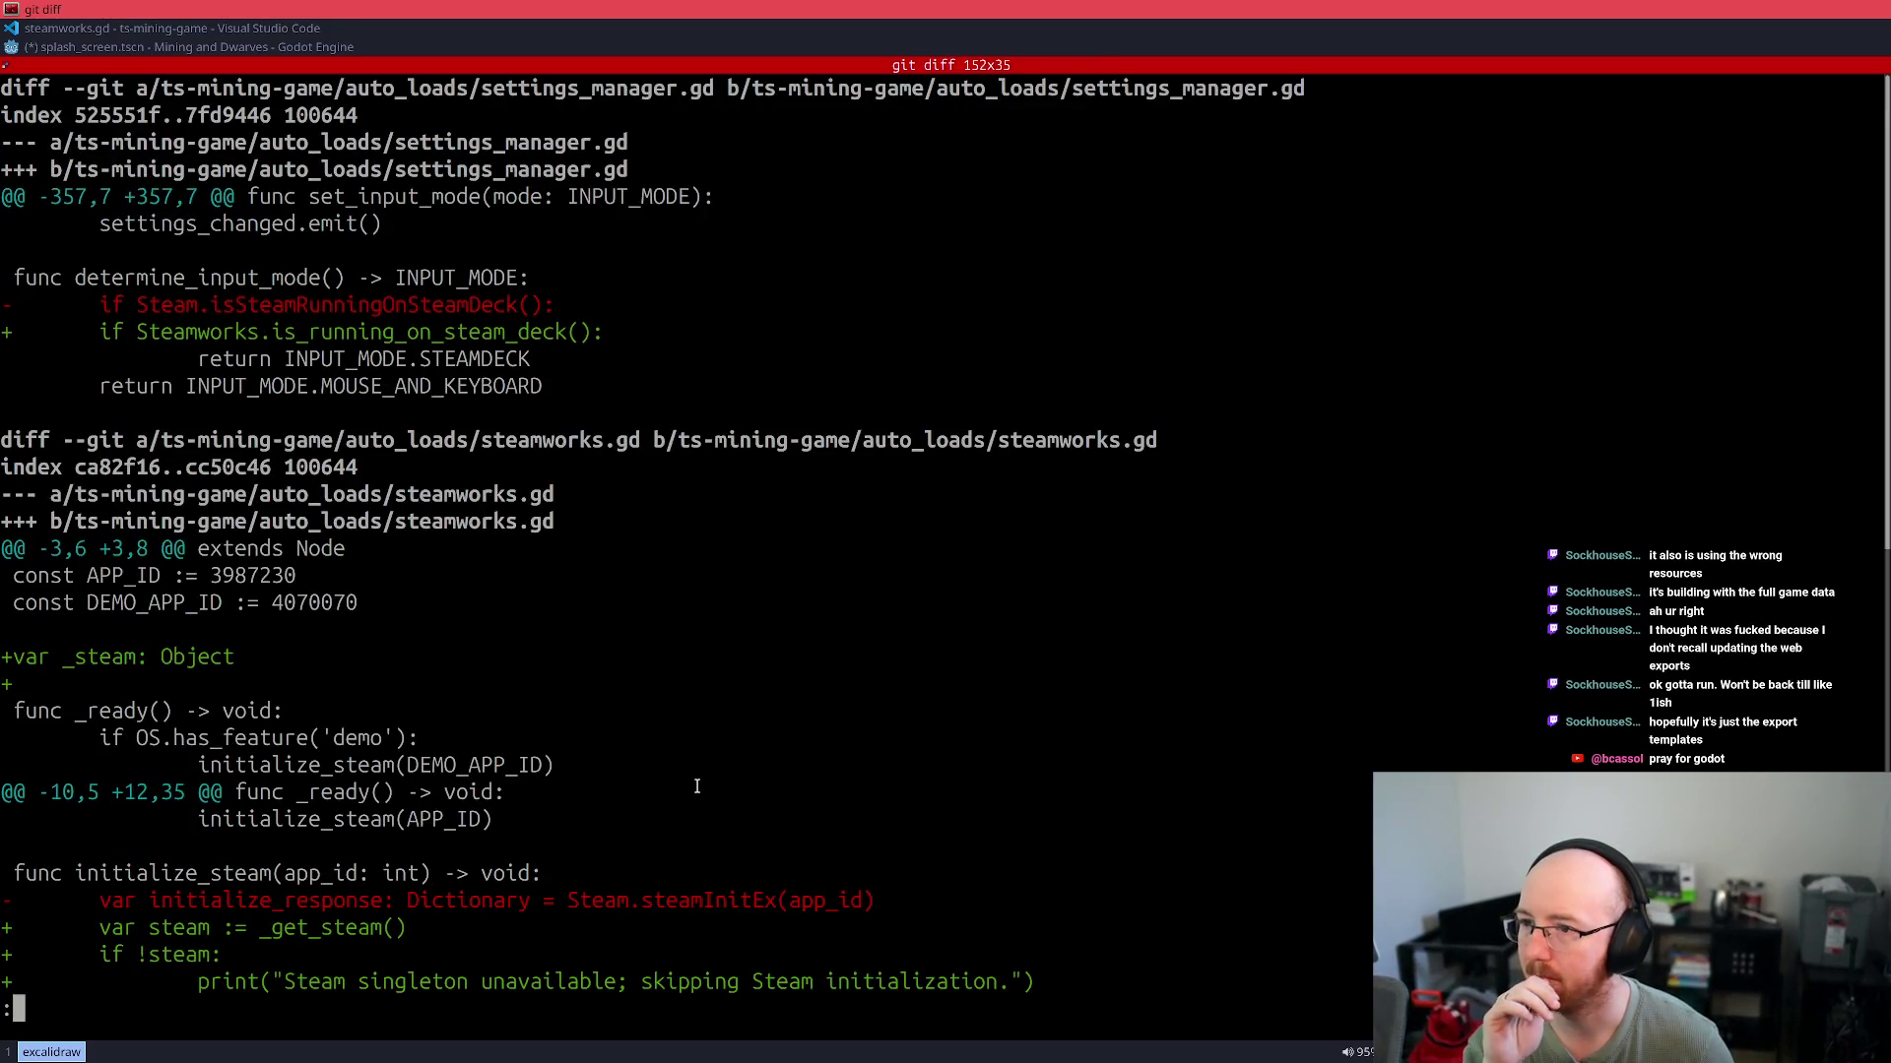
pyautogui.scroll(-7, 697, 785)
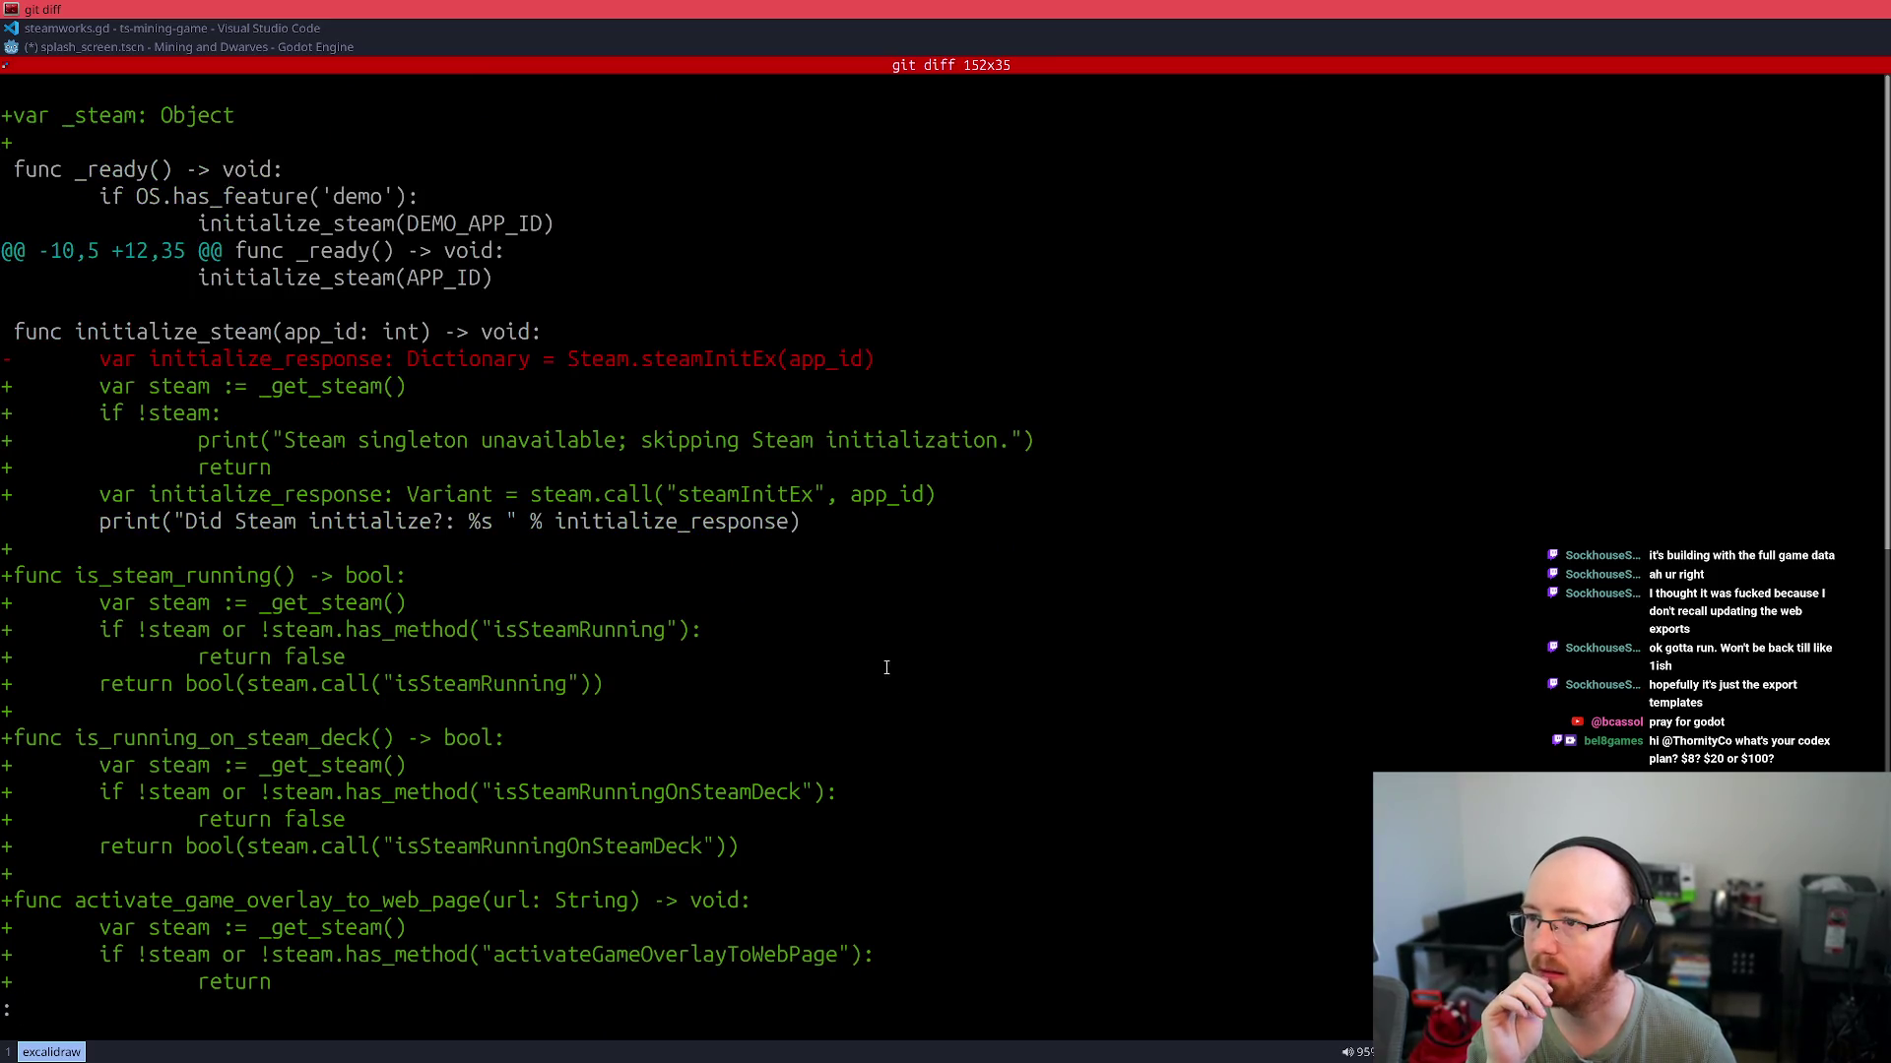
pyautogui.scroll(-5, 884, 679)
pyautogui.scroll(-9, 883, 666)
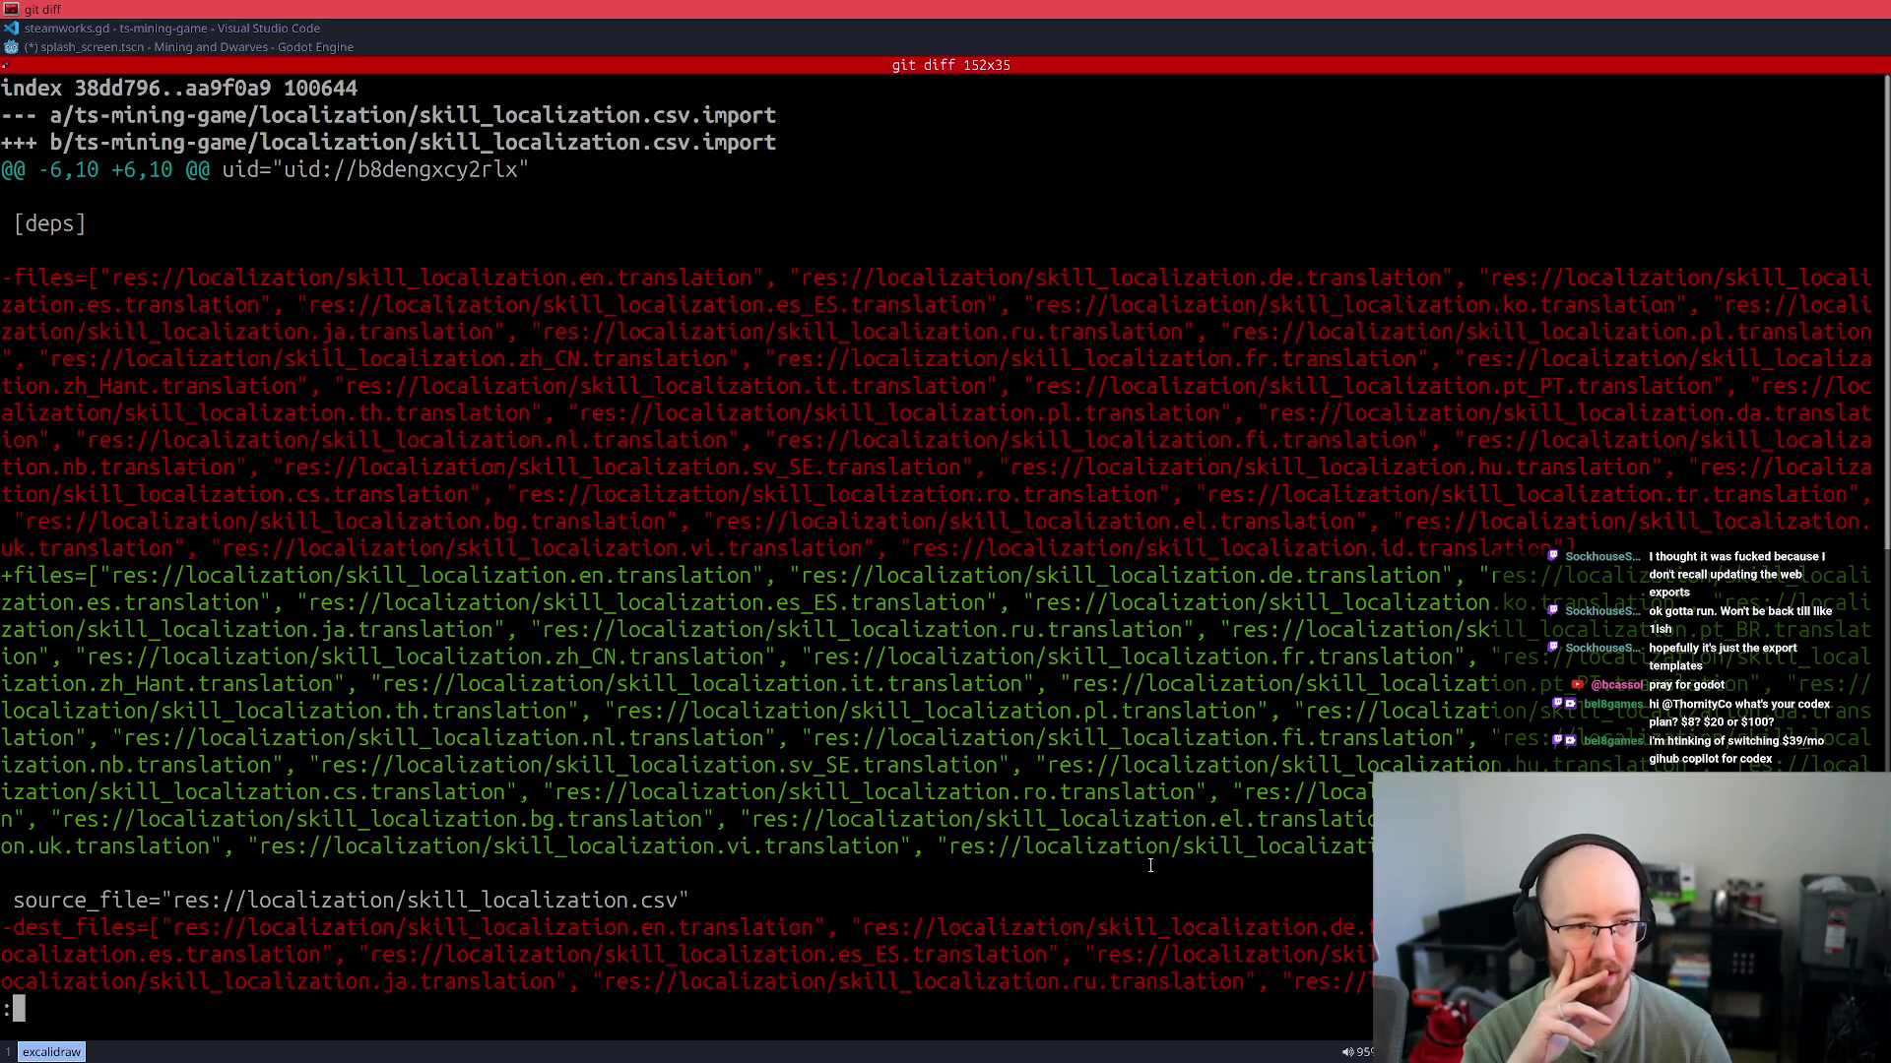
pyautogui.scroll(-15, 1185, 864)
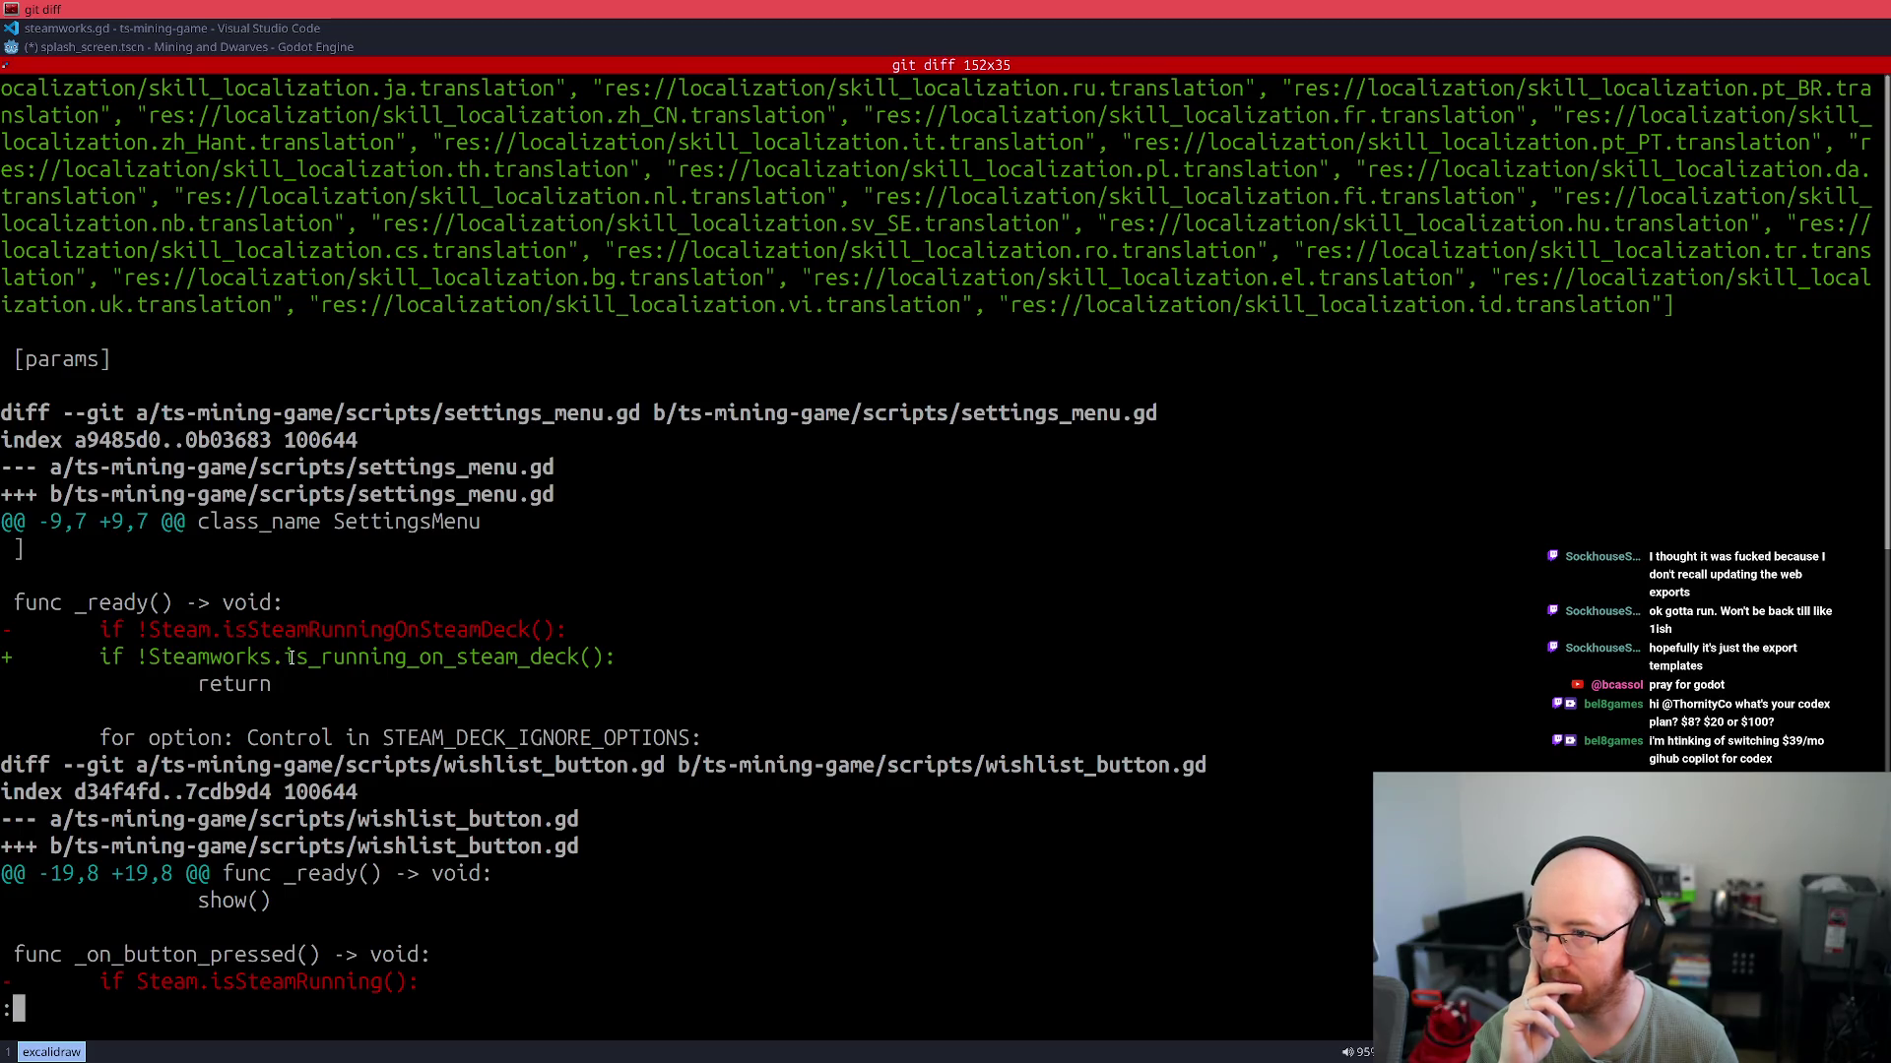
pyautogui.scroll(-2, 555, 730)
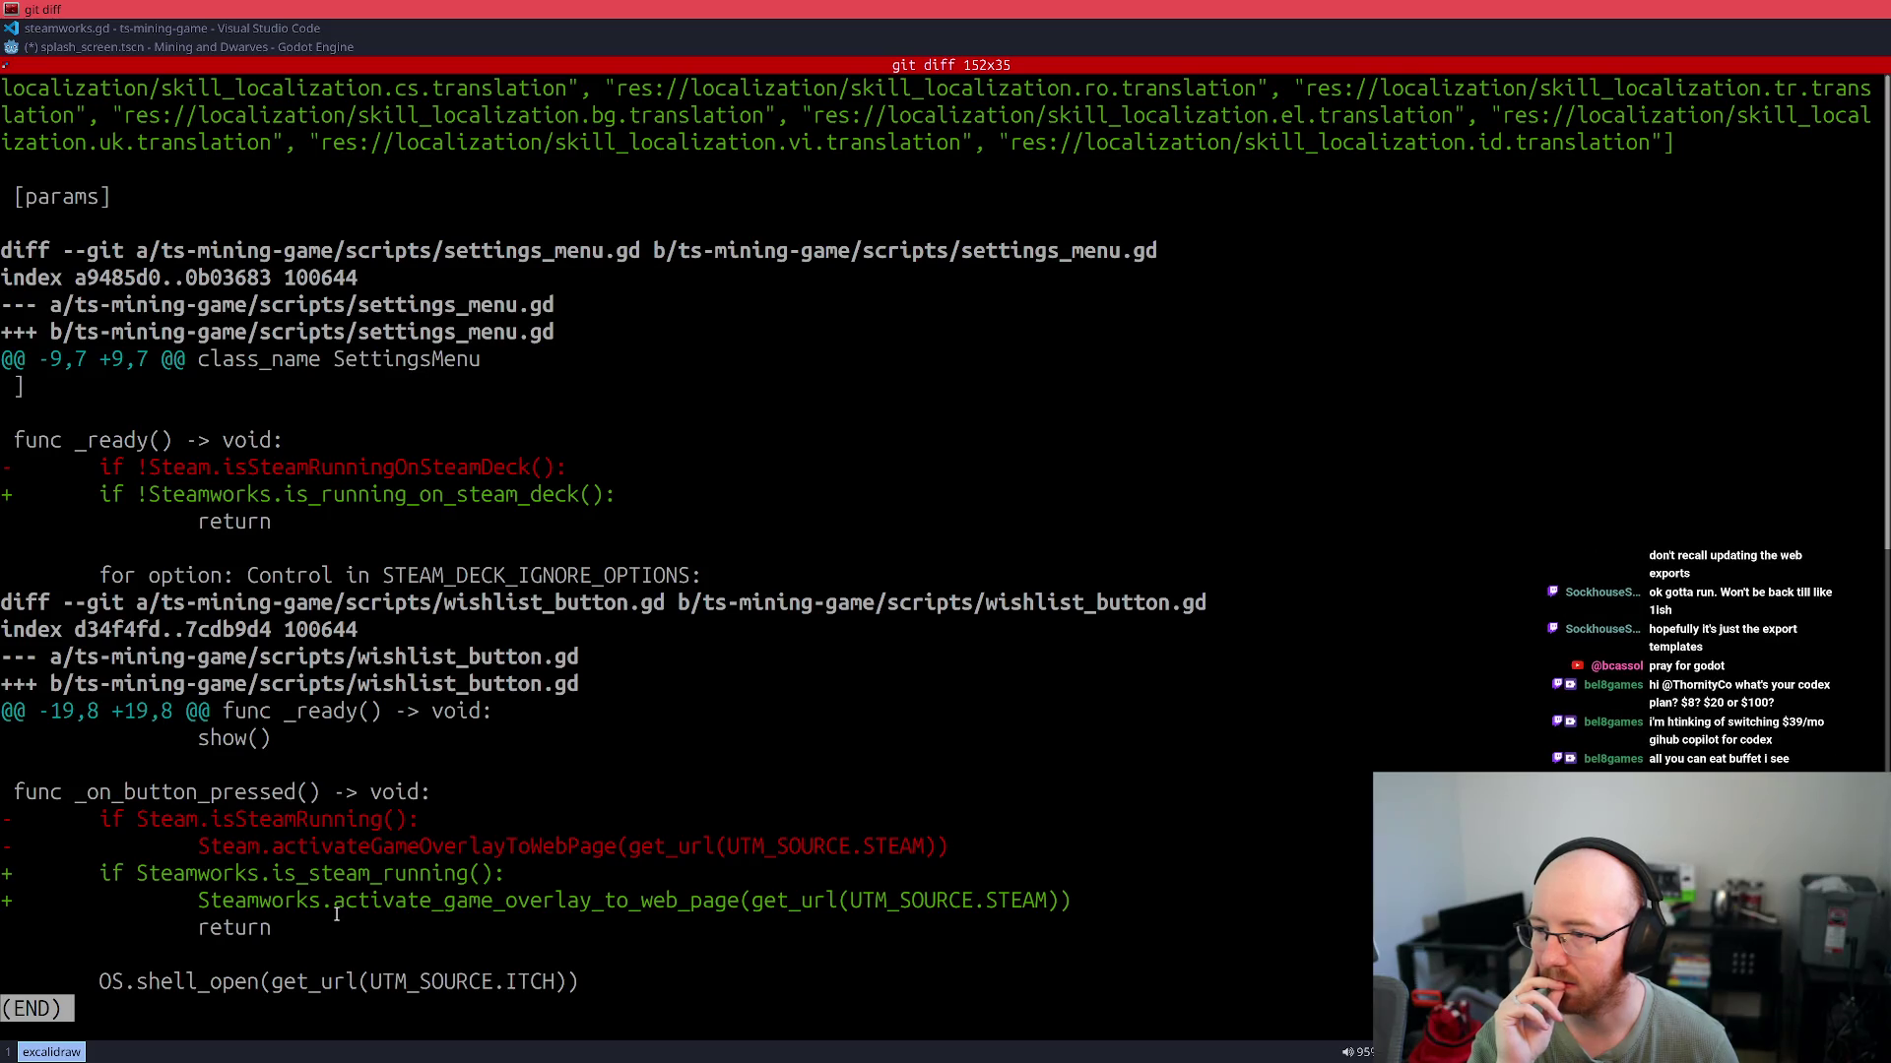
pyautogui.scroll(5, 335, 908)
pyautogui.scroll(15, 335, 908)
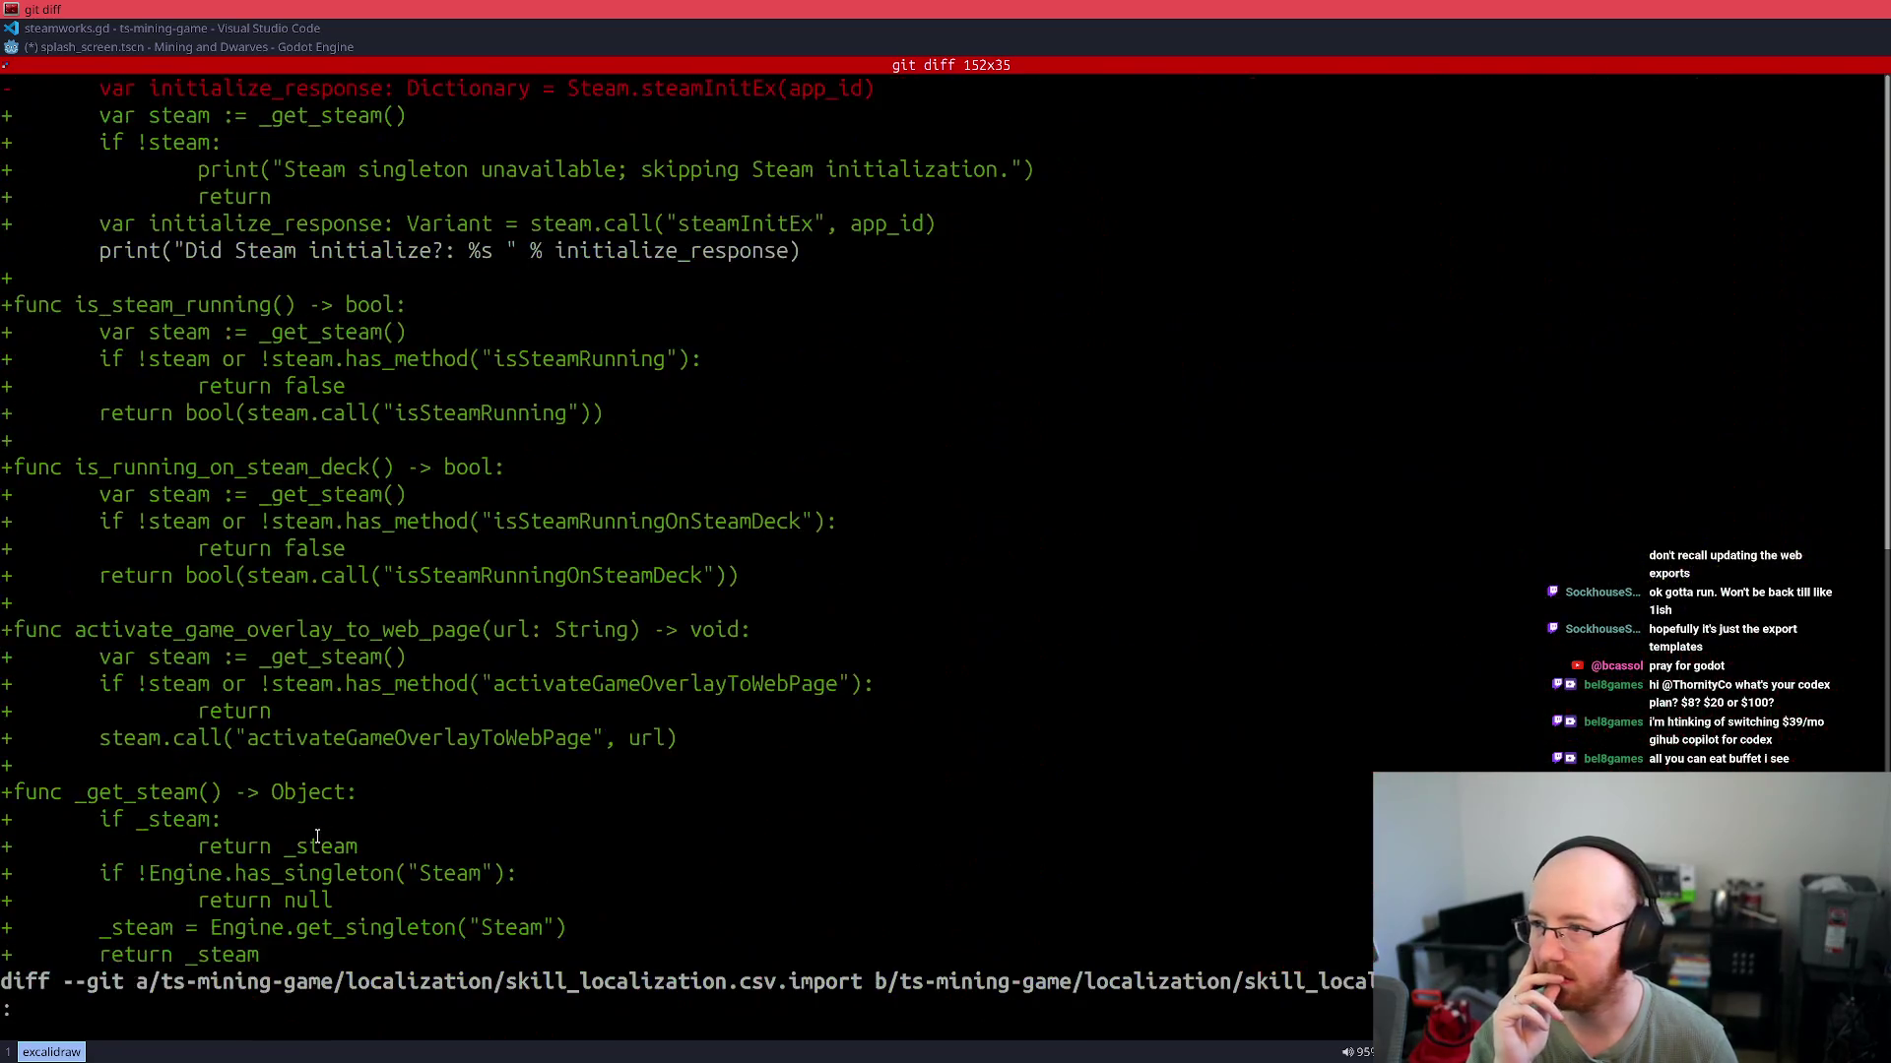
pyautogui.scroll(-3, 317, 837)
pyautogui.scroll(9, 317, 837)
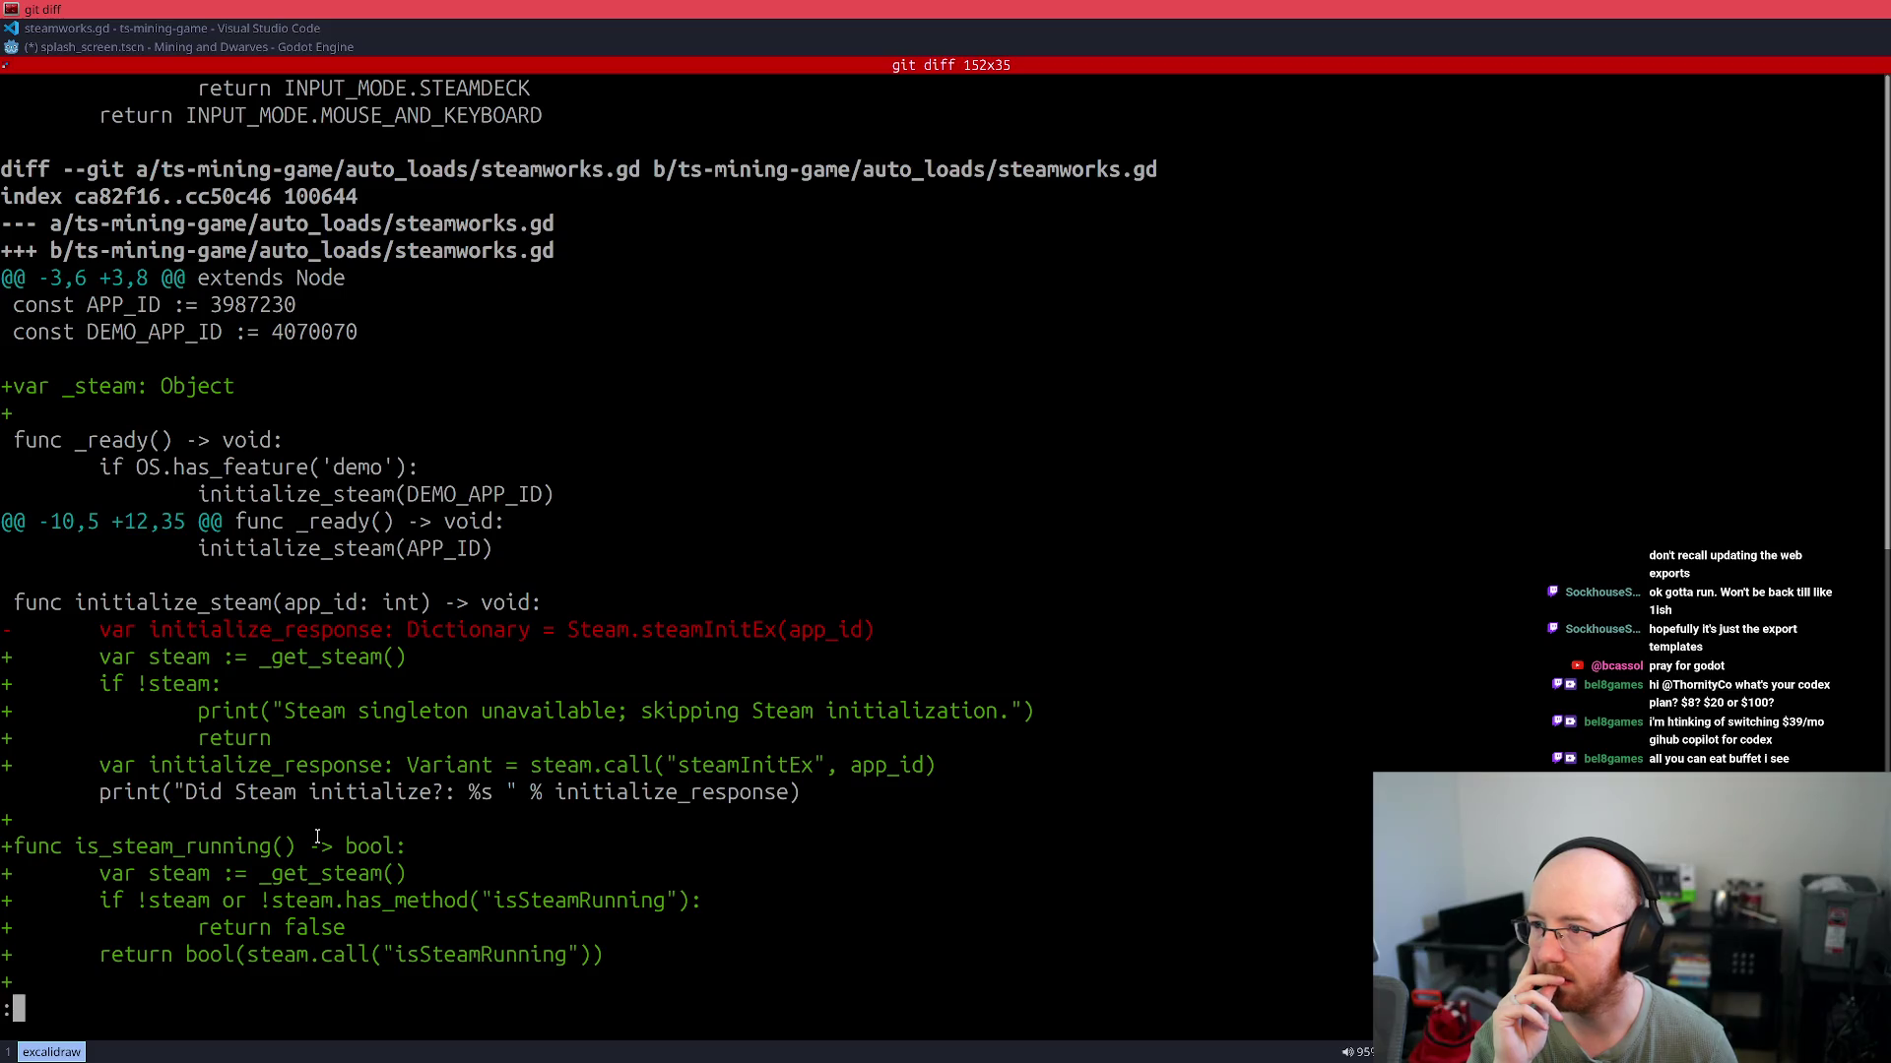
pyautogui.scroll(3, 317, 837)
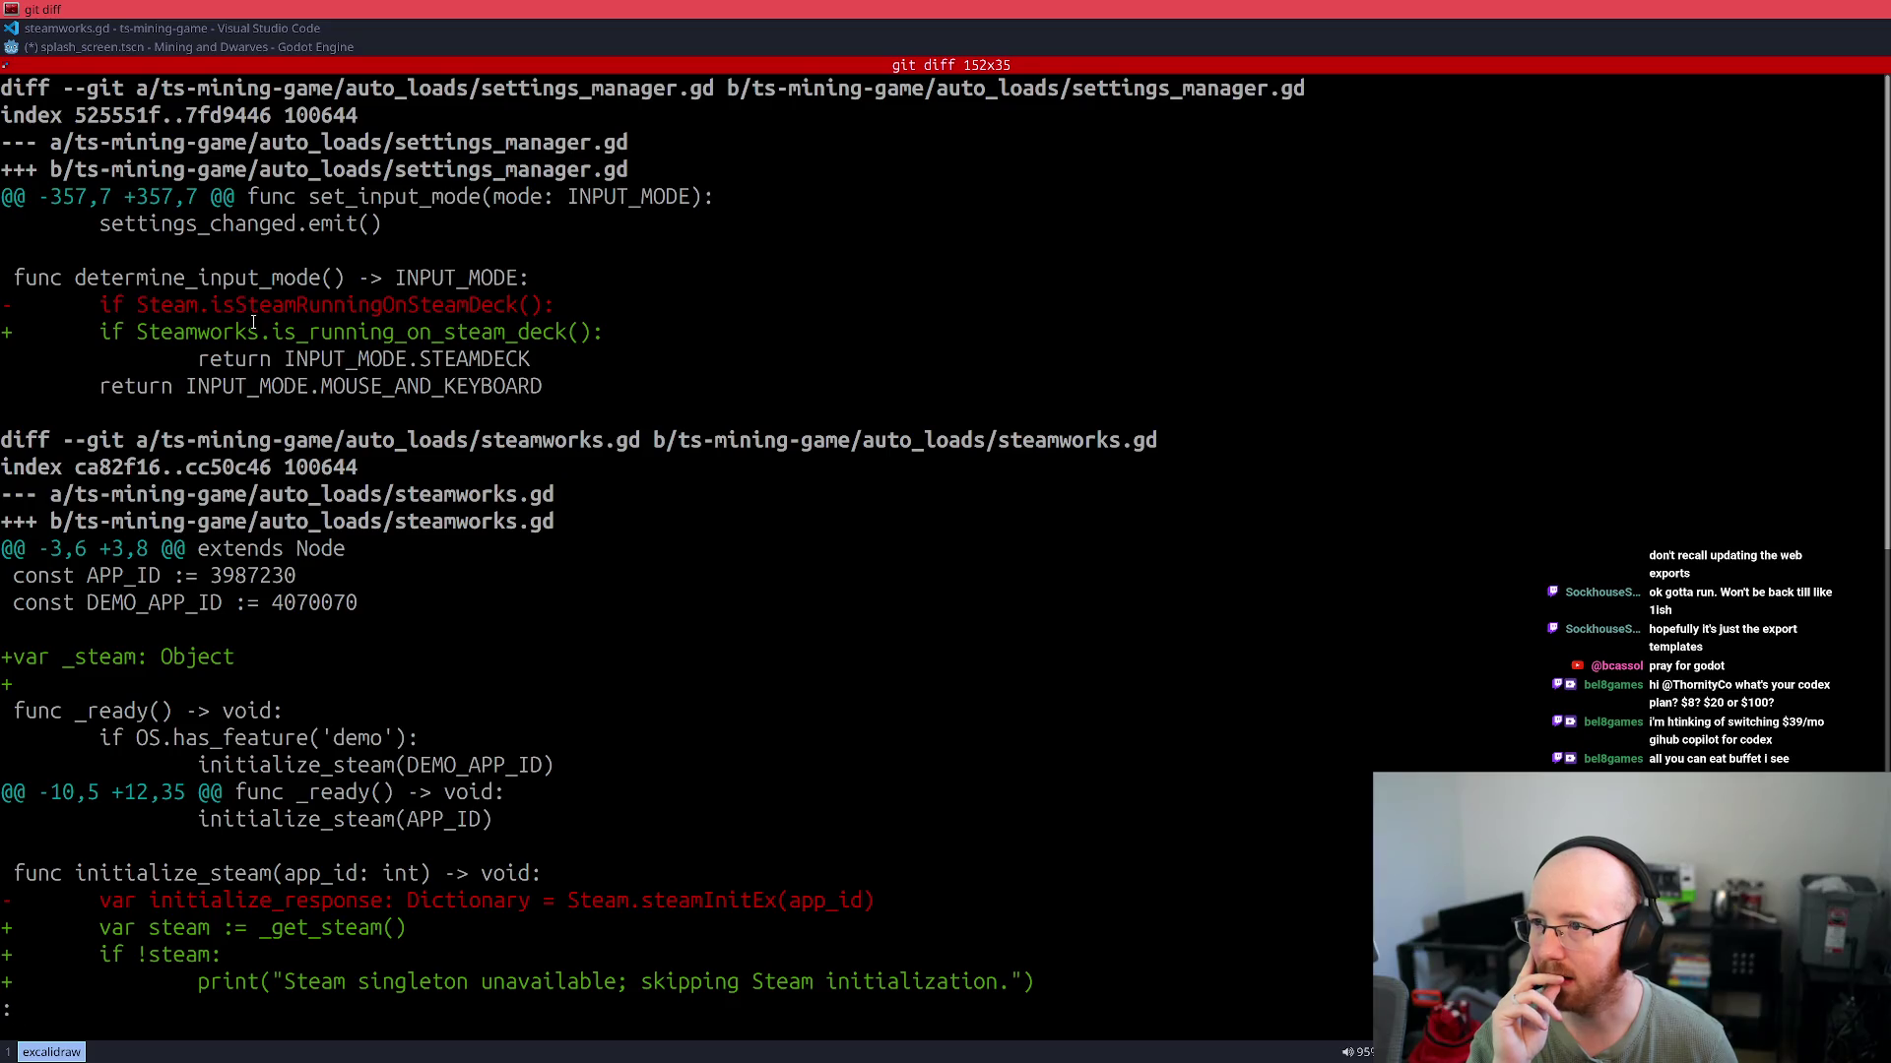
pyautogui.moveTo(261, 335); pyautogui.dragTo(137, 335)
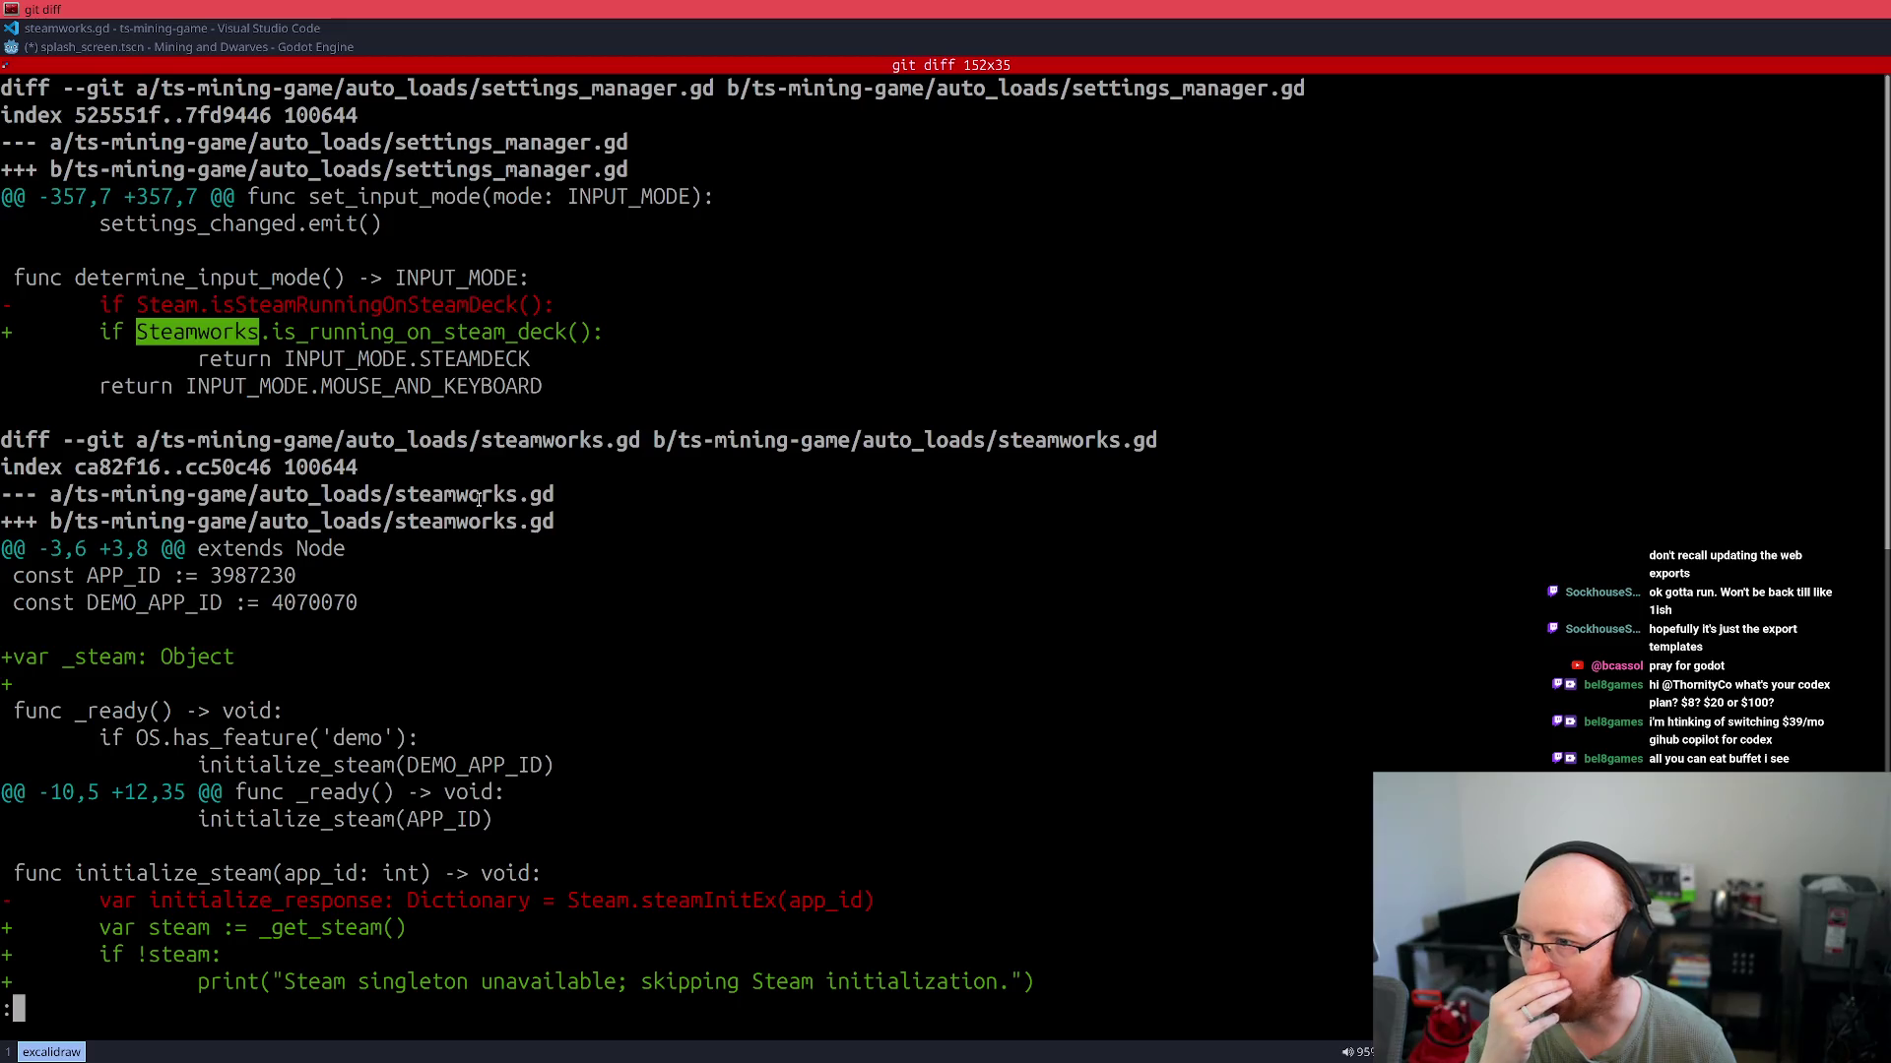
pyautogui.scroll(-4, 479, 500)
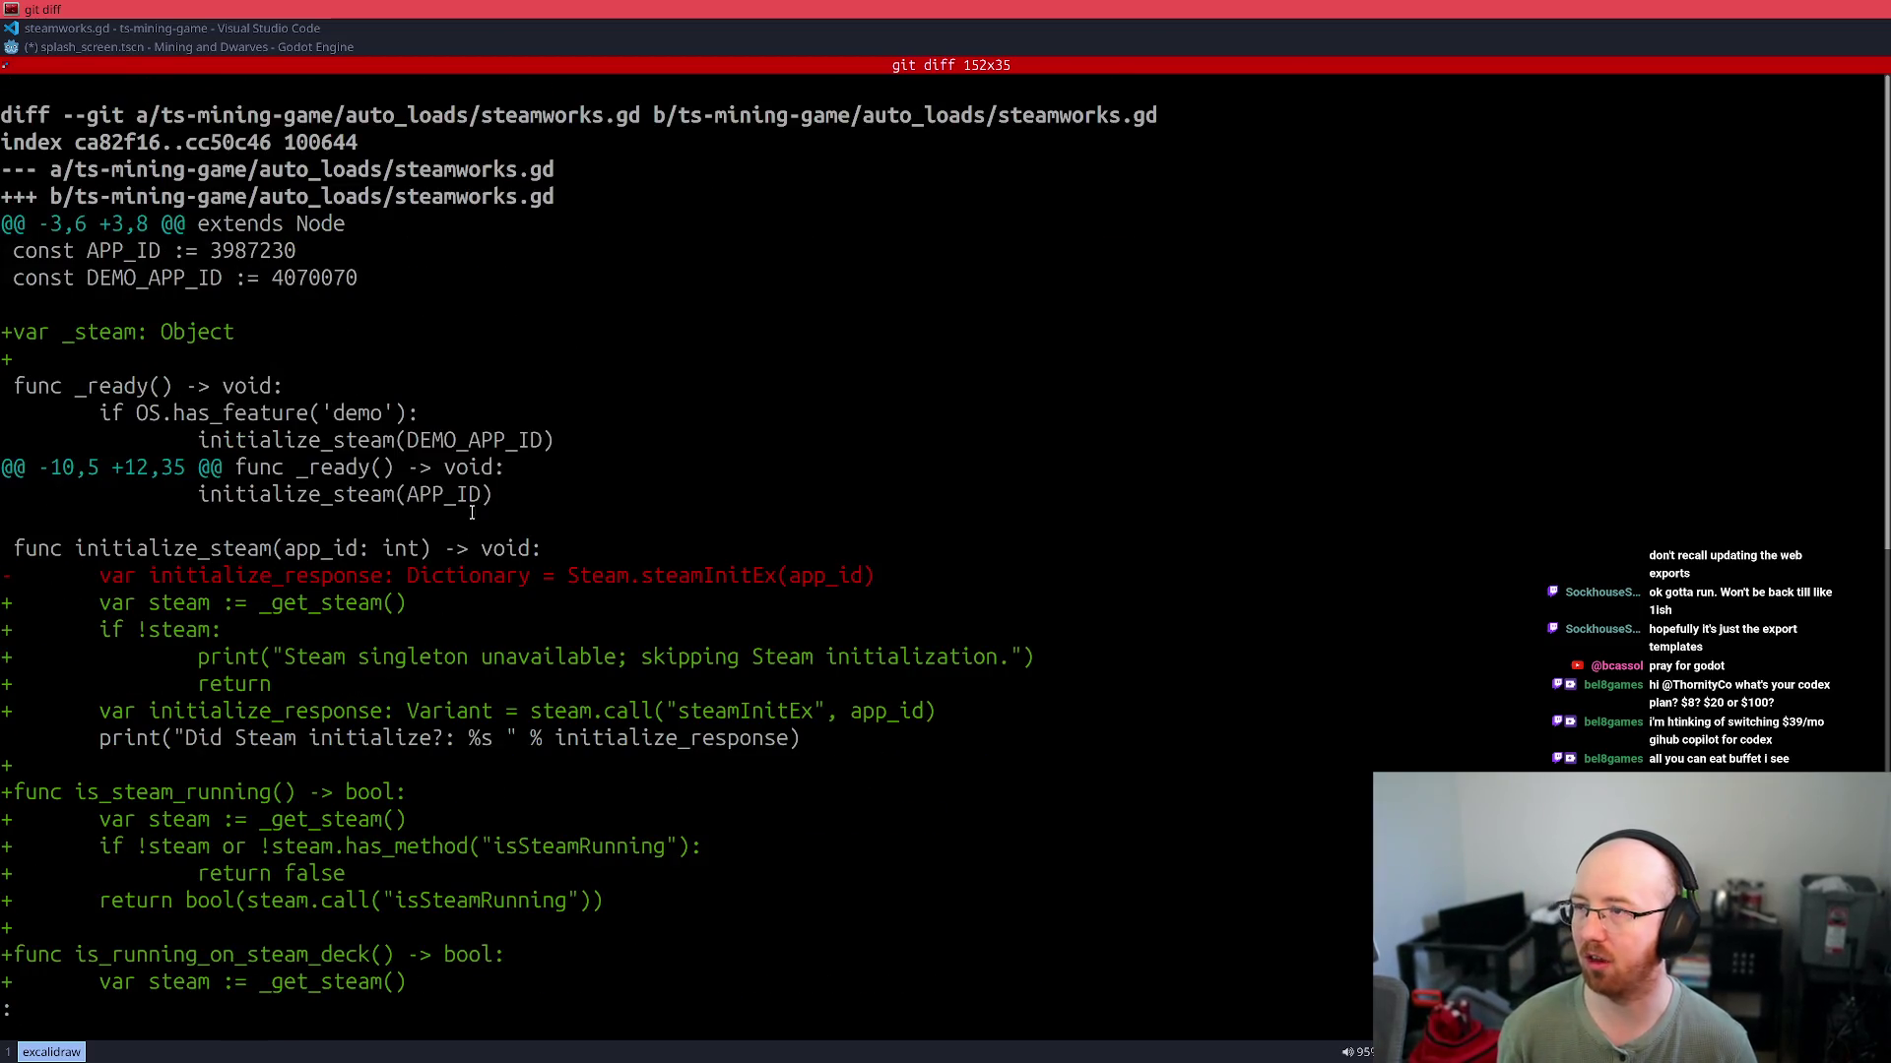
# Leave the diff and check the plugins and autoloaded scripts in Godot's Project Settings
pyautogui.press('q')
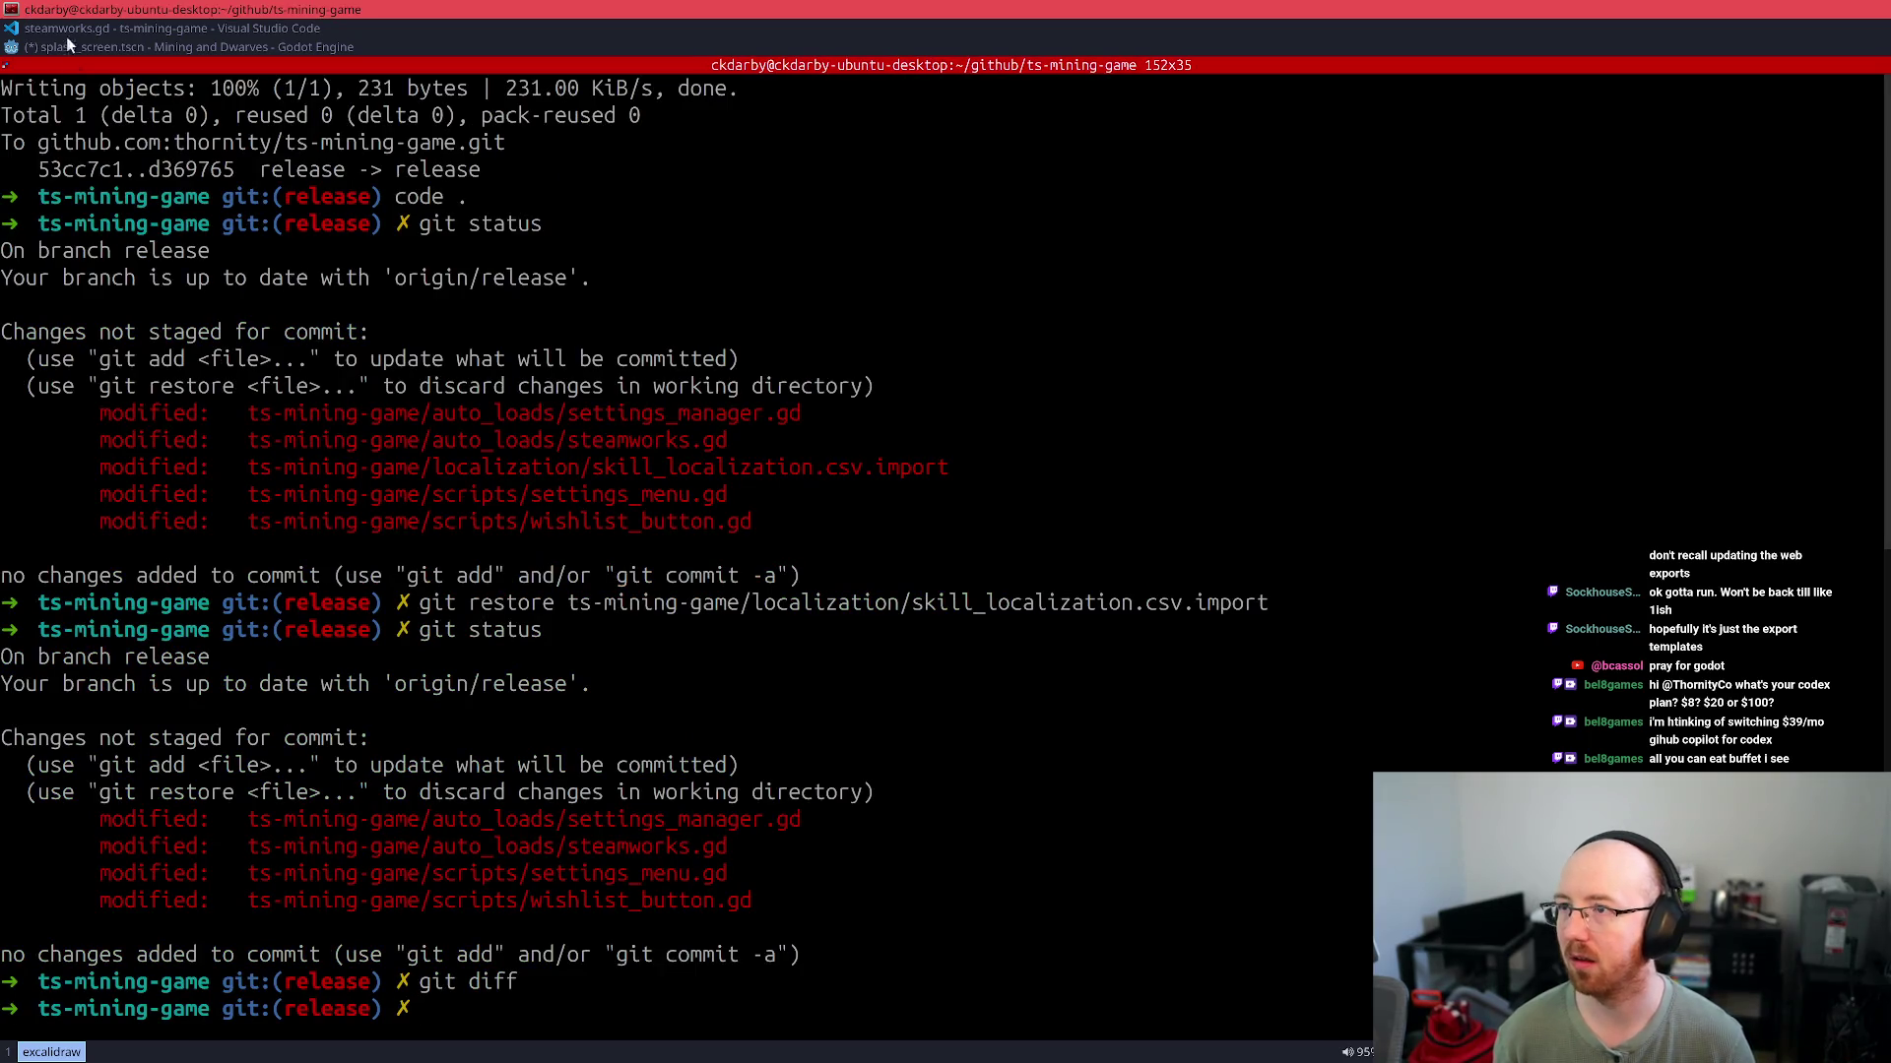
pyautogui.click(67, 29)
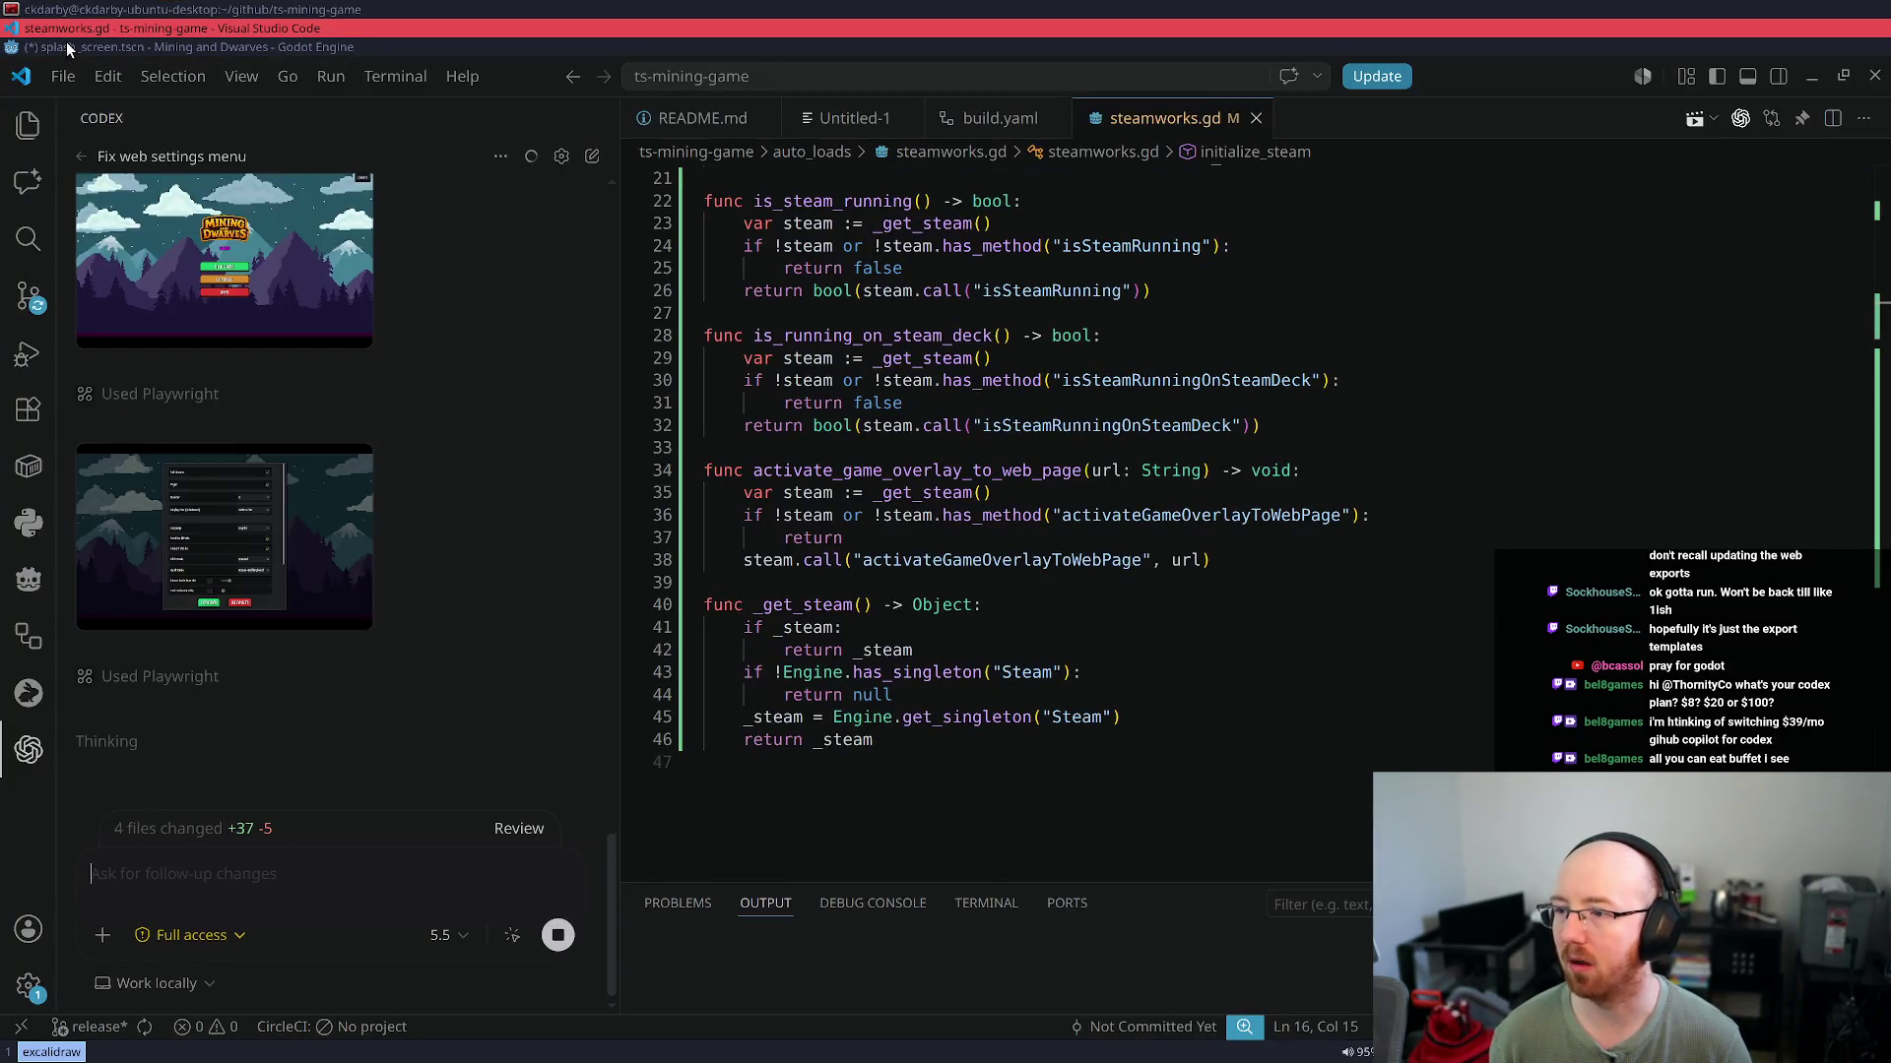
pyautogui.click(67, 43)
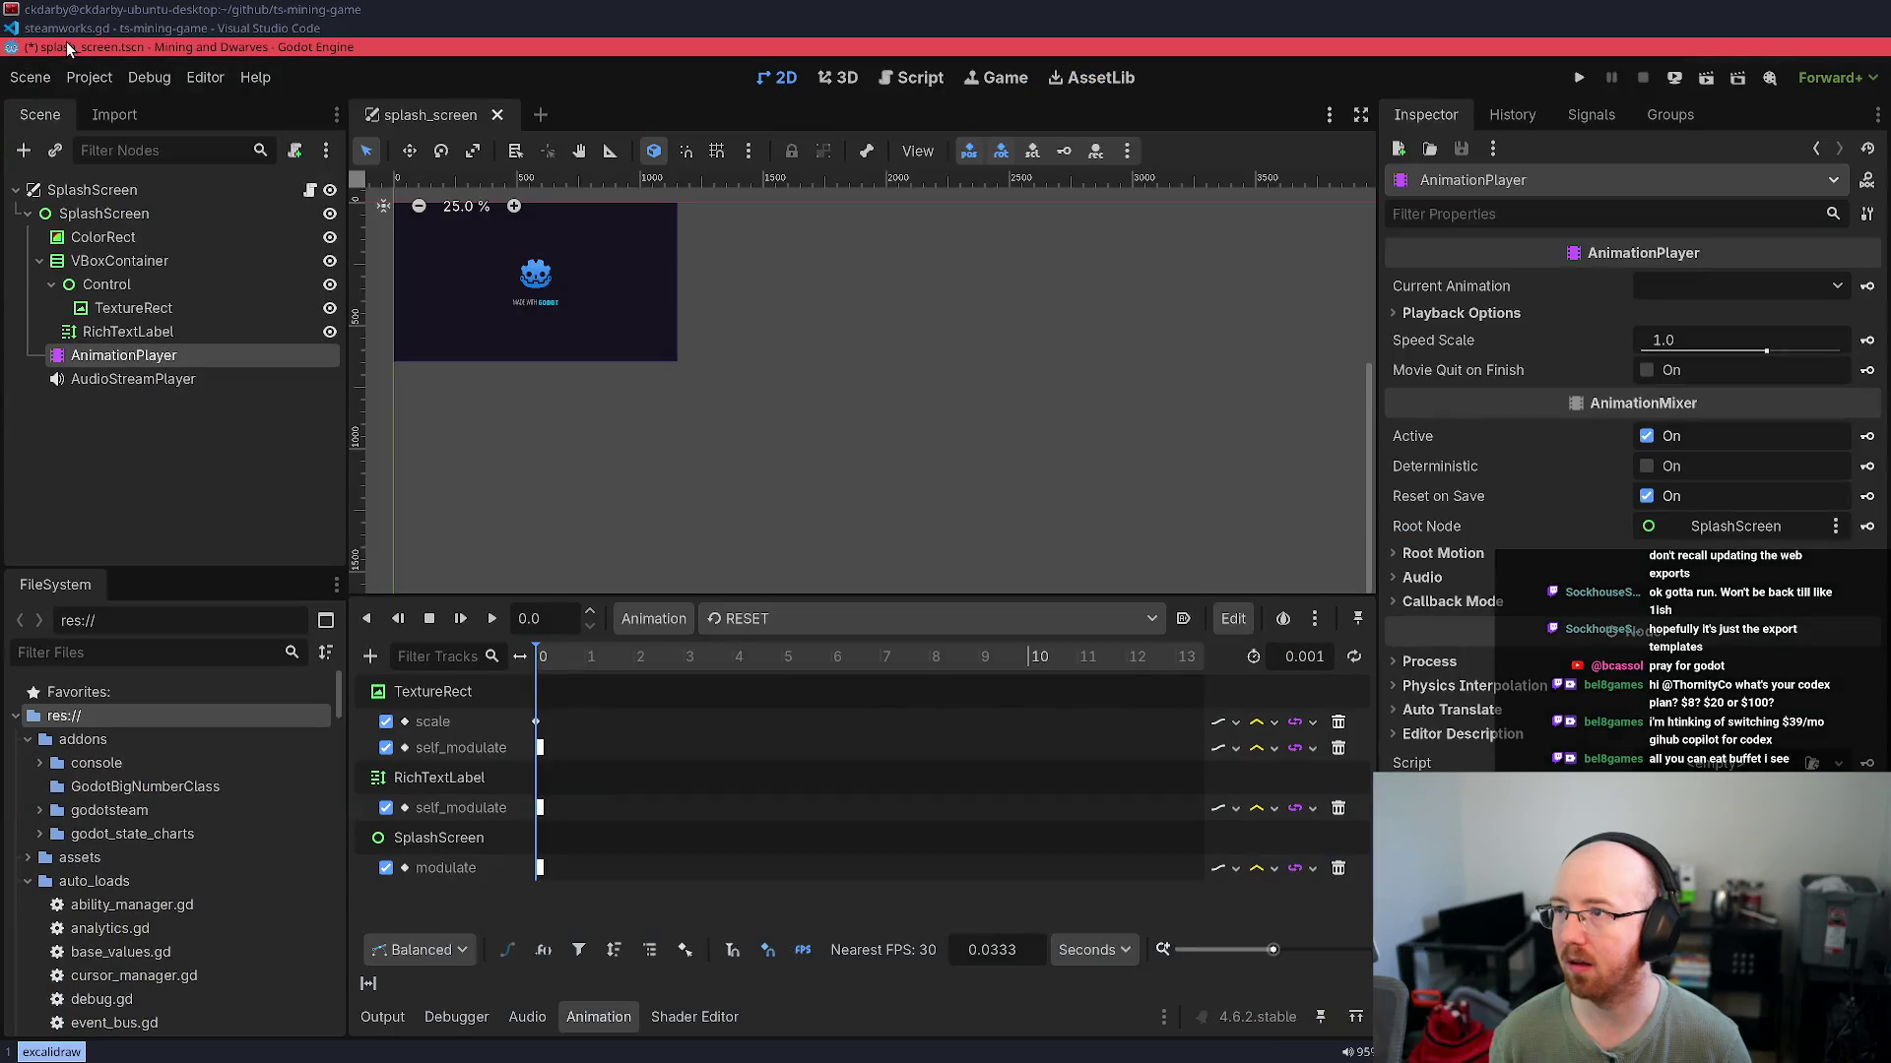
pyautogui.click(98, 79)
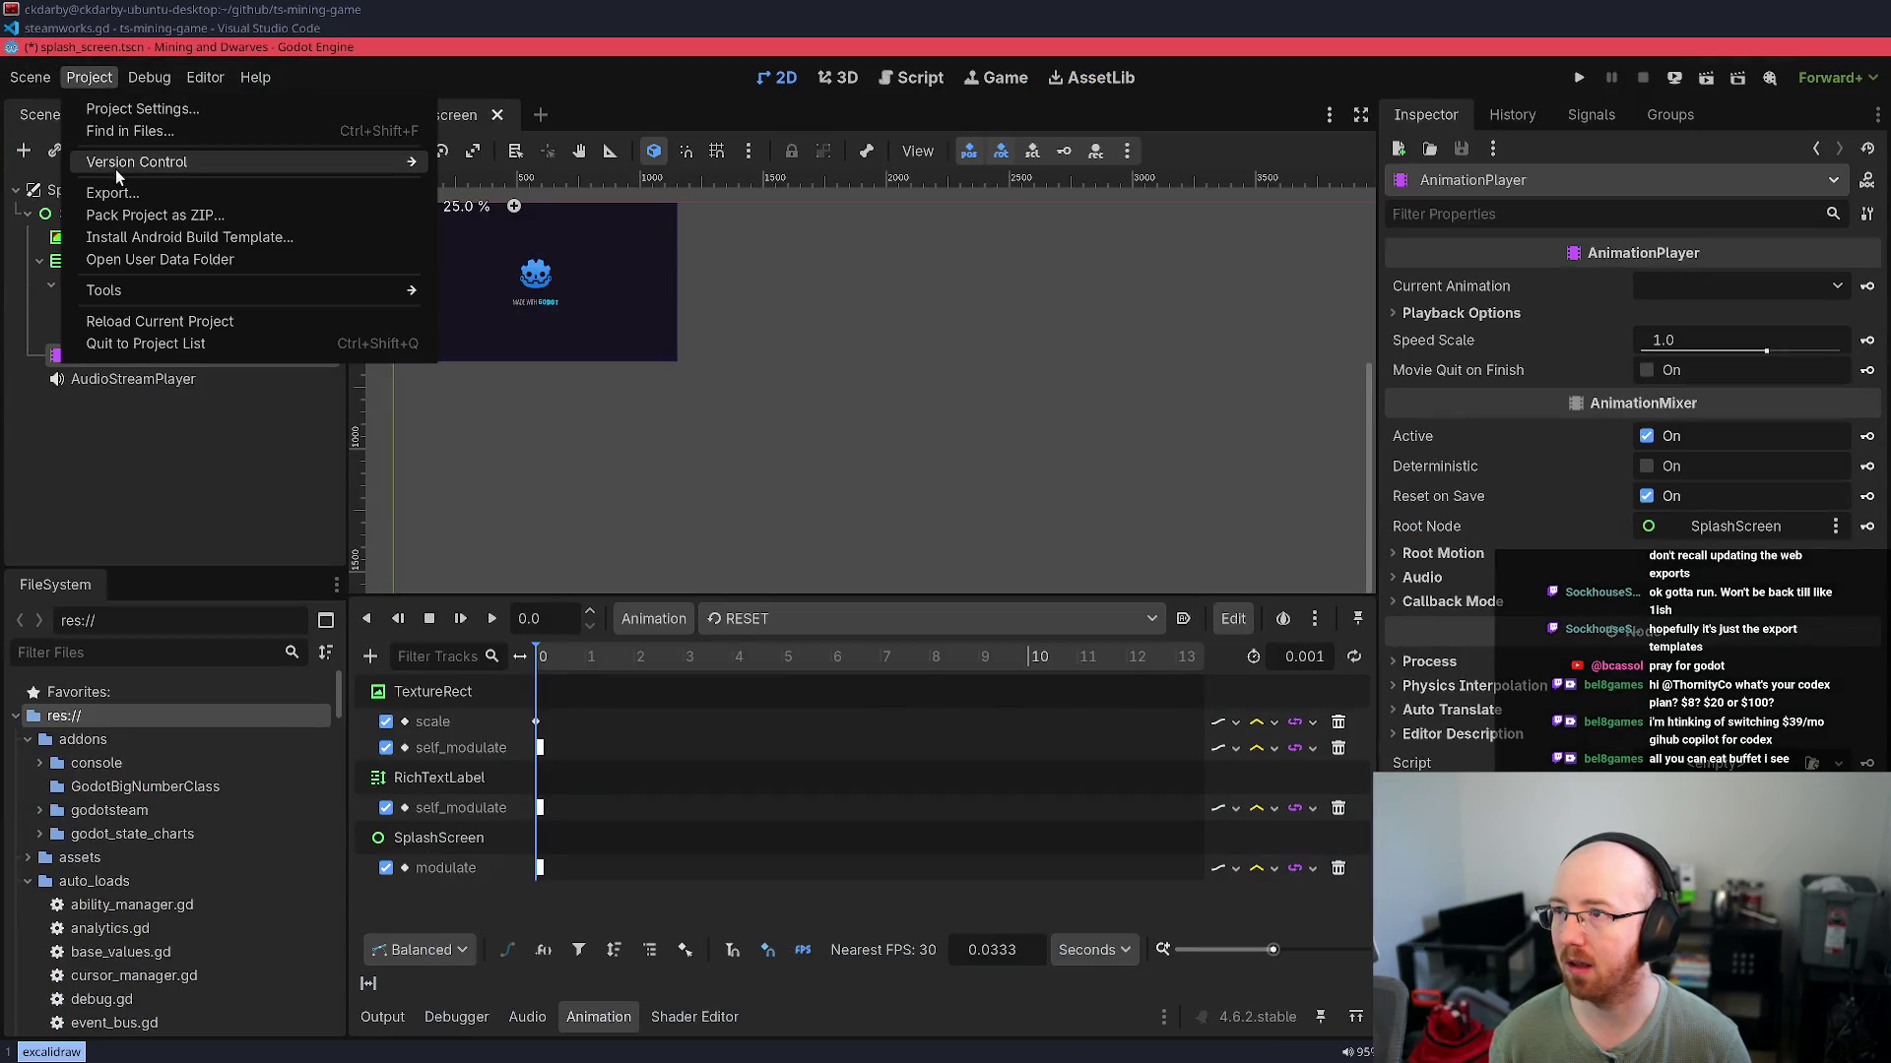
pyautogui.click(111, 108)
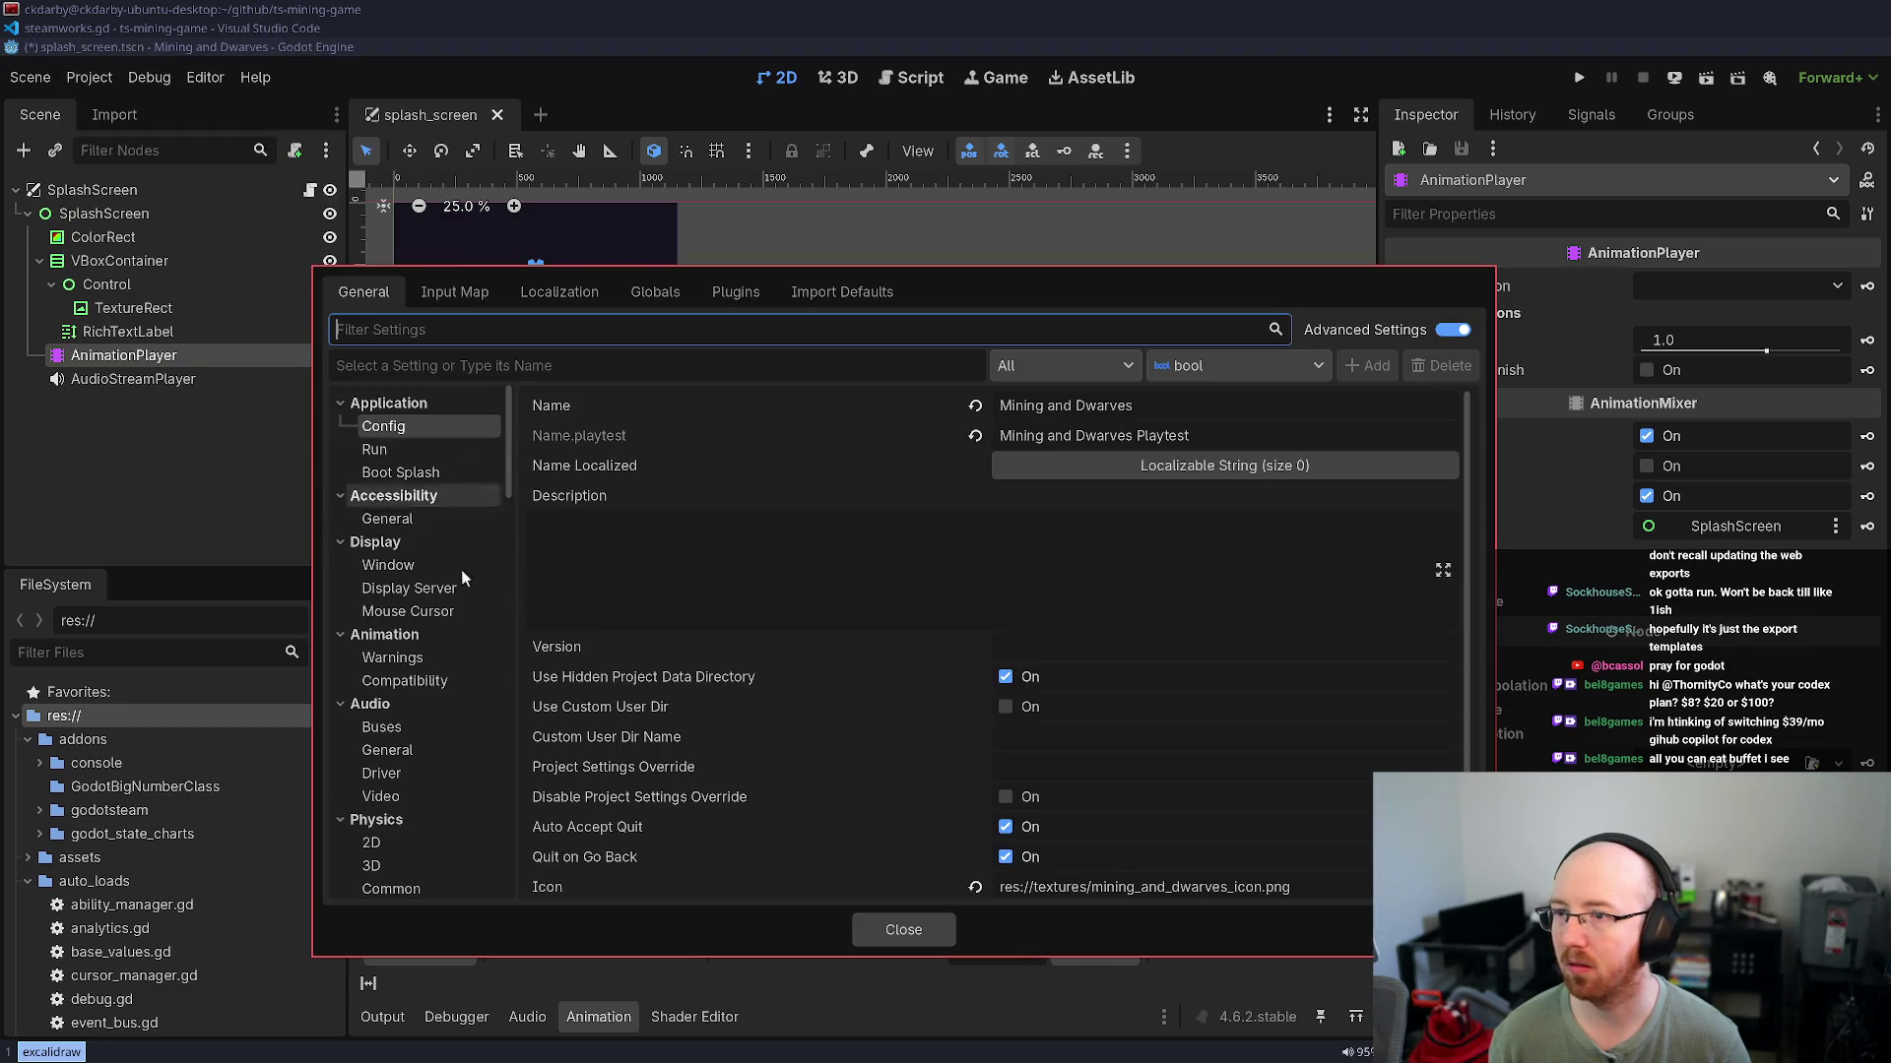
pyautogui.click(733, 290)
pyautogui.click(666, 297)
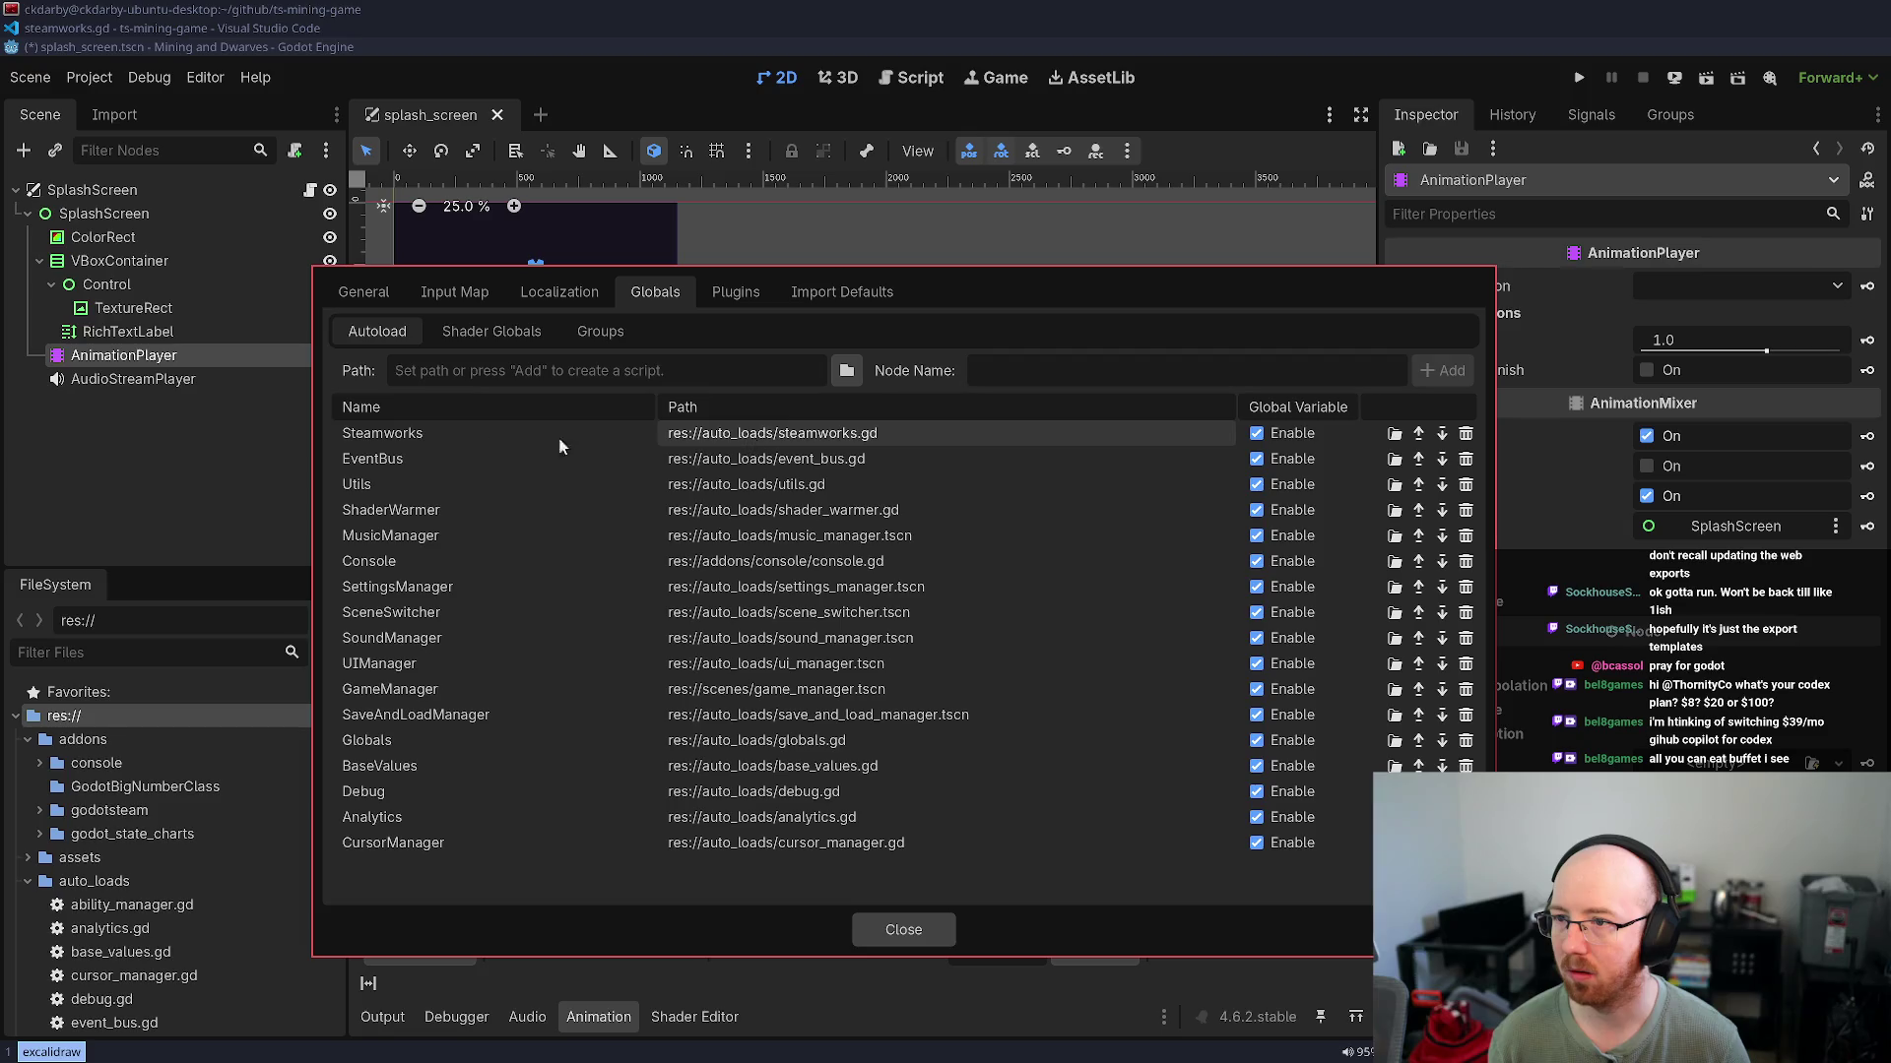
pyautogui.click(904, 929)
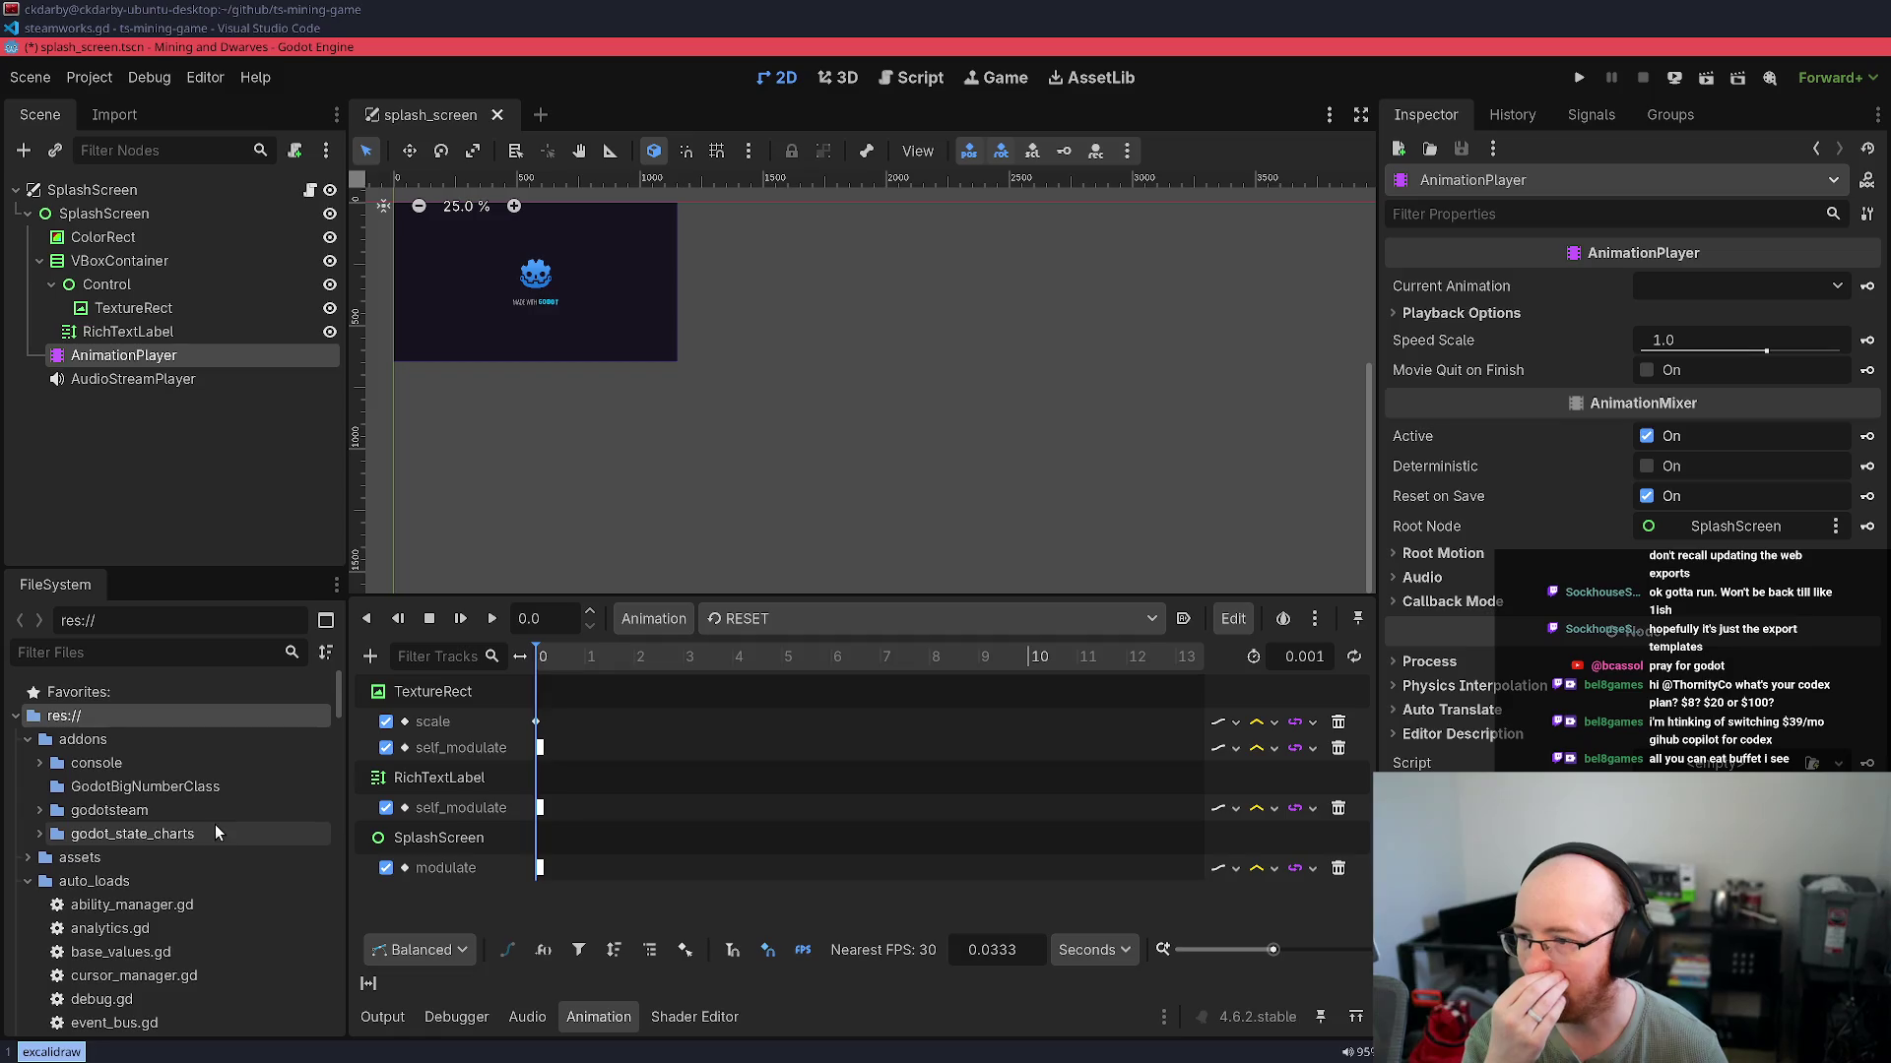
# Peek into the godotsteam addon folder, then save the splash_screen scene
pyautogui.click(38, 811)
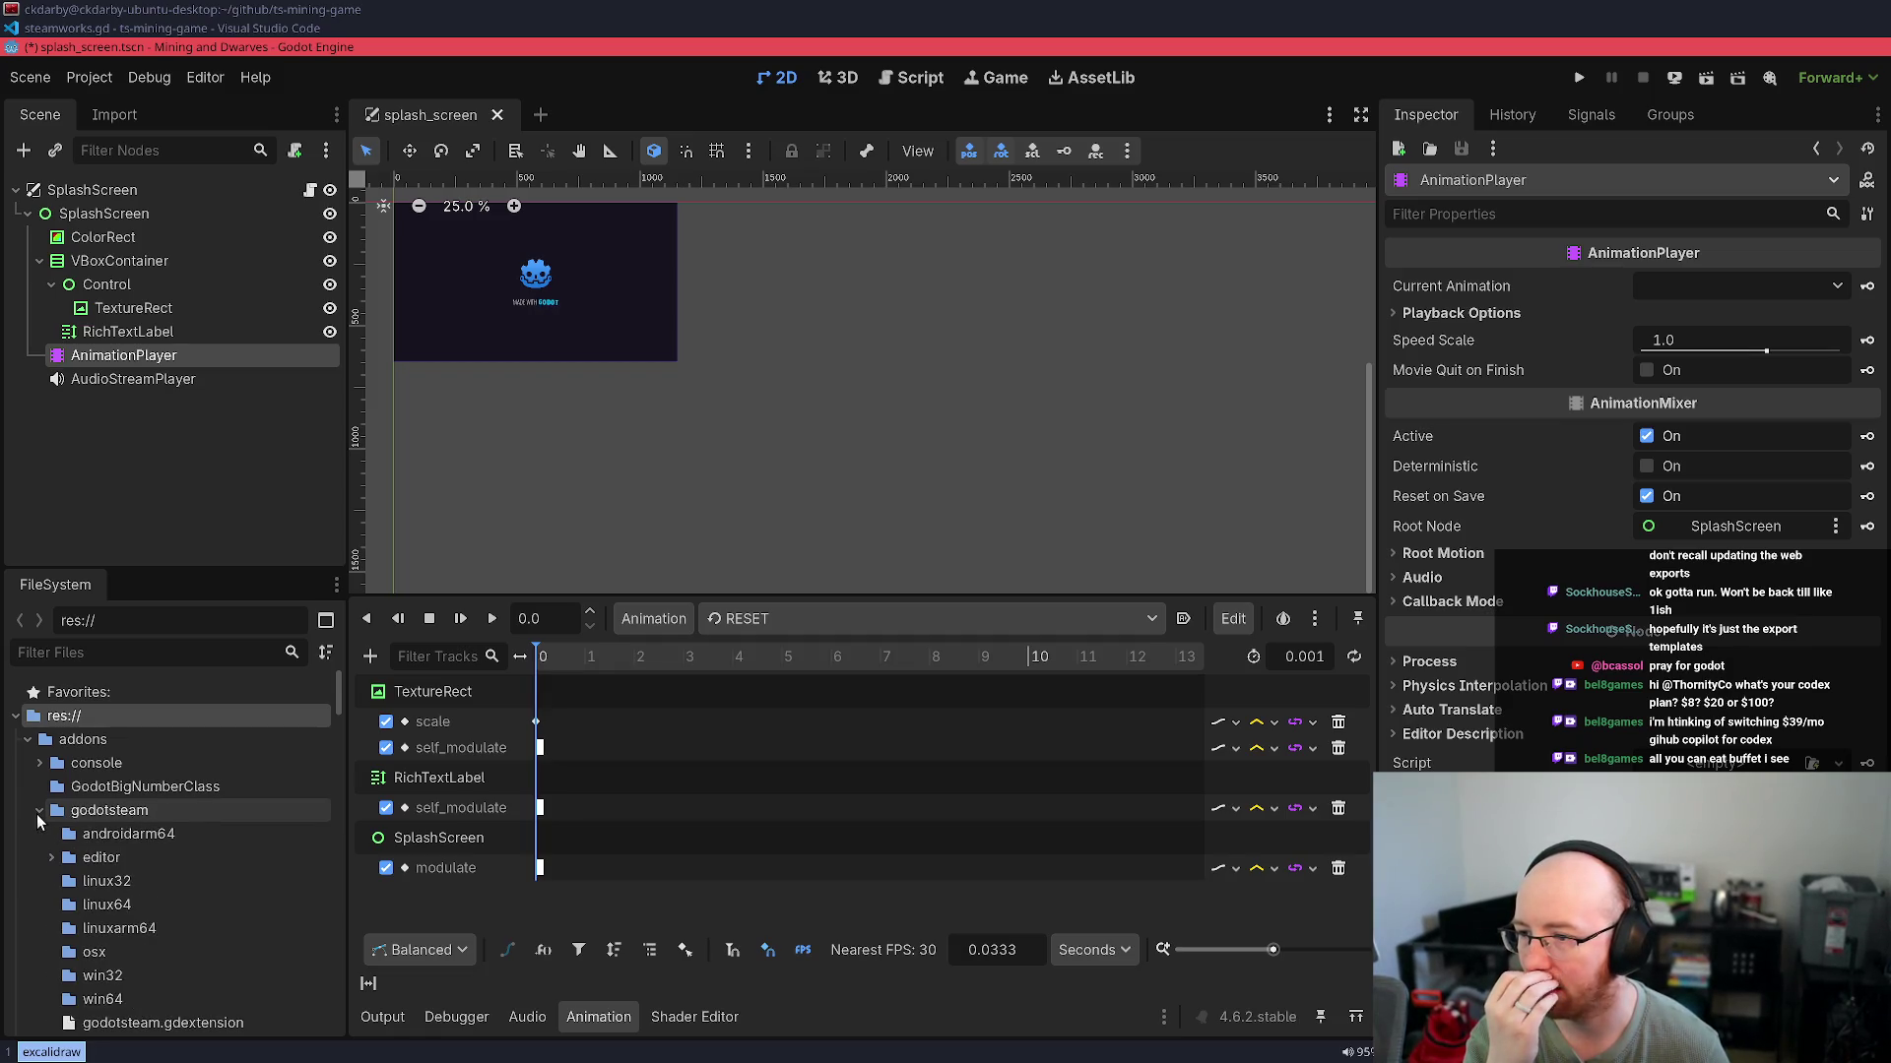
pyautogui.click(39, 812)
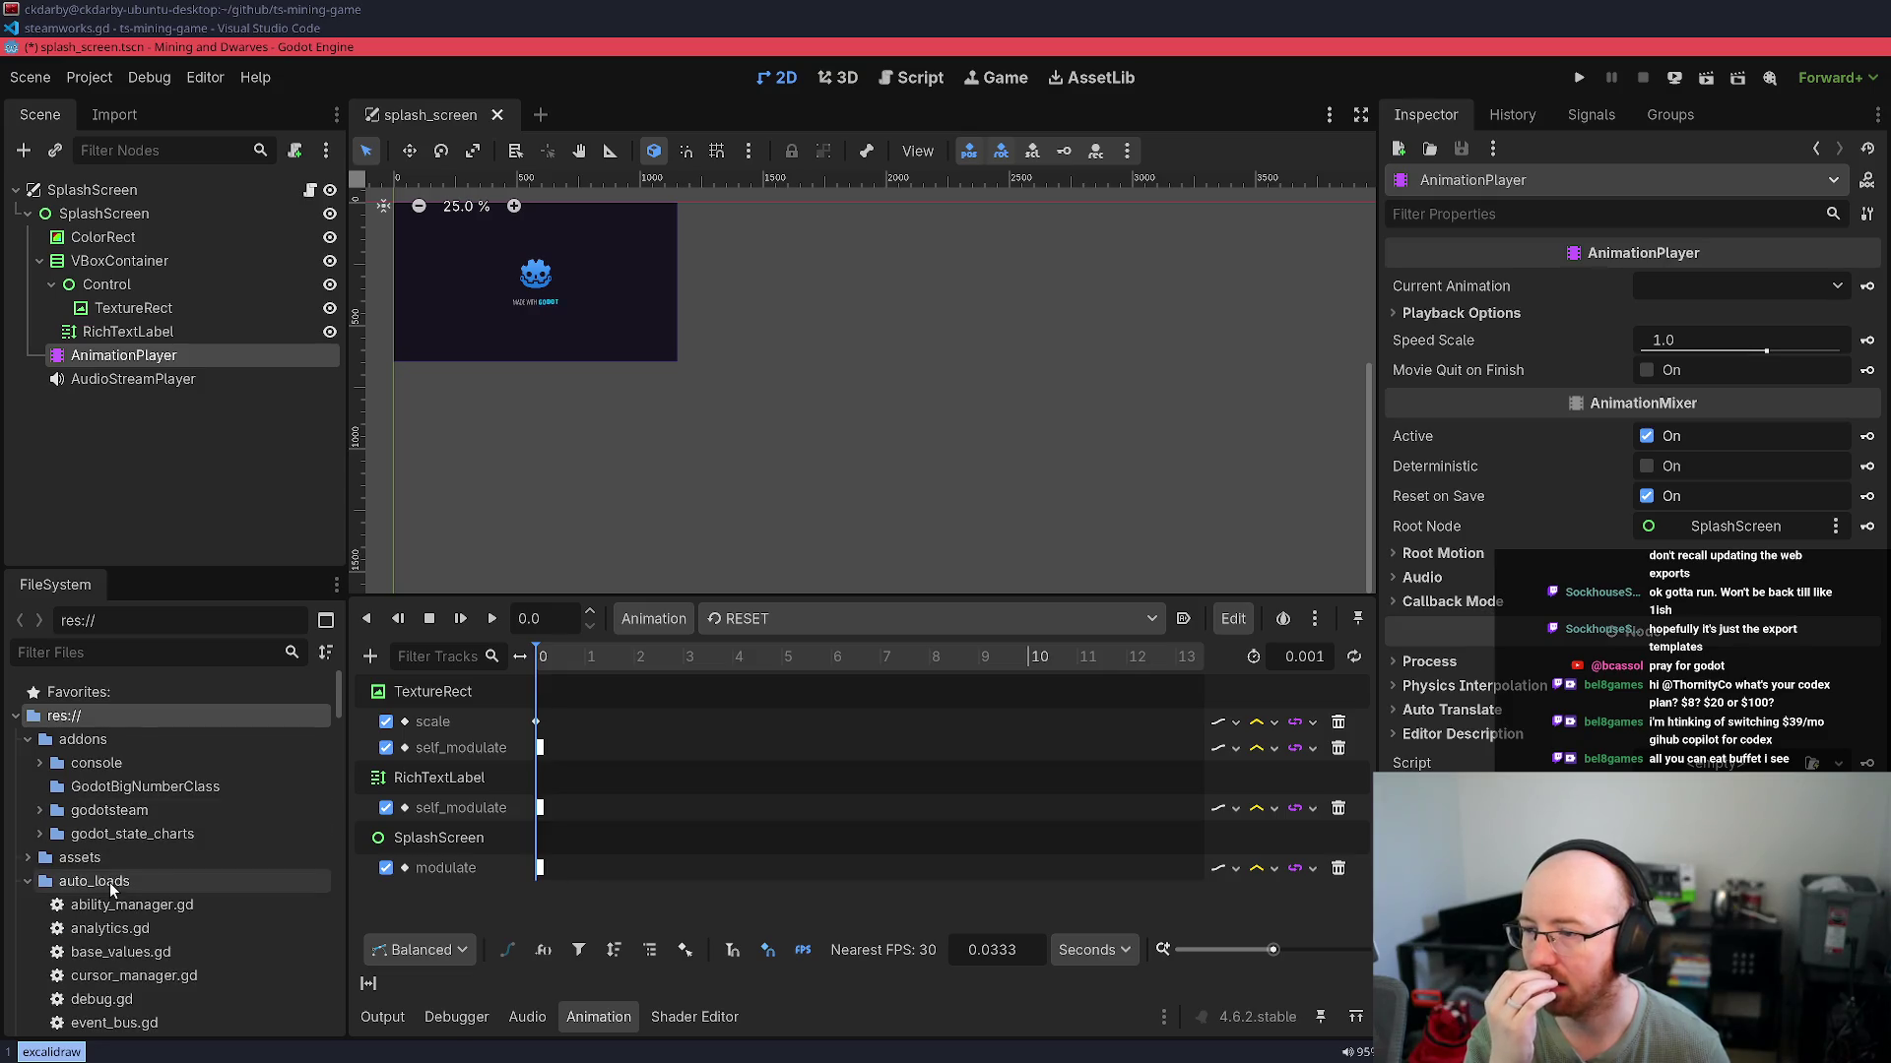
pyautogui.click(35, 28)
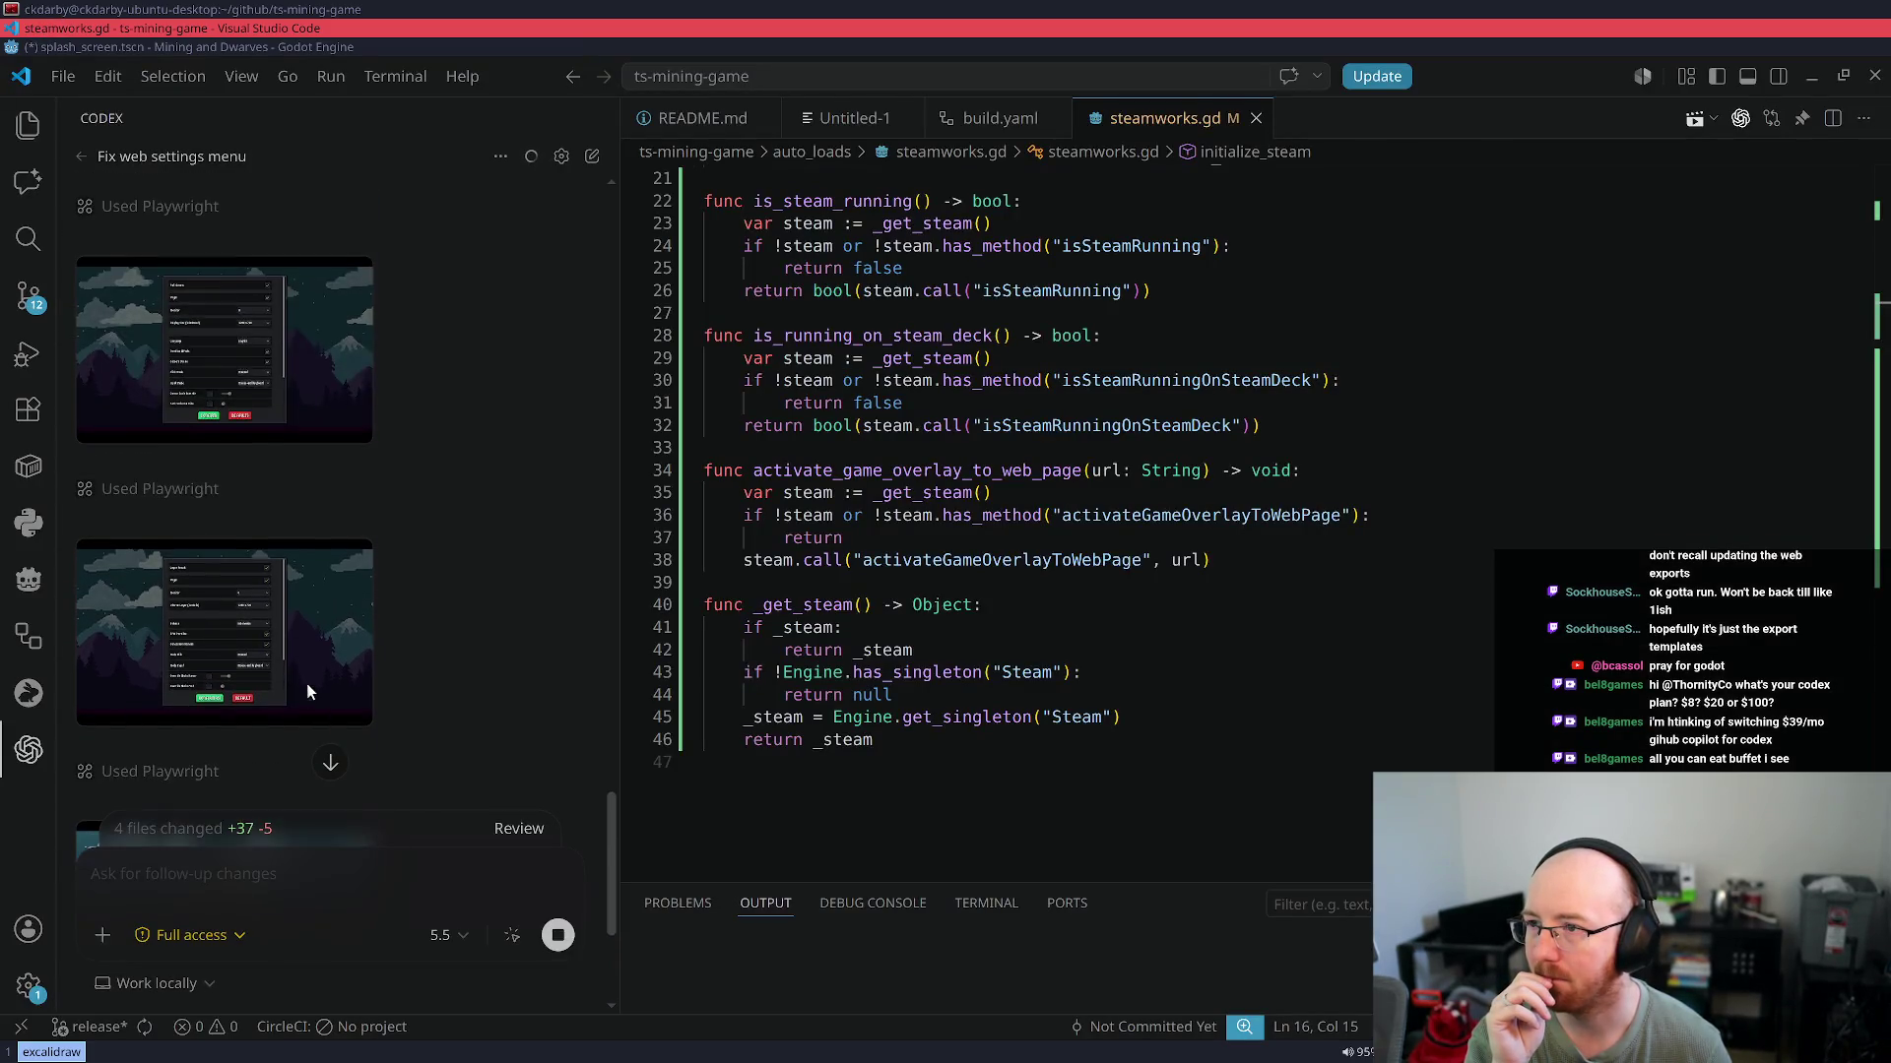
pyautogui.click(117, 48)
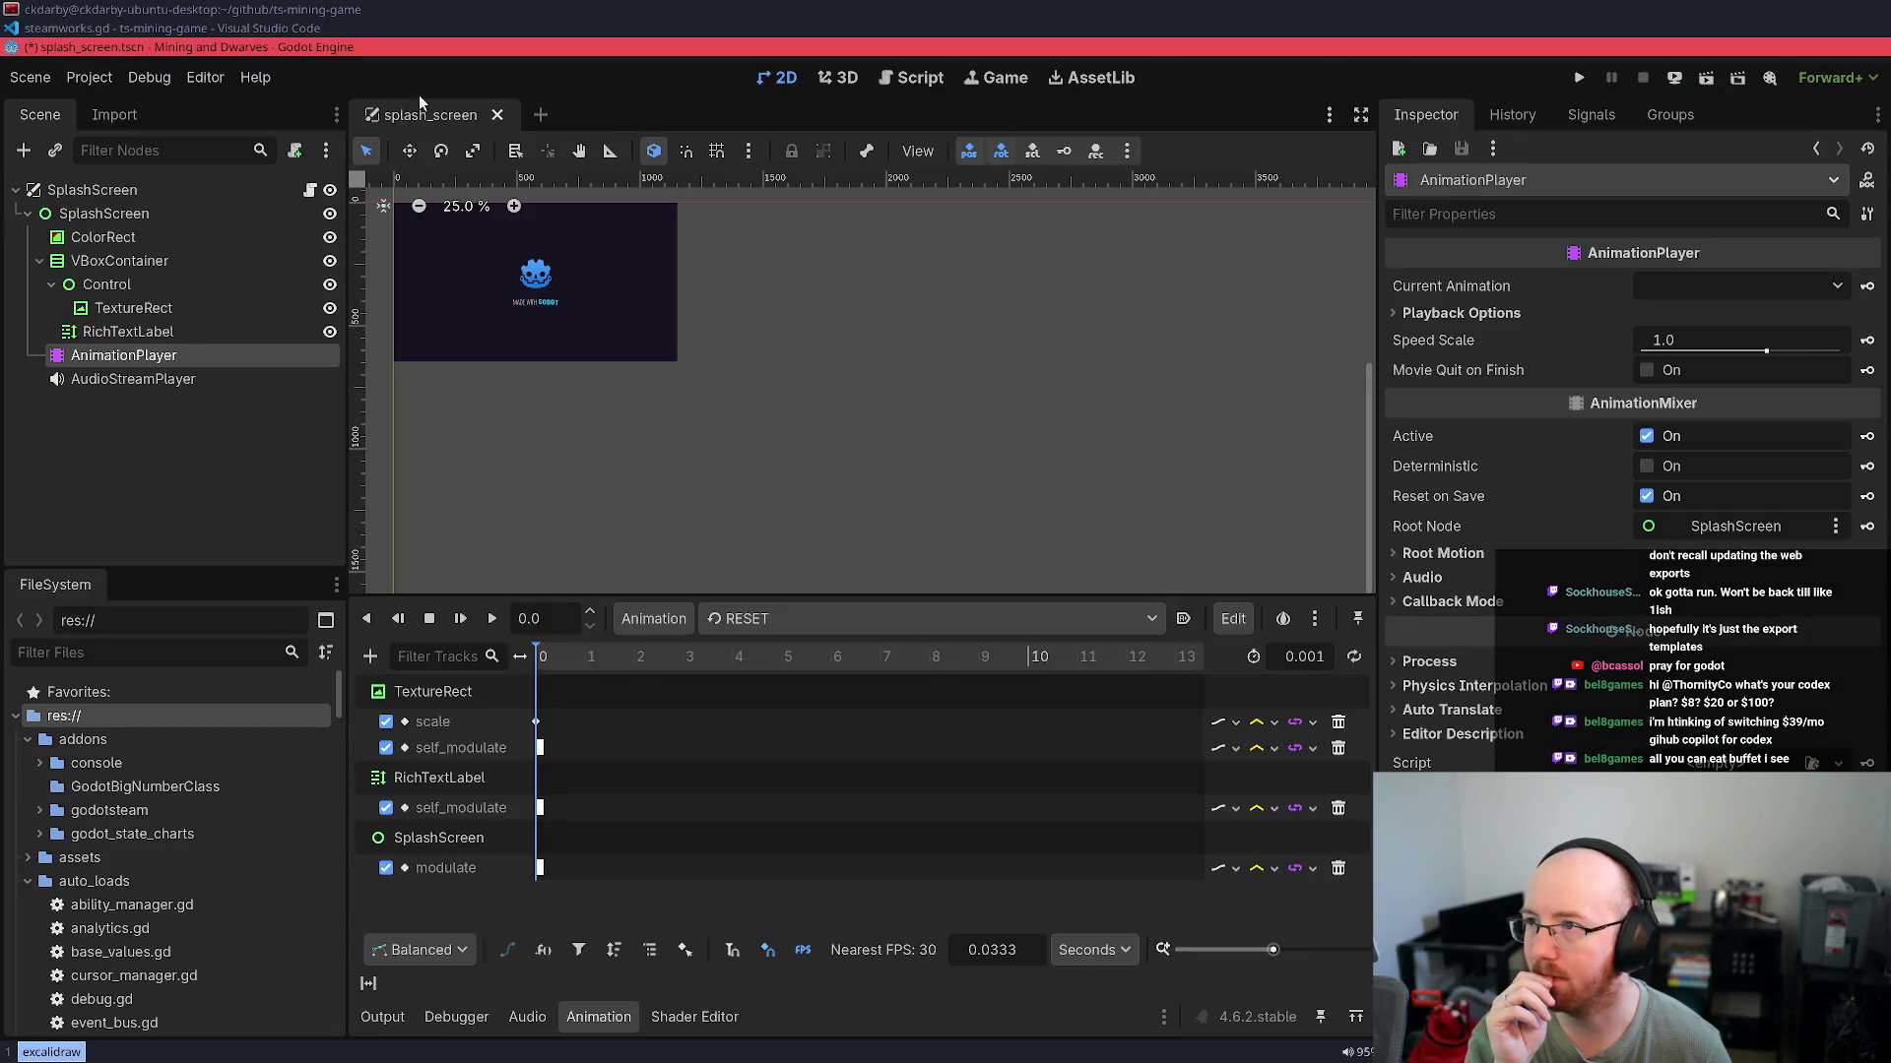
pyautogui.hotkey('ctrl', 's')
# Run the demo, continue the saved game, pause, and click Wishlist to open the Steam store page
pyautogui.press('F5')
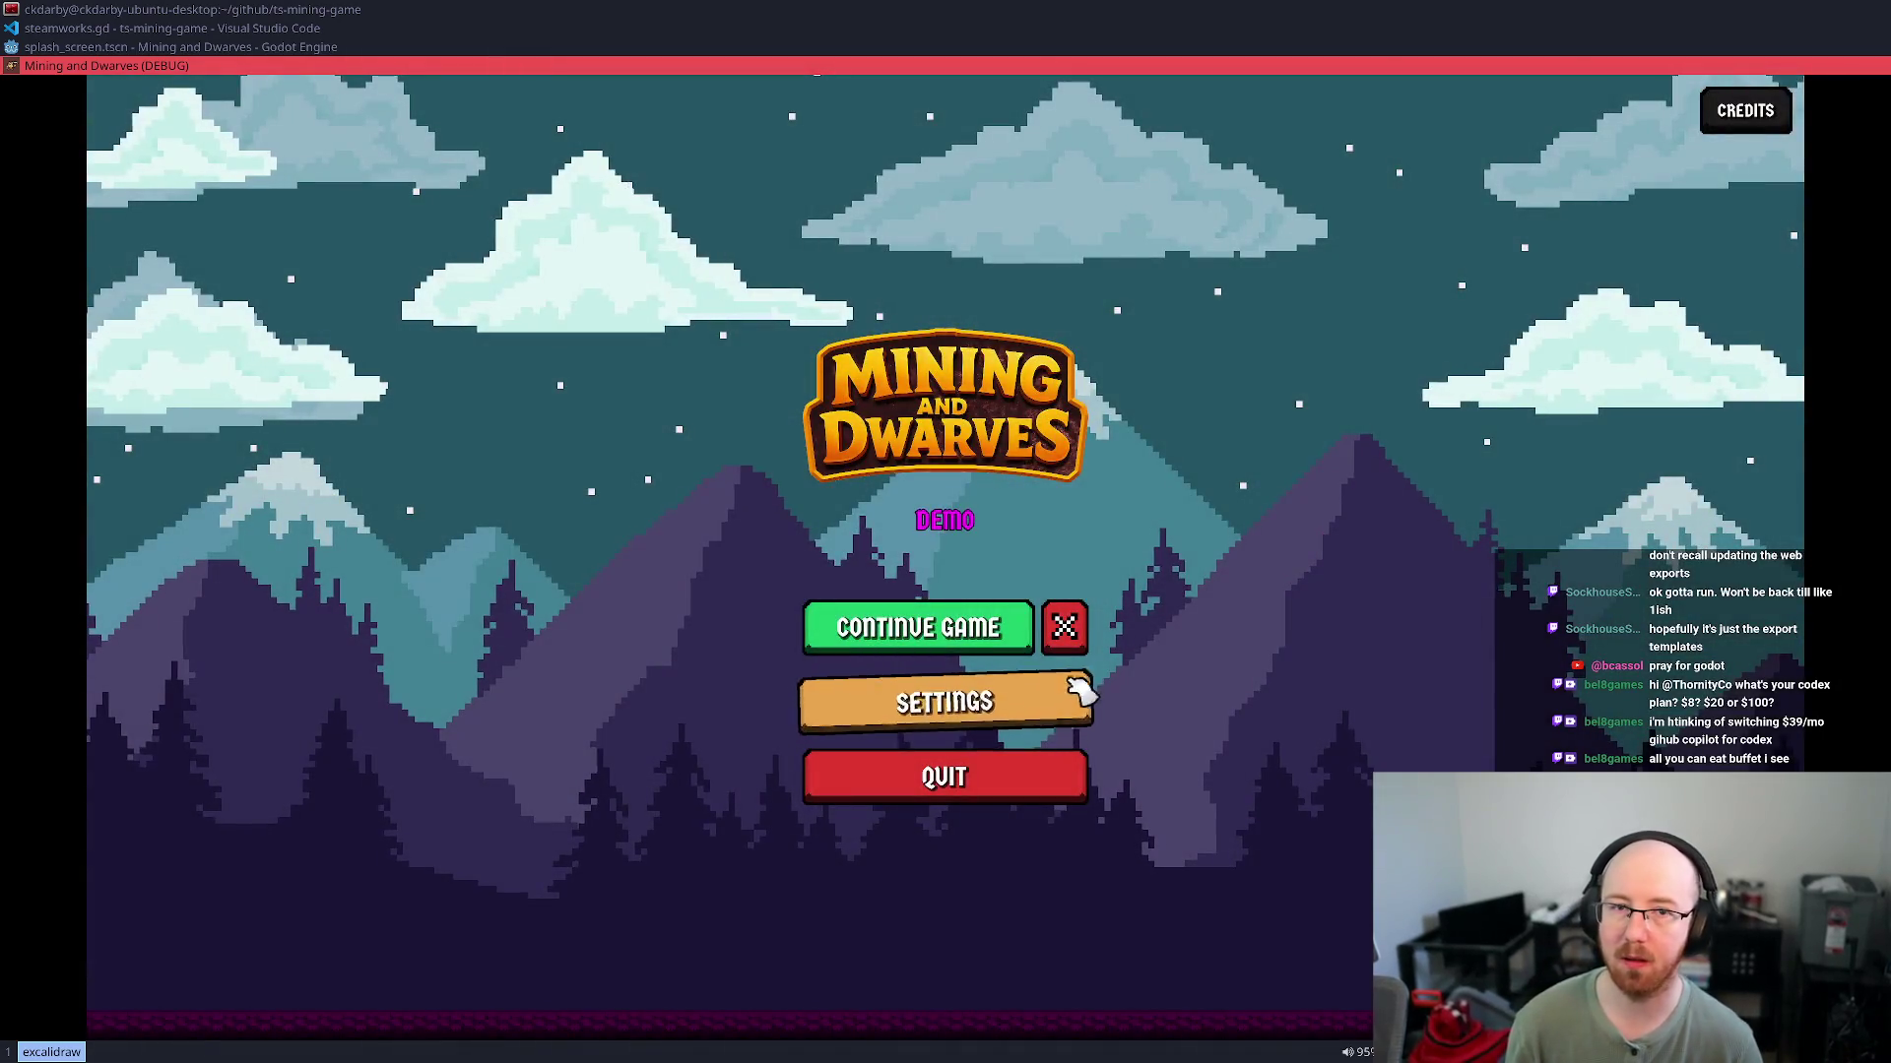
pyautogui.click(990, 642)
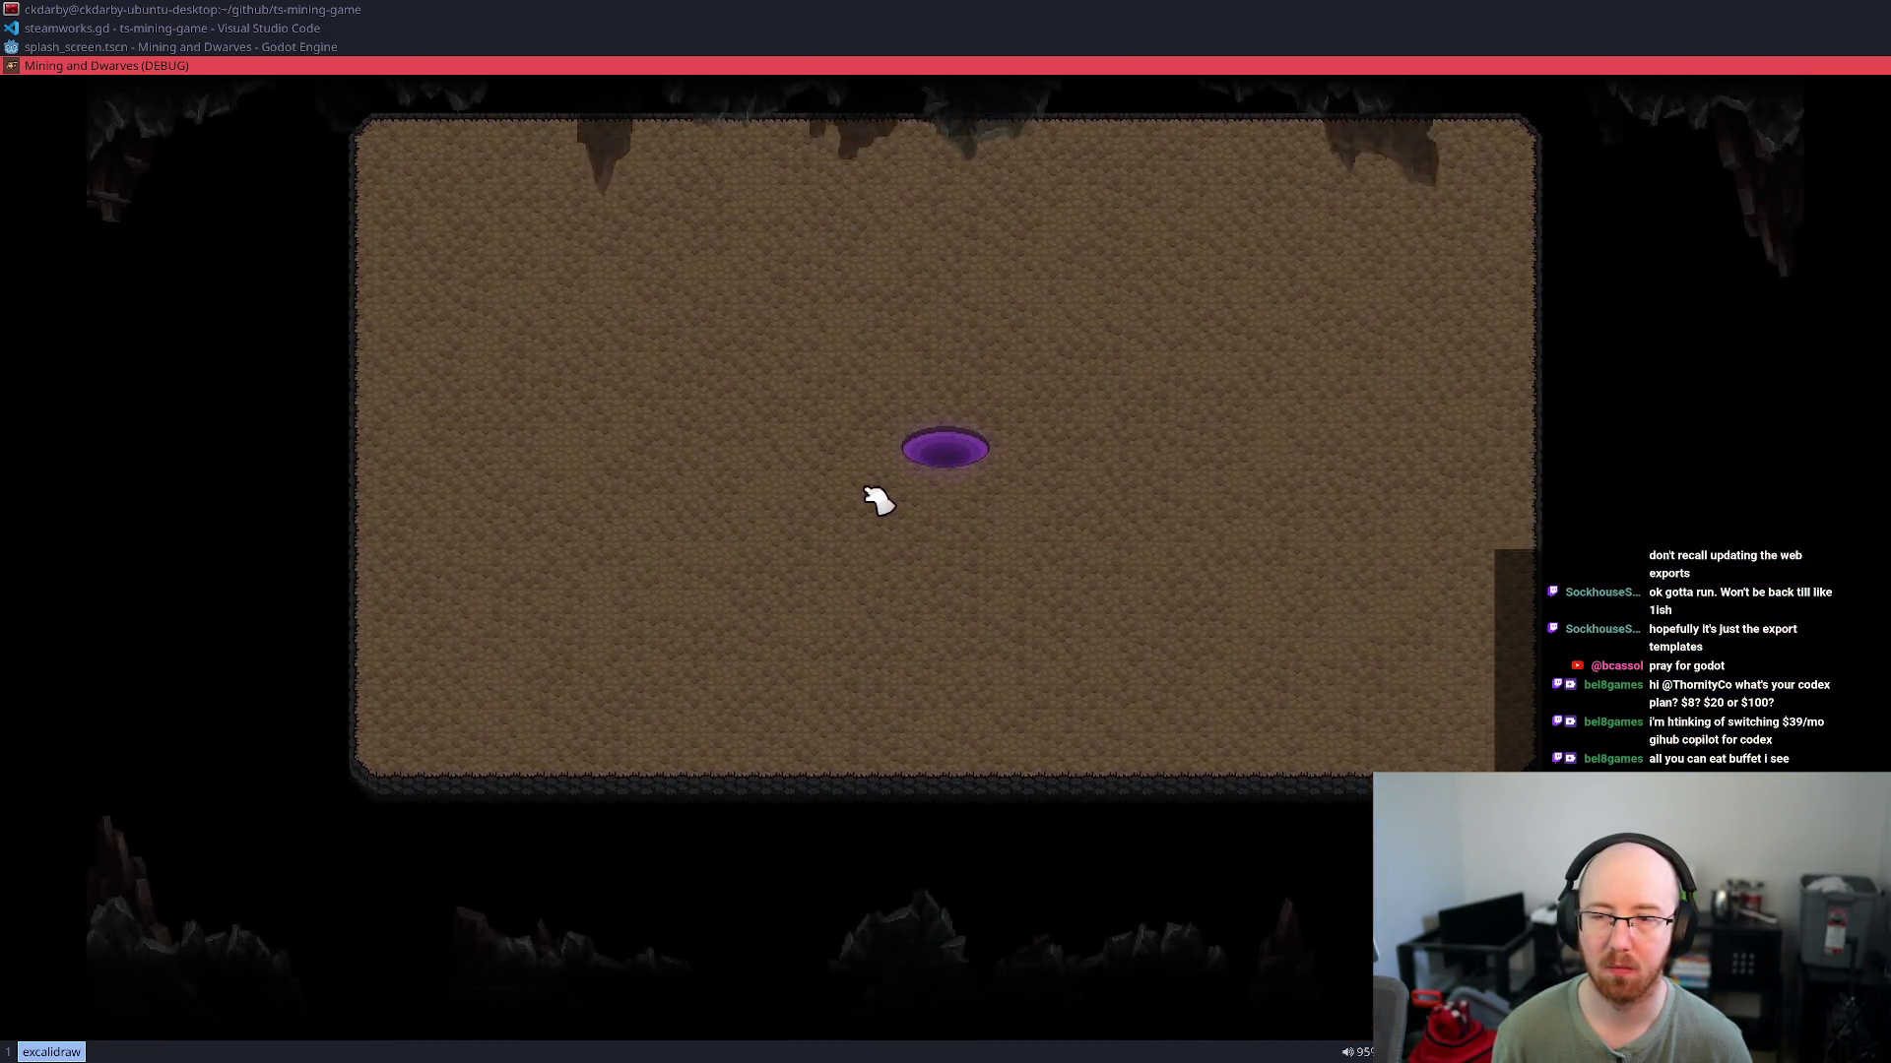
pyautogui.press('Escape')
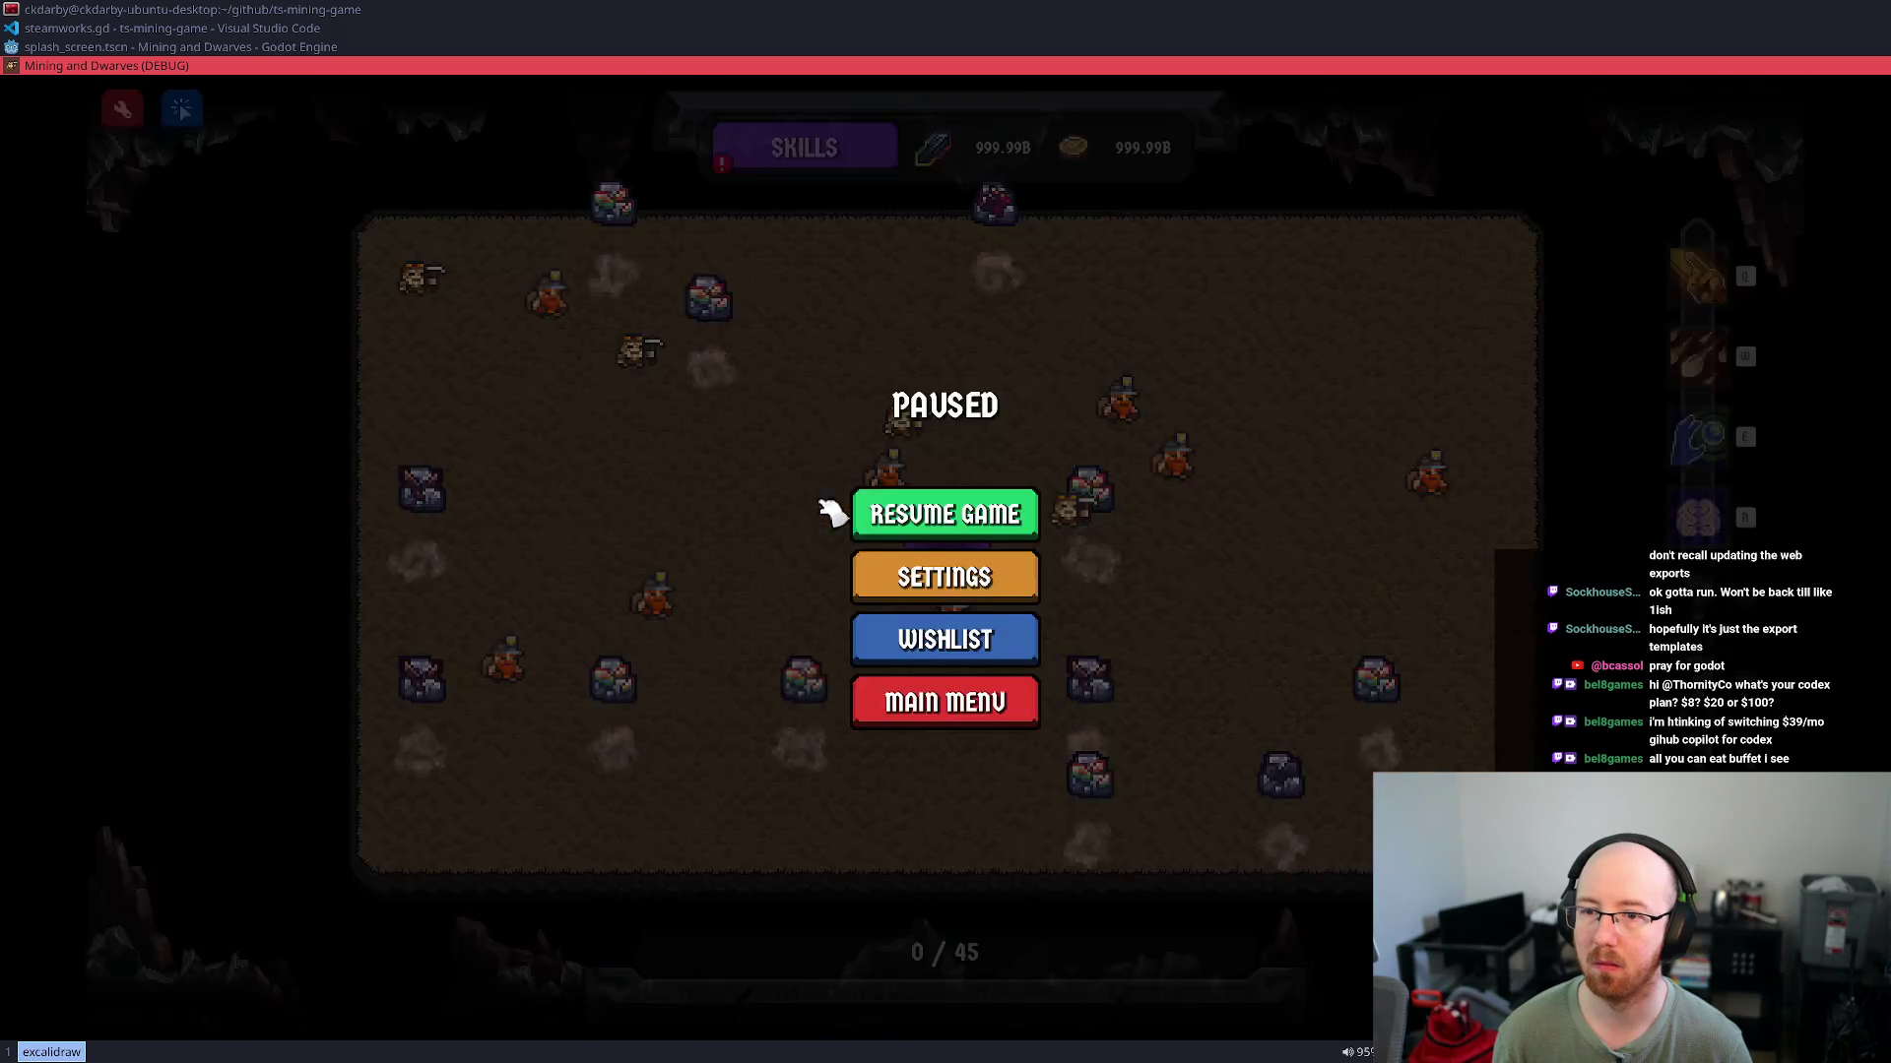
pyautogui.click(946, 639)
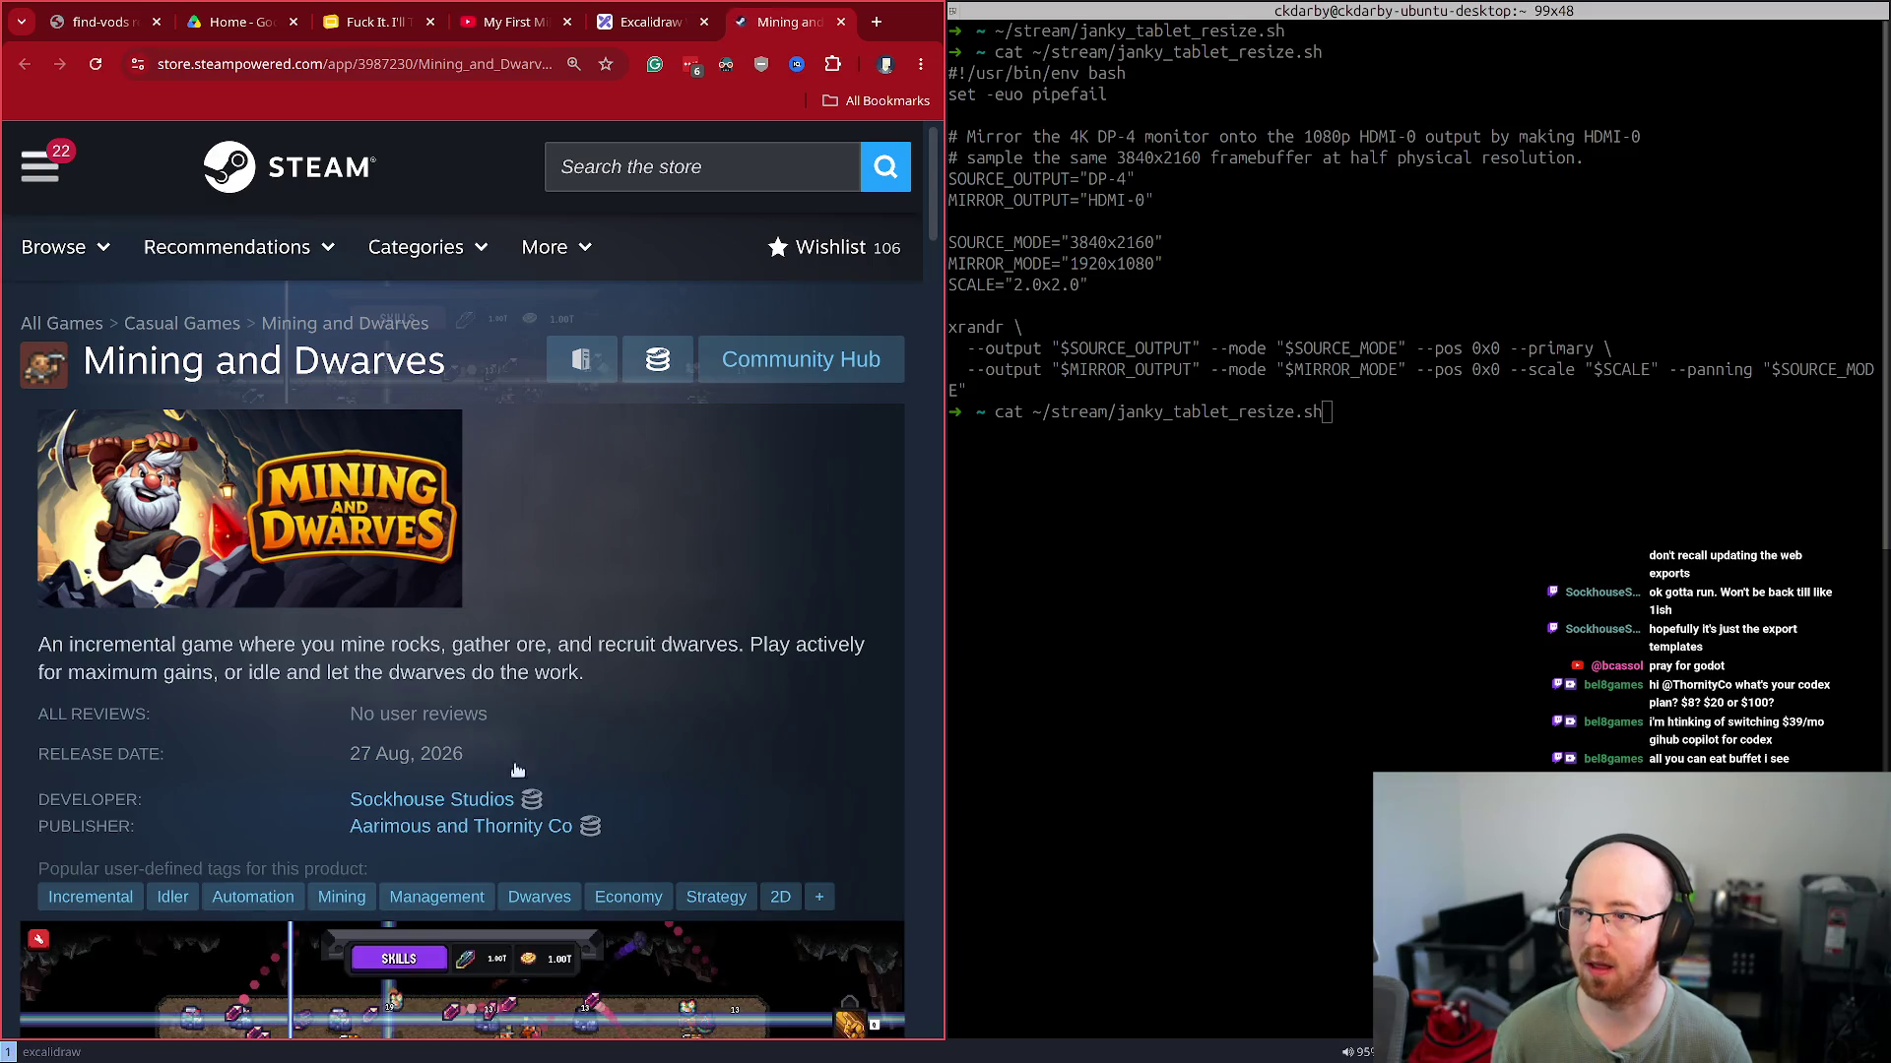
# Close the Steam store tab and the running game, then launch the Steam client
pyautogui.scroll(-5, 514, 746)
pyautogui.scroll(2, 514, 747)
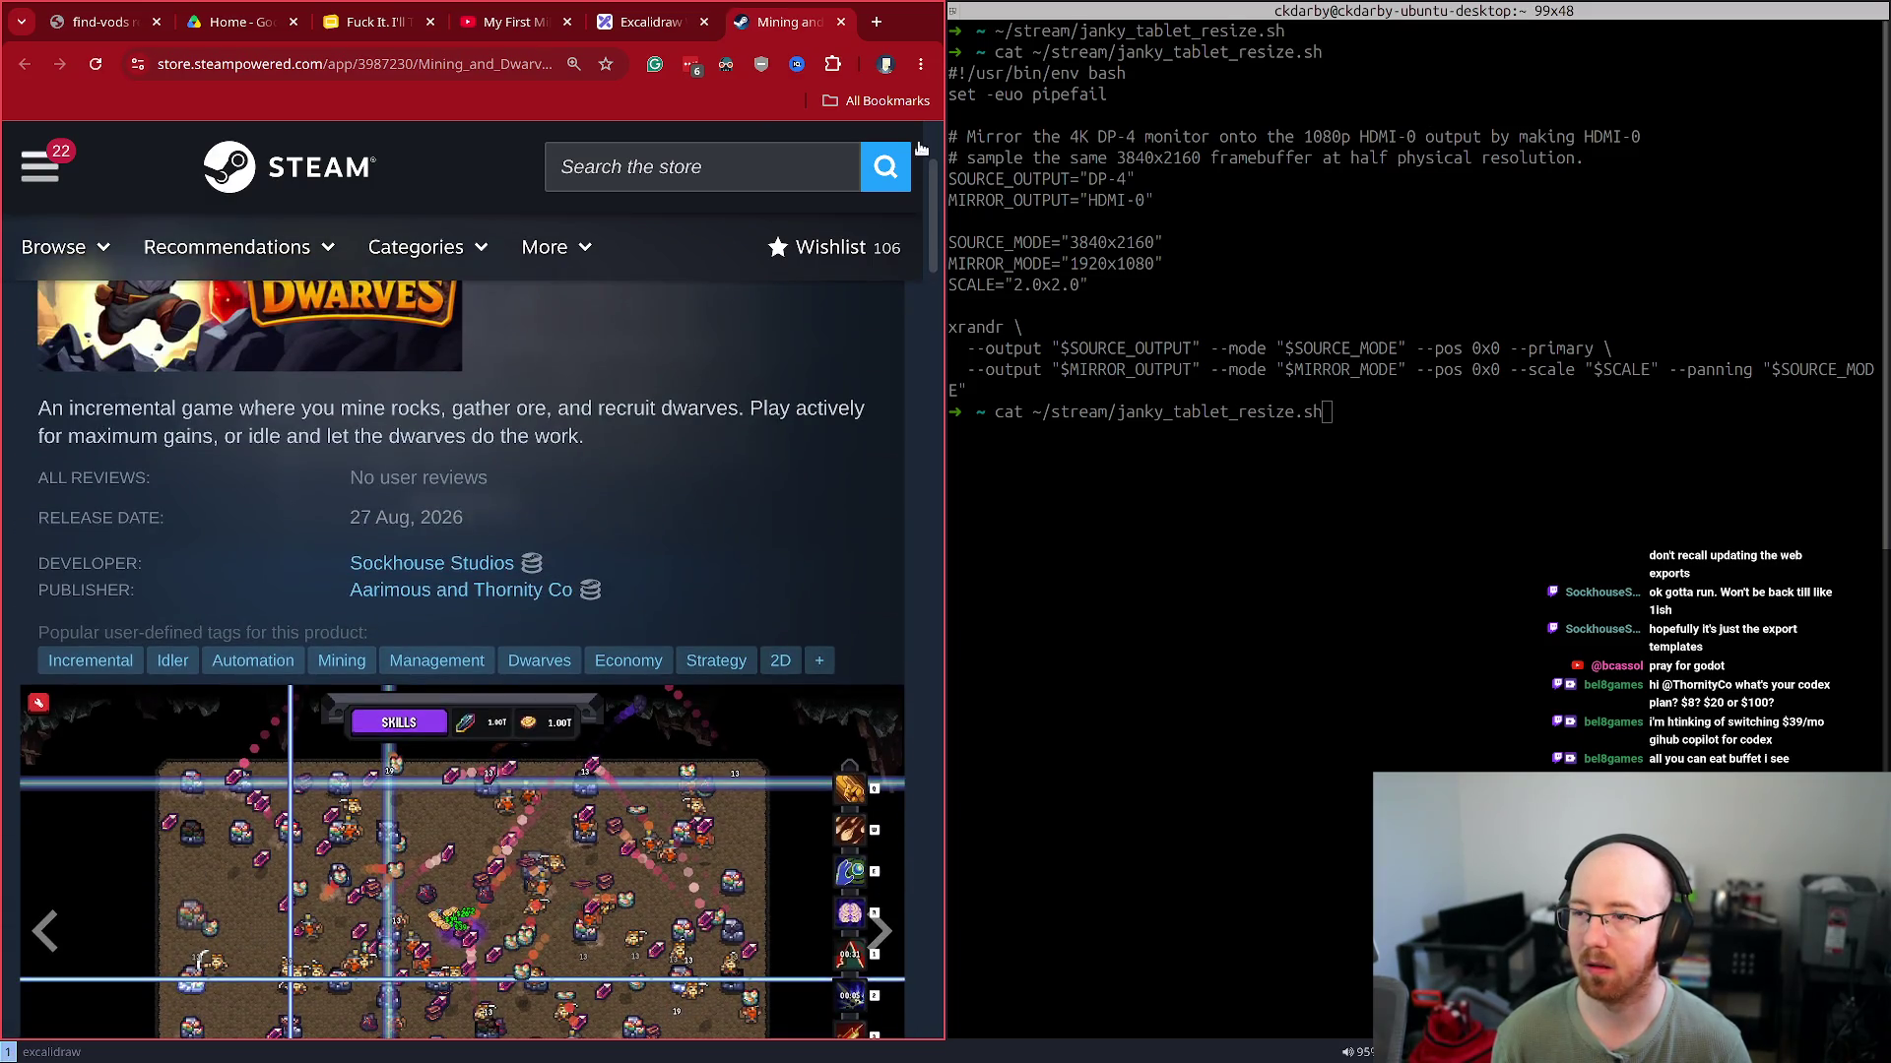
pyautogui.middleClick(772, 25)
pyautogui.hotkey('alt', 'Tab')
pyautogui.press('super+shift+q')
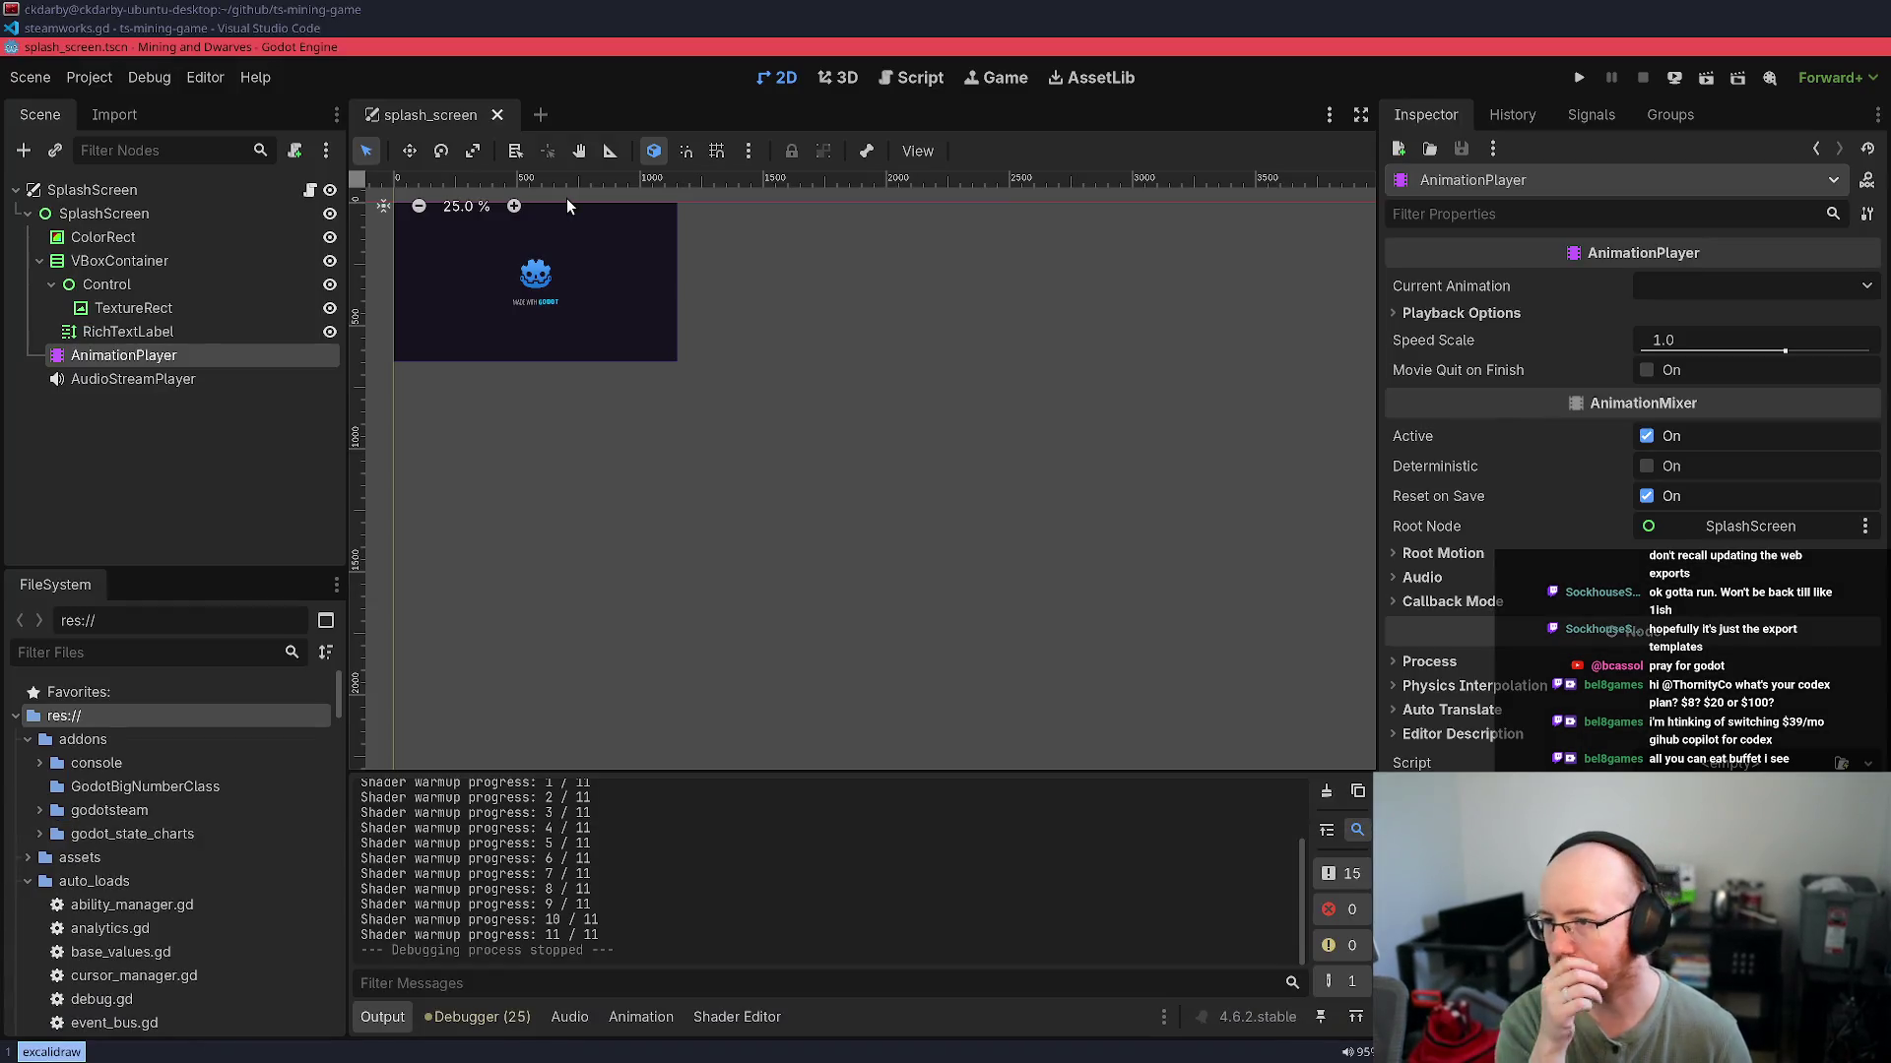
pyautogui.press('super+d')
pyautogui.write('stea')
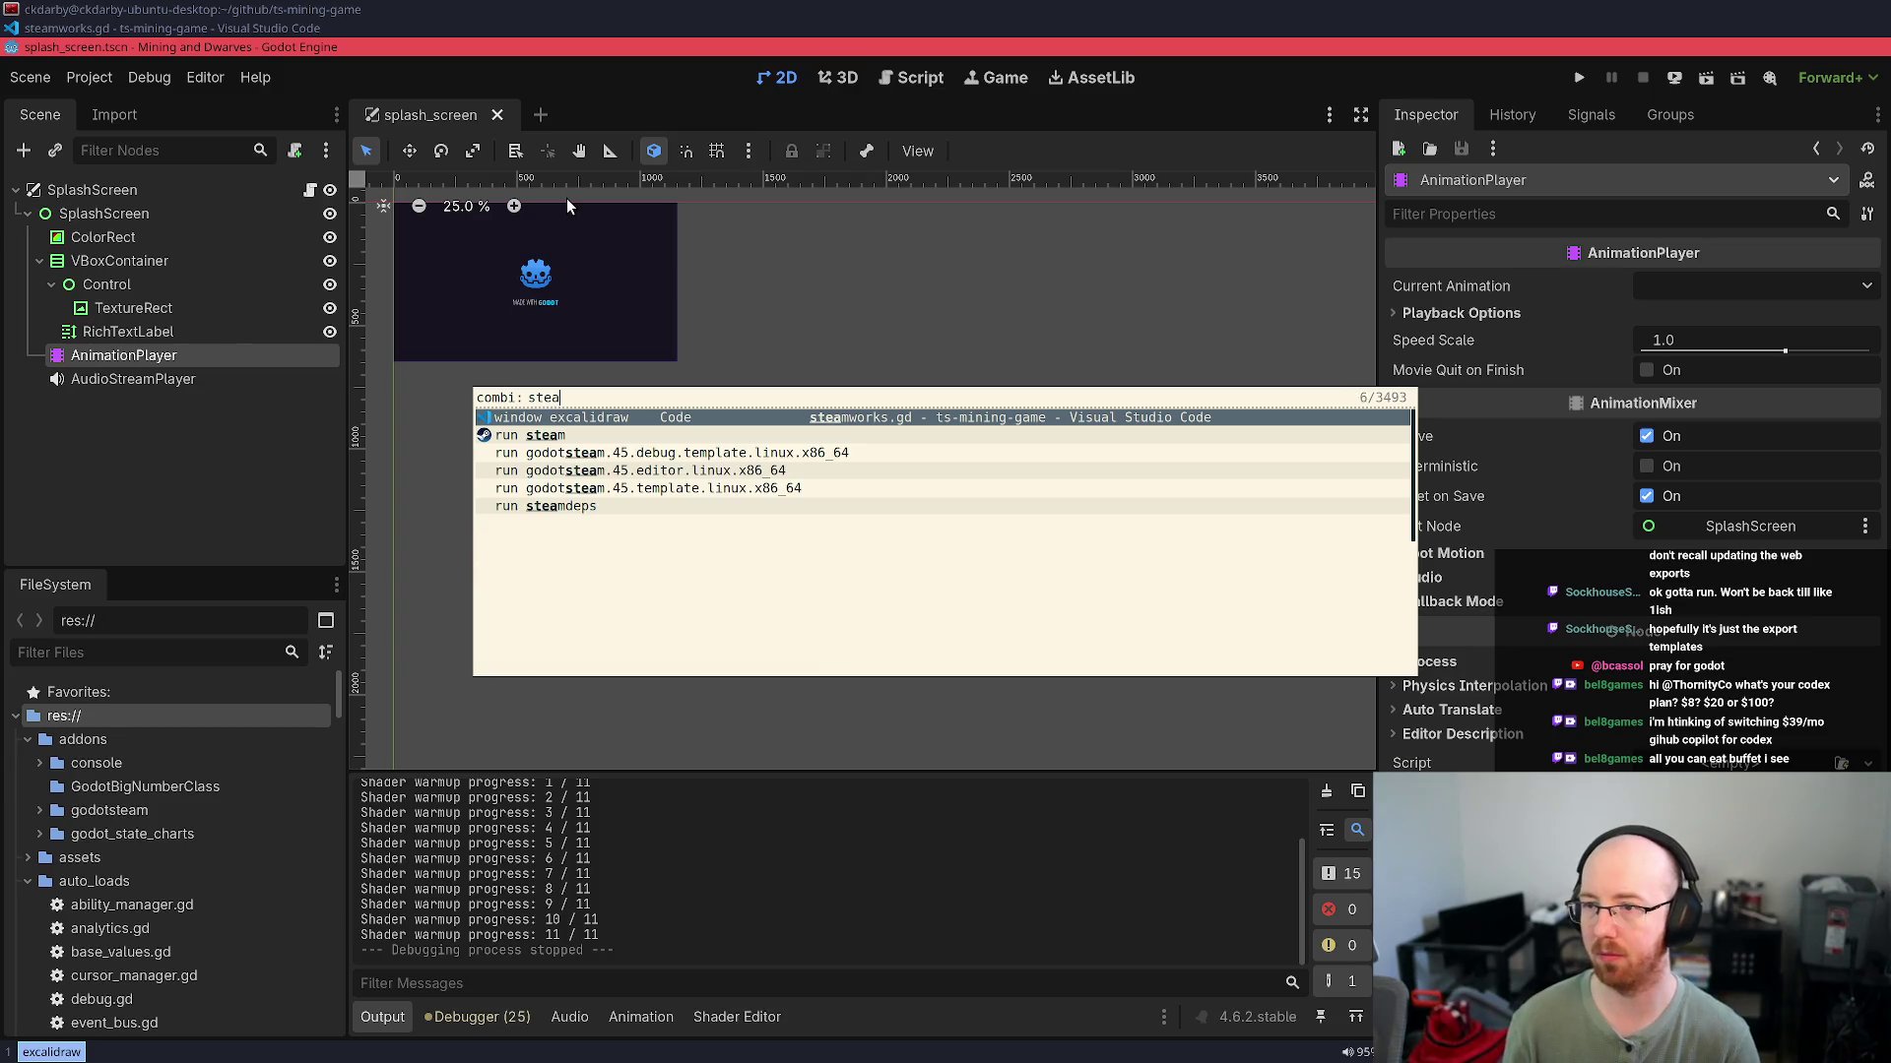
pyautogui.press('Return')
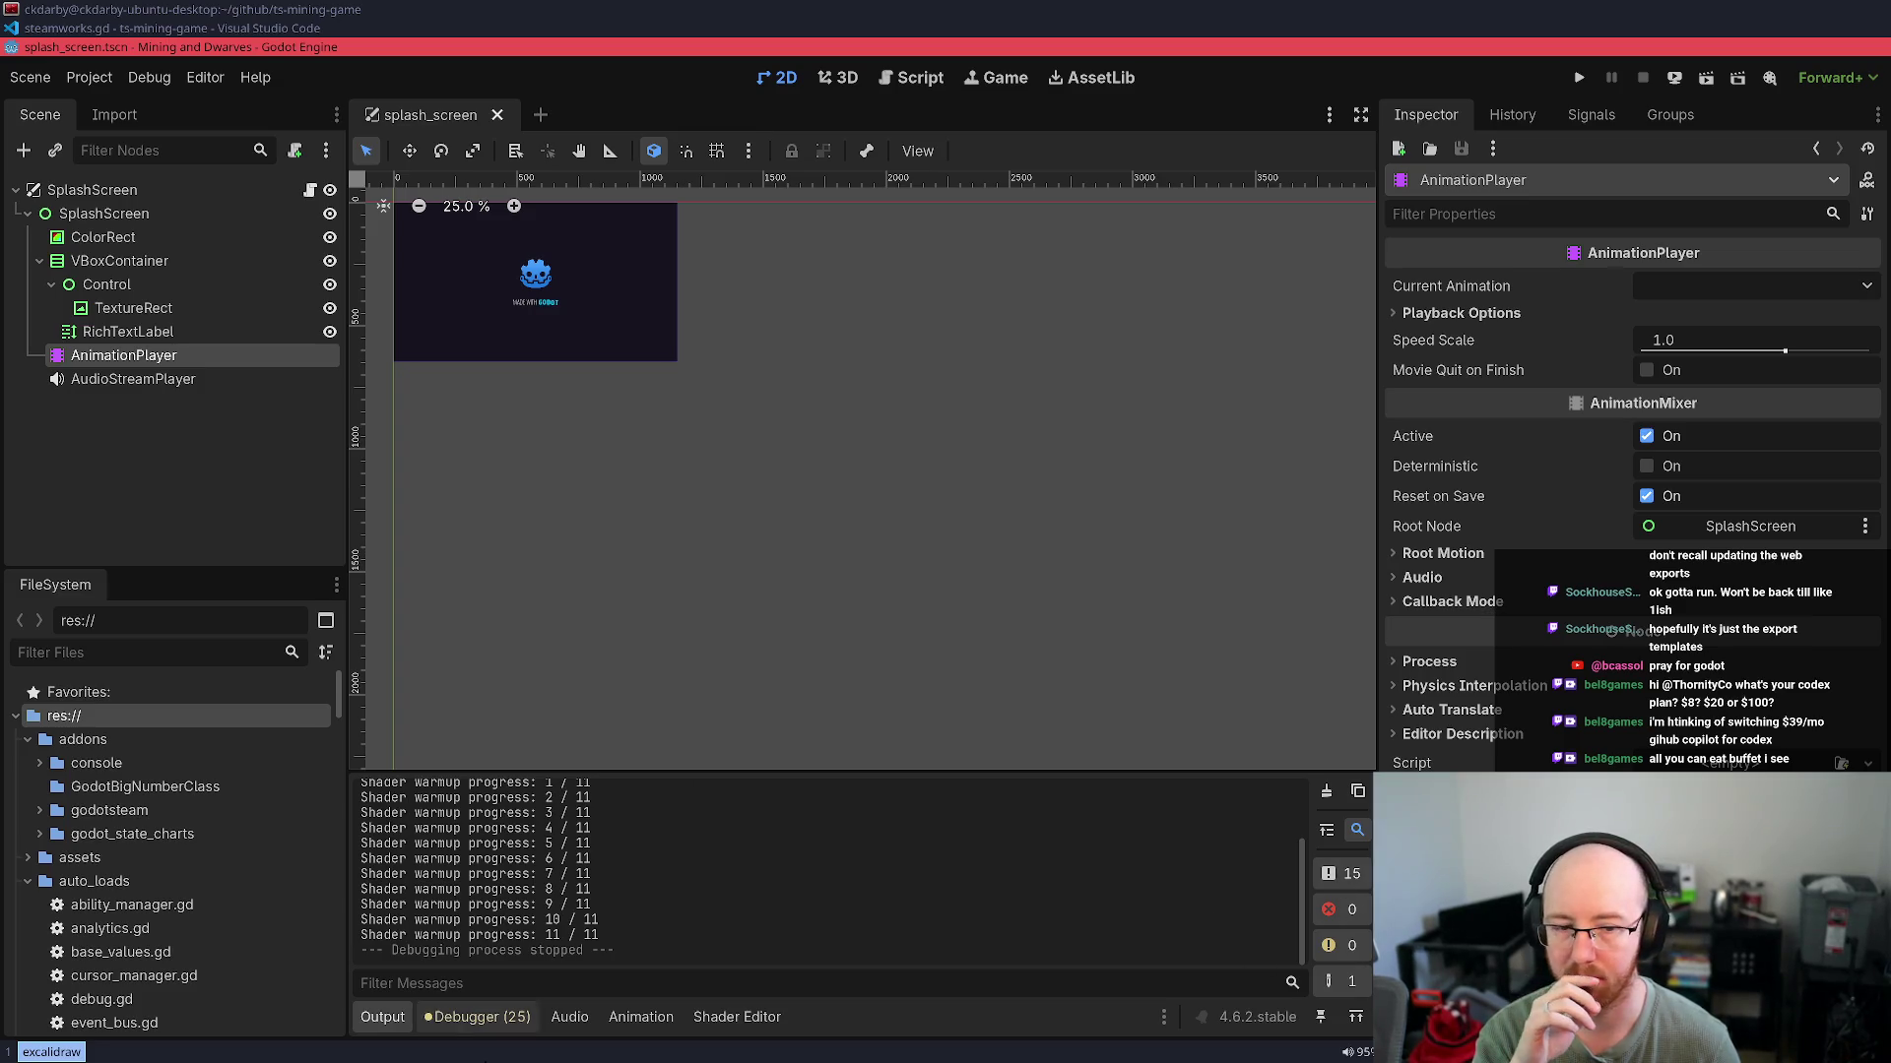
# Close all Chrome tabs, the terminal, and Steam's window to get back to Godot
pyautogui.click(8, 1052)
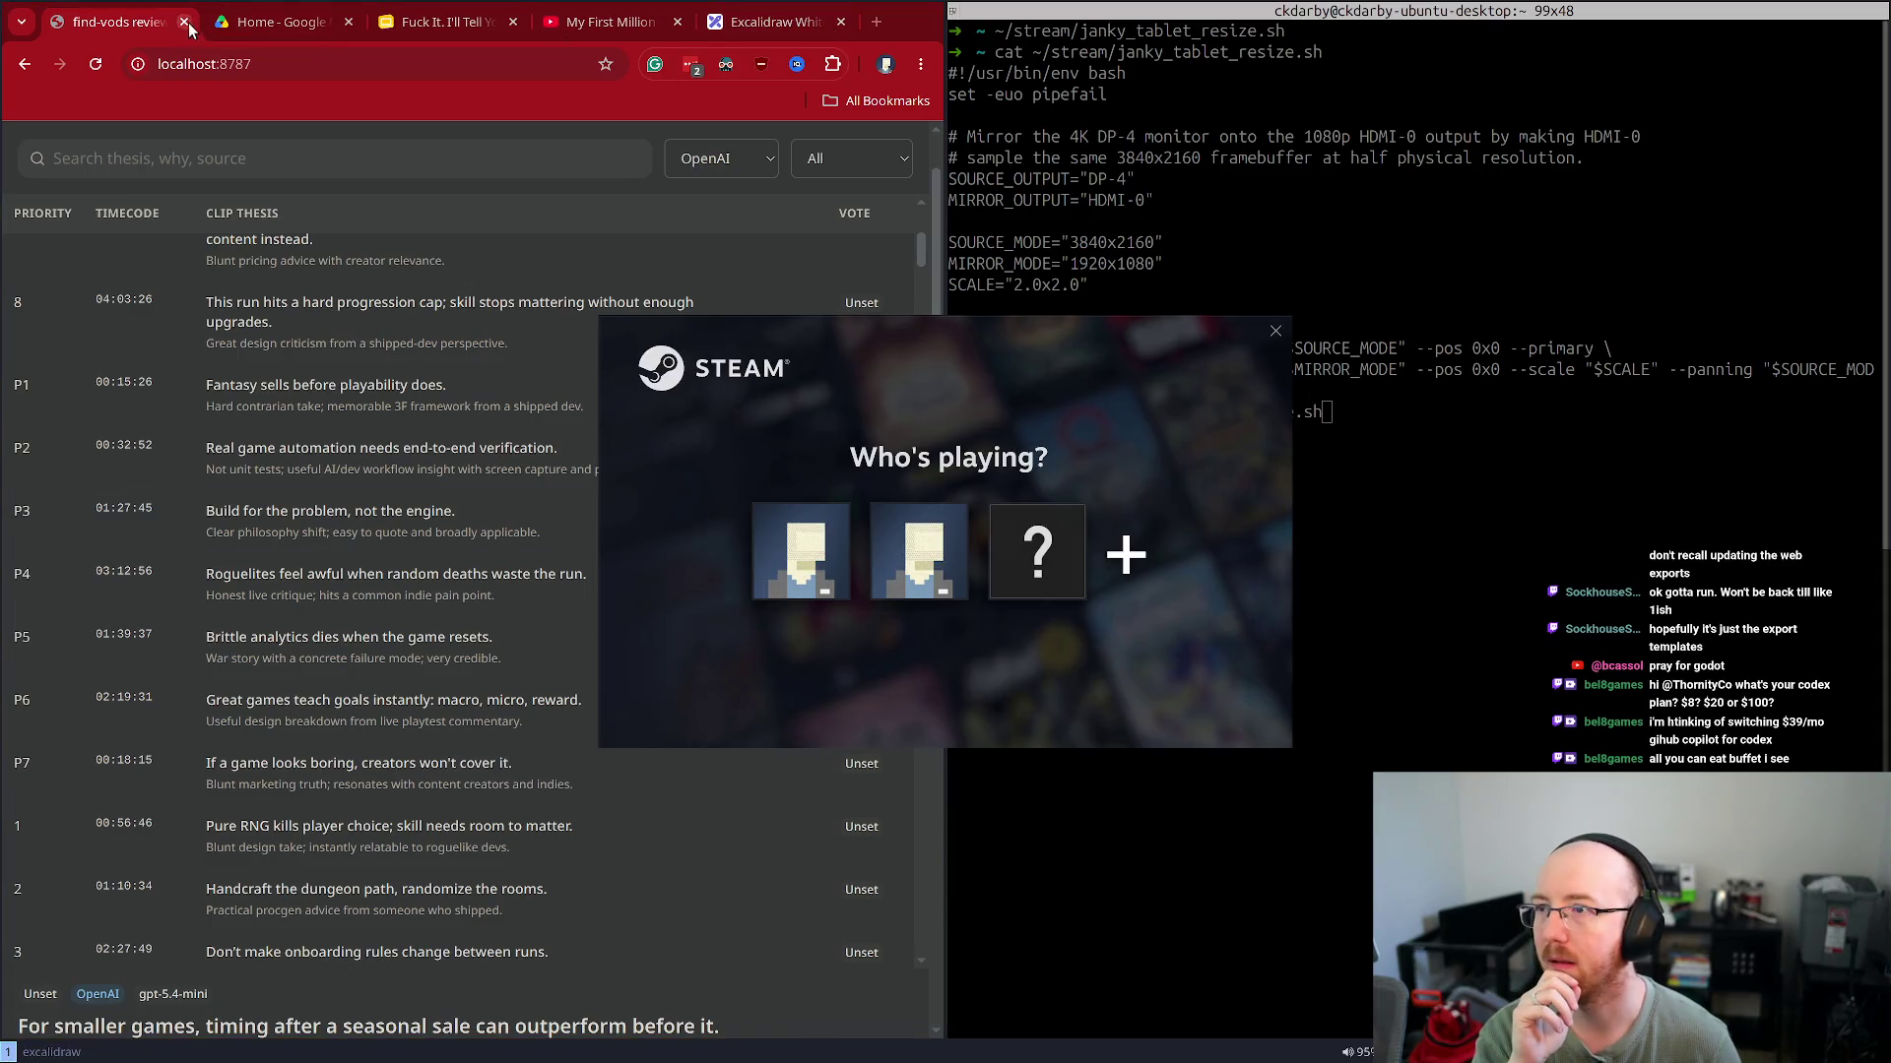
pyautogui.hotkey('ctrl', 'w')
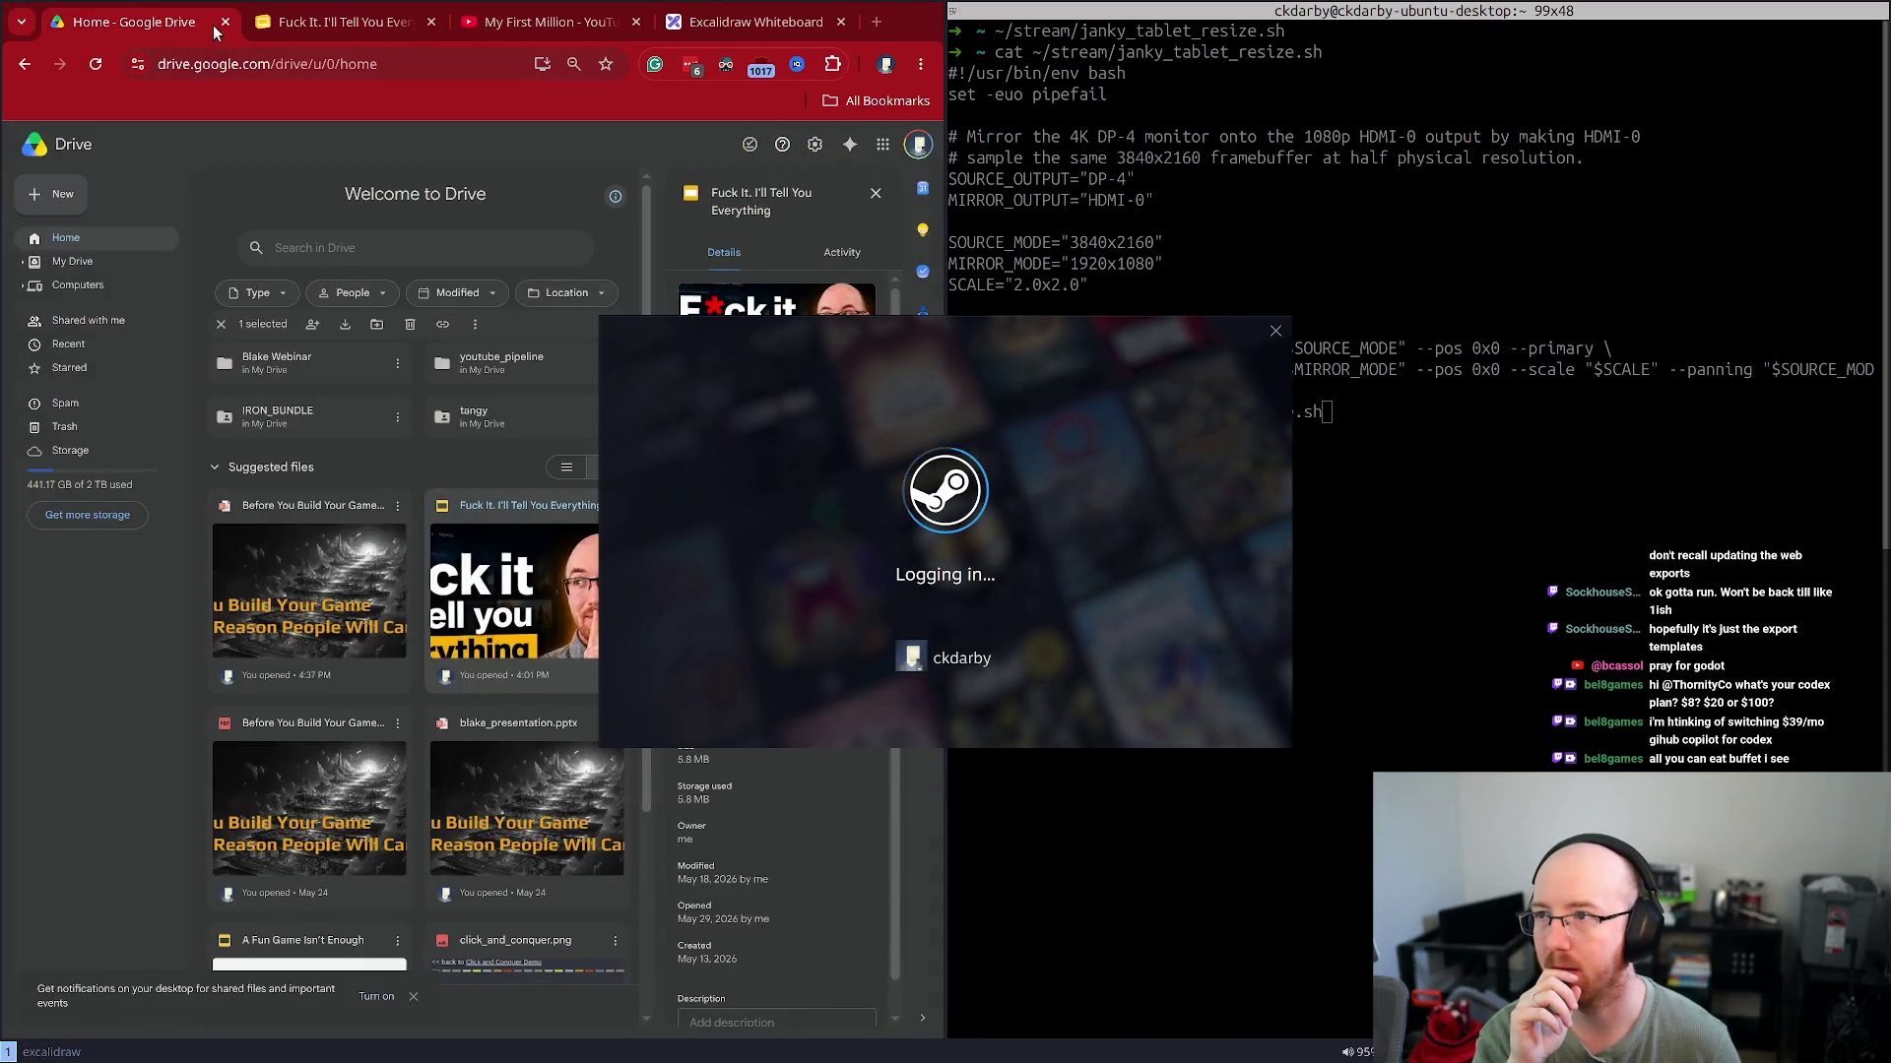
pyautogui.click(224, 22)
pyautogui.click(224, 22)
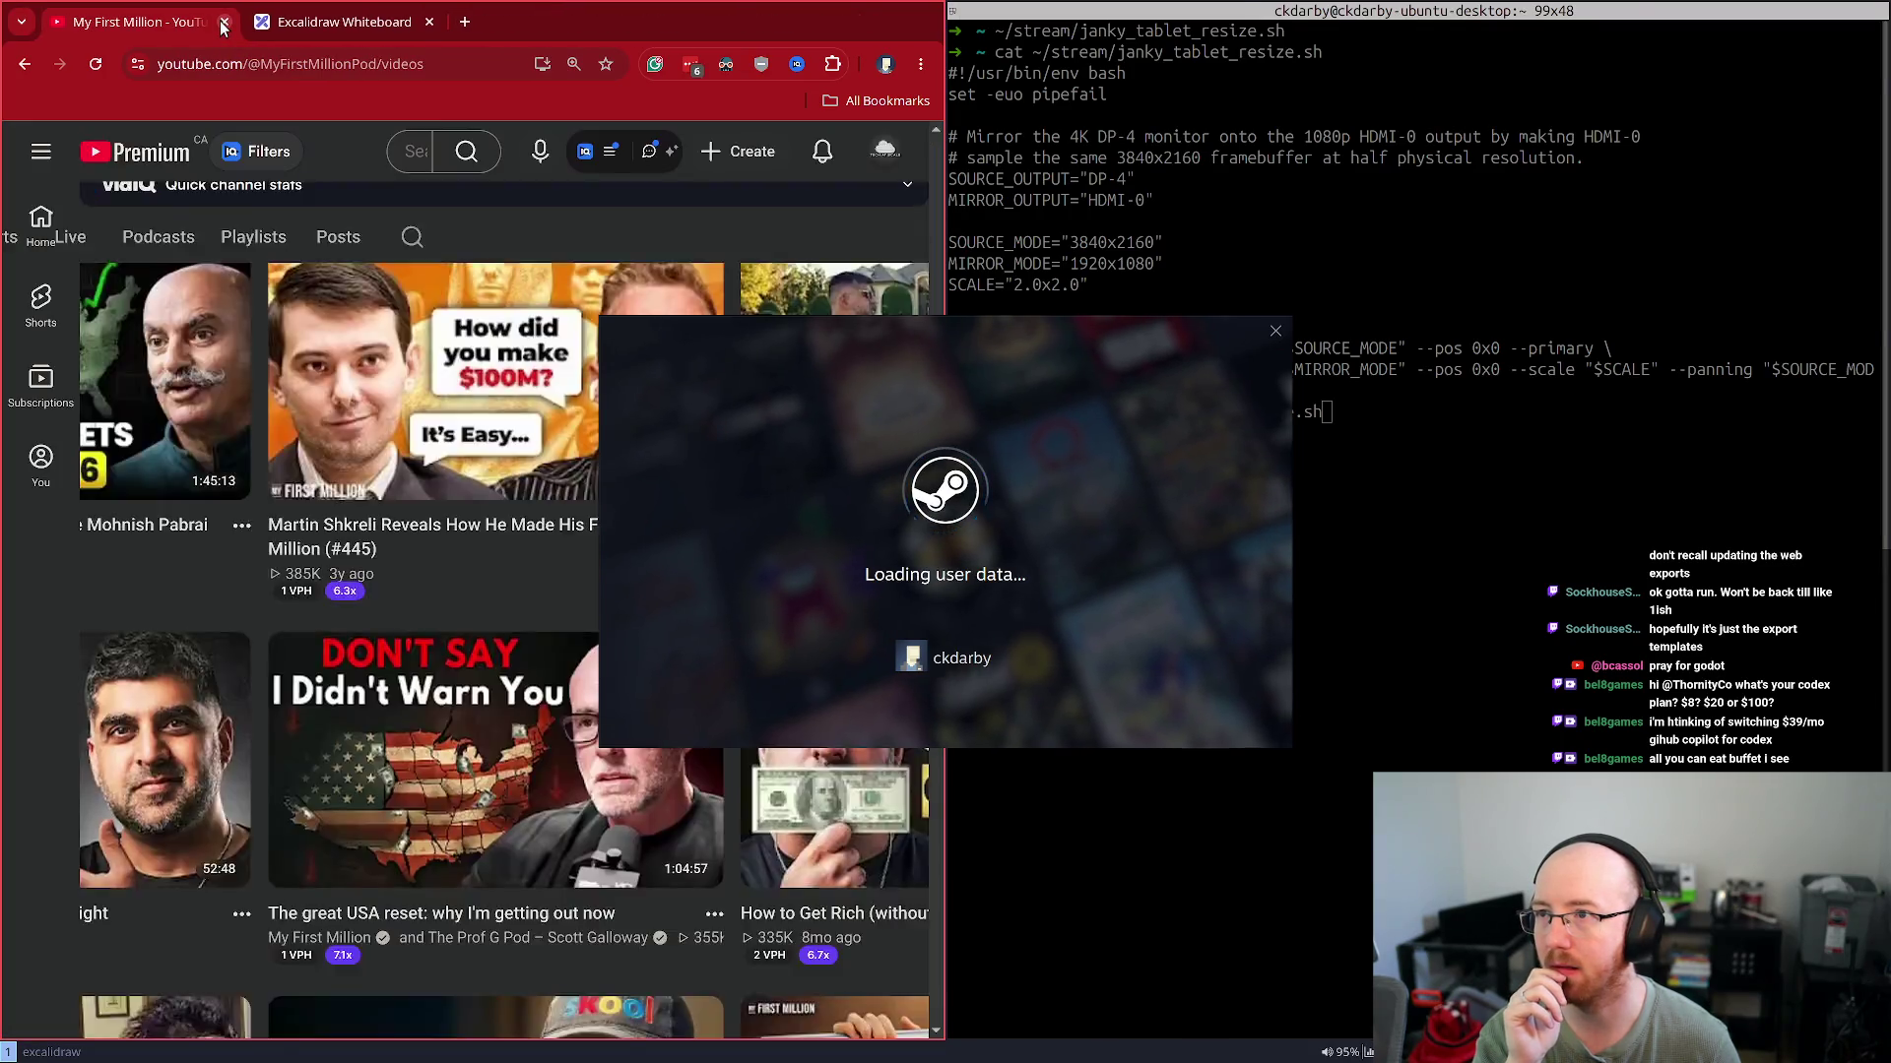
pyautogui.click(224, 22)
pyautogui.click(223, 23)
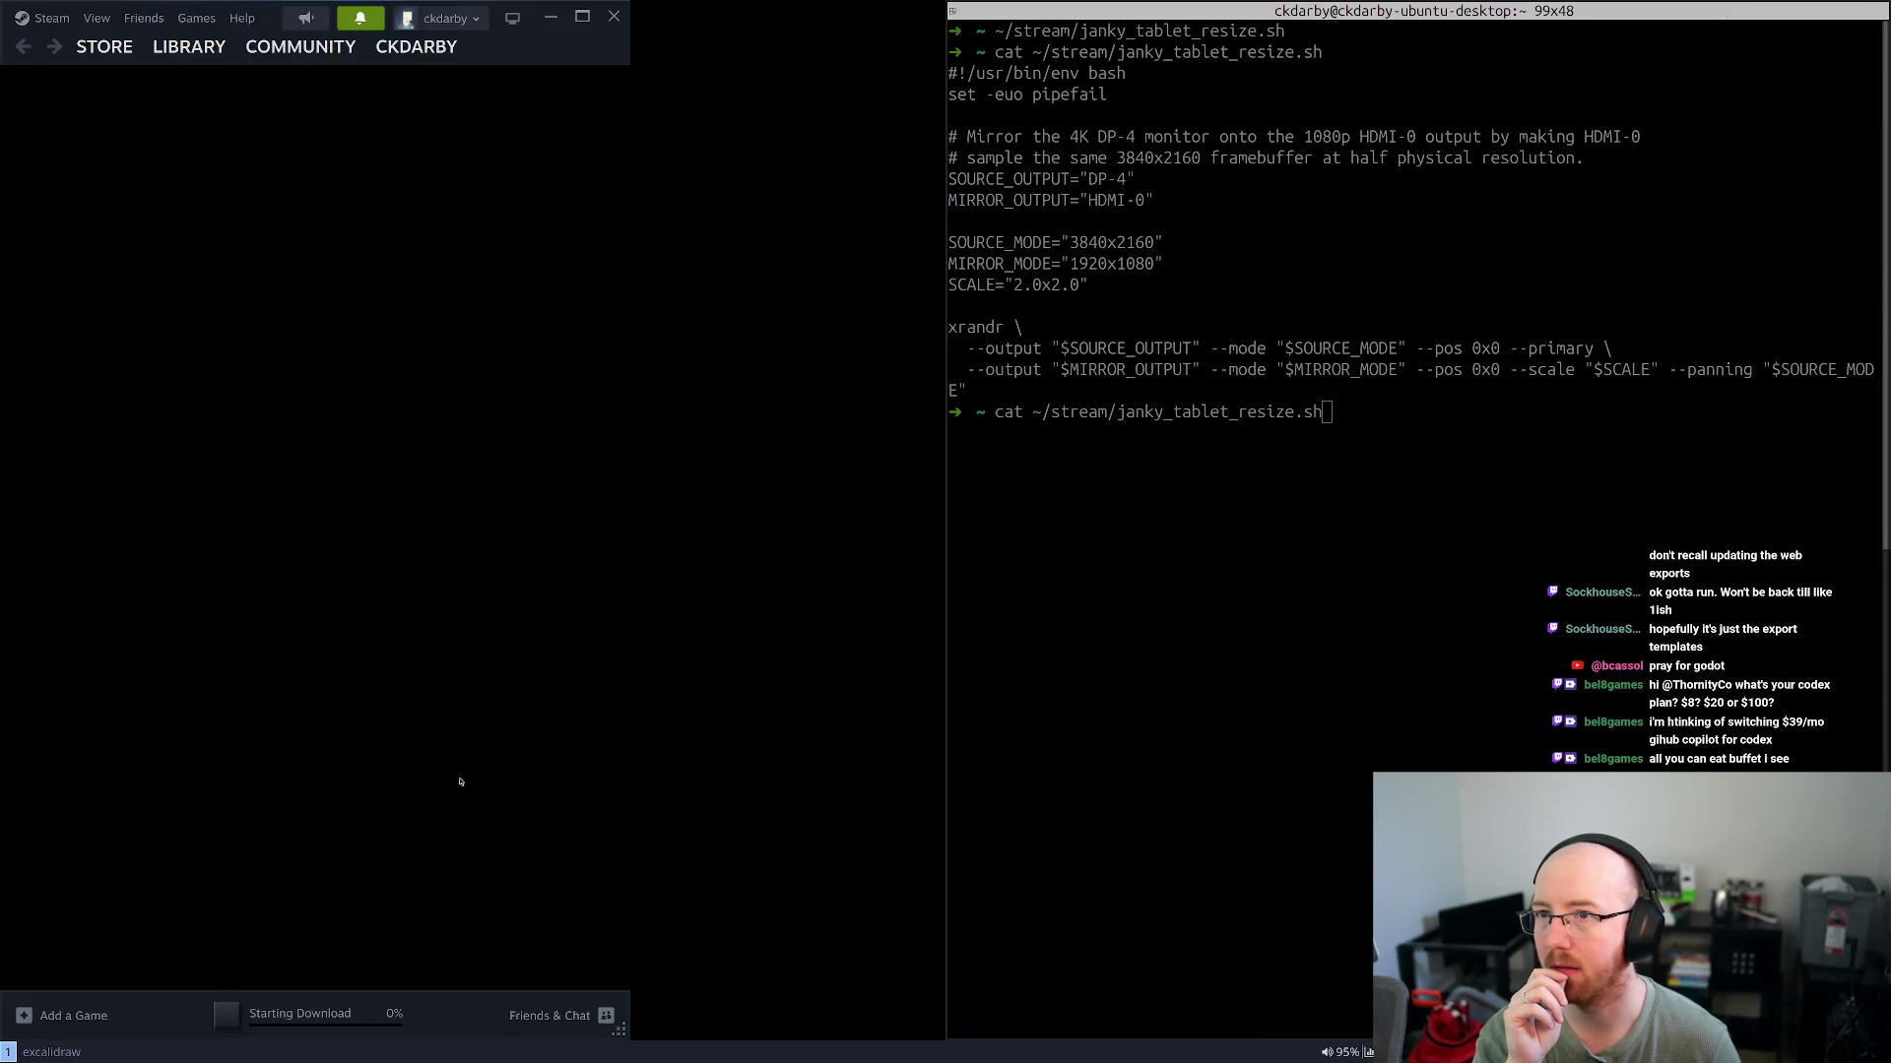
pyautogui.hotkey('ctrl', 'c')
pyautogui.hotkey('ctrl', 'd')
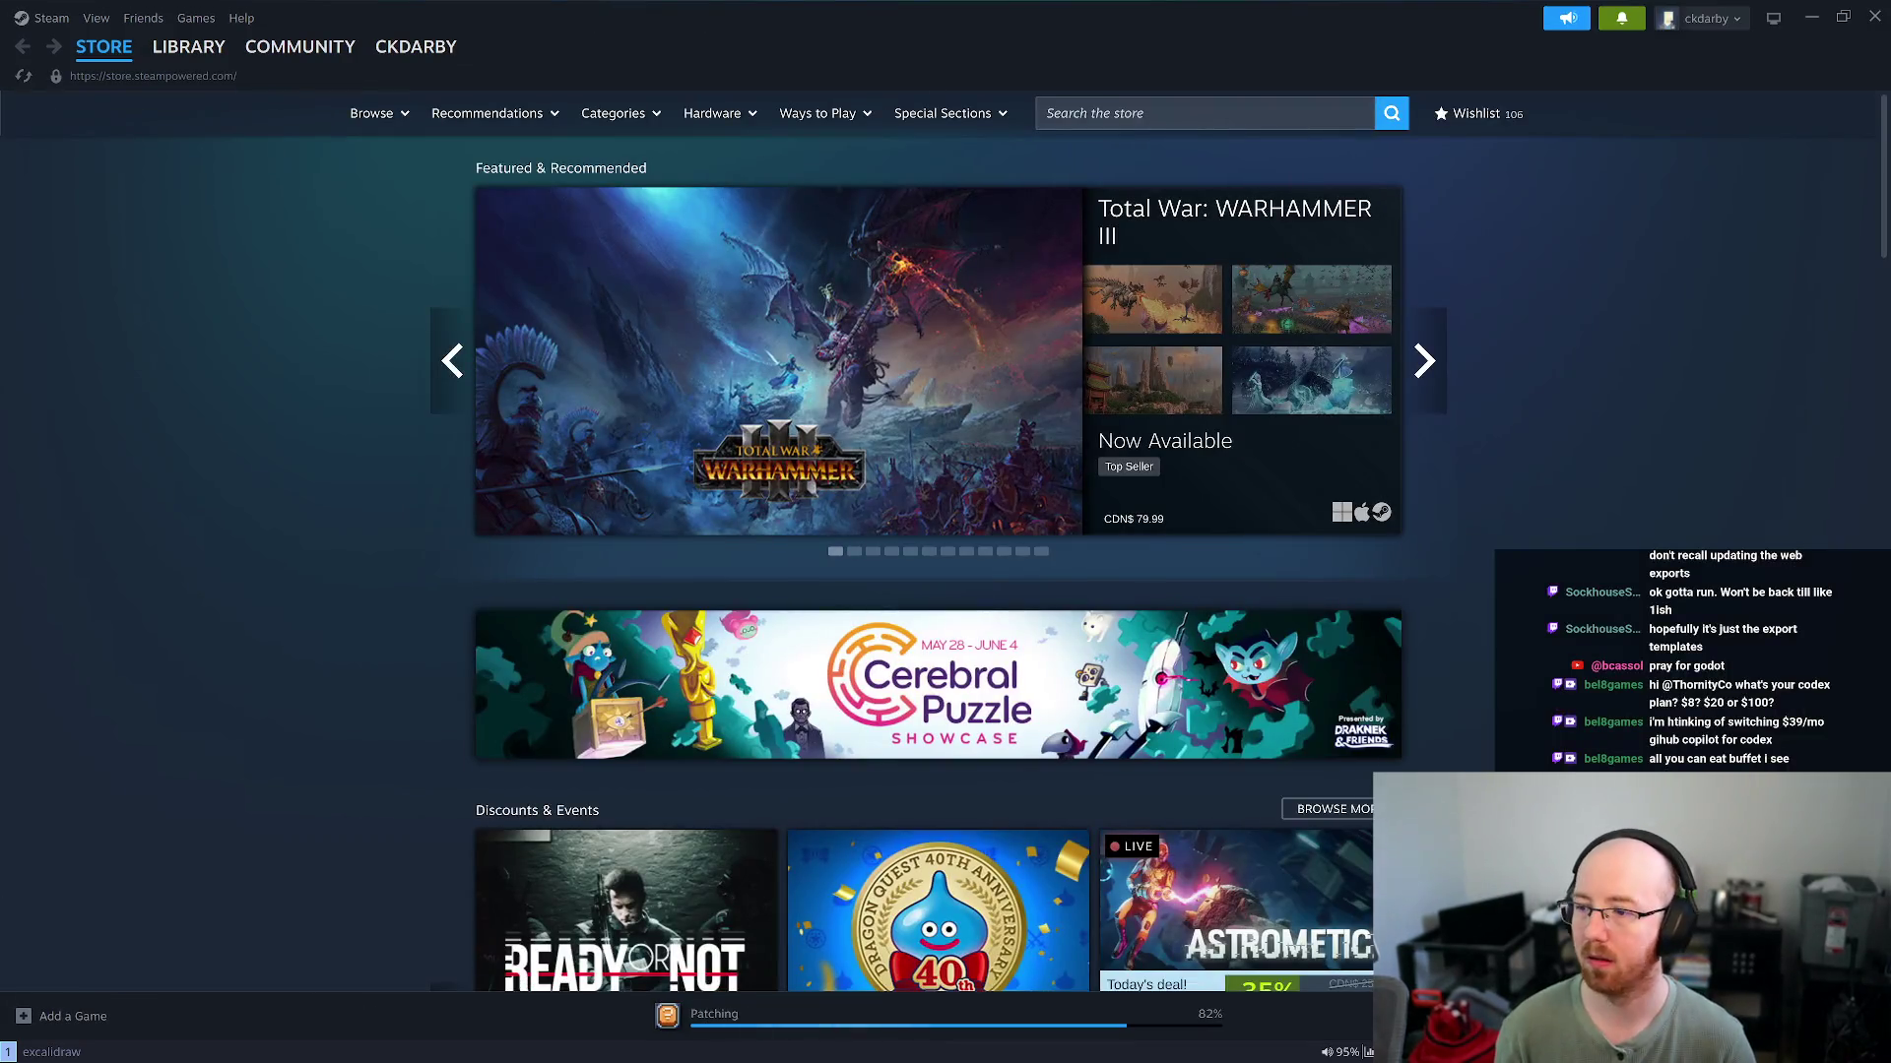
pyautogui.press('super+shift+q')
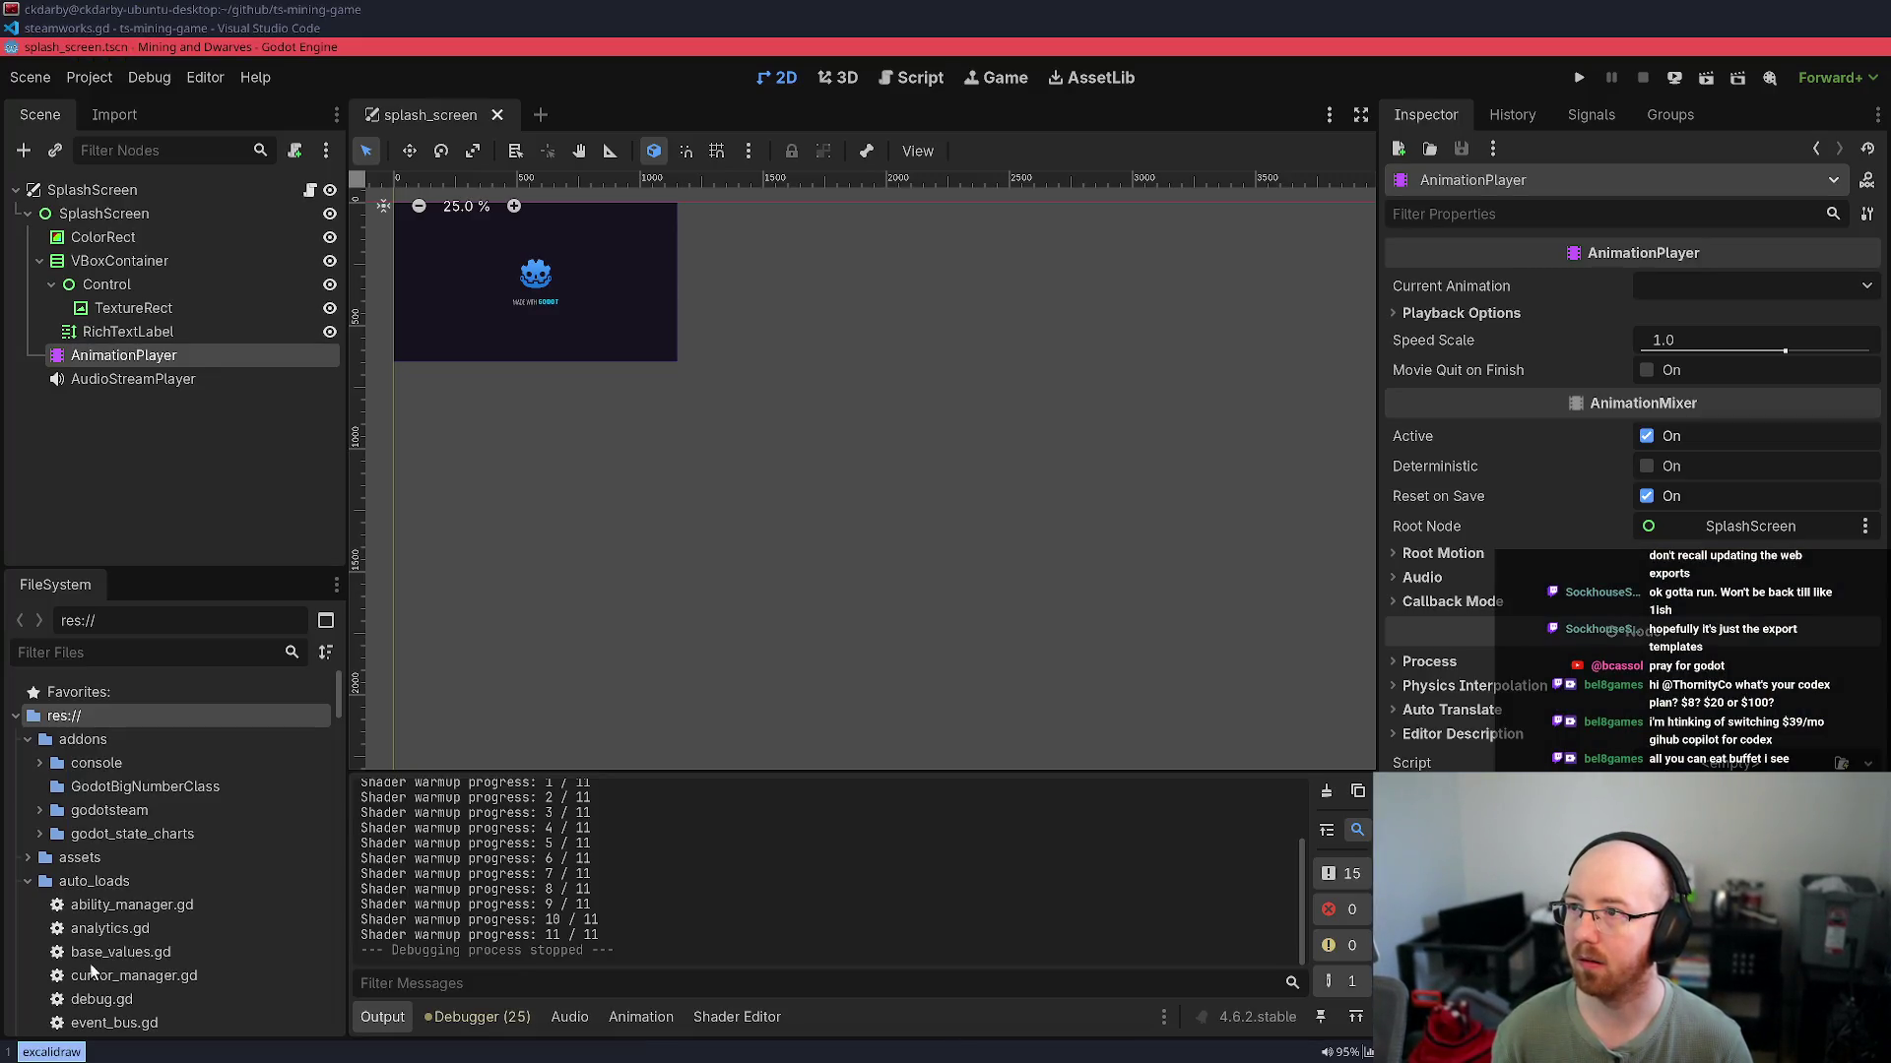
# Rerun the project, test the master volume in Settings, and start playing
pyautogui.click(1576, 79)
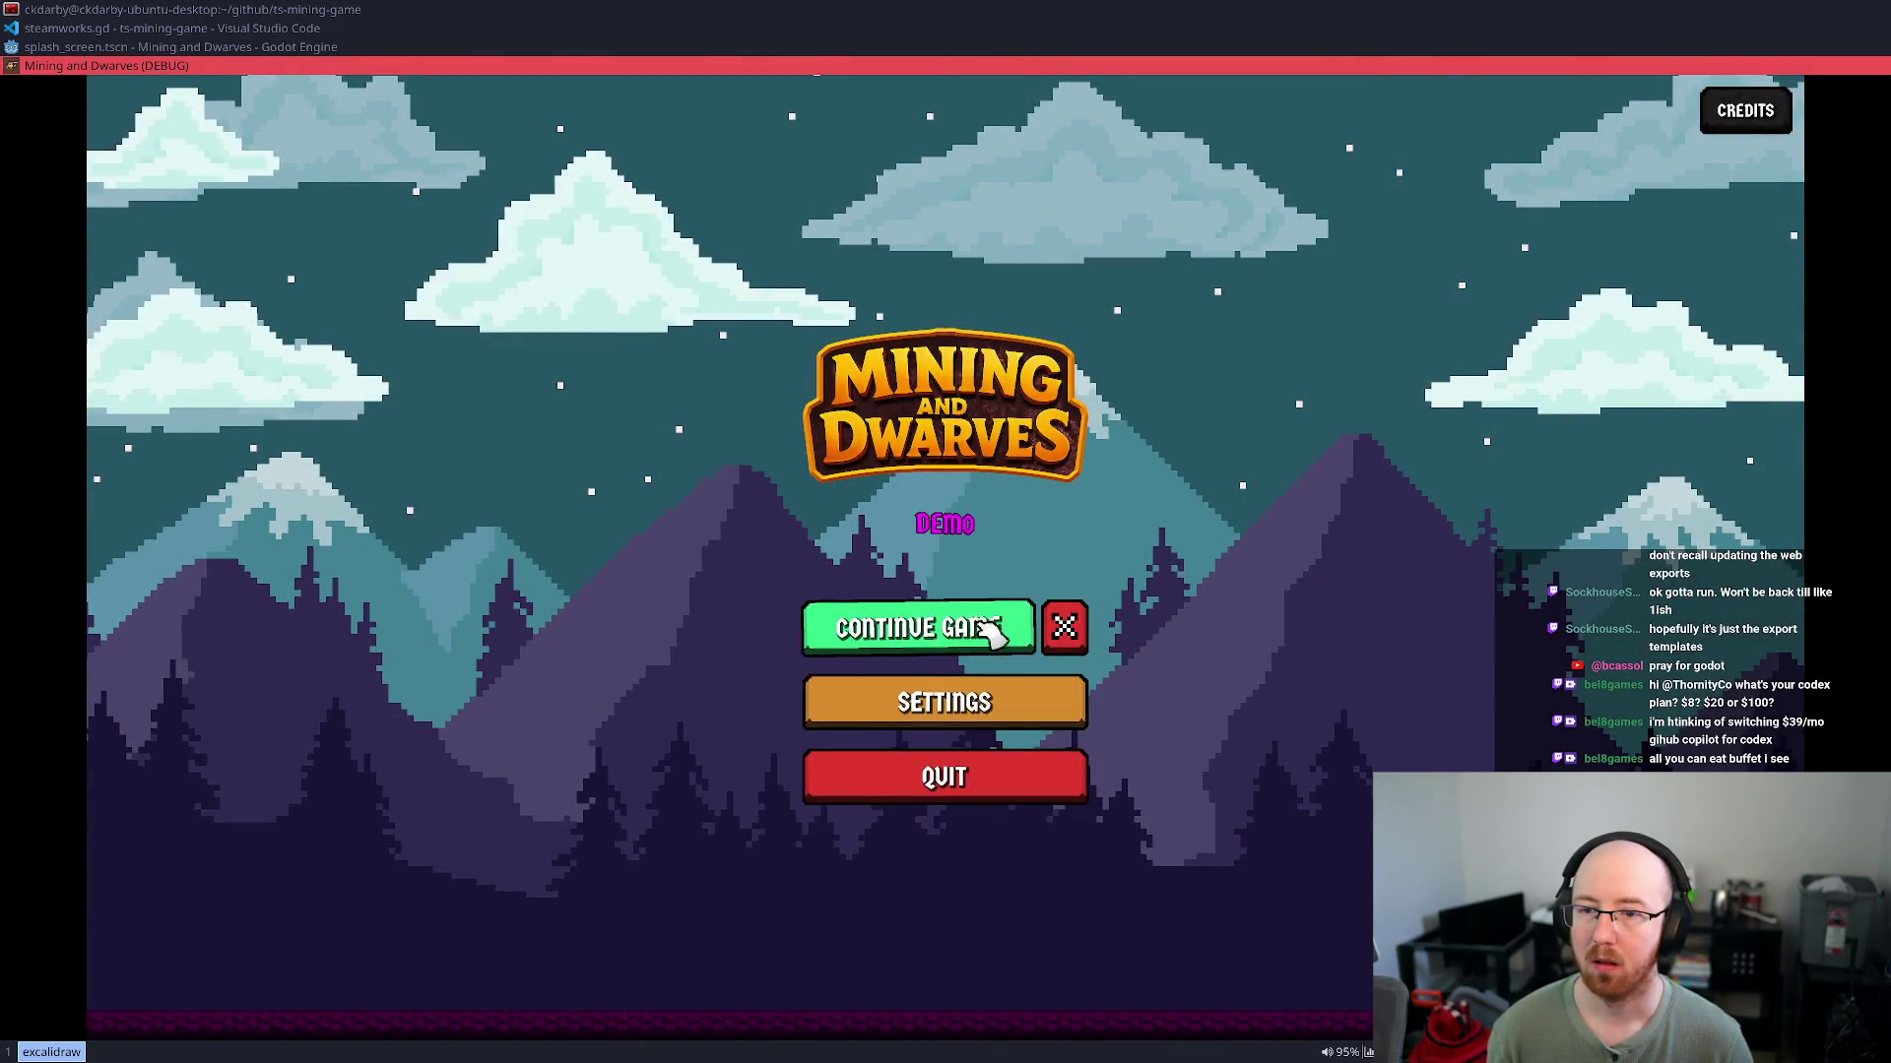
pyautogui.click(980, 724)
pyautogui.scroll(-2, 1133, 739)
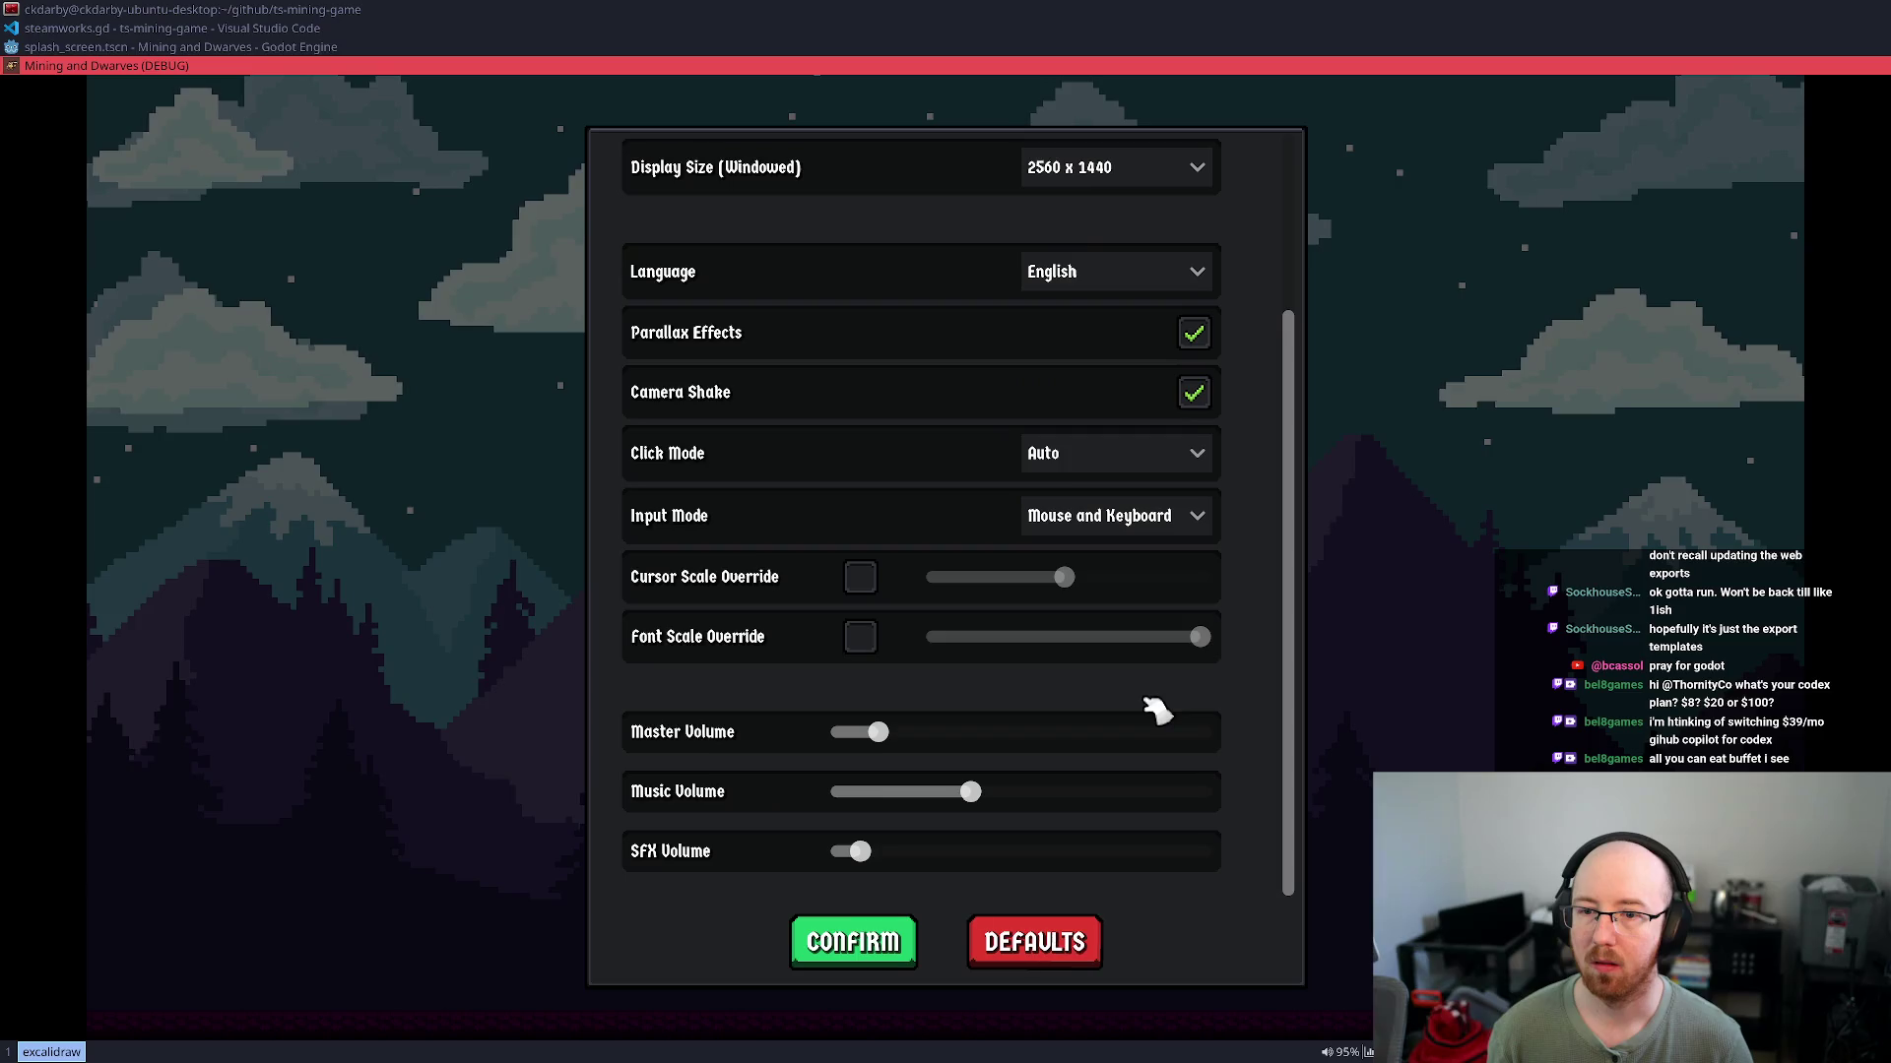
pyautogui.moveTo(875, 732)
pyautogui.mouseDown()
pyautogui.moveTo(1036, 739)
pyautogui.moveTo(884, 734)
pyautogui.mouseUp()
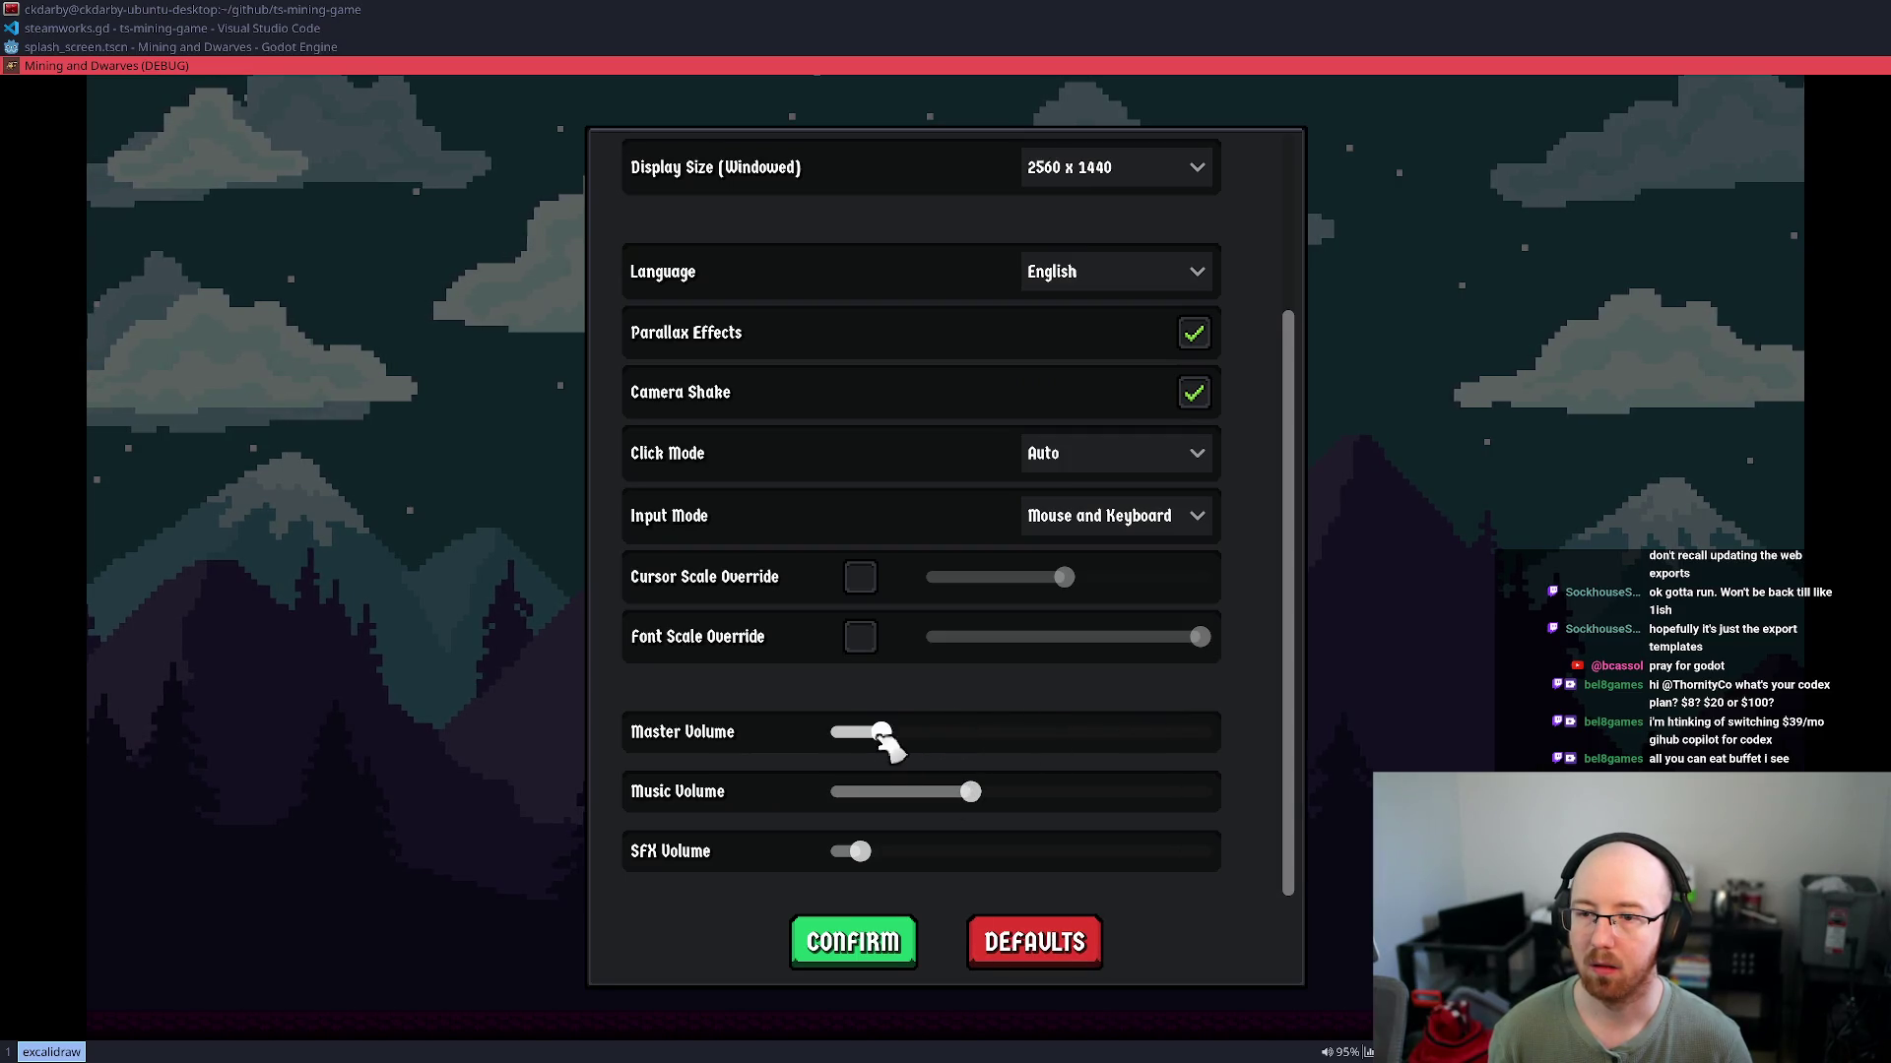
pyautogui.click(859, 947)
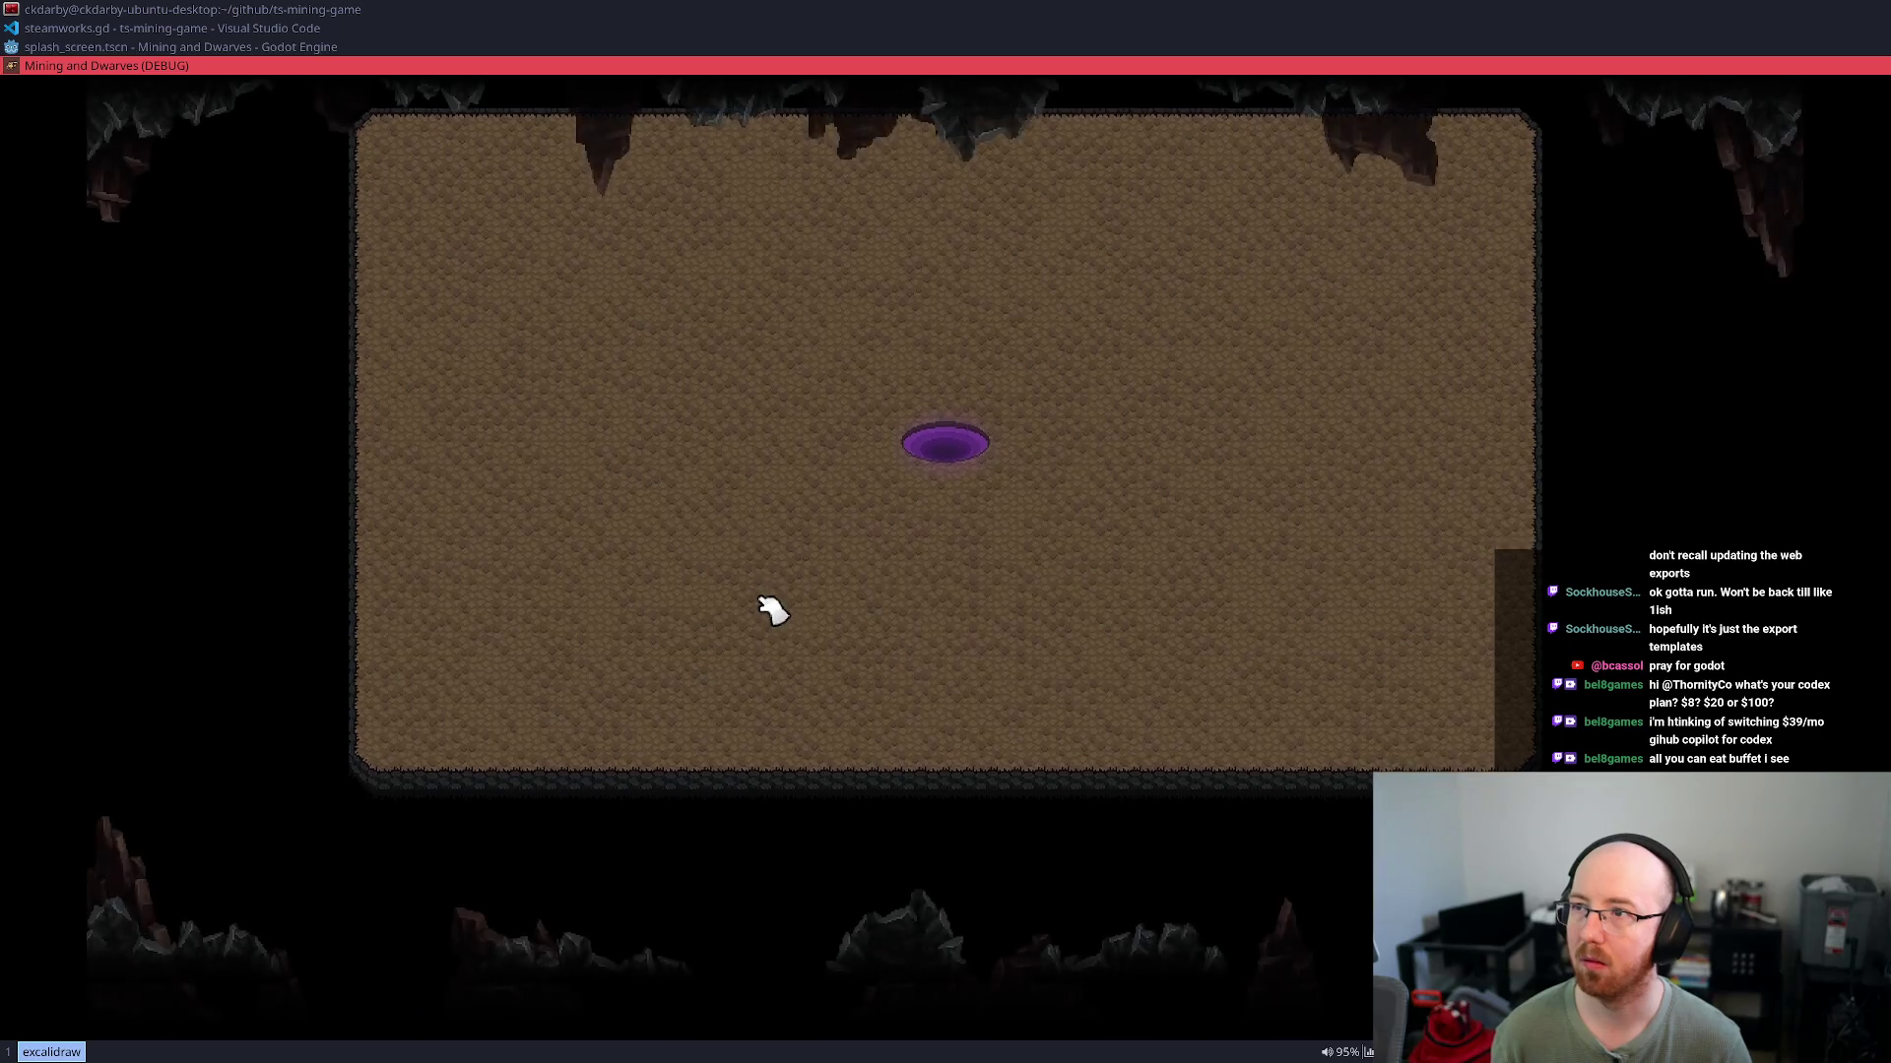
# Pause, confirm Wishlist opens the Steam store, then return to the main menu and close the game
pyautogui.press('Escape')
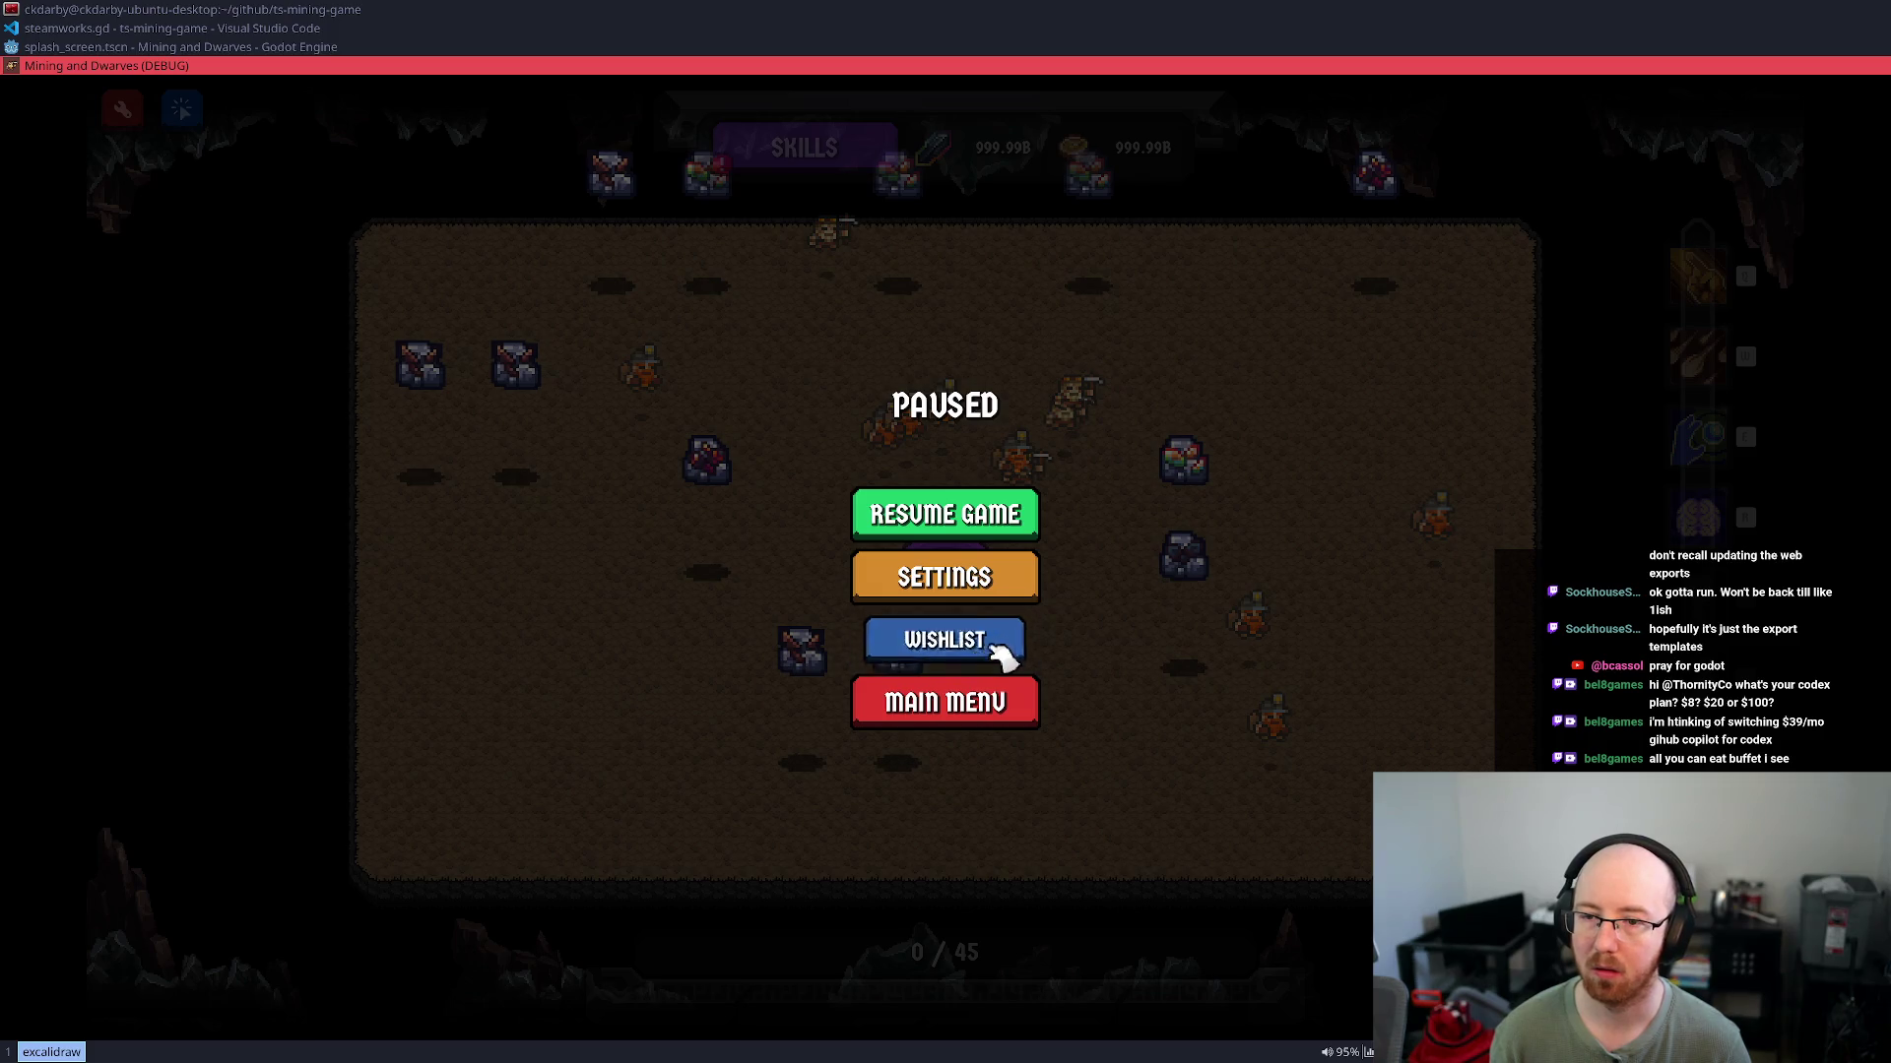
pyautogui.click(1004, 666)
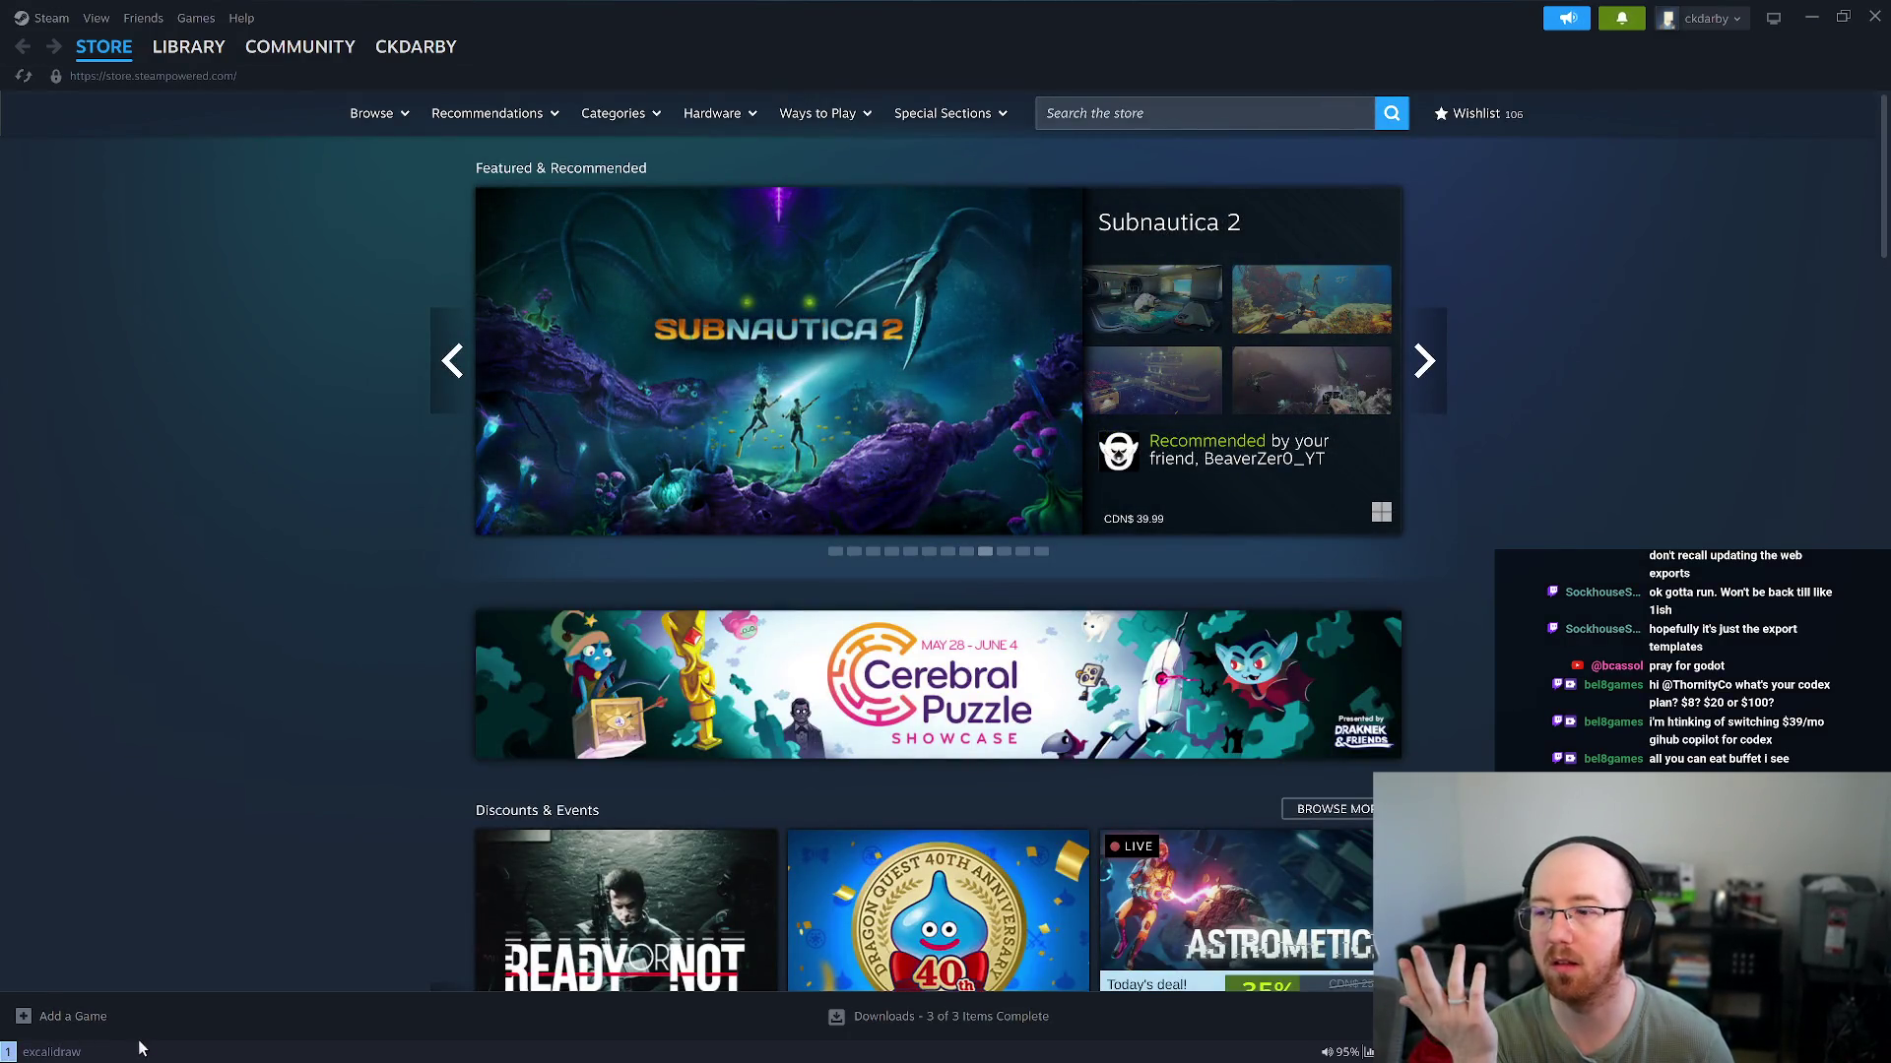
pyautogui.click(56, 1055)
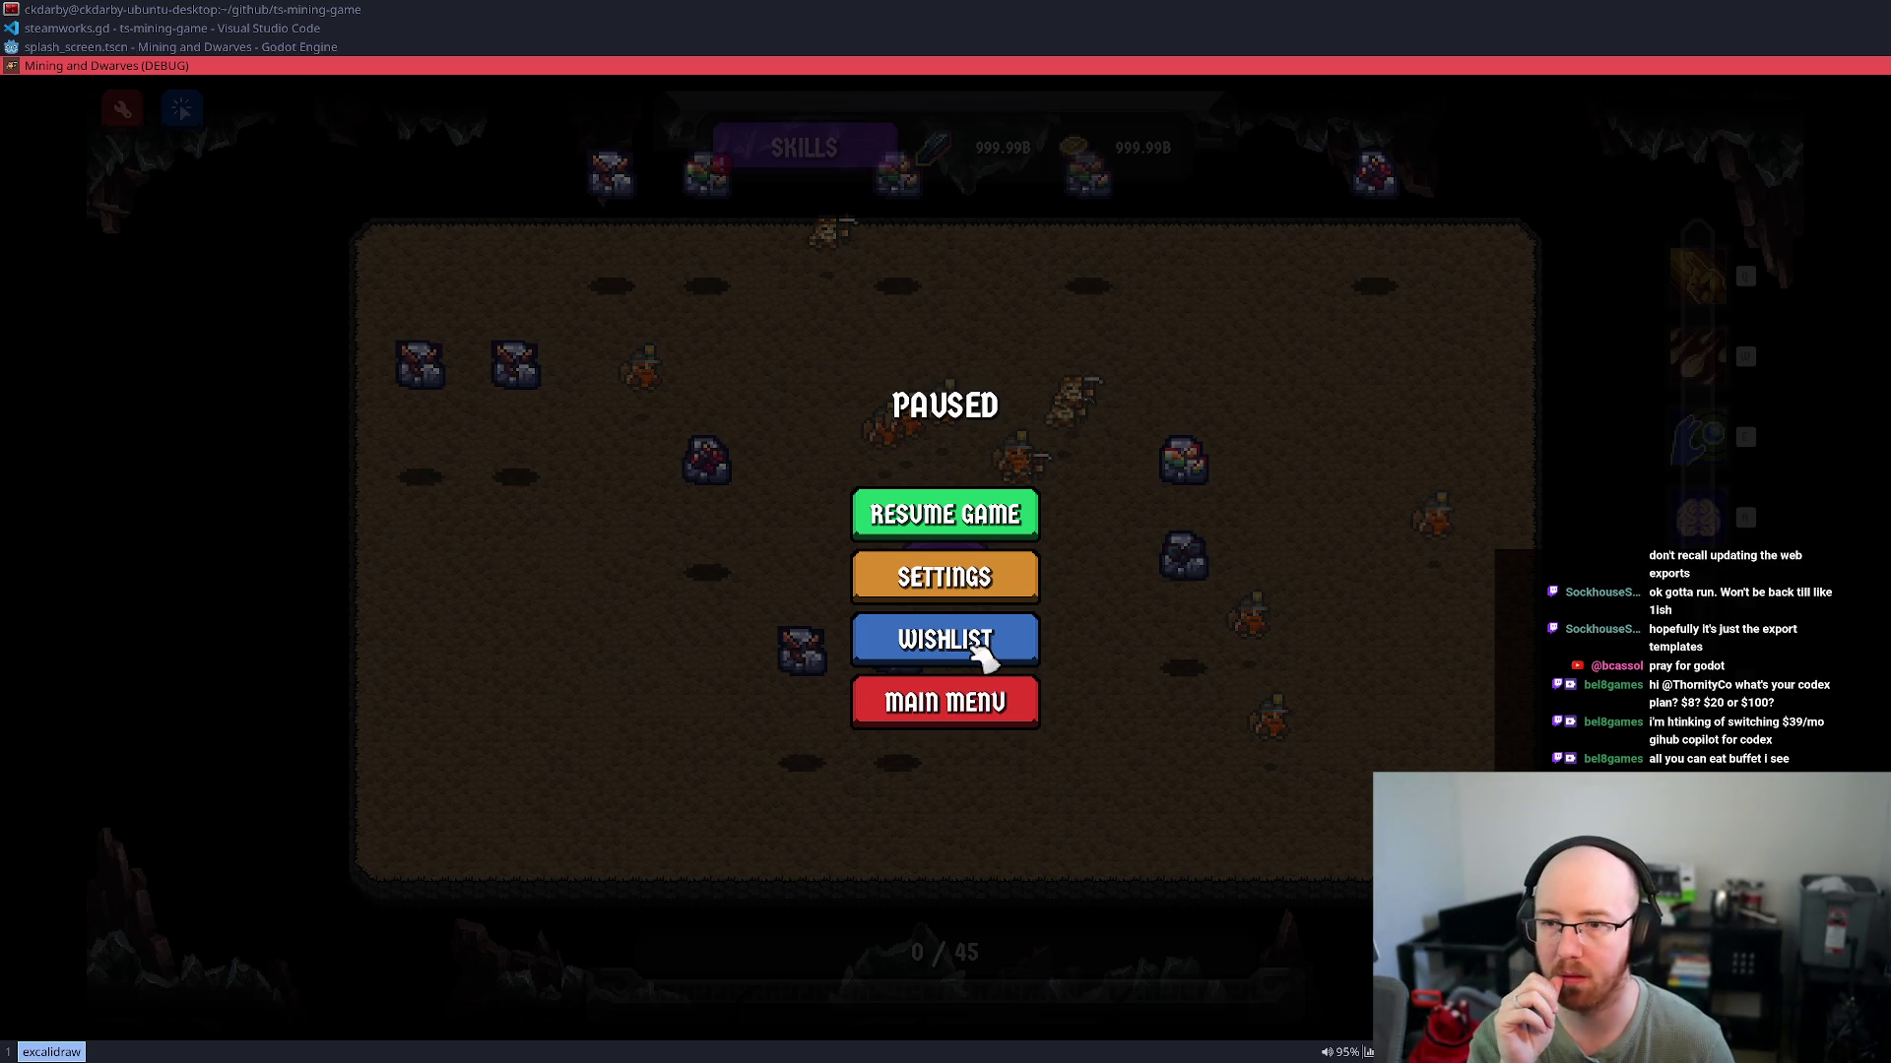
pyautogui.click(979, 649)
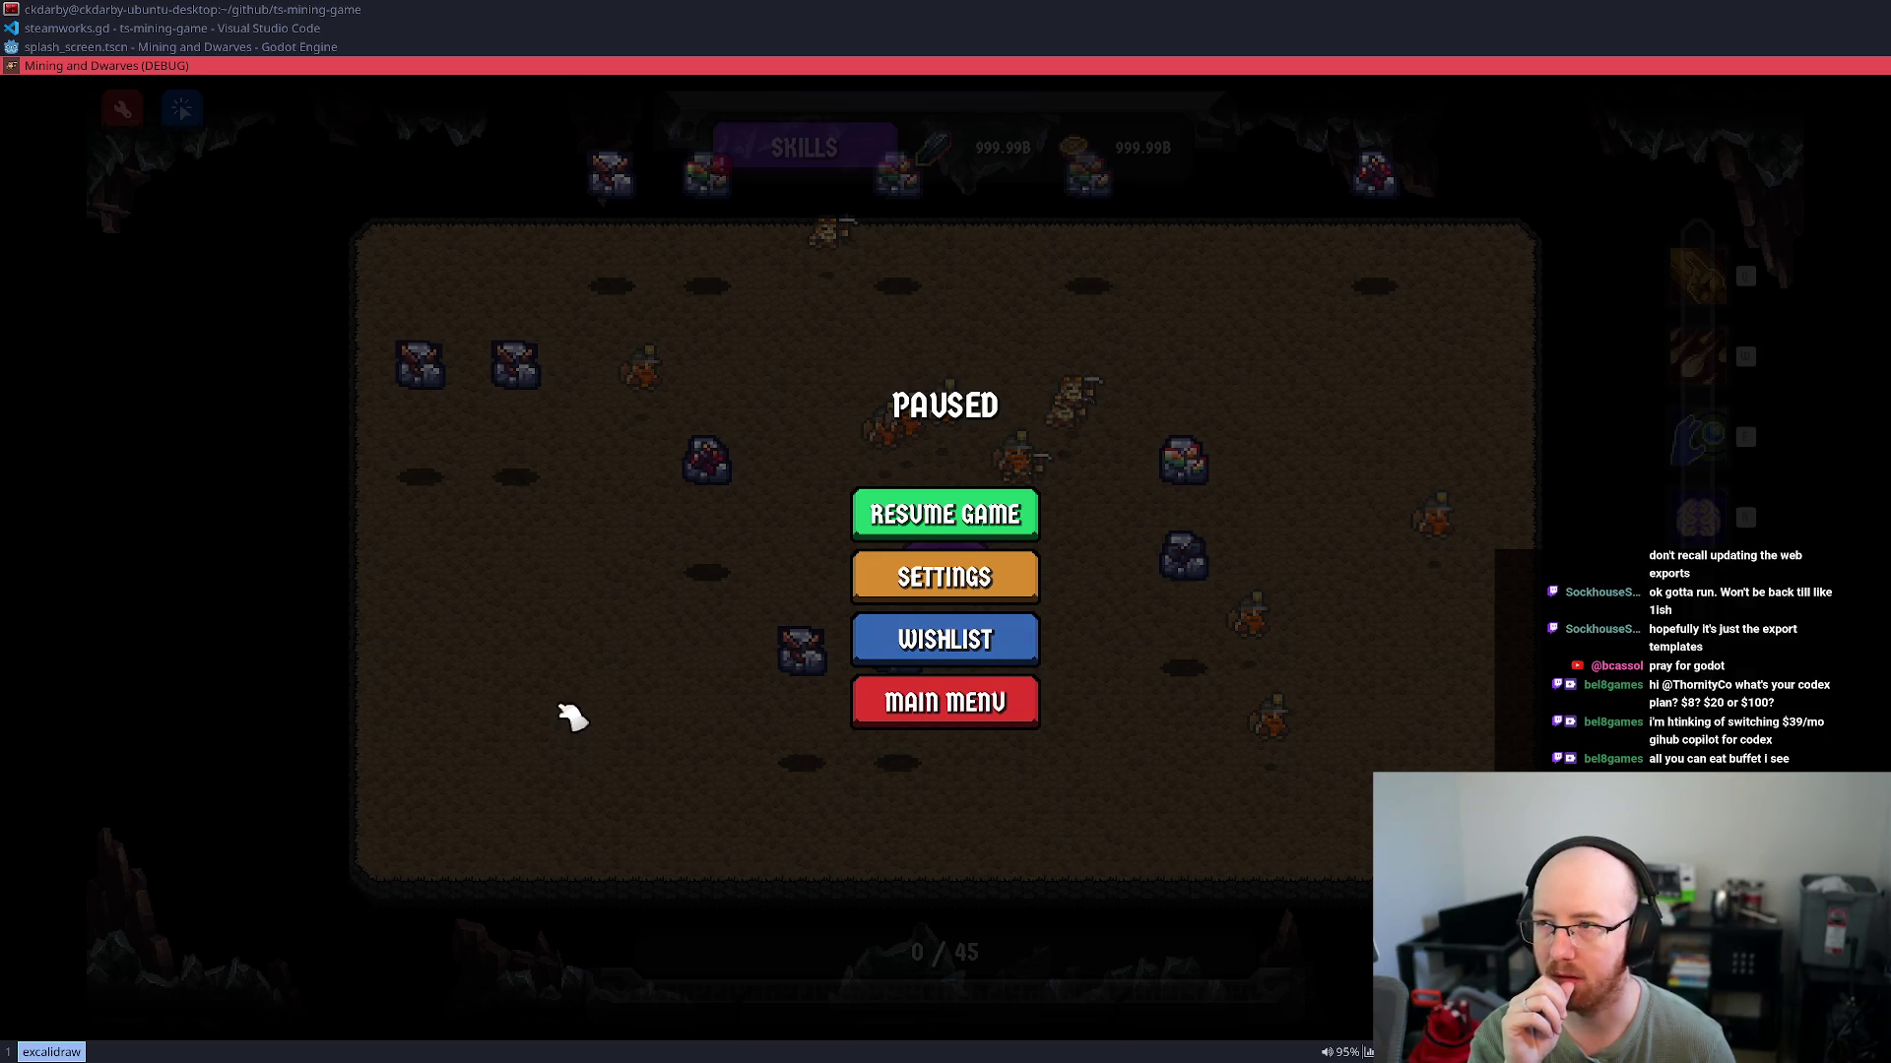
pyautogui.click(933, 705)
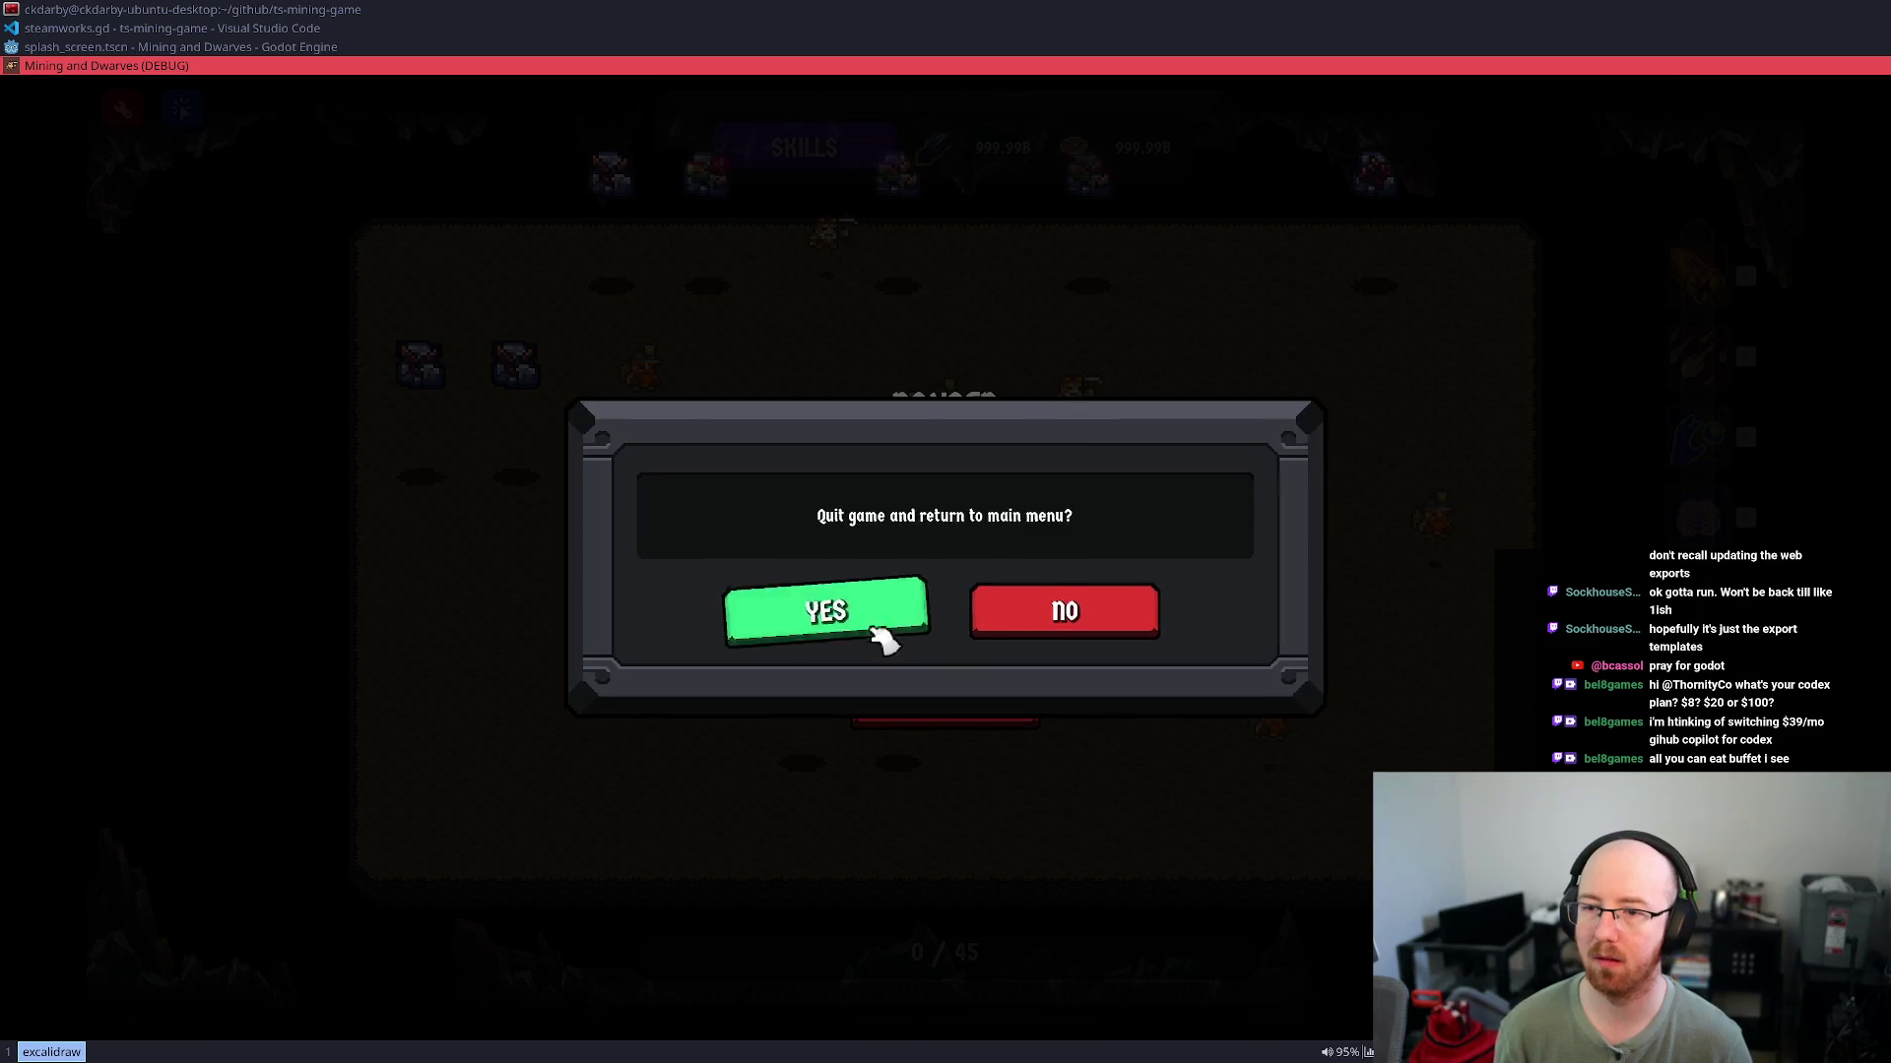
pyautogui.click(845, 619)
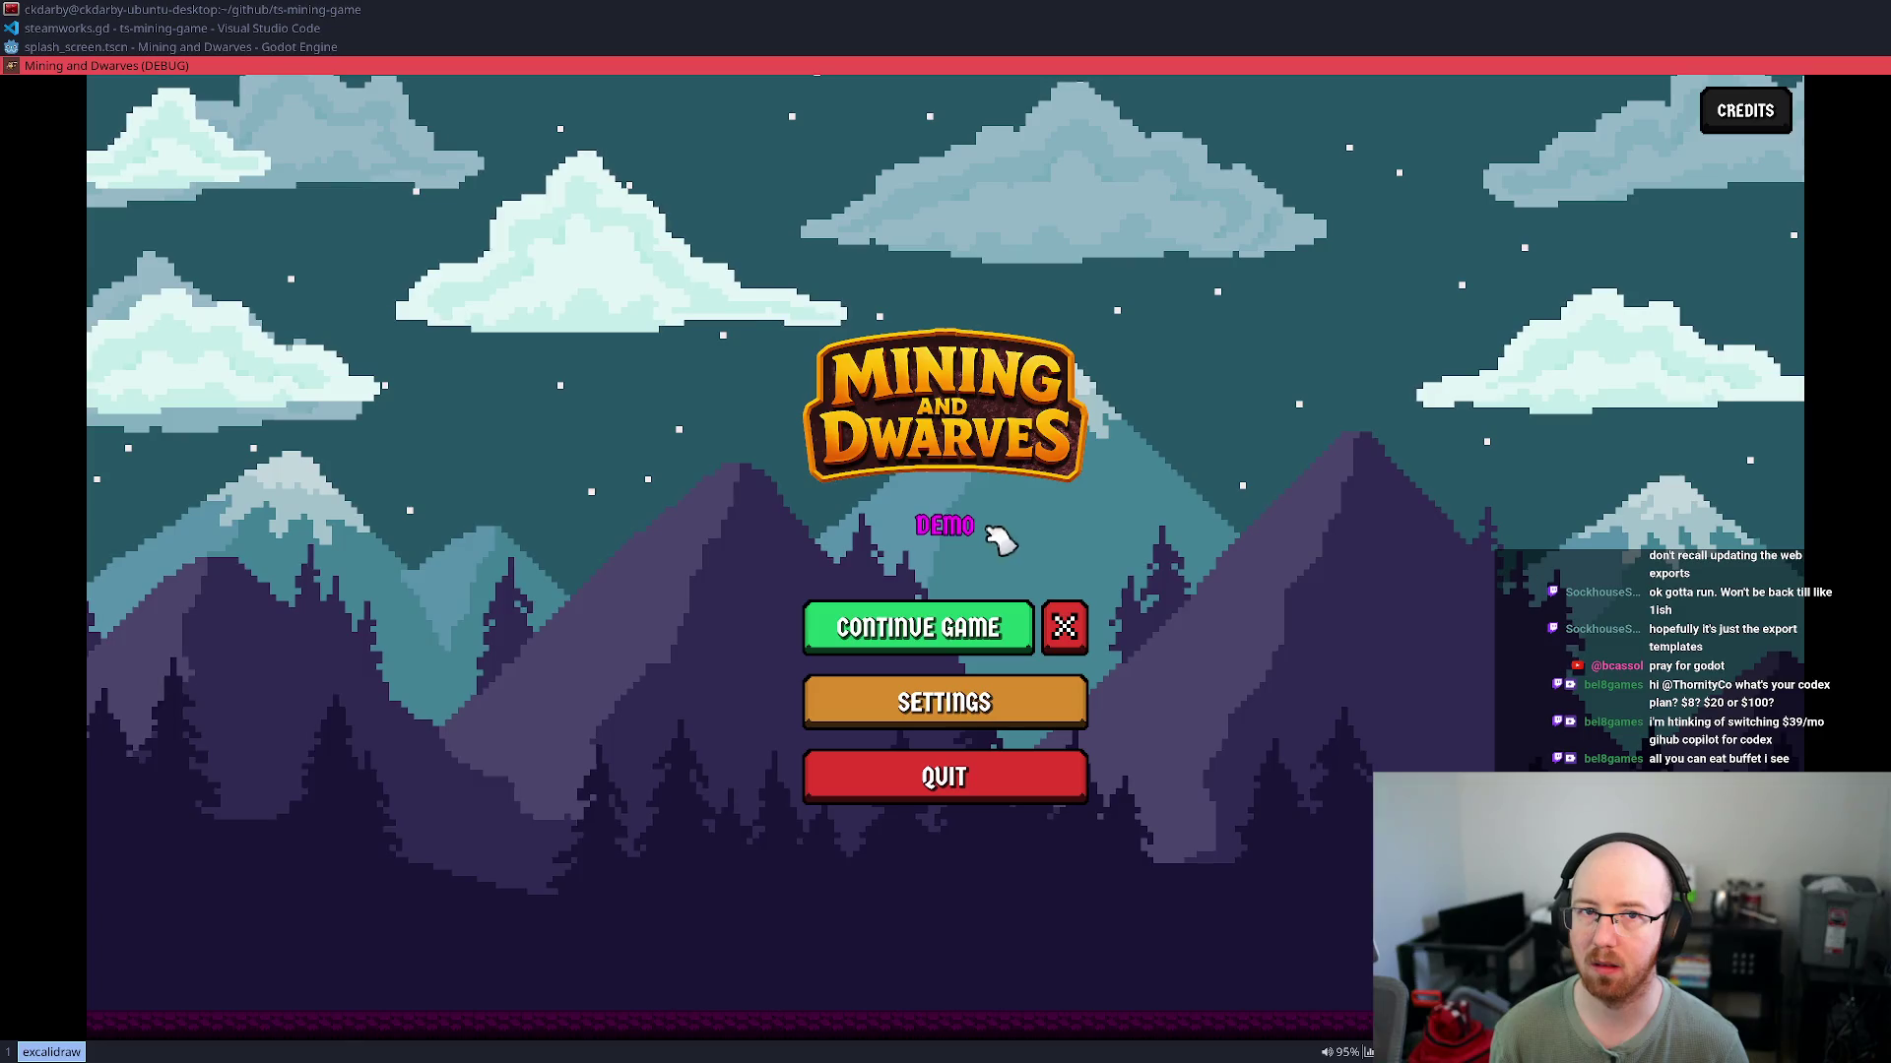
pyautogui.press('super+shift+q')
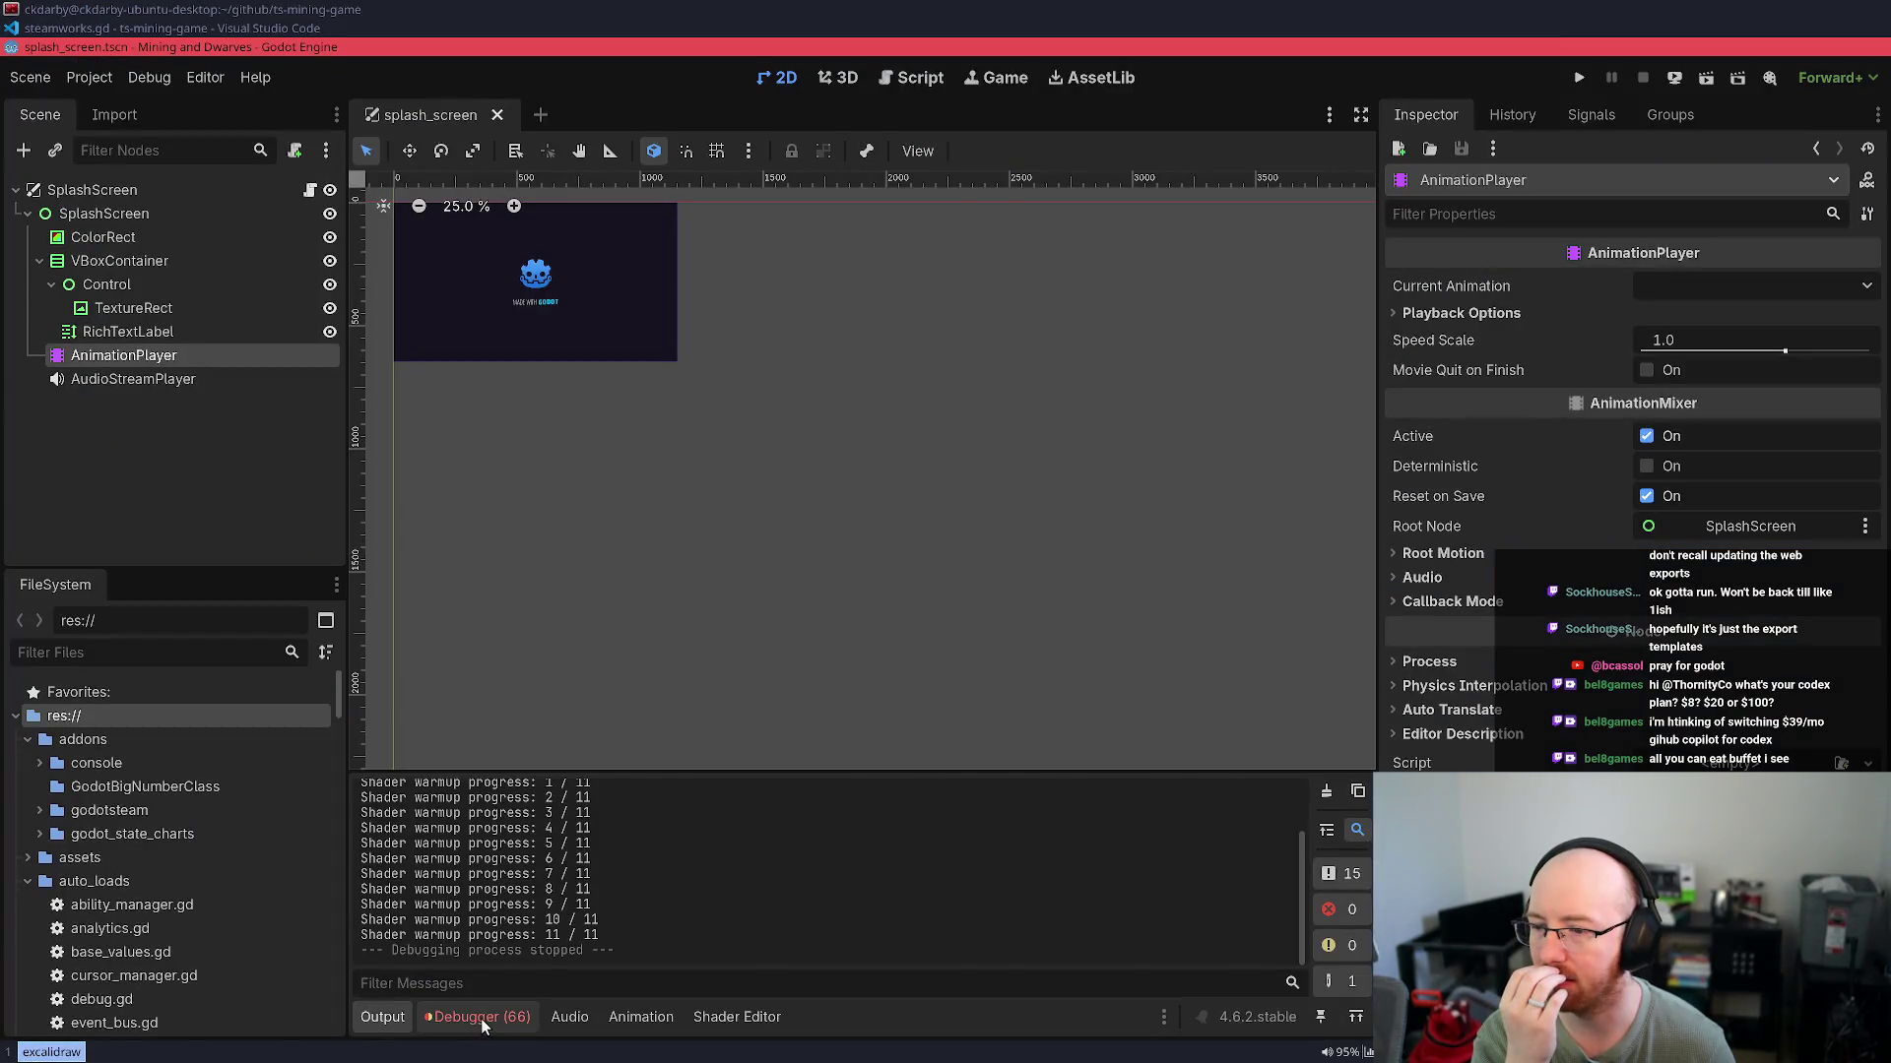
# In the Debugger's Errors list, inspect the steamworks.gd line 38 error and copy the last one
pyautogui.click(479, 1016)
pyautogui.scroll(-10, 640, 865)
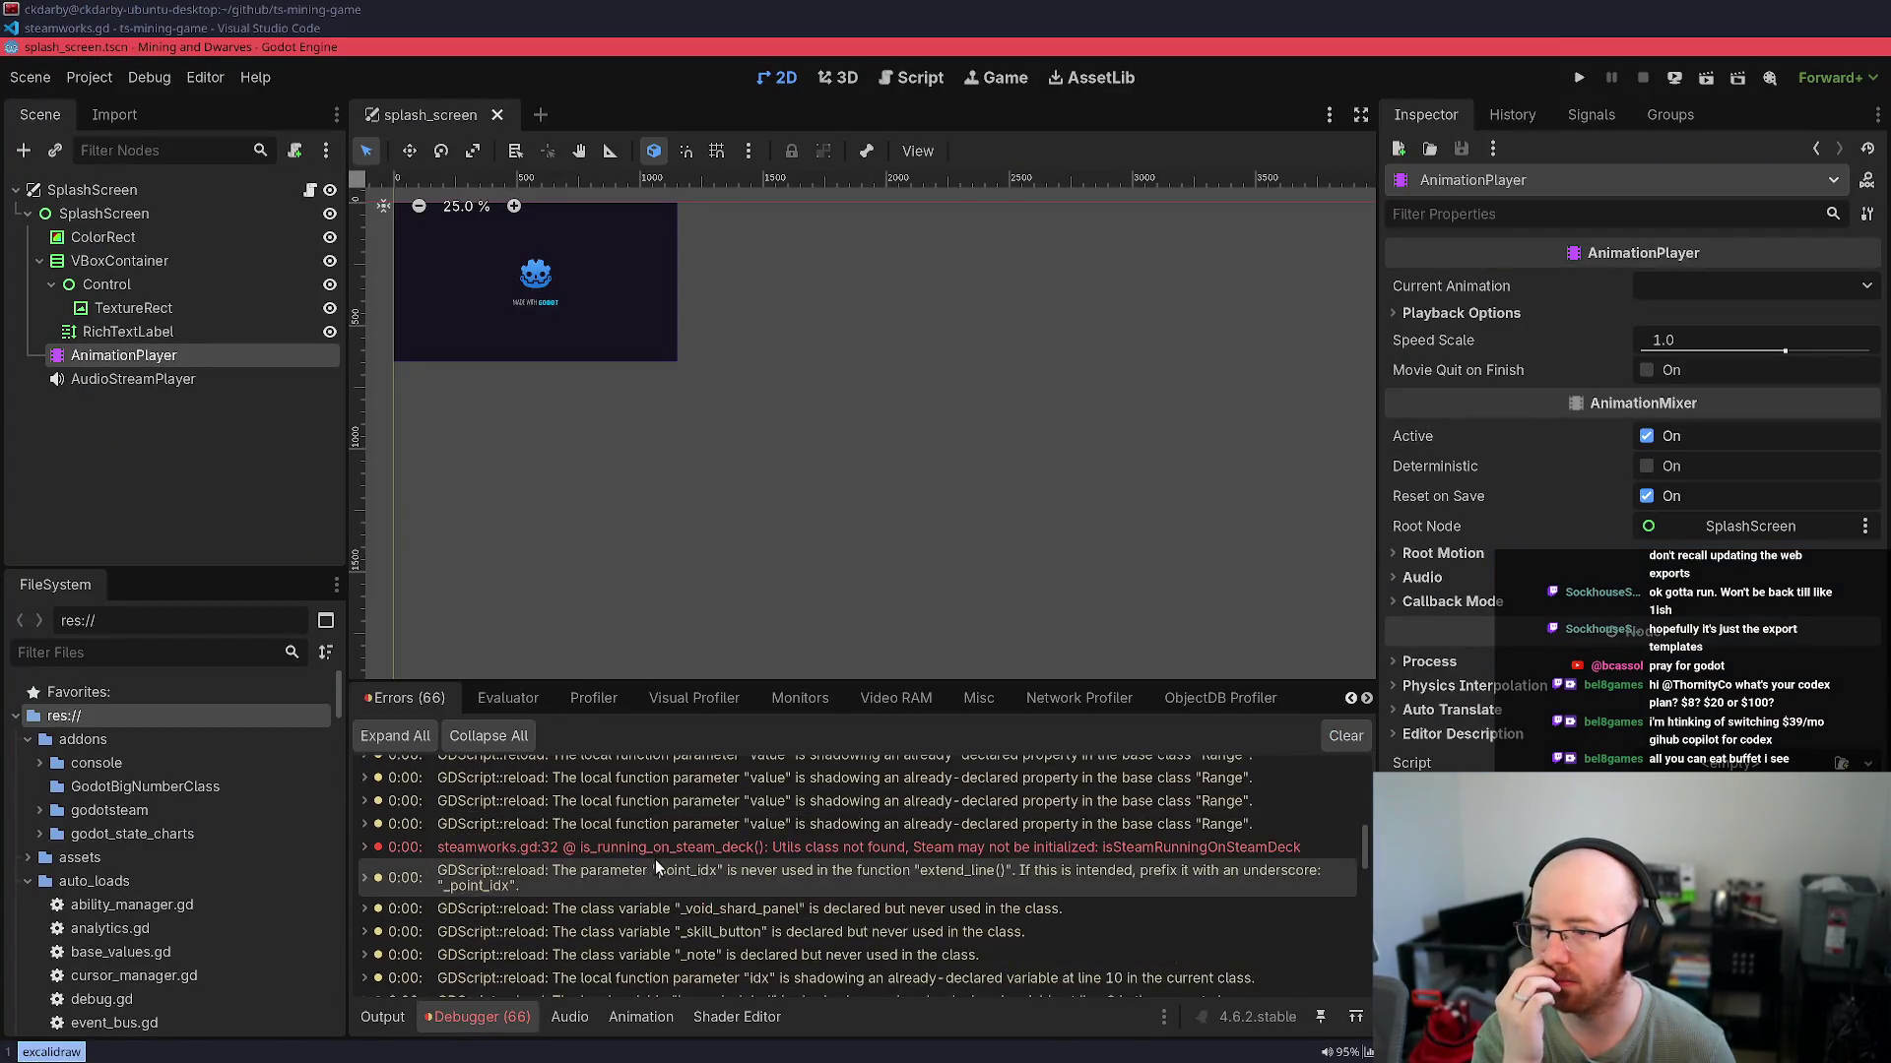
pyautogui.scroll(-5, 654, 860)
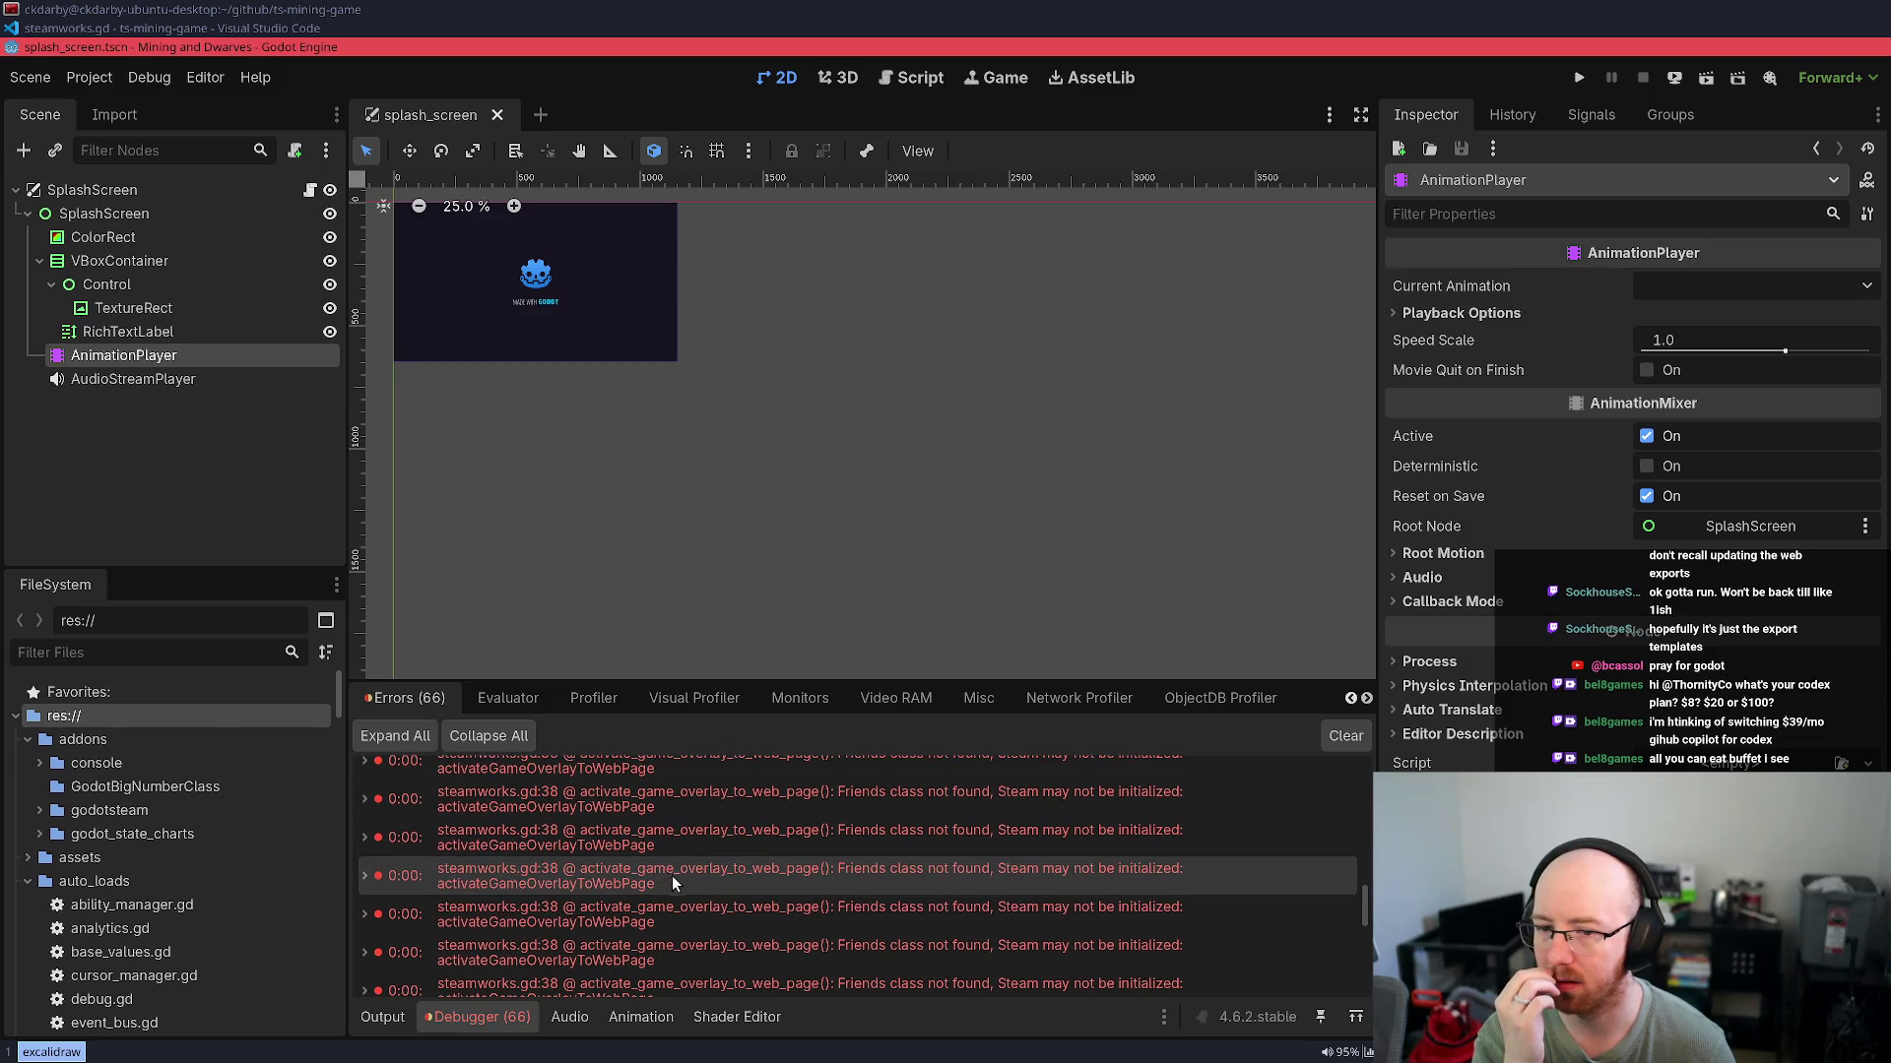
pyautogui.scroll(3, 736, 938)
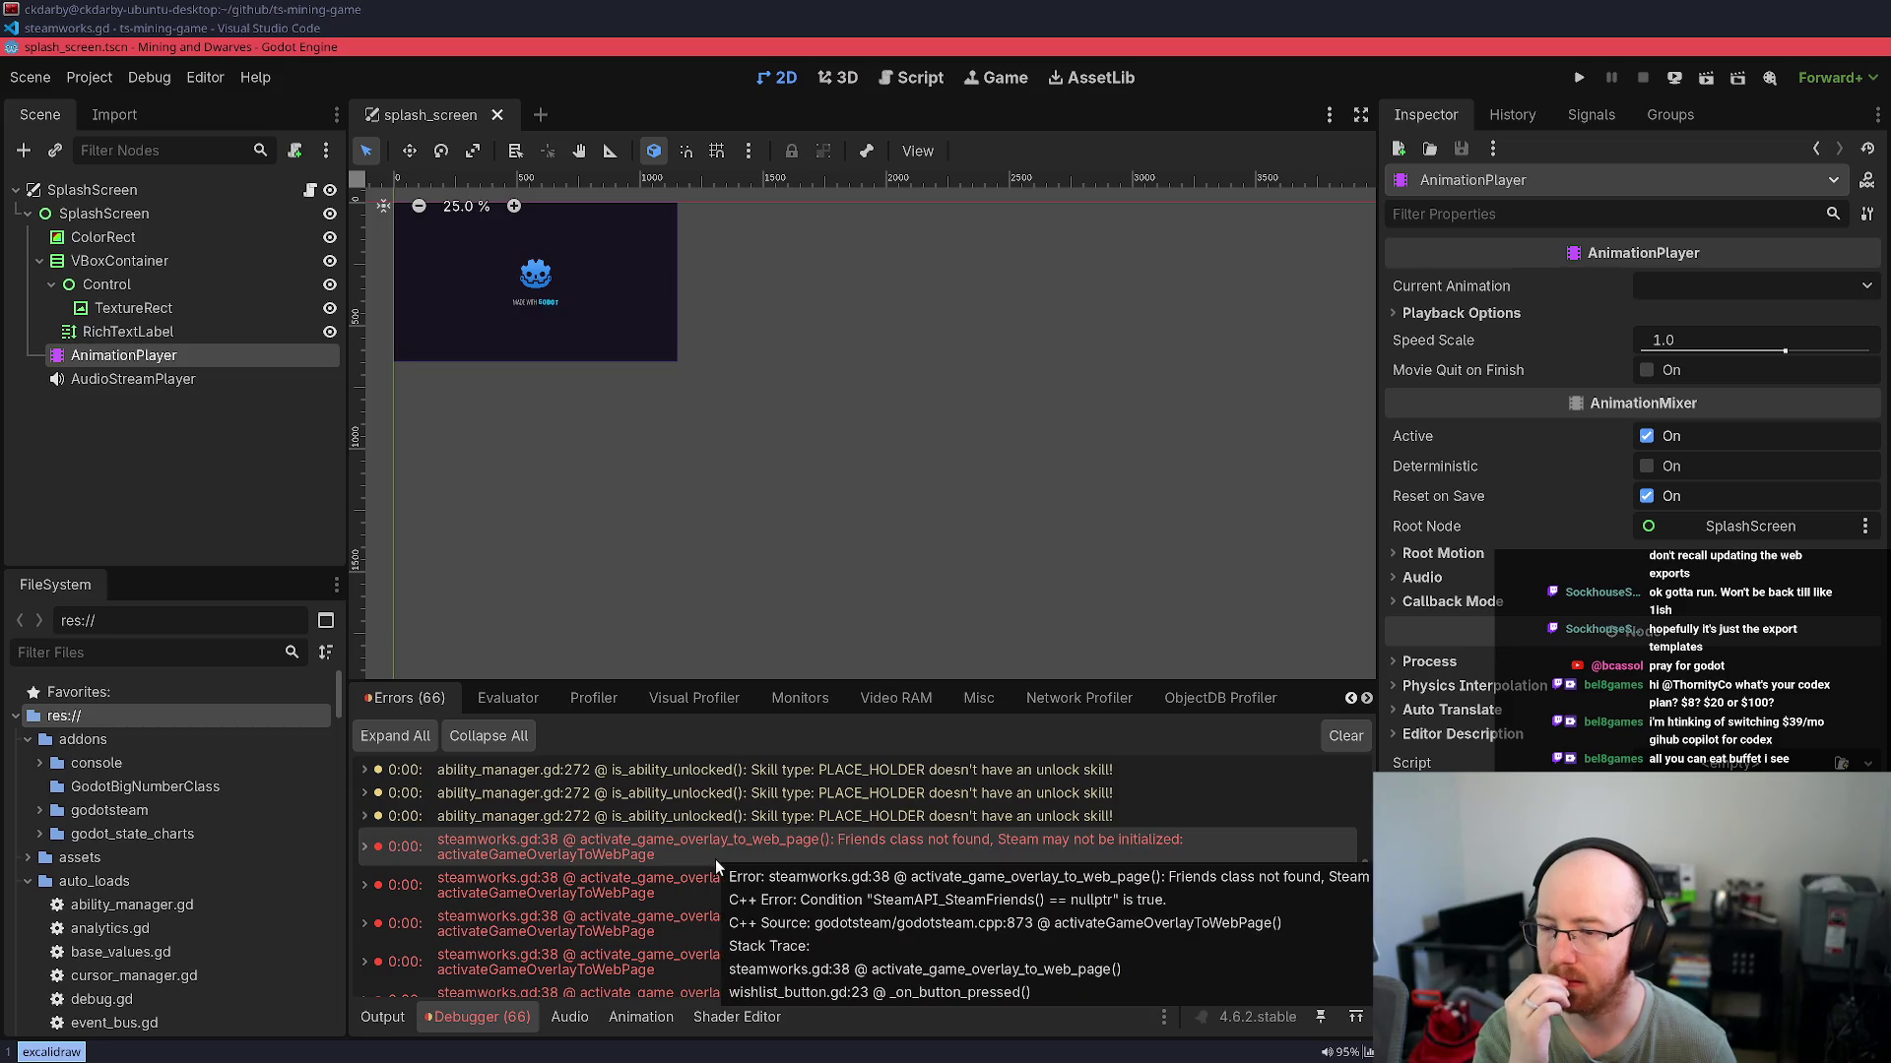
pyautogui.click(715, 859)
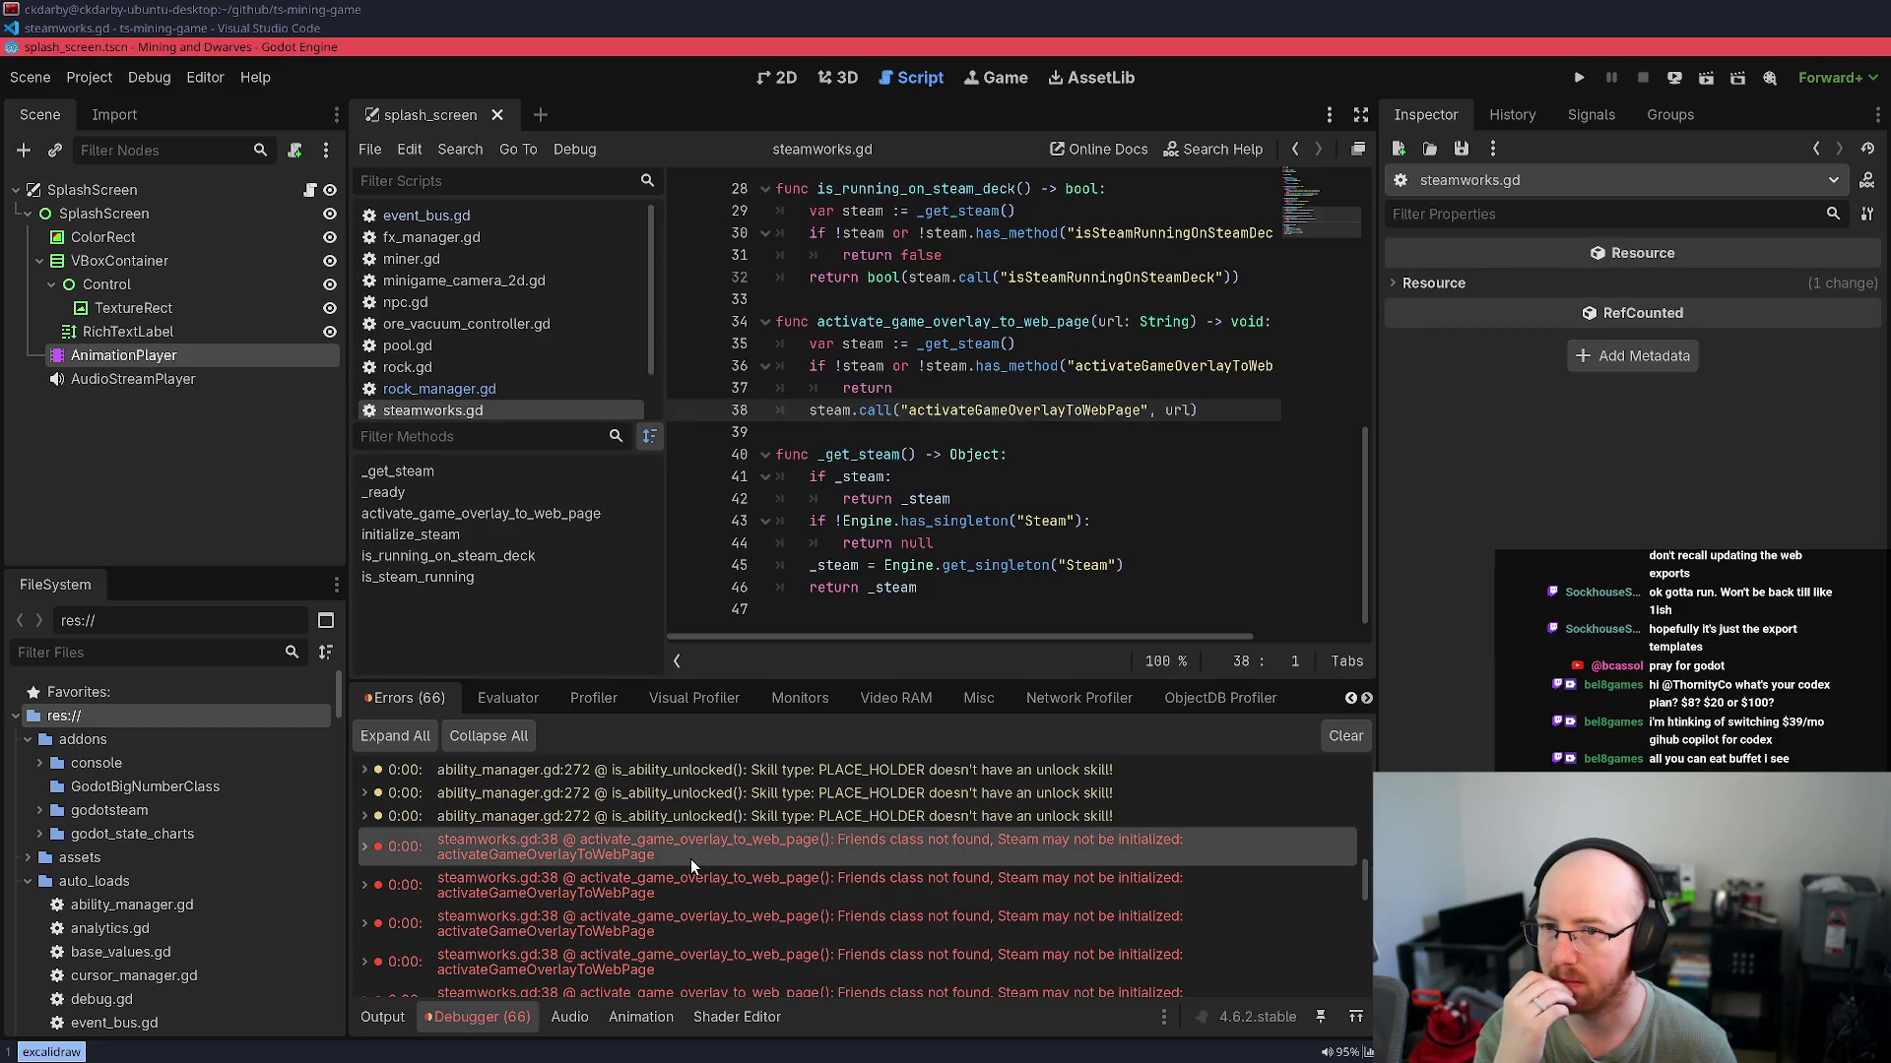
pyautogui.moveTo(690, 859)
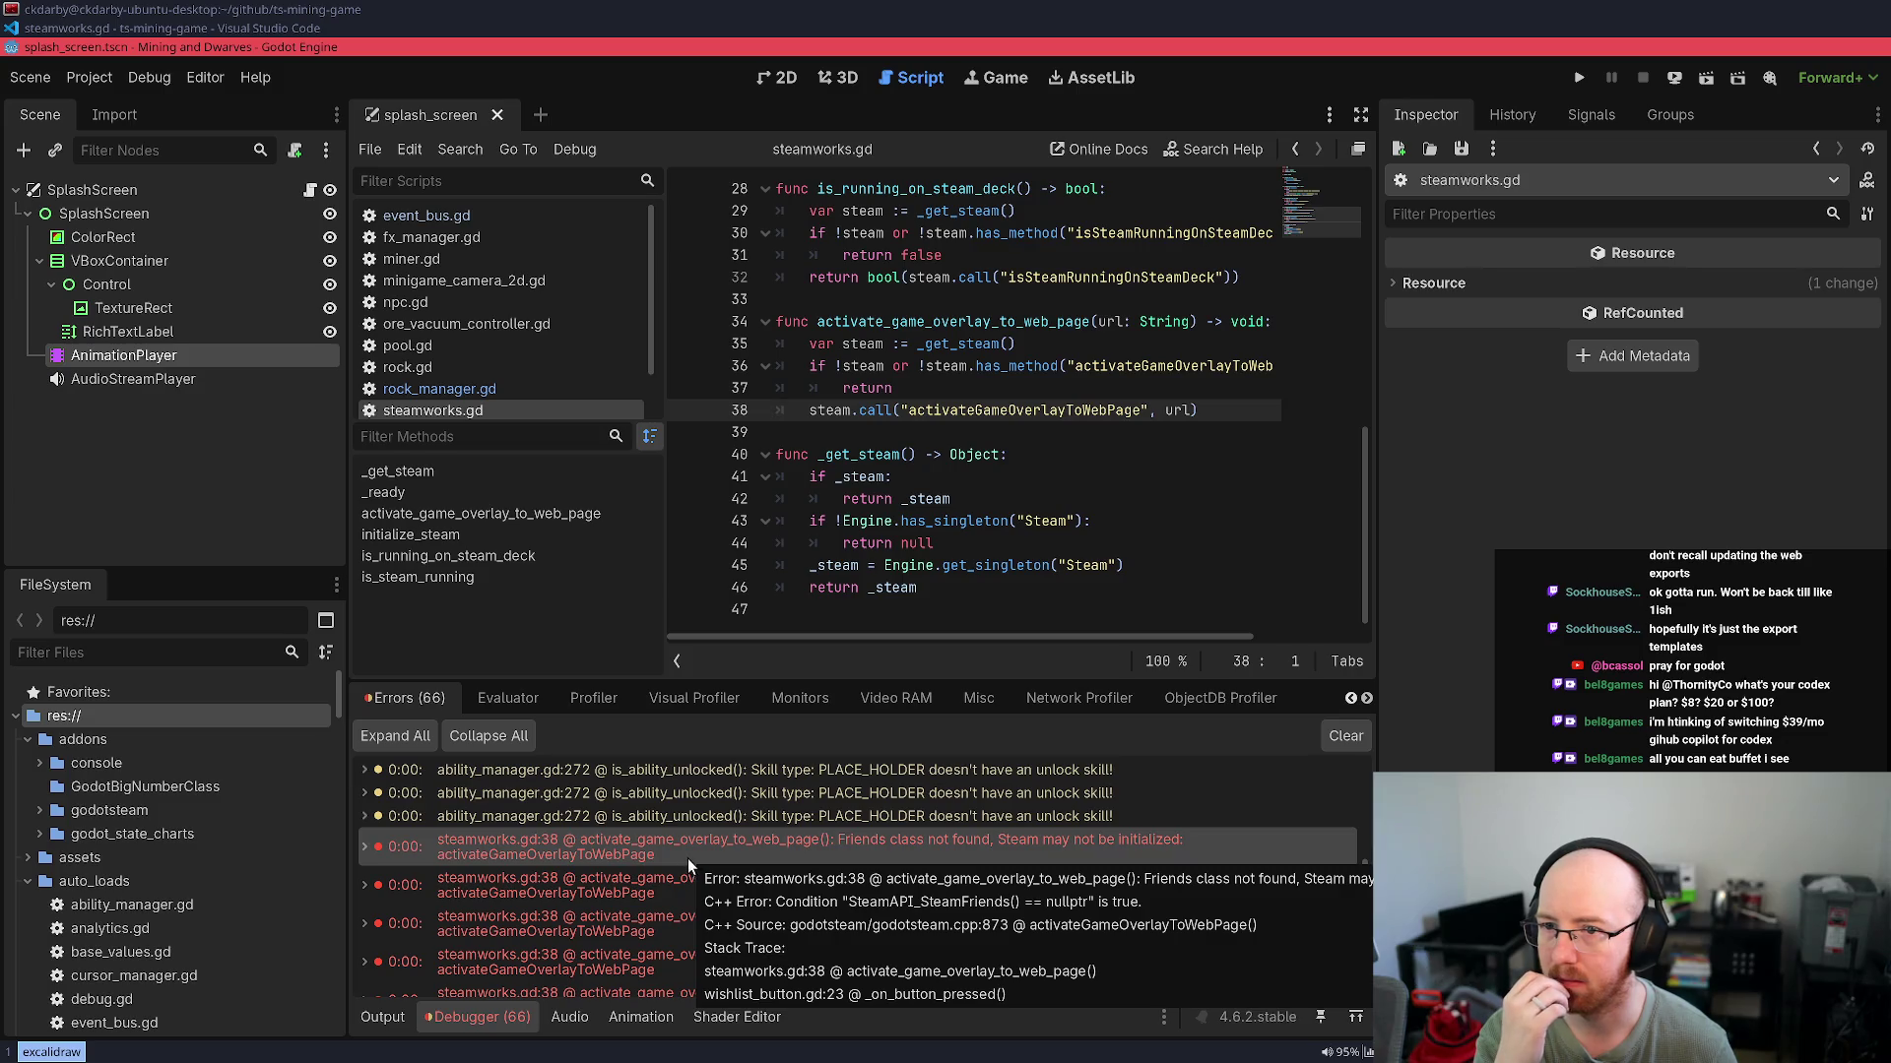
pyautogui.scroll(-3, 642, 900)
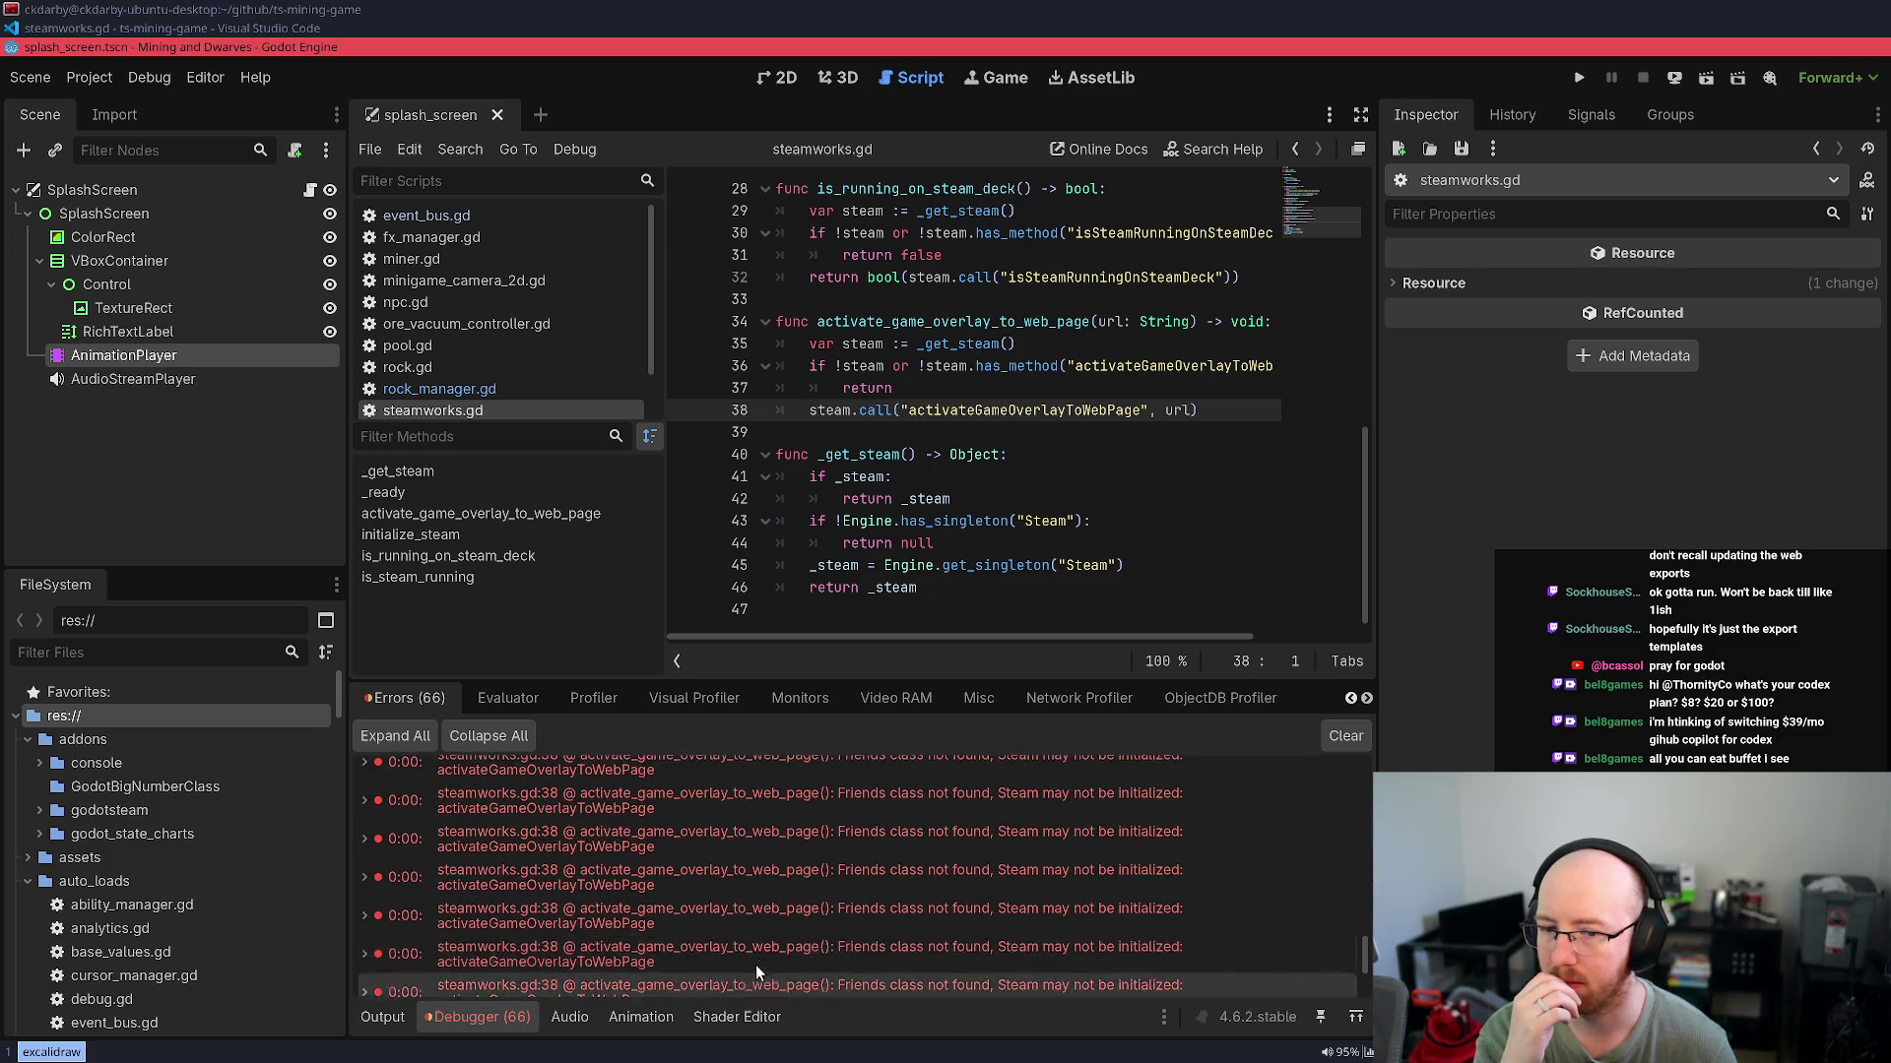
pyautogui.scroll(-1, 764, 952)
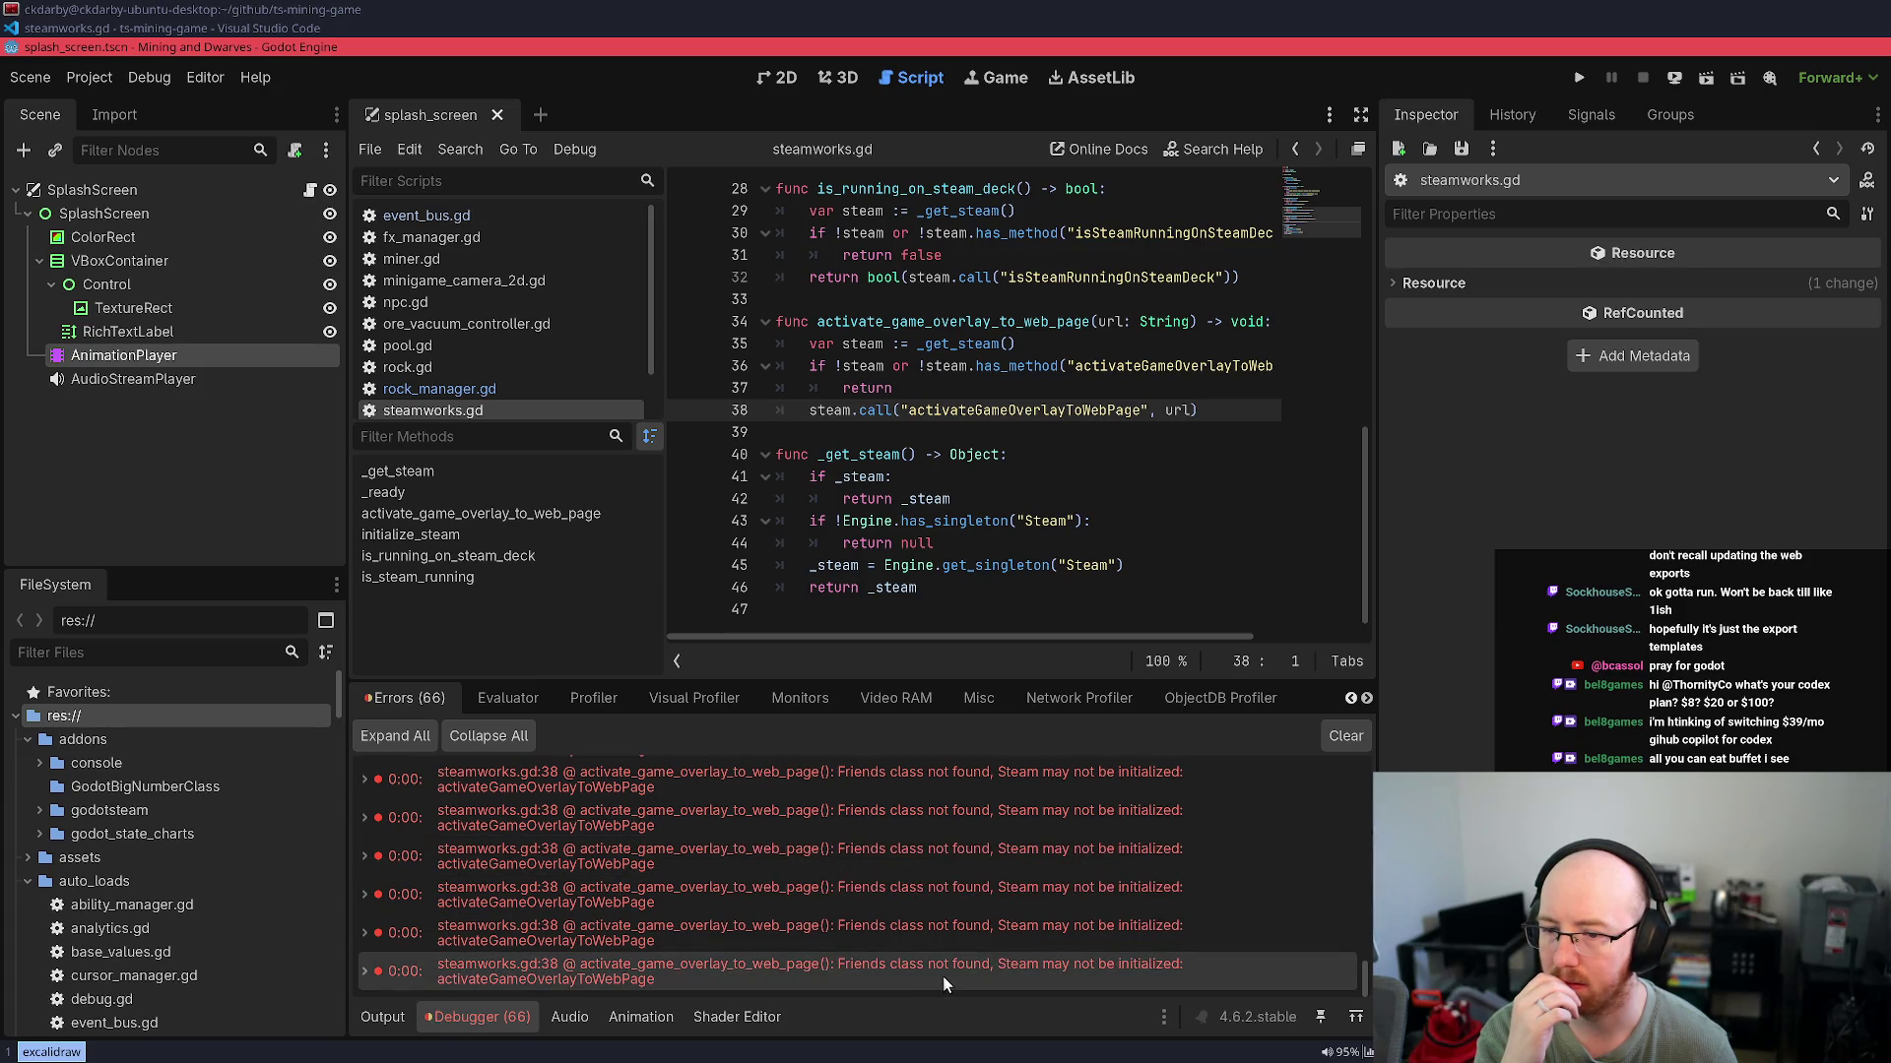
pyautogui.rightClick(942, 977)
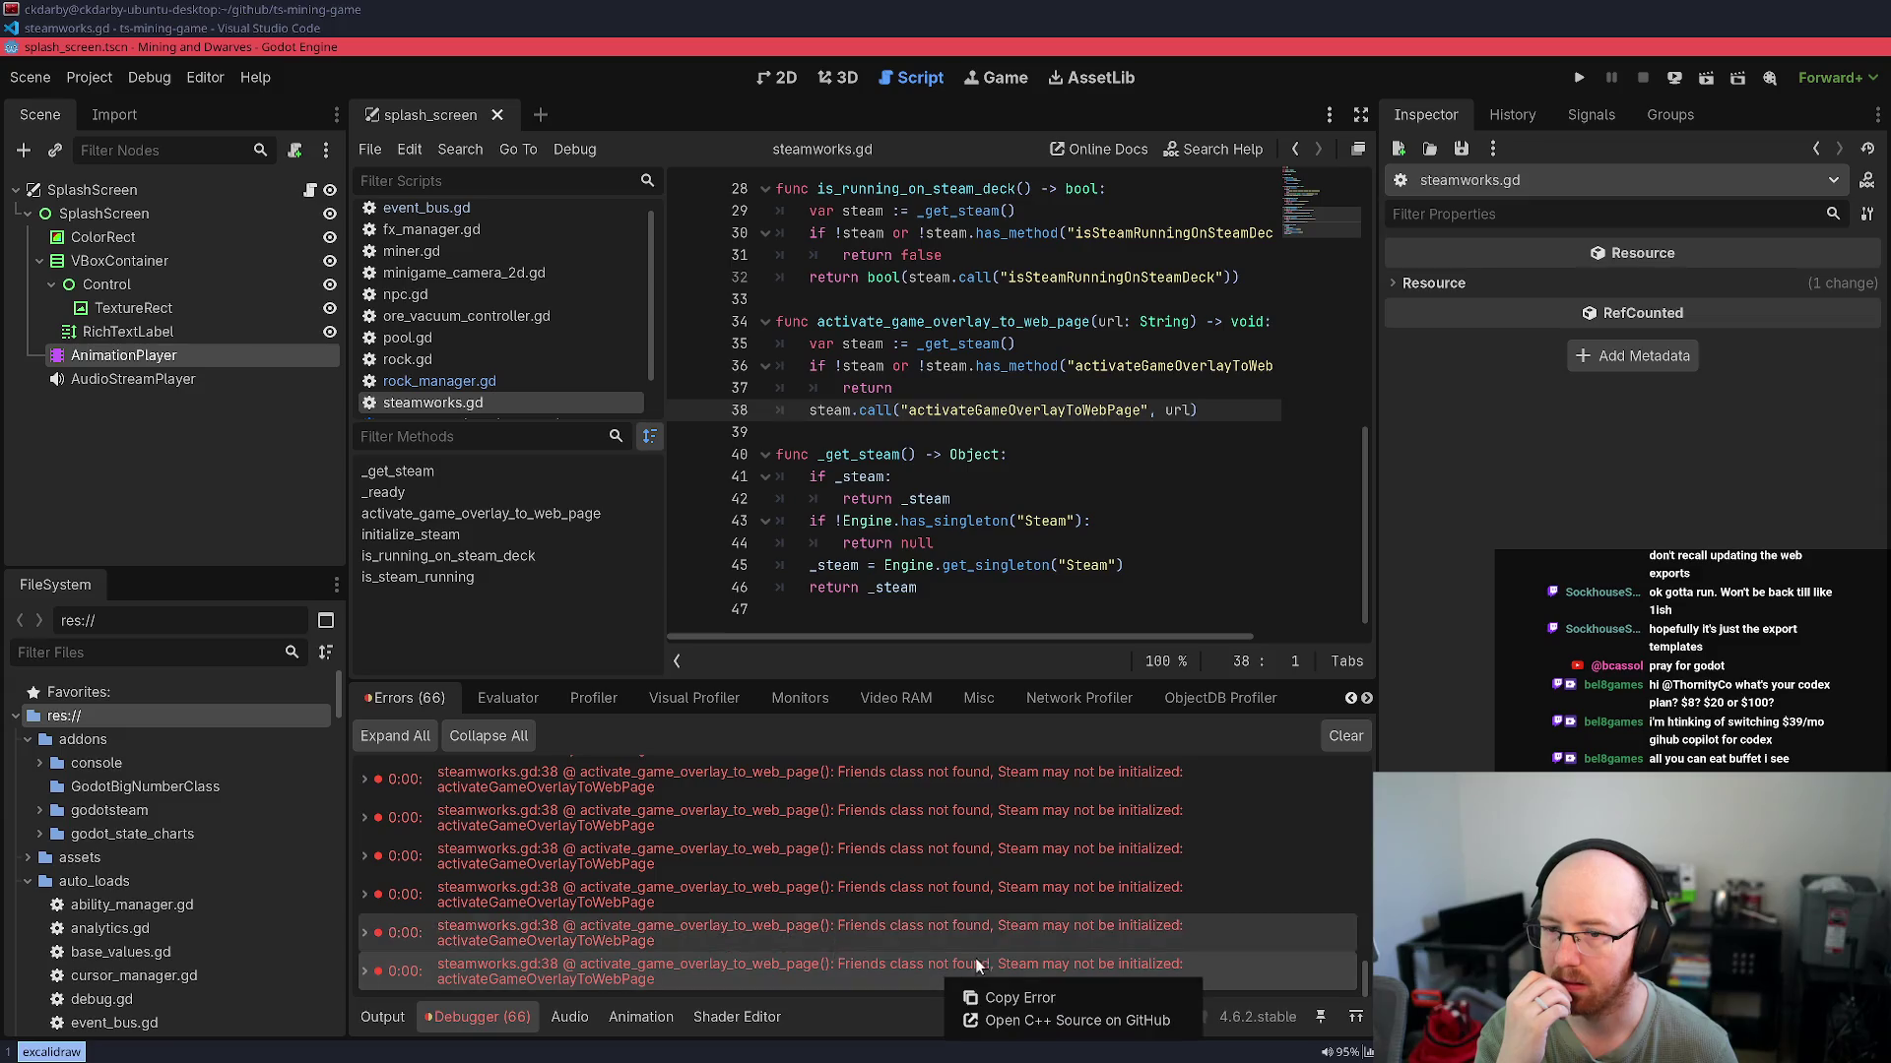
pyautogui.click(1035, 997)
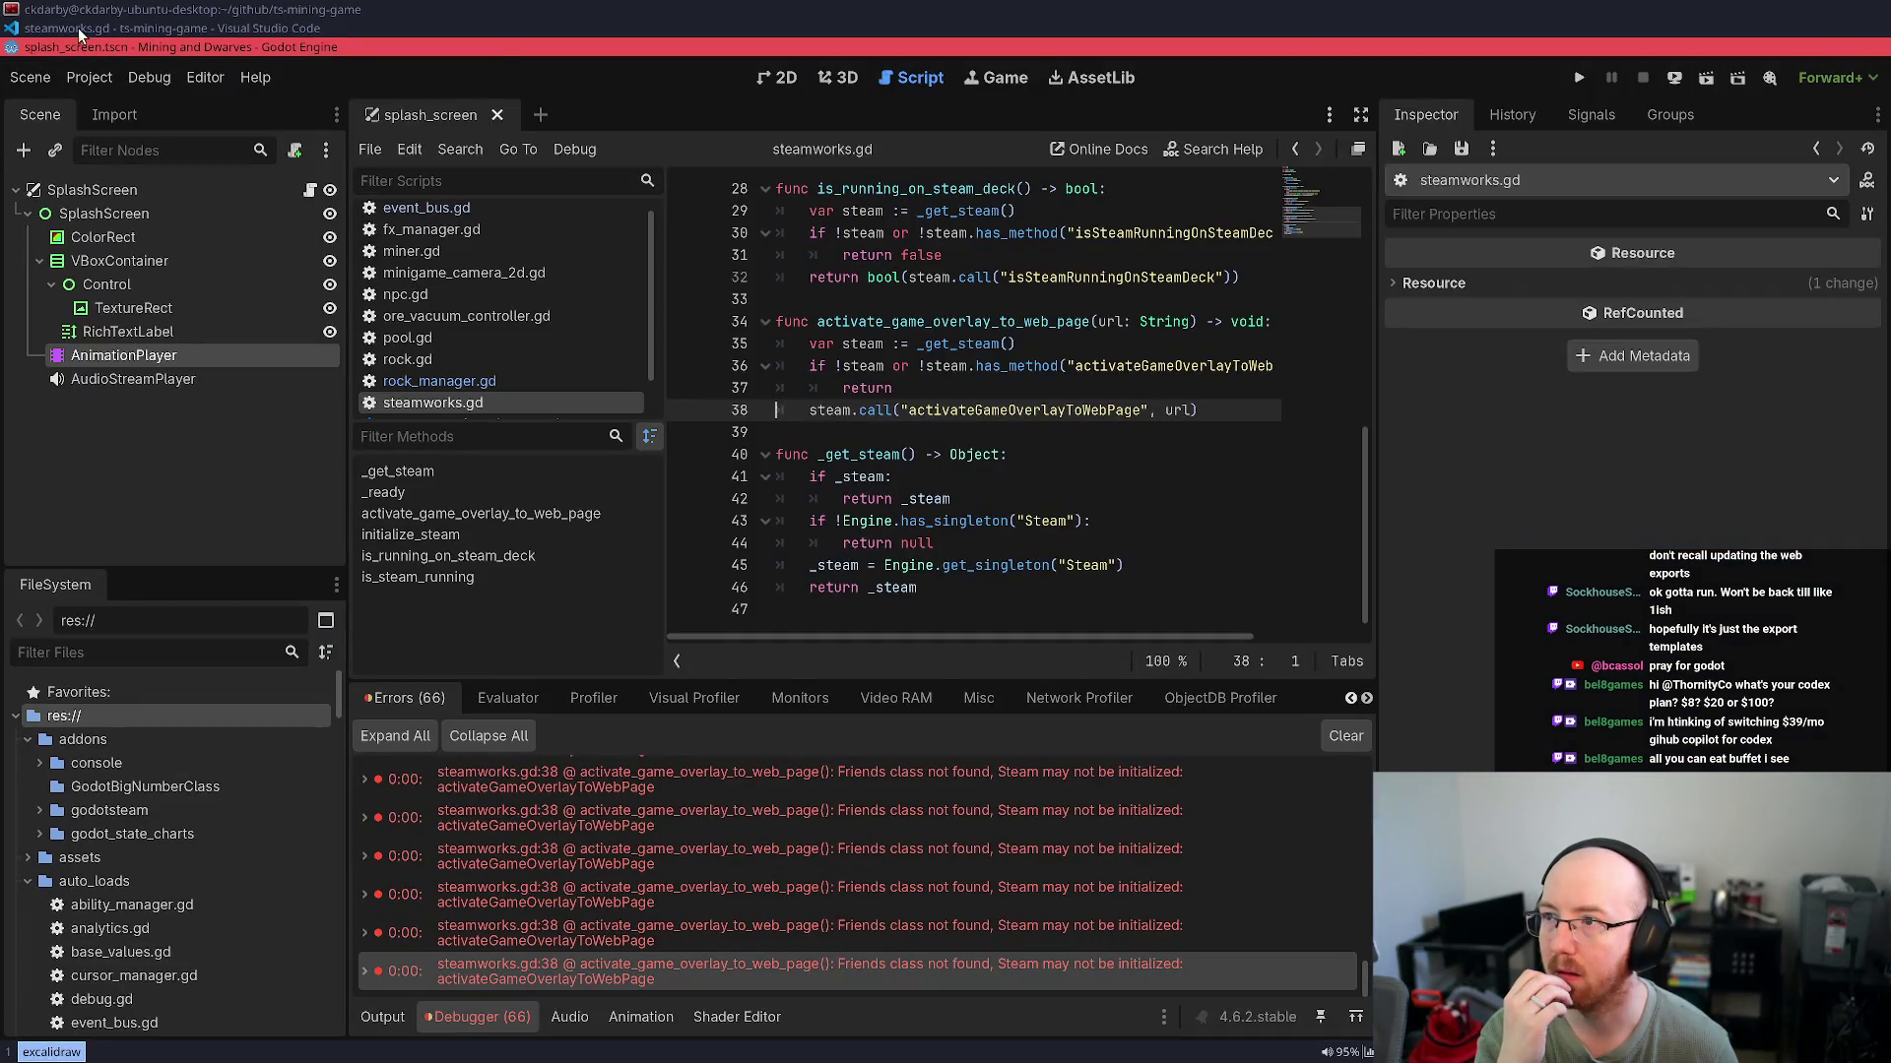
# Send Codex the pasted 'Friends class not found' error with a note that Steam is running
pyautogui.click(79, 29)
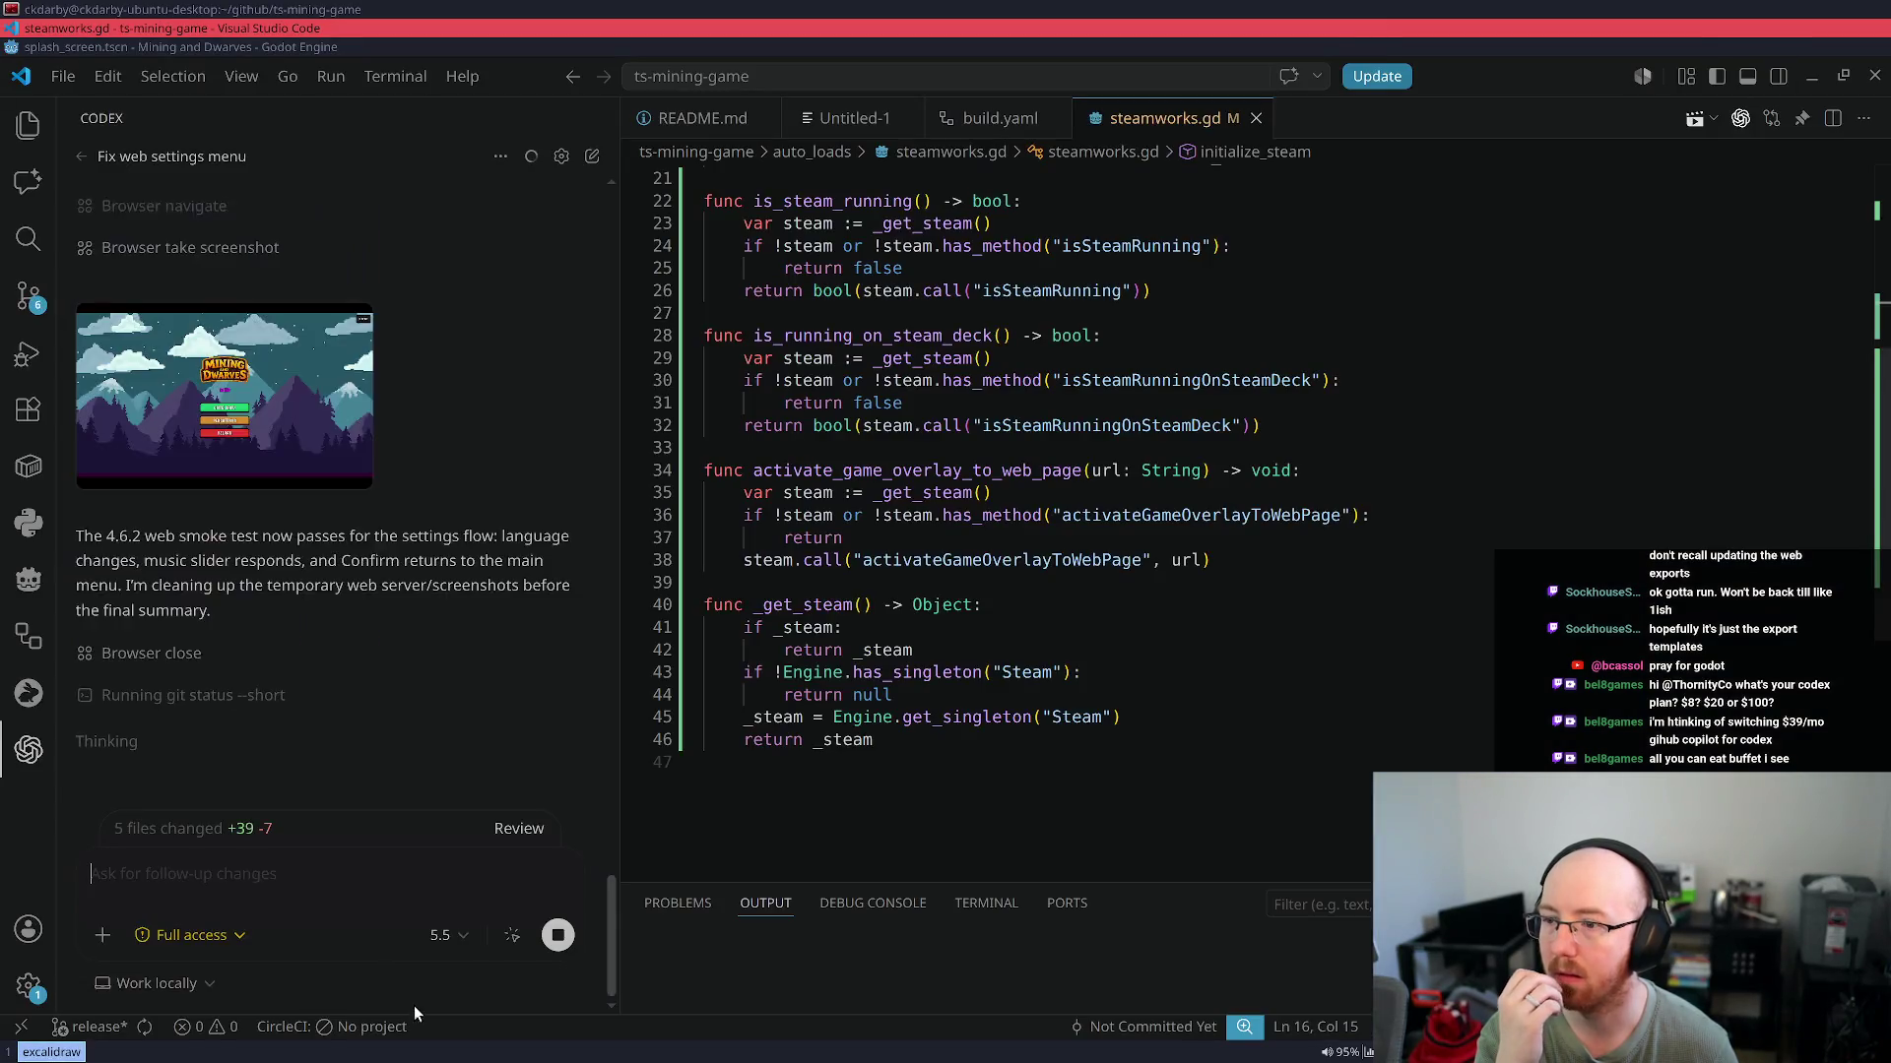
pyautogui.click(294, 877)
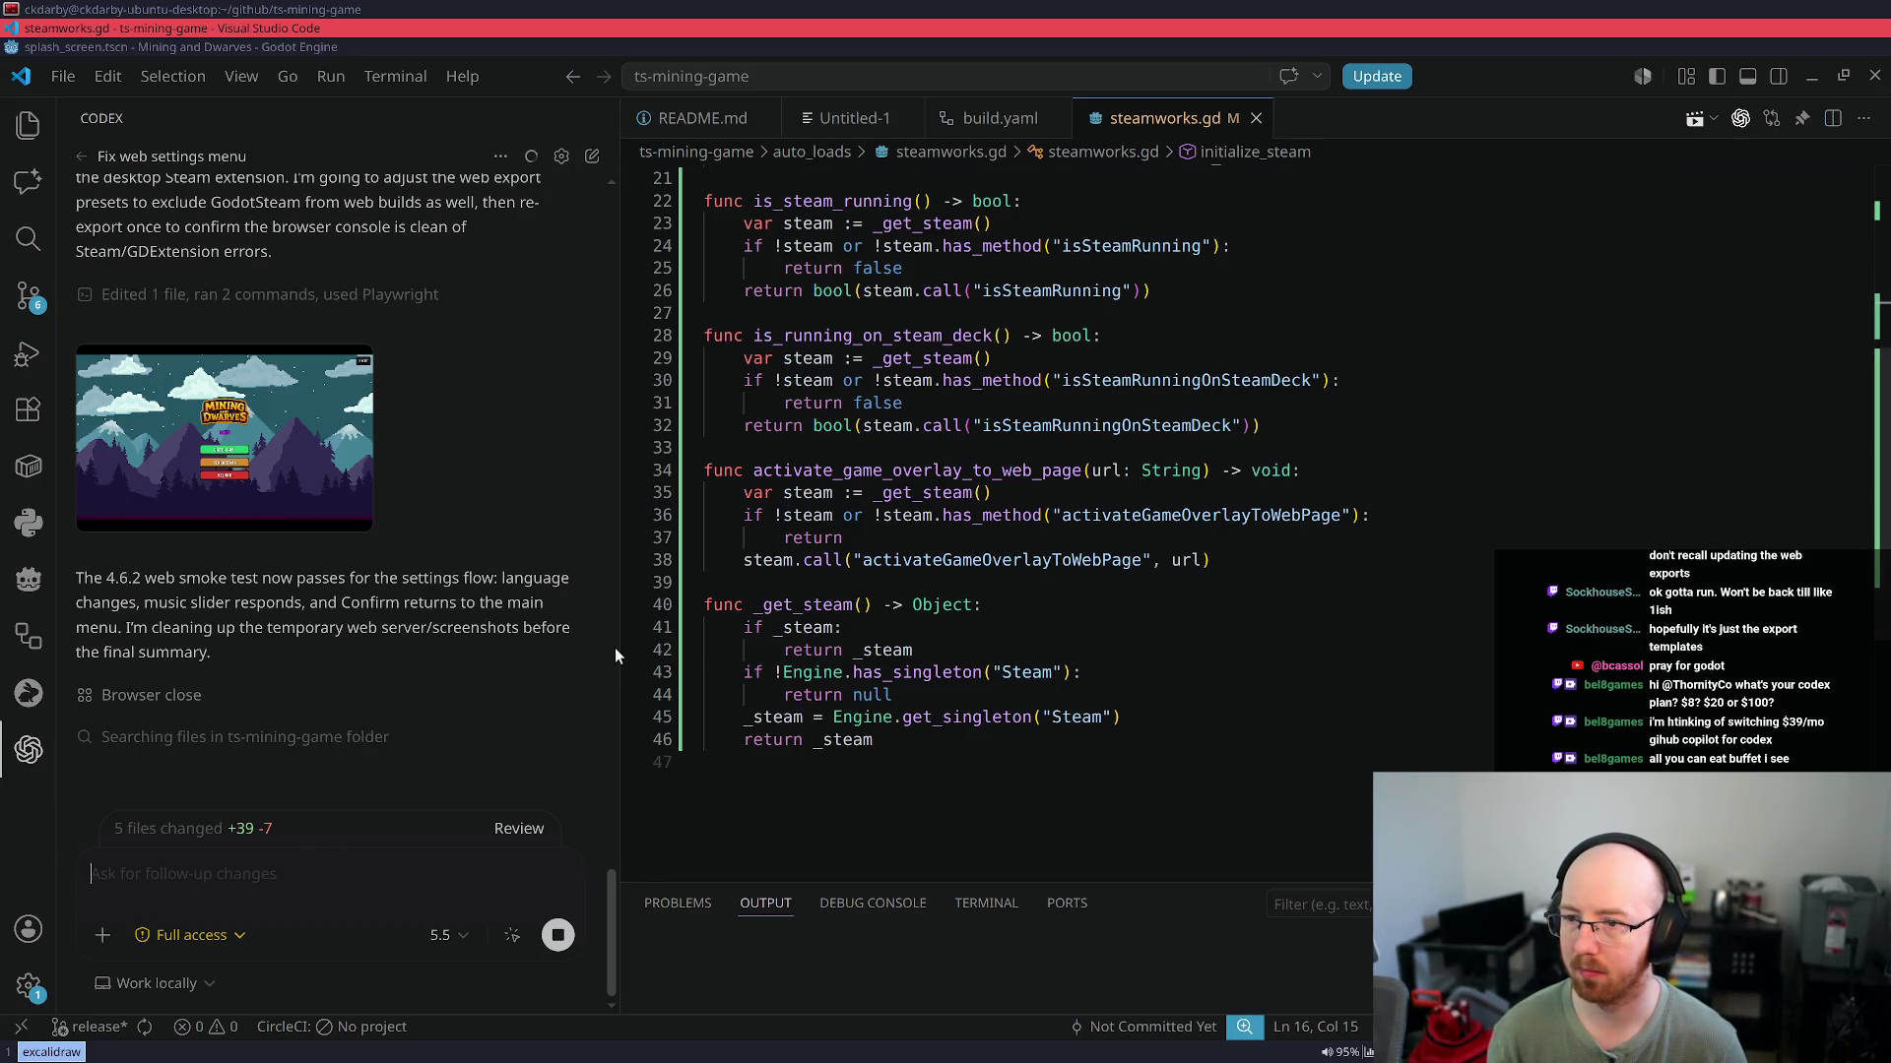
pyautogui.moveTo(618, 648); pyautogui.dragTo(917, 648)
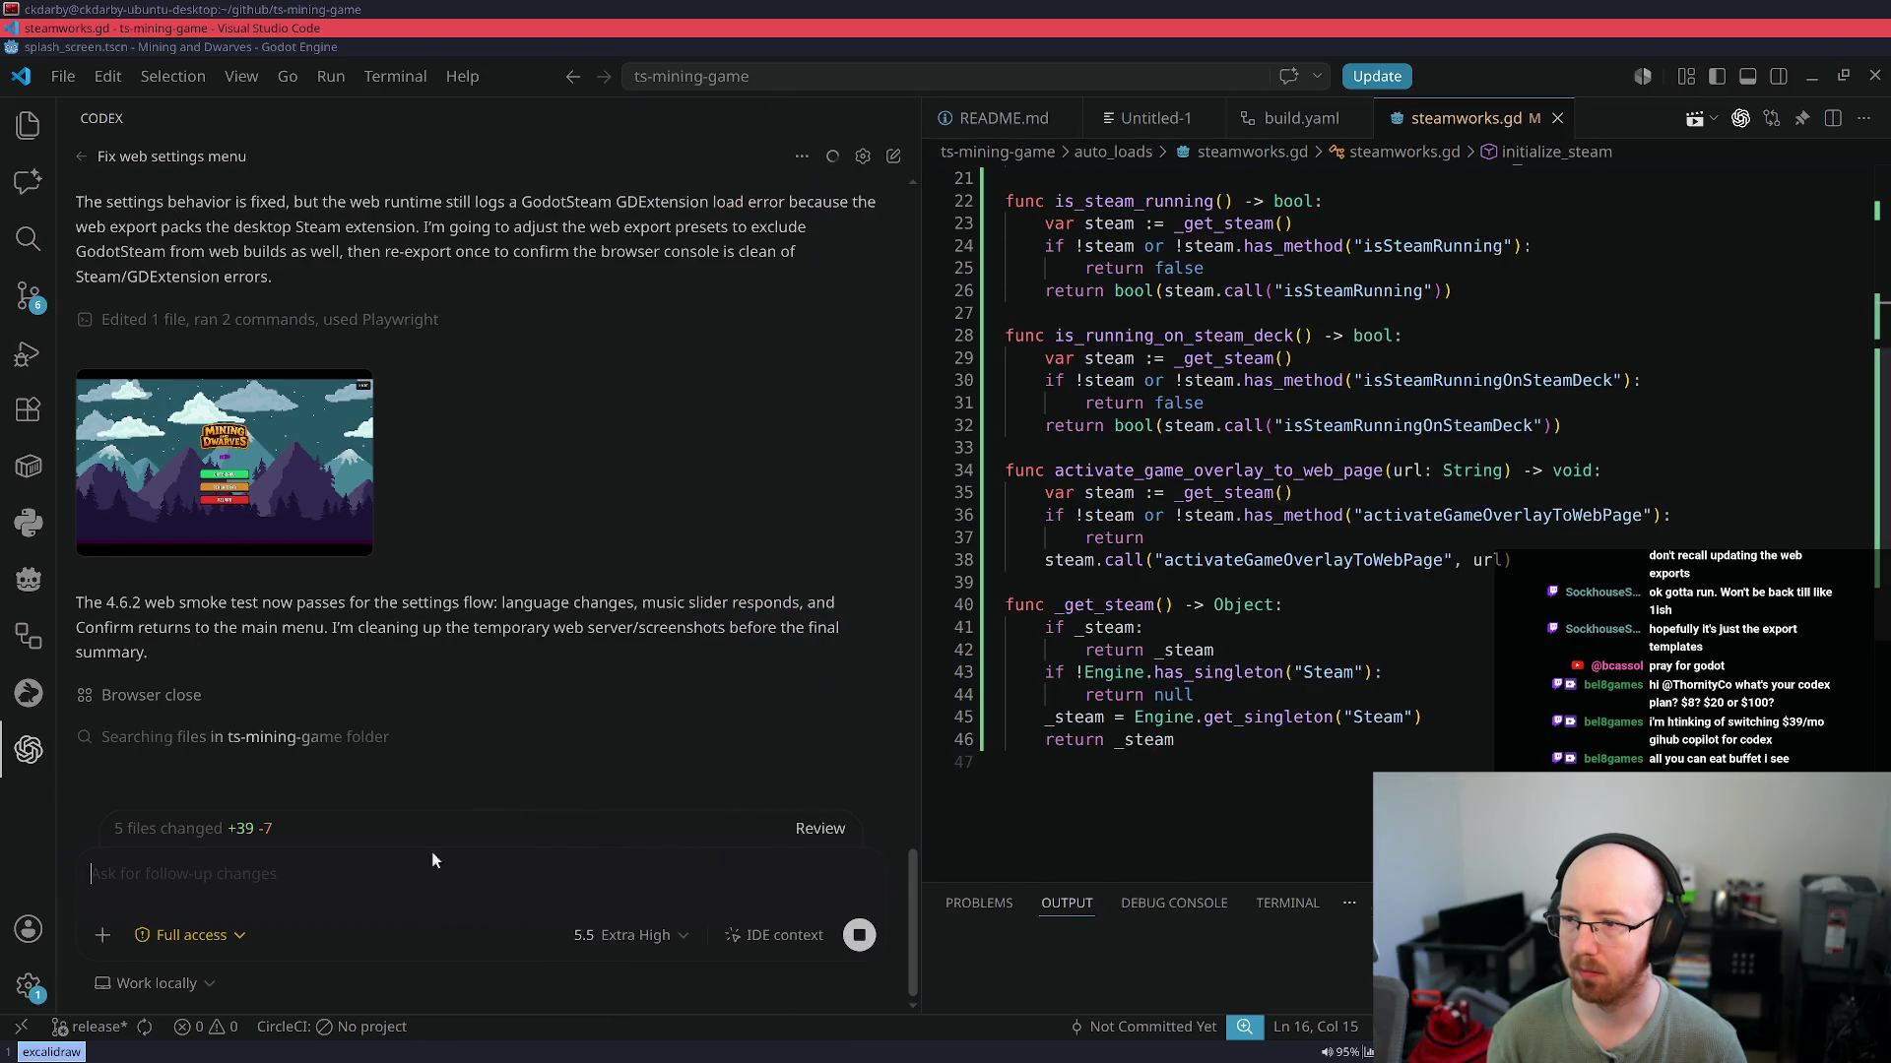
pyautogui.hotkey('ctrl', 'v')
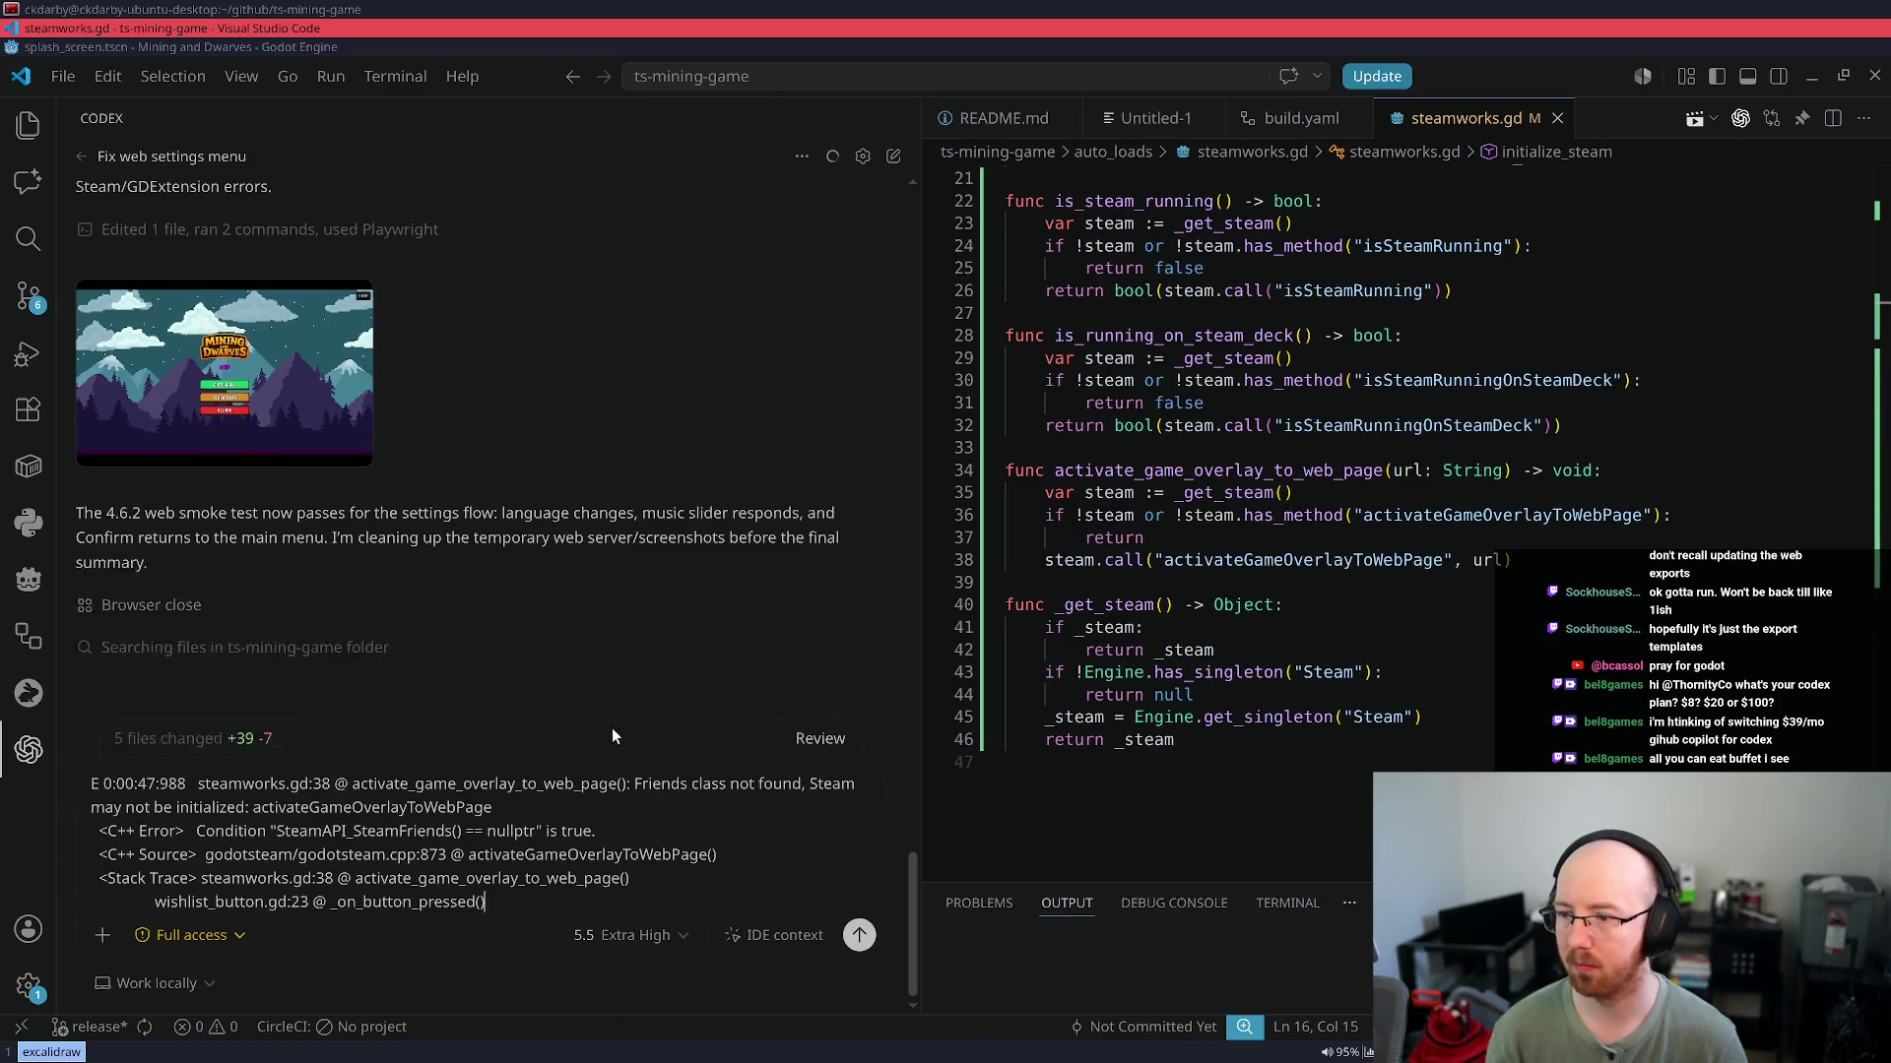
pyautogui.hotkey('shift', 'Return')
pyautogui.write('Steam is ru')
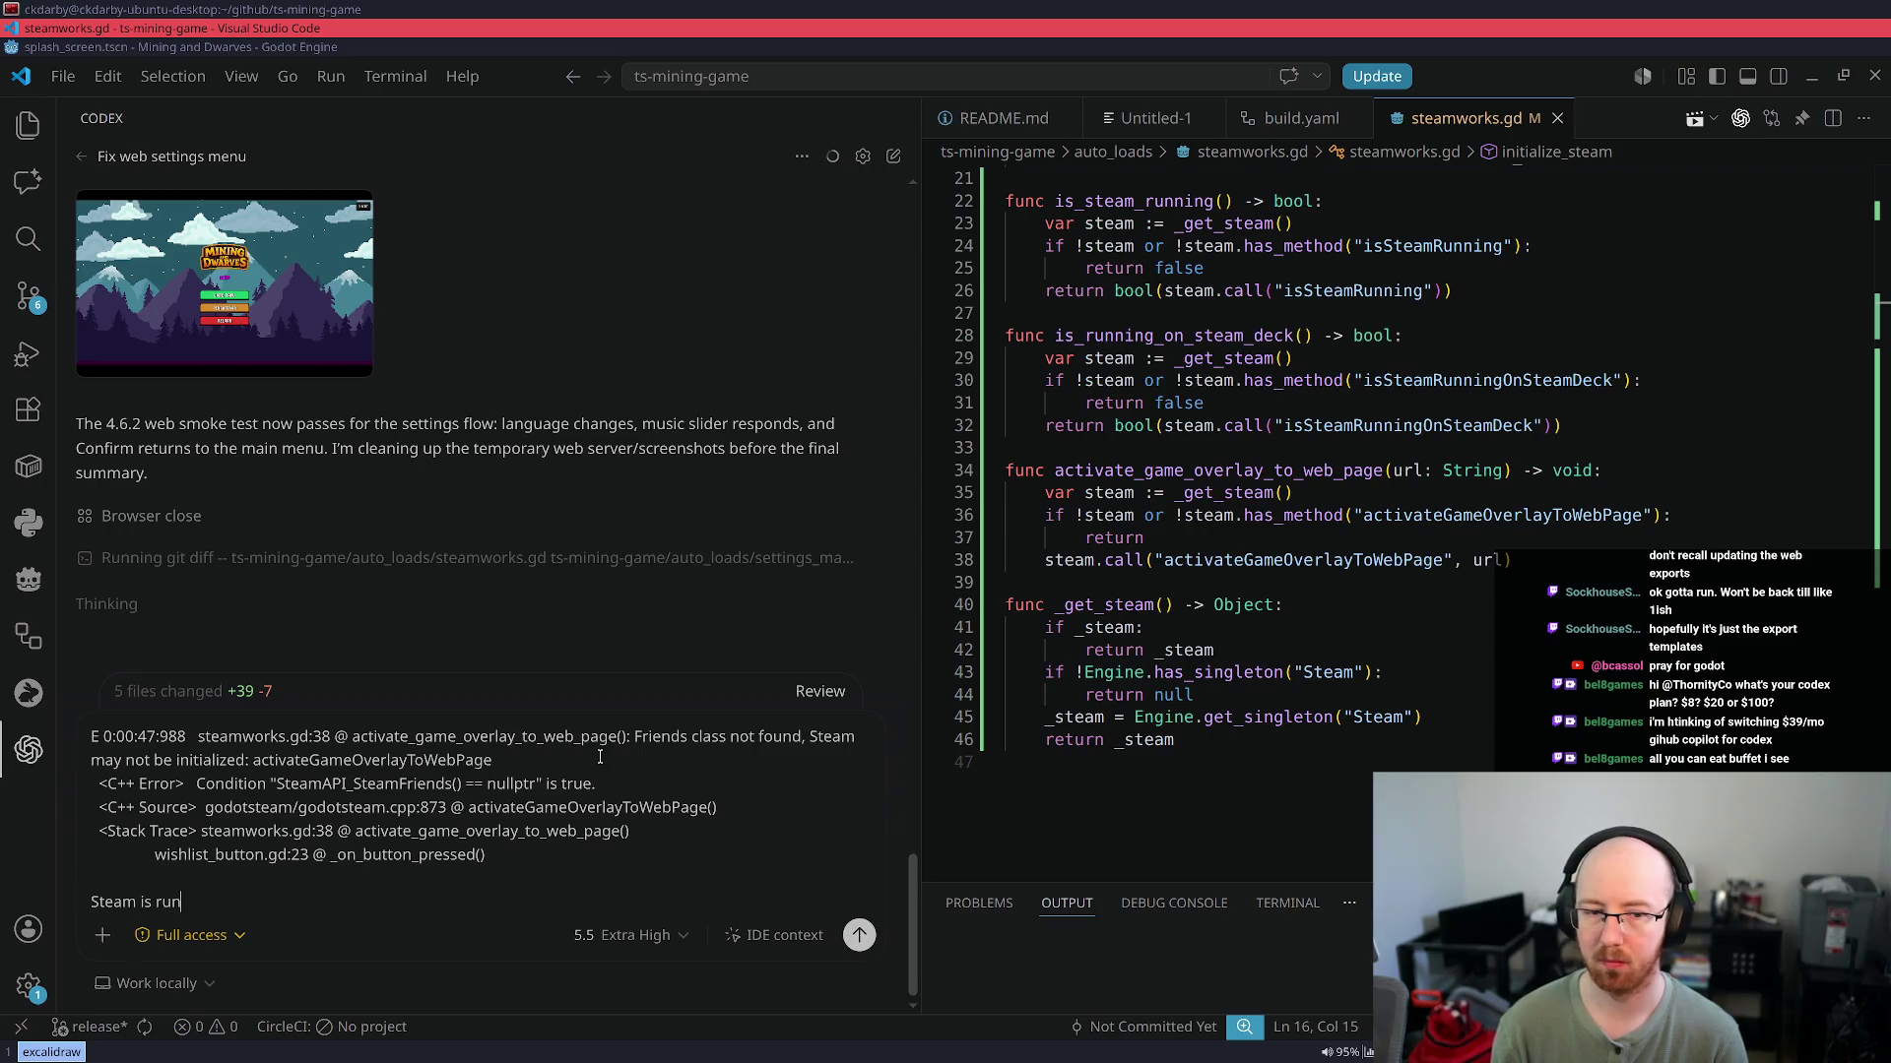
pyautogui.write('ning and these error')
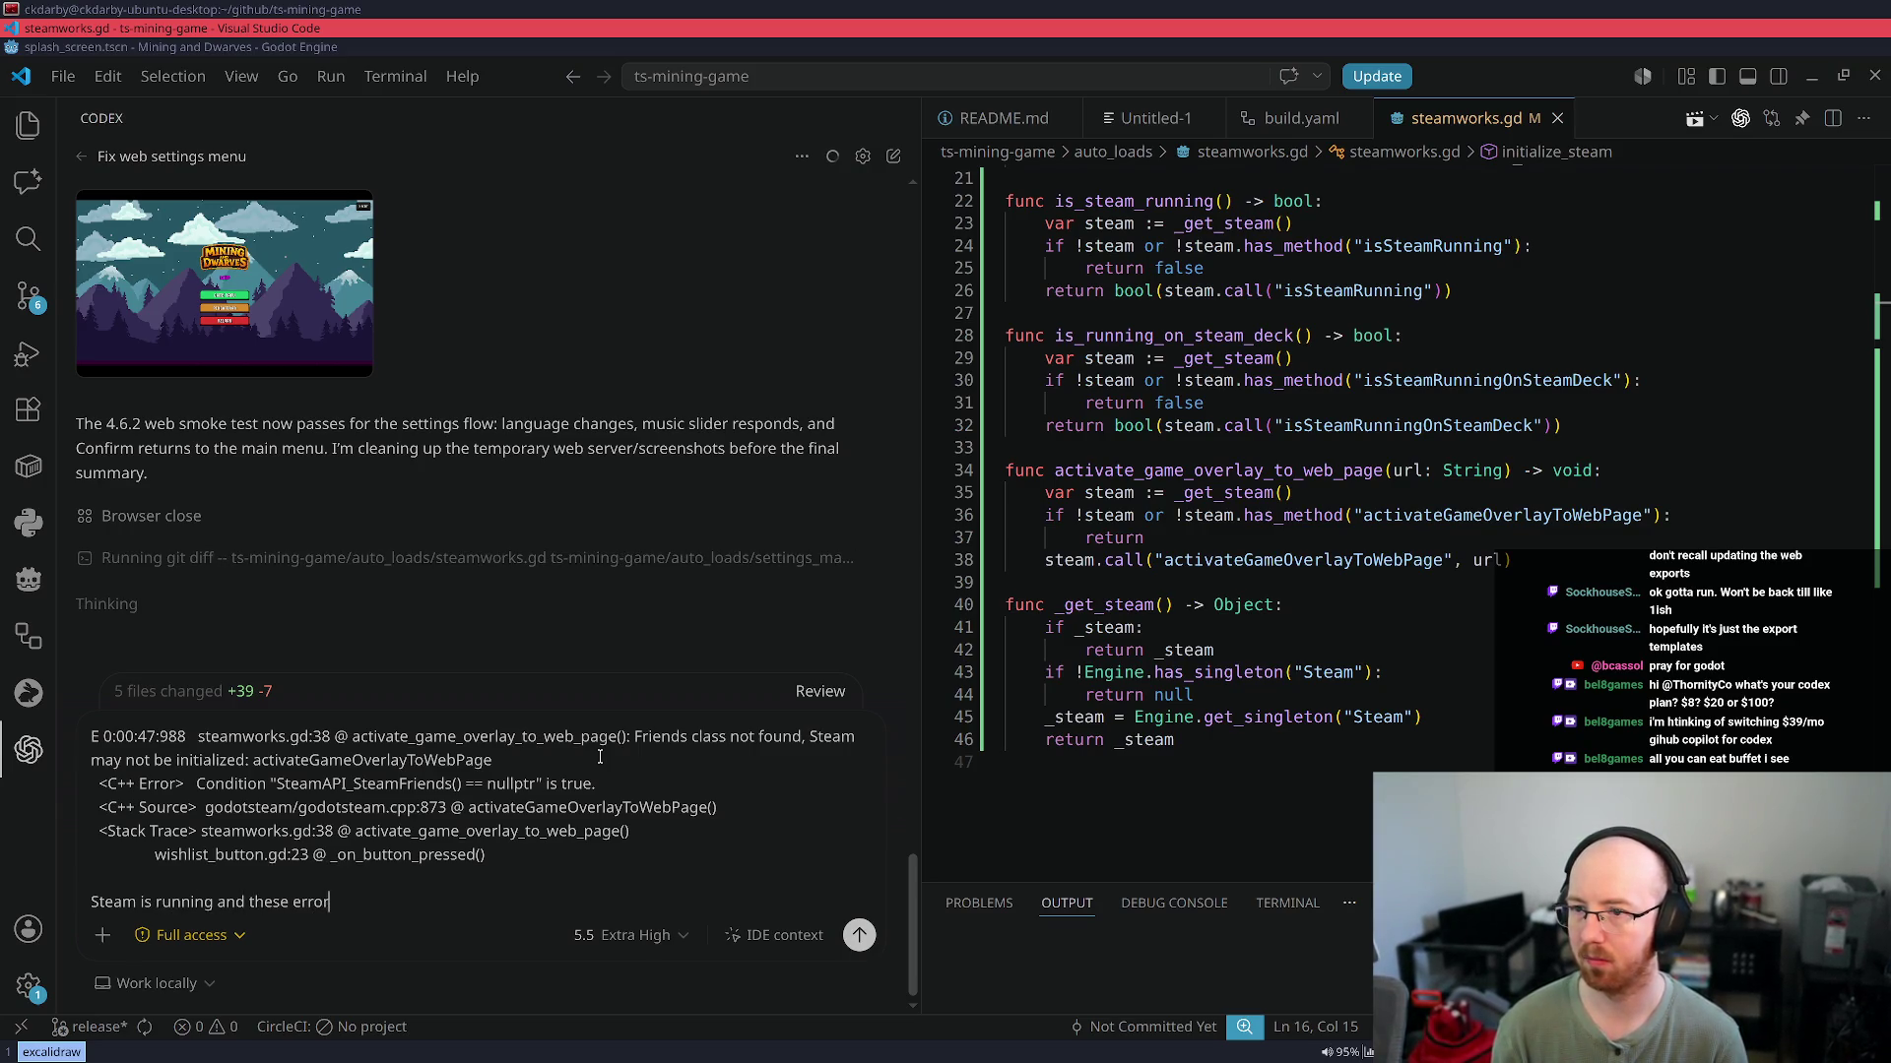
pyautogui.press('Return')
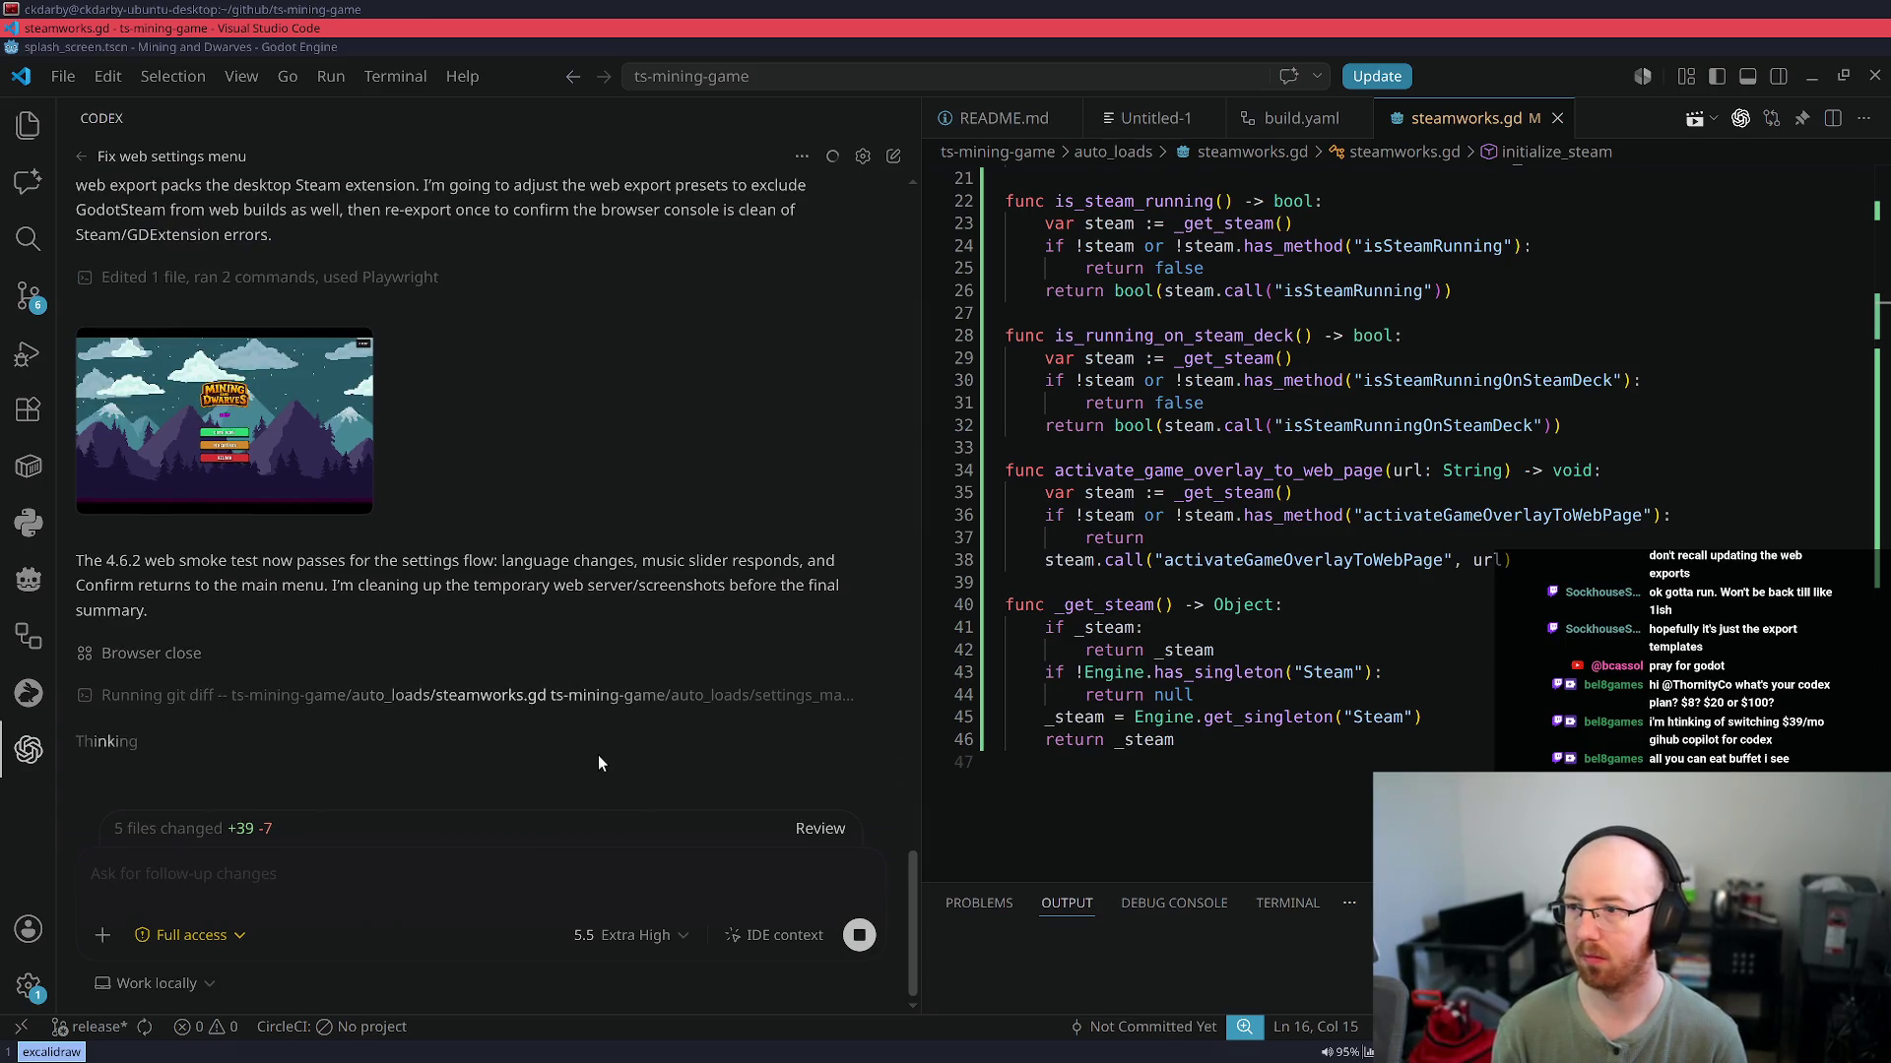
pyautogui.click(1275, 640)
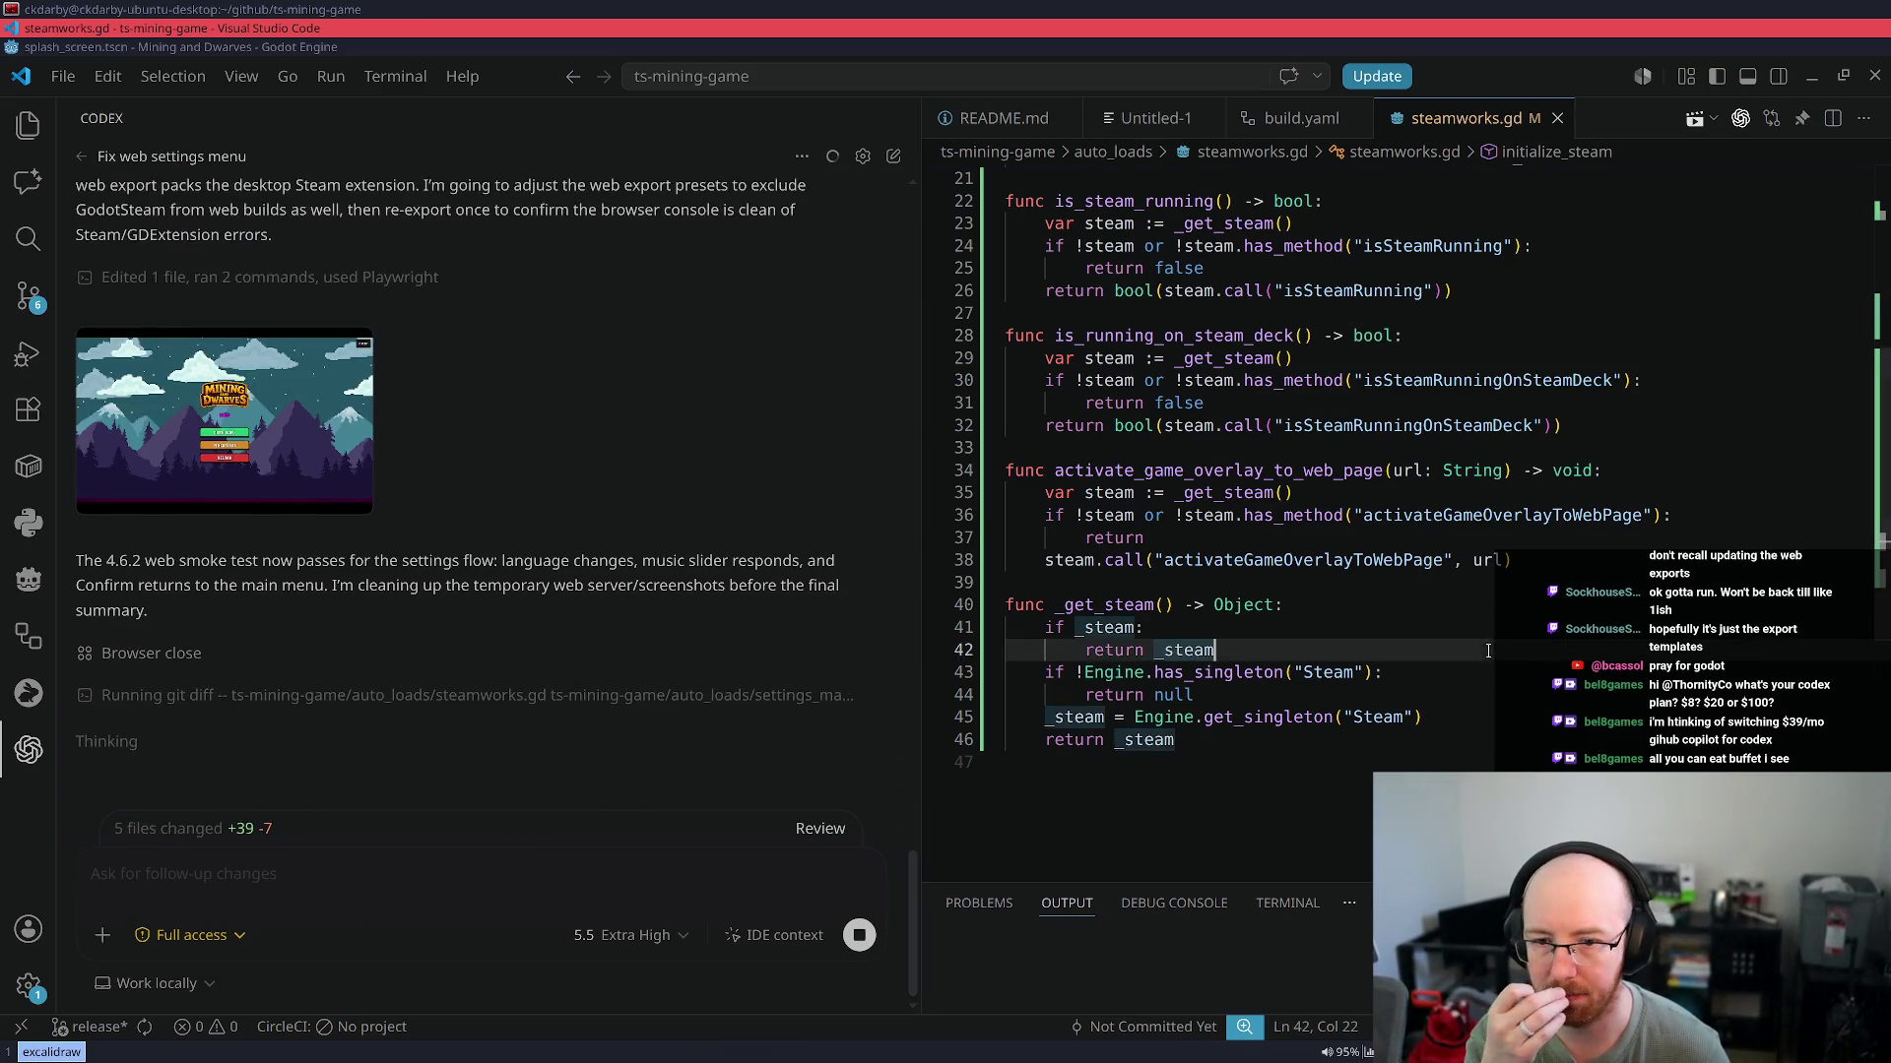
pyautogui.doubleClick(1308, 562)
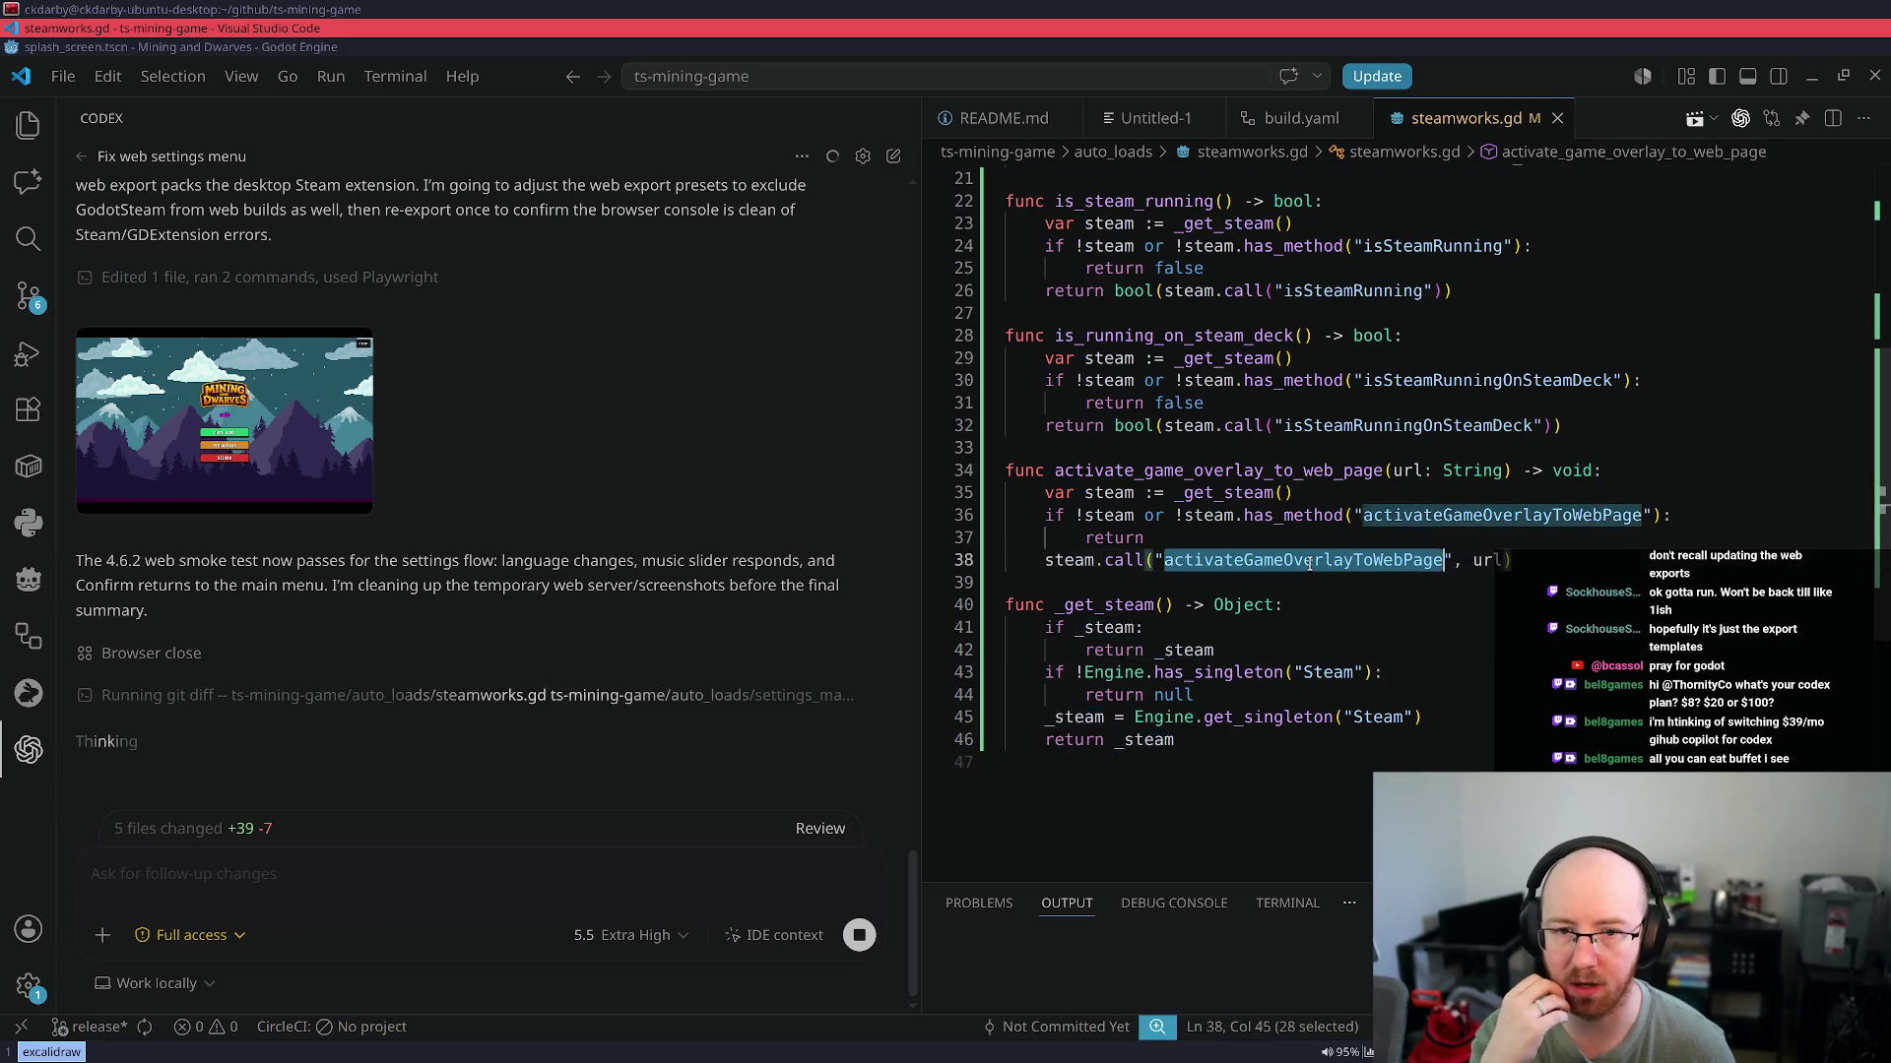
pyautogui.scroll(2, 1310, 560)
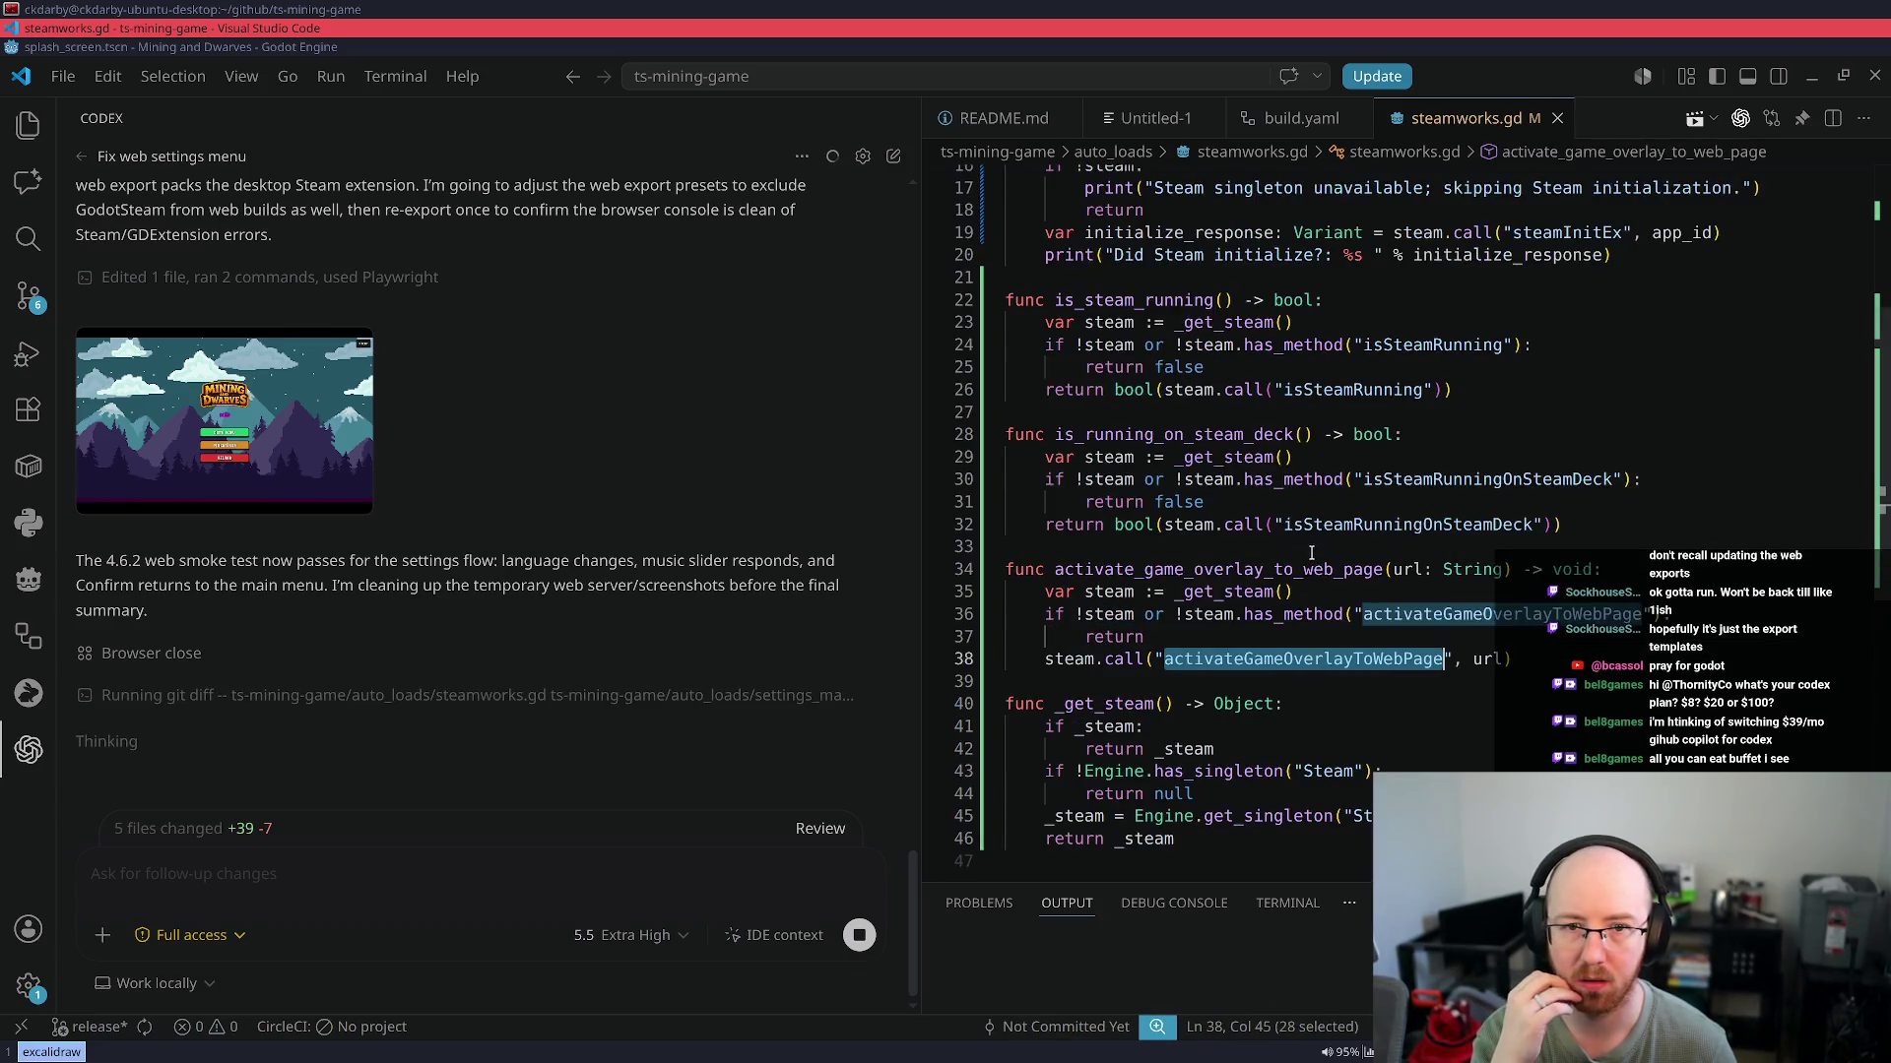
pyautogui.scroll(5, 1311, 554)
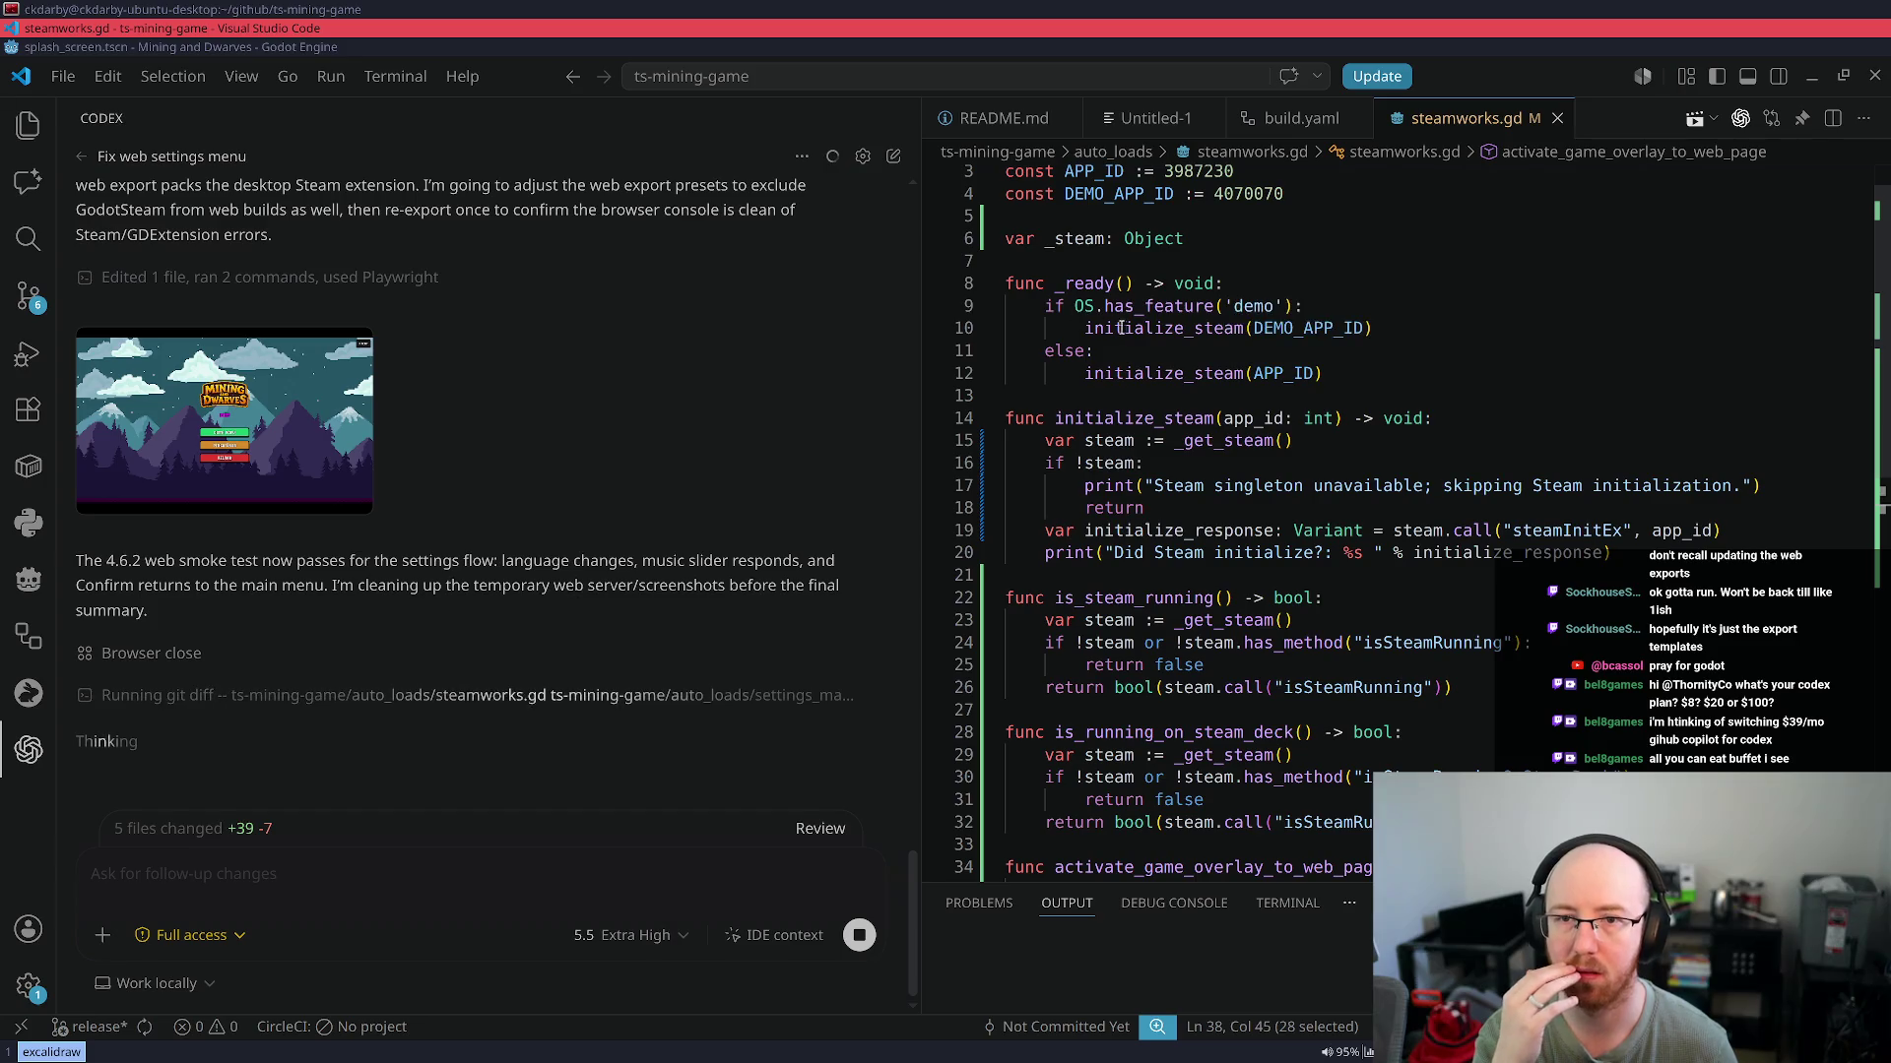
pyautogui.moveTo(1144, 328)
pyautogui.press('ctrl')
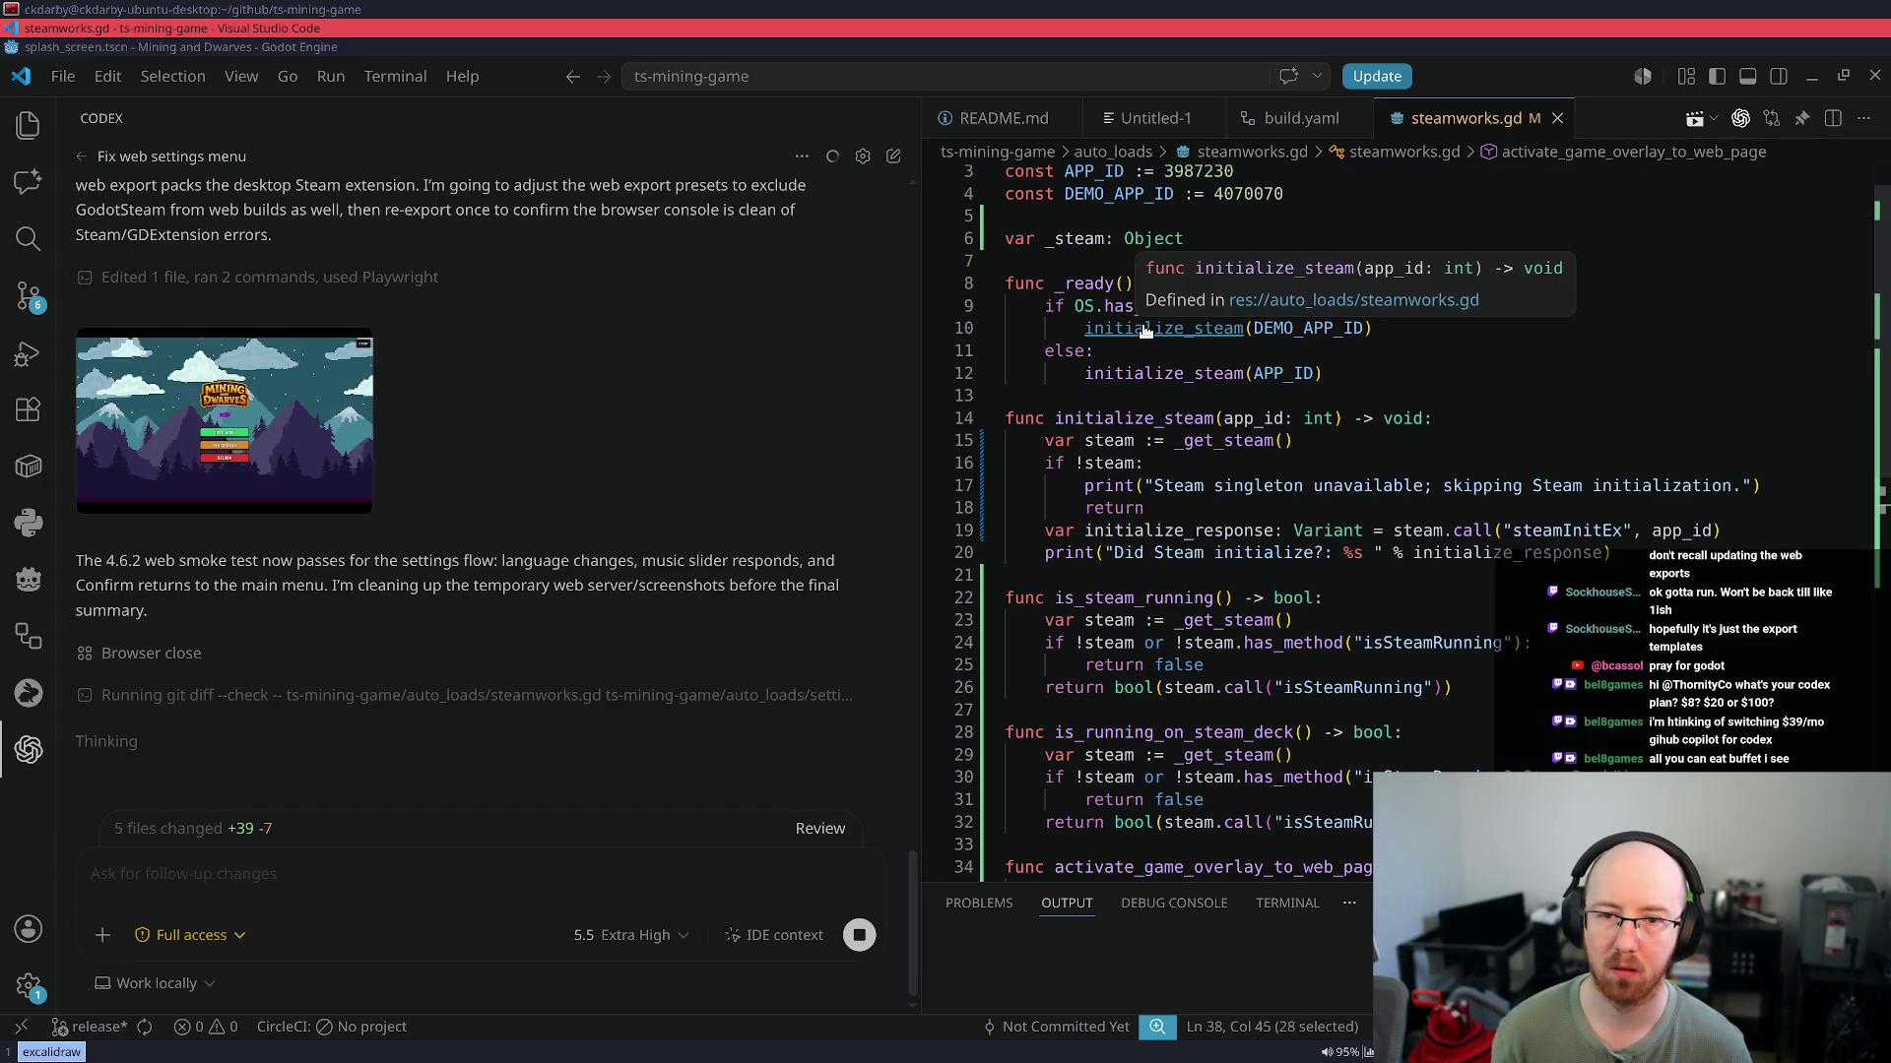
pyautogui.scroll(-3, 1145, 330)
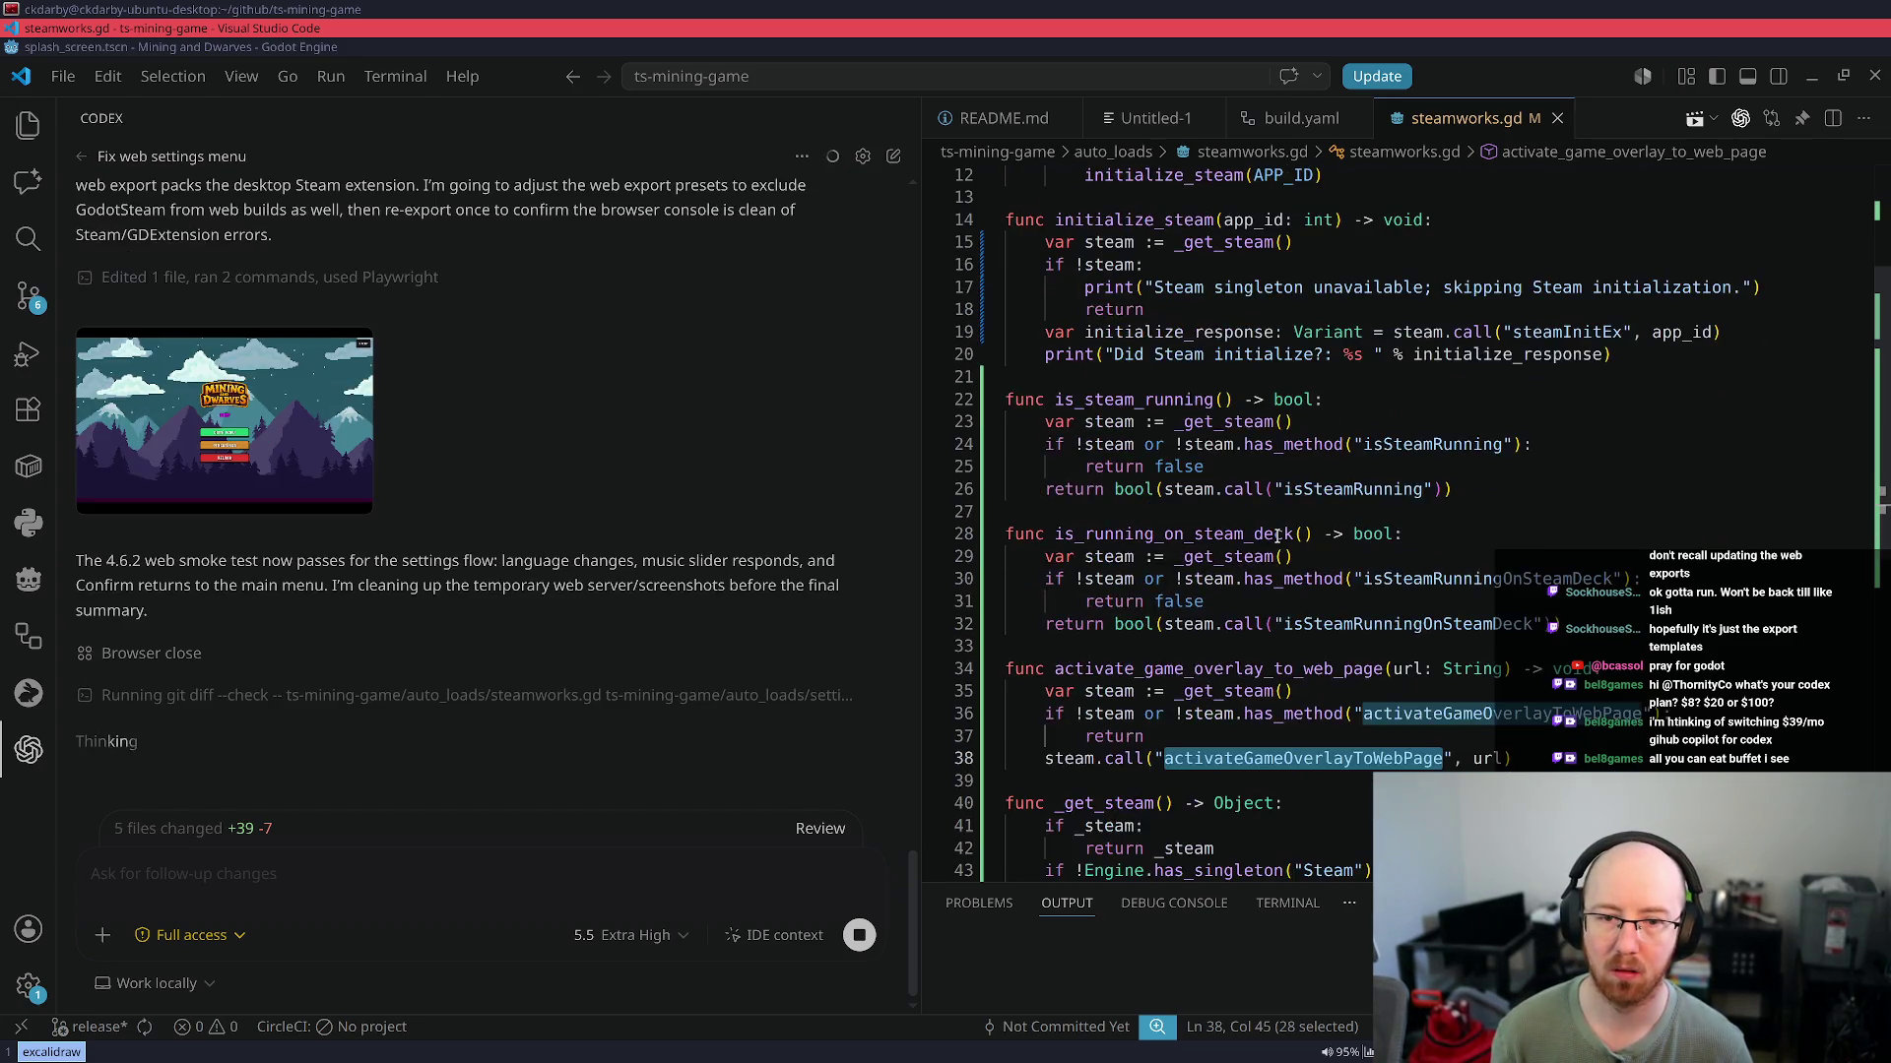
pyautogui.doubleClick(1487, 758)
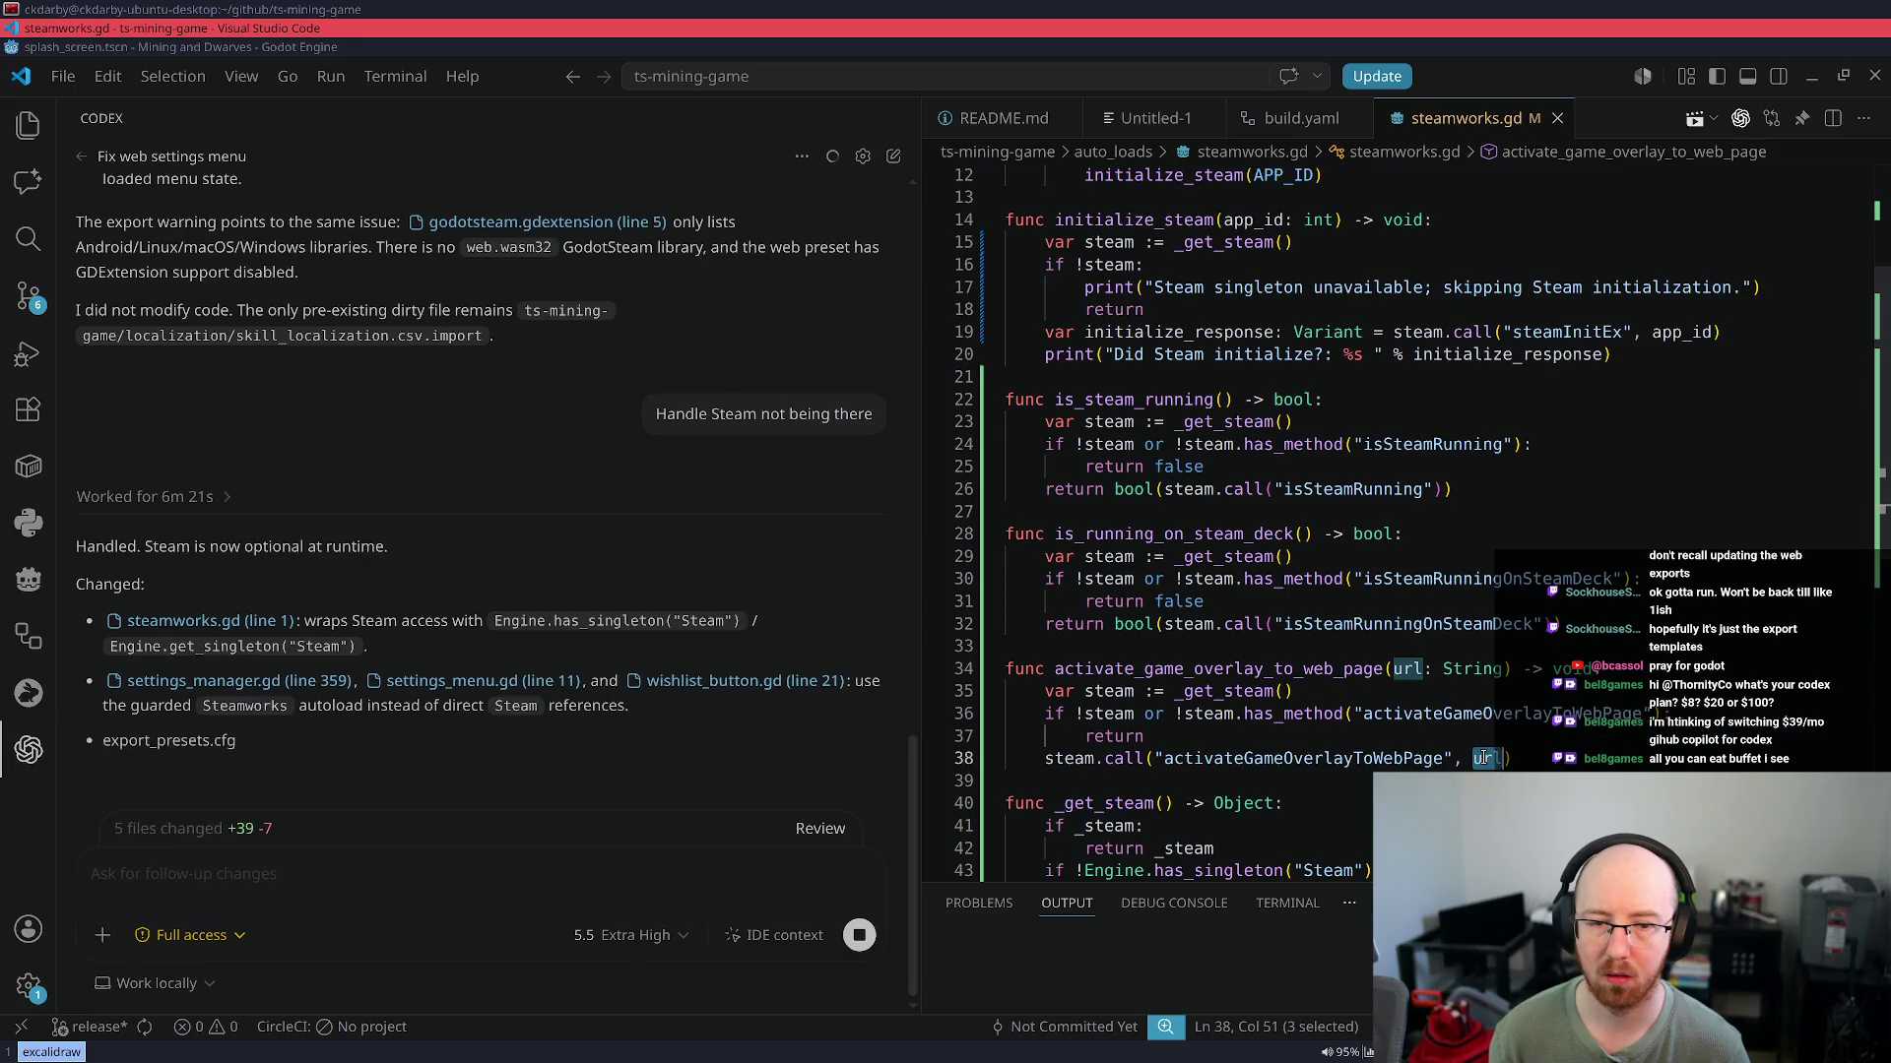
# Submit the queued Steam overlay error report to Codex
pyautogui.click(1394, 669)
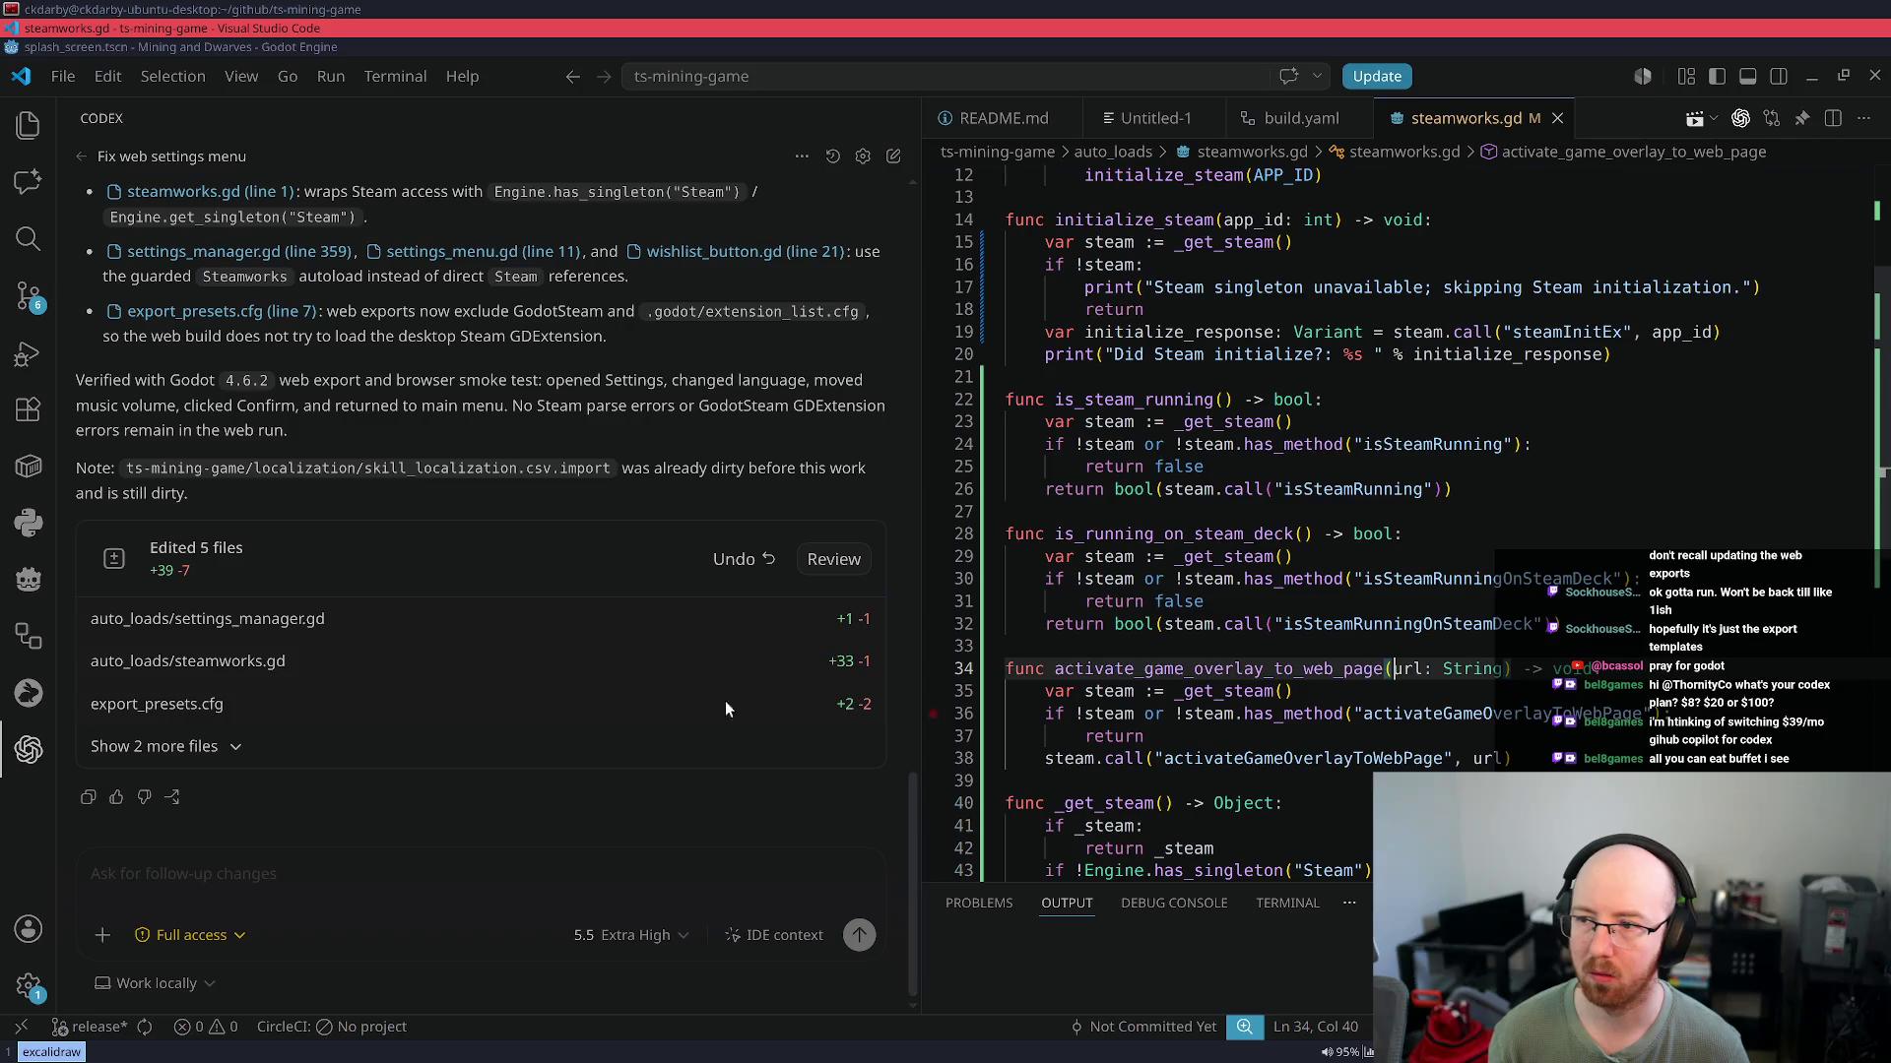
pyautogui.scroll(6, 248, 401)
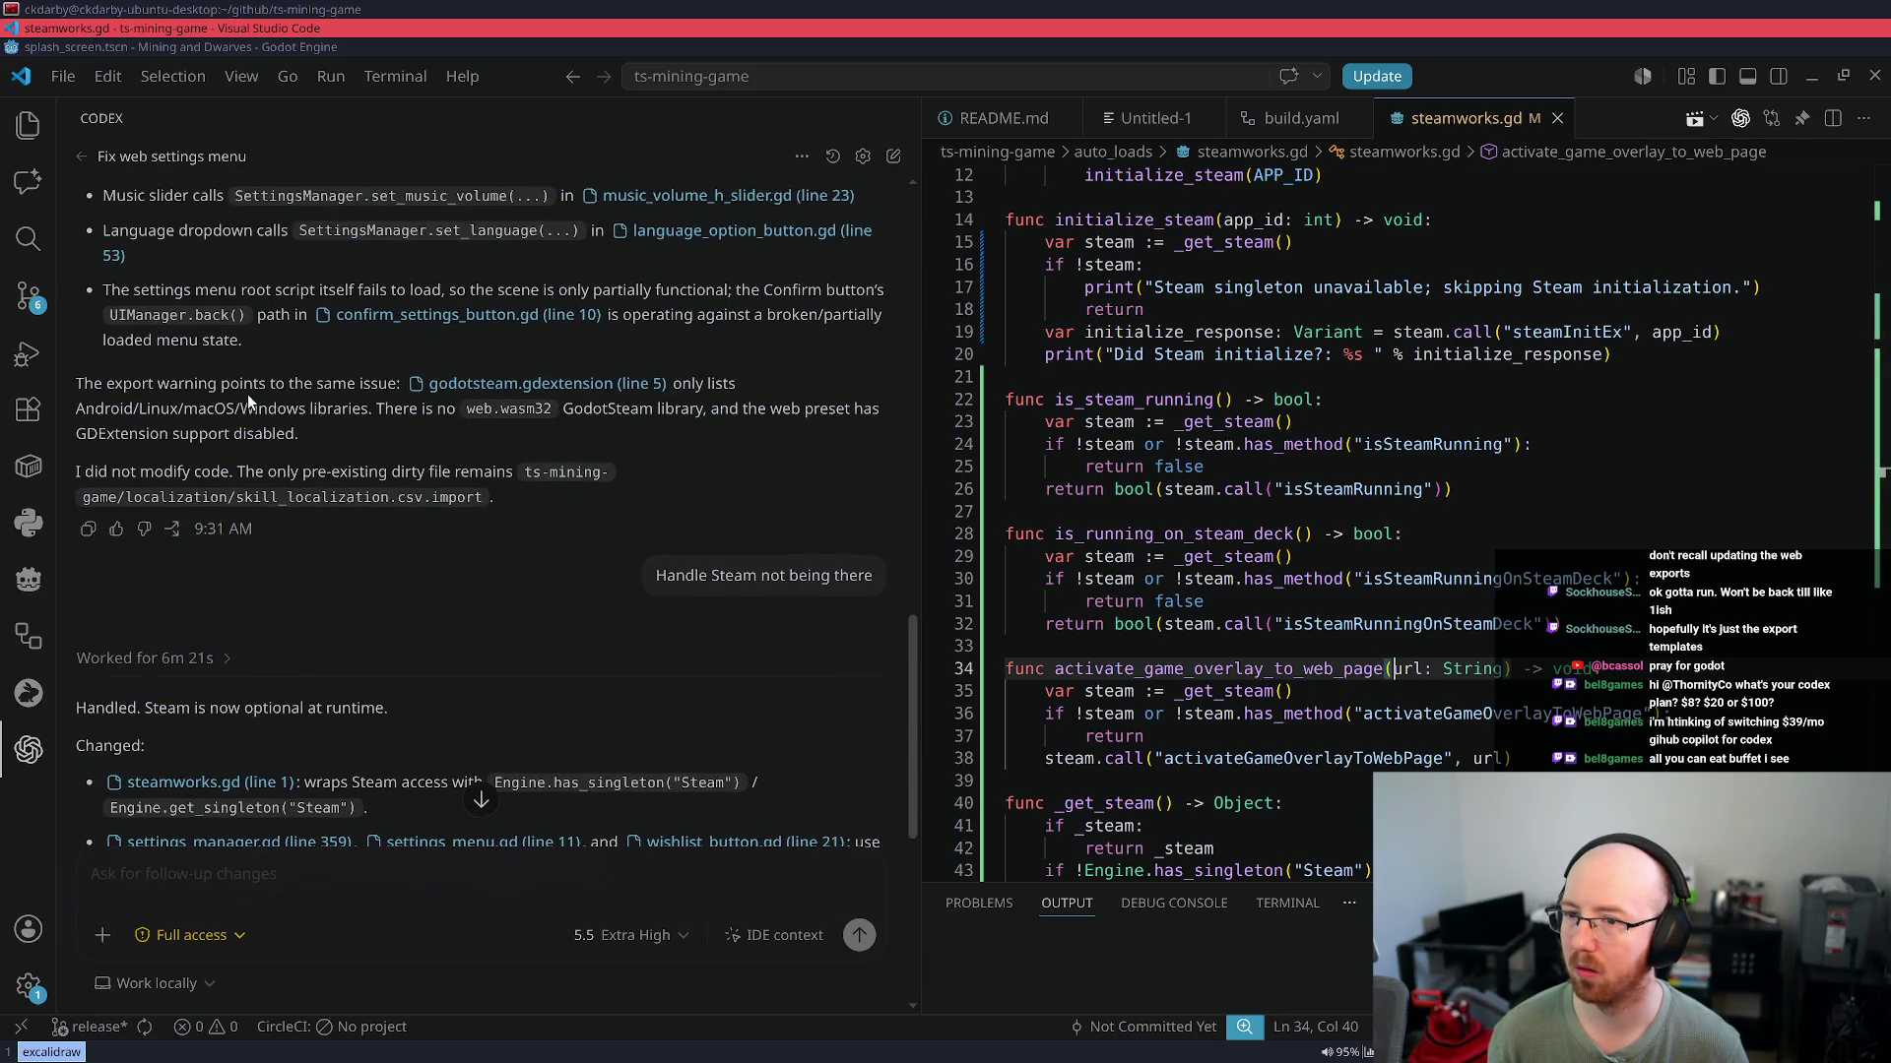
pyautogui.scroll(-6, 246, 393)
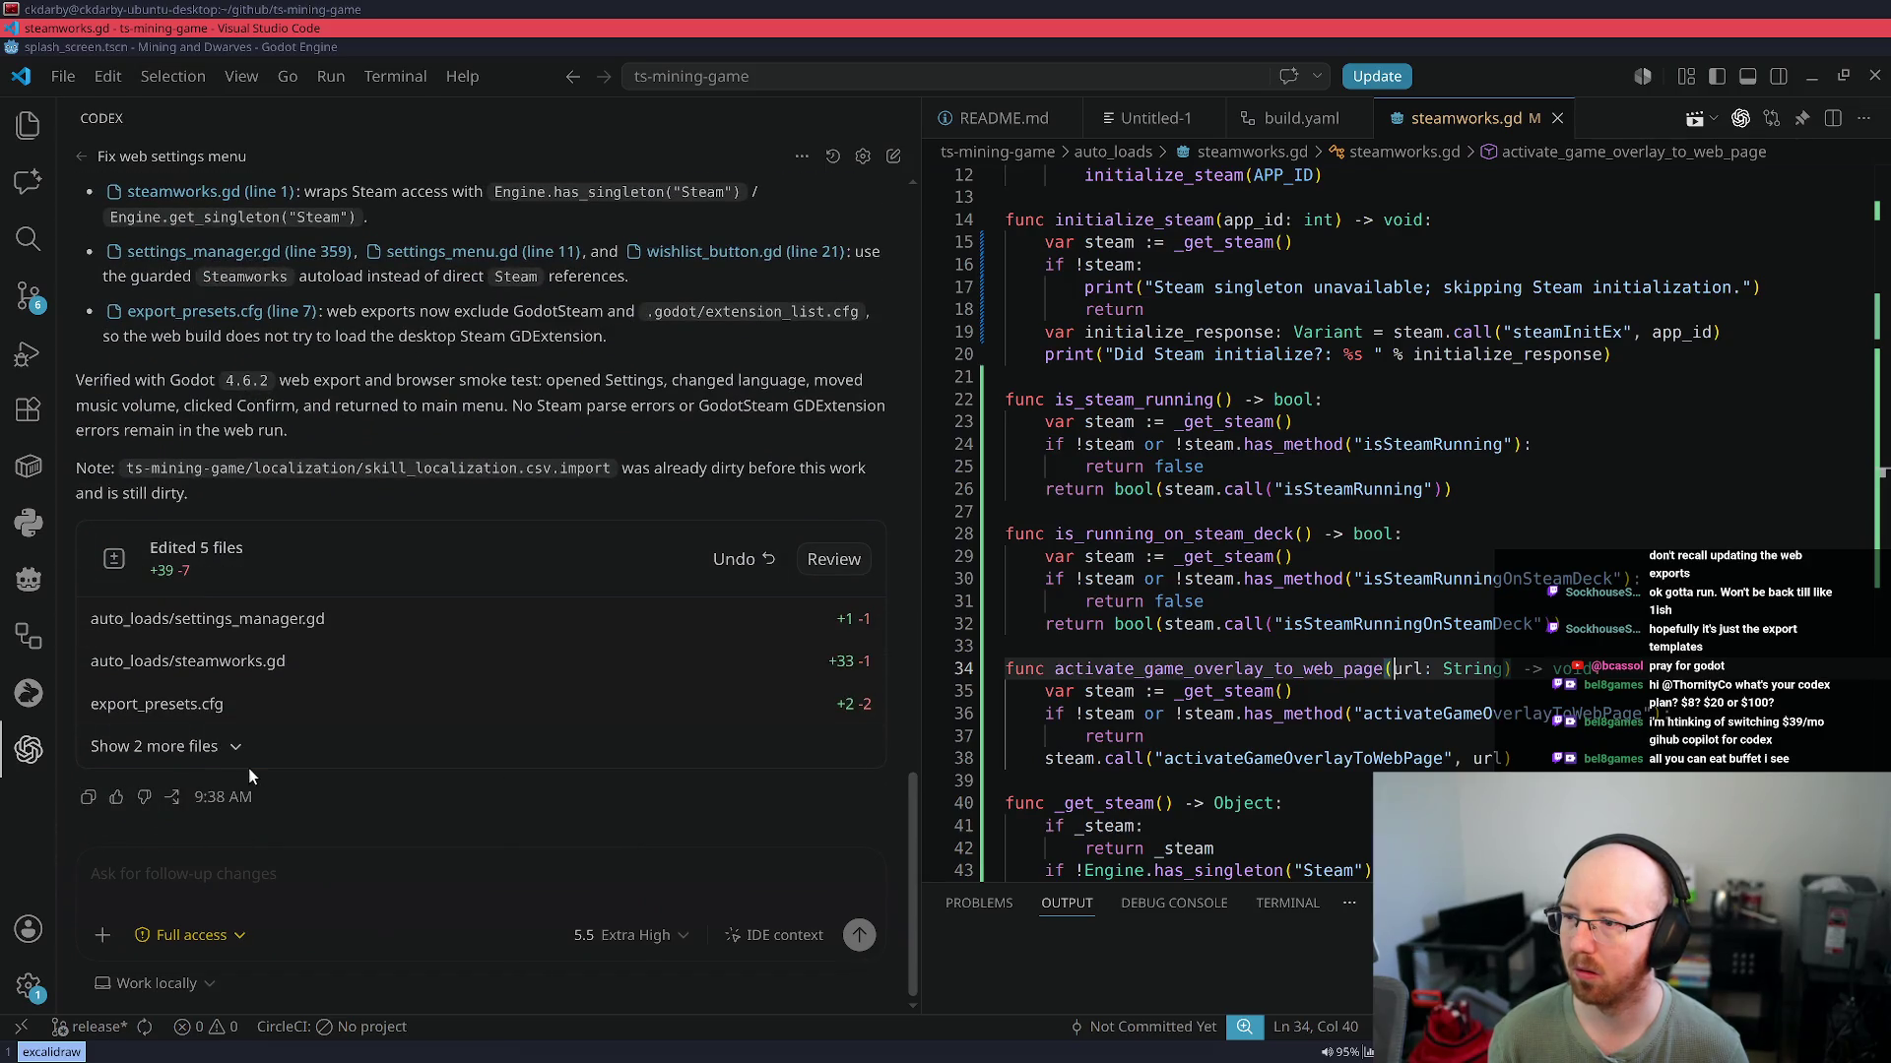
pyautogui.click(247, 883)
pyautogui.hotkey('ctrl', 'v')
pyautogui.press('Return')
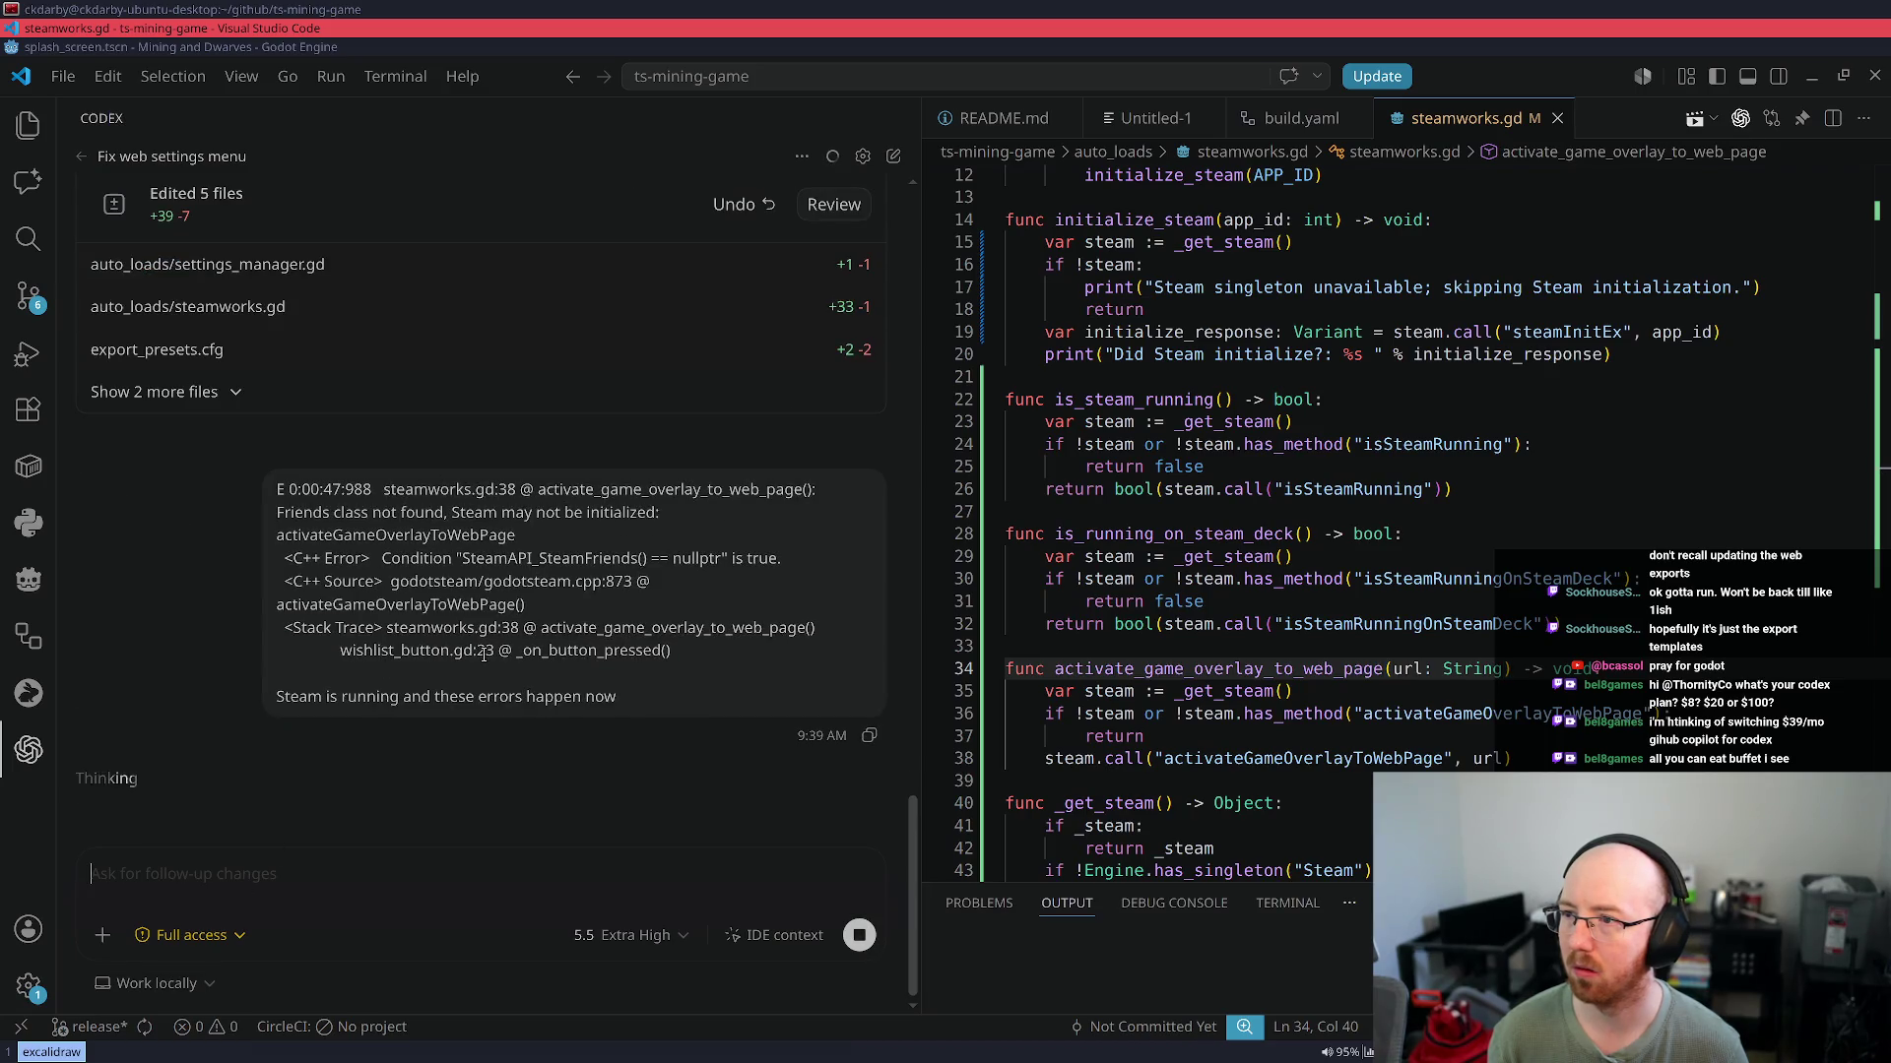
# Read Codex's reply about the desktop Steam GDExtension, then open a new Chrome window
pyautogui.scroll(5, 487, 650)
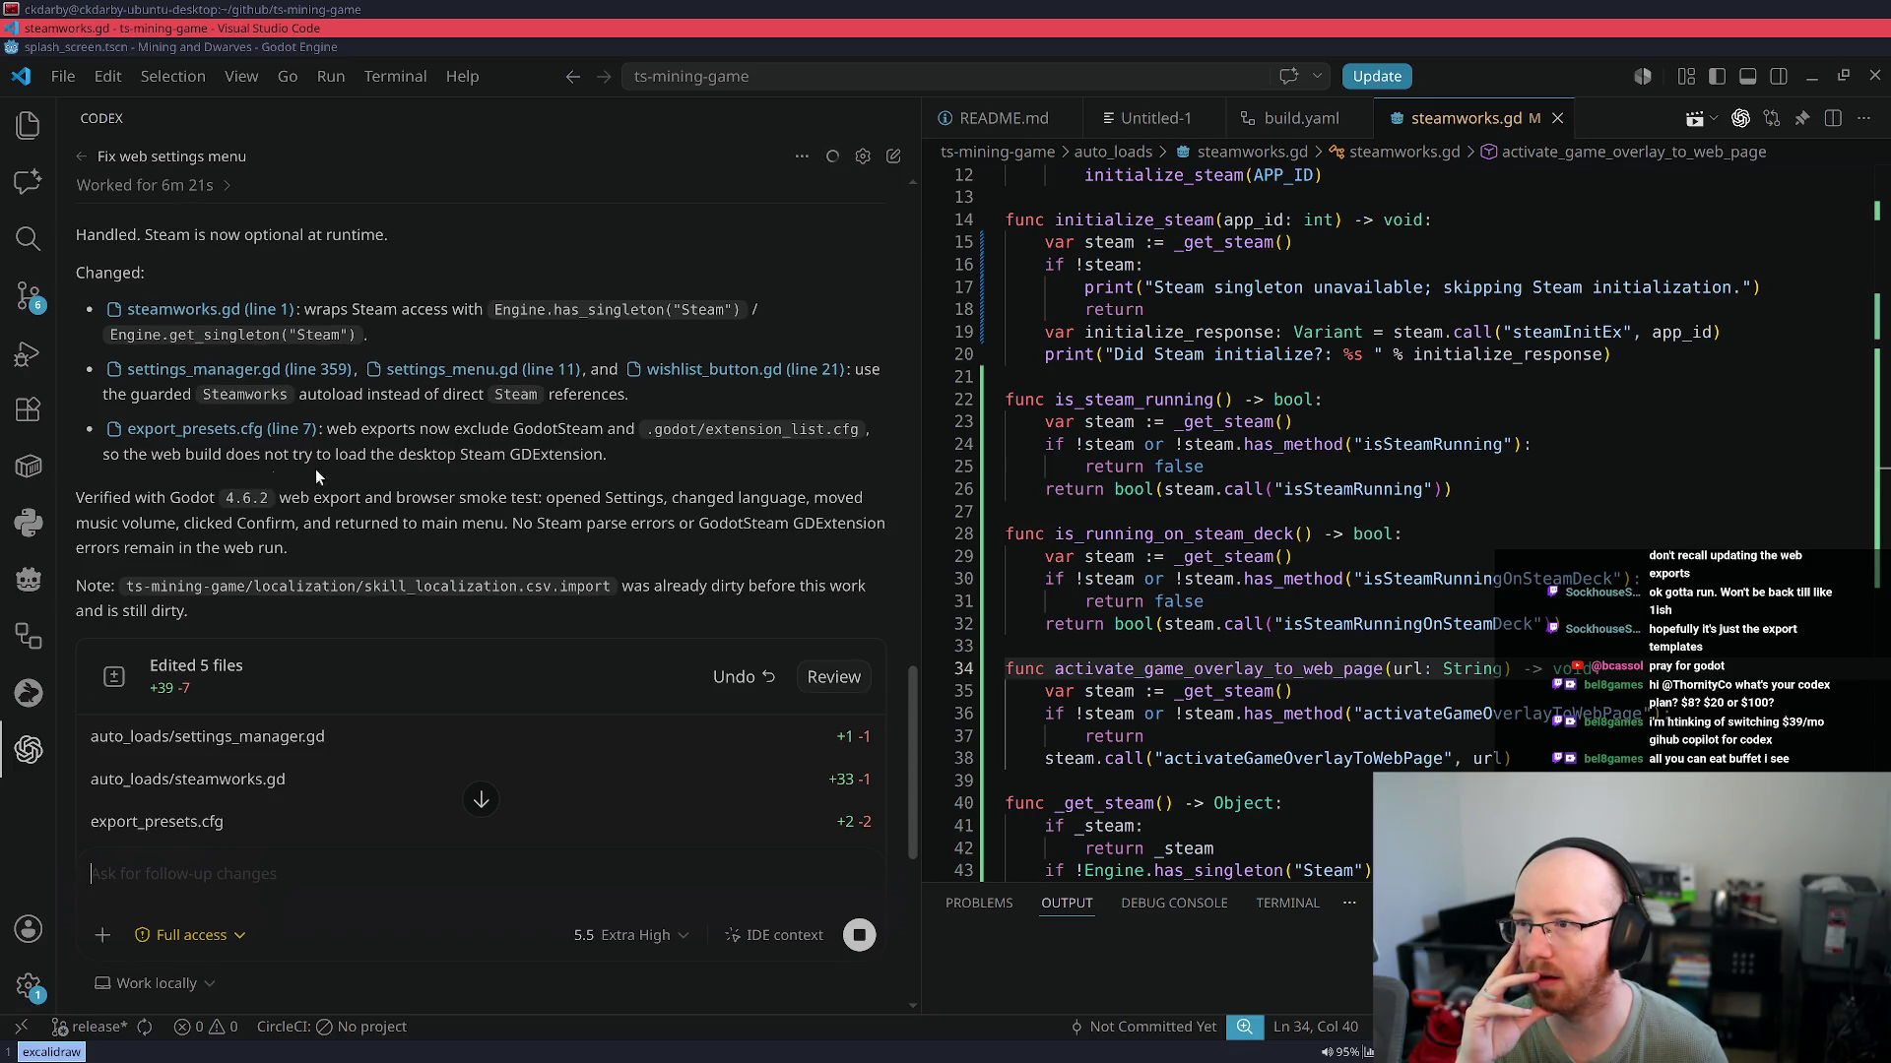
pyautogui.moveTo(254, 456); pyautogui.dragTo(608, 456)
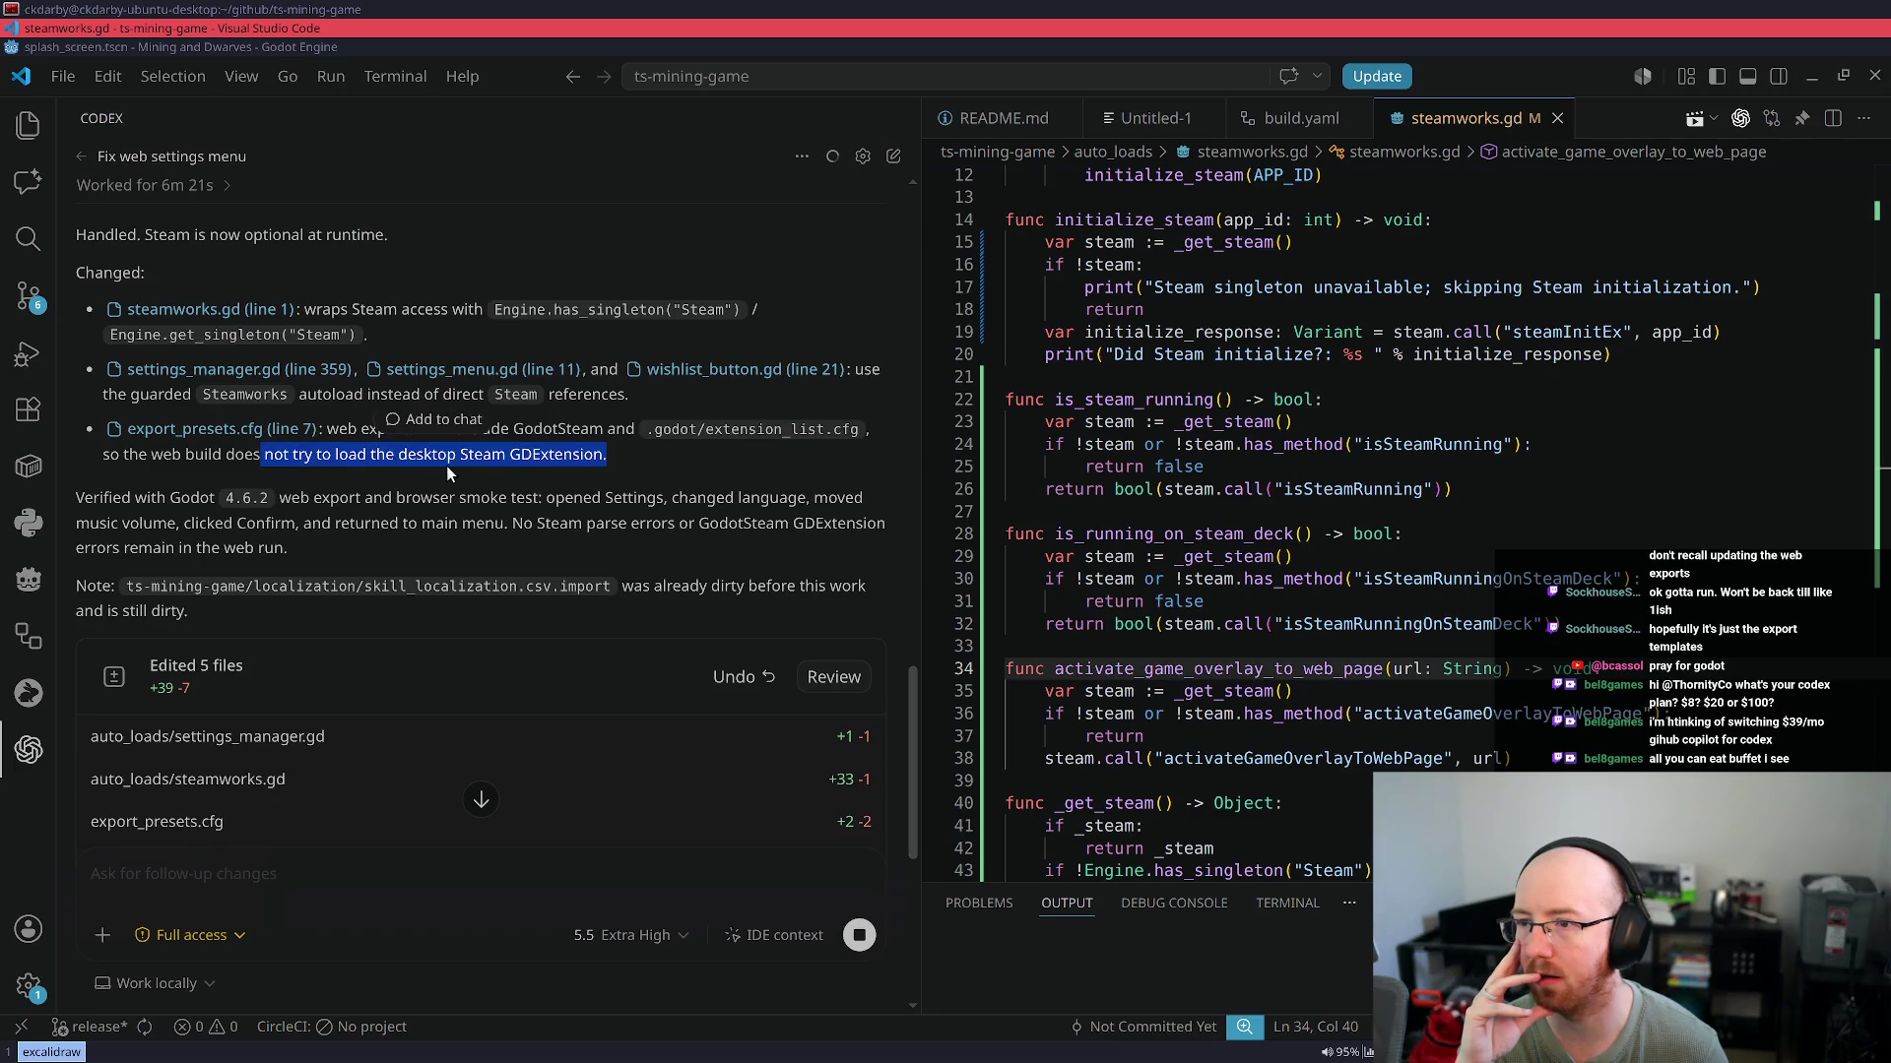
pyautogui.click(310, 533)
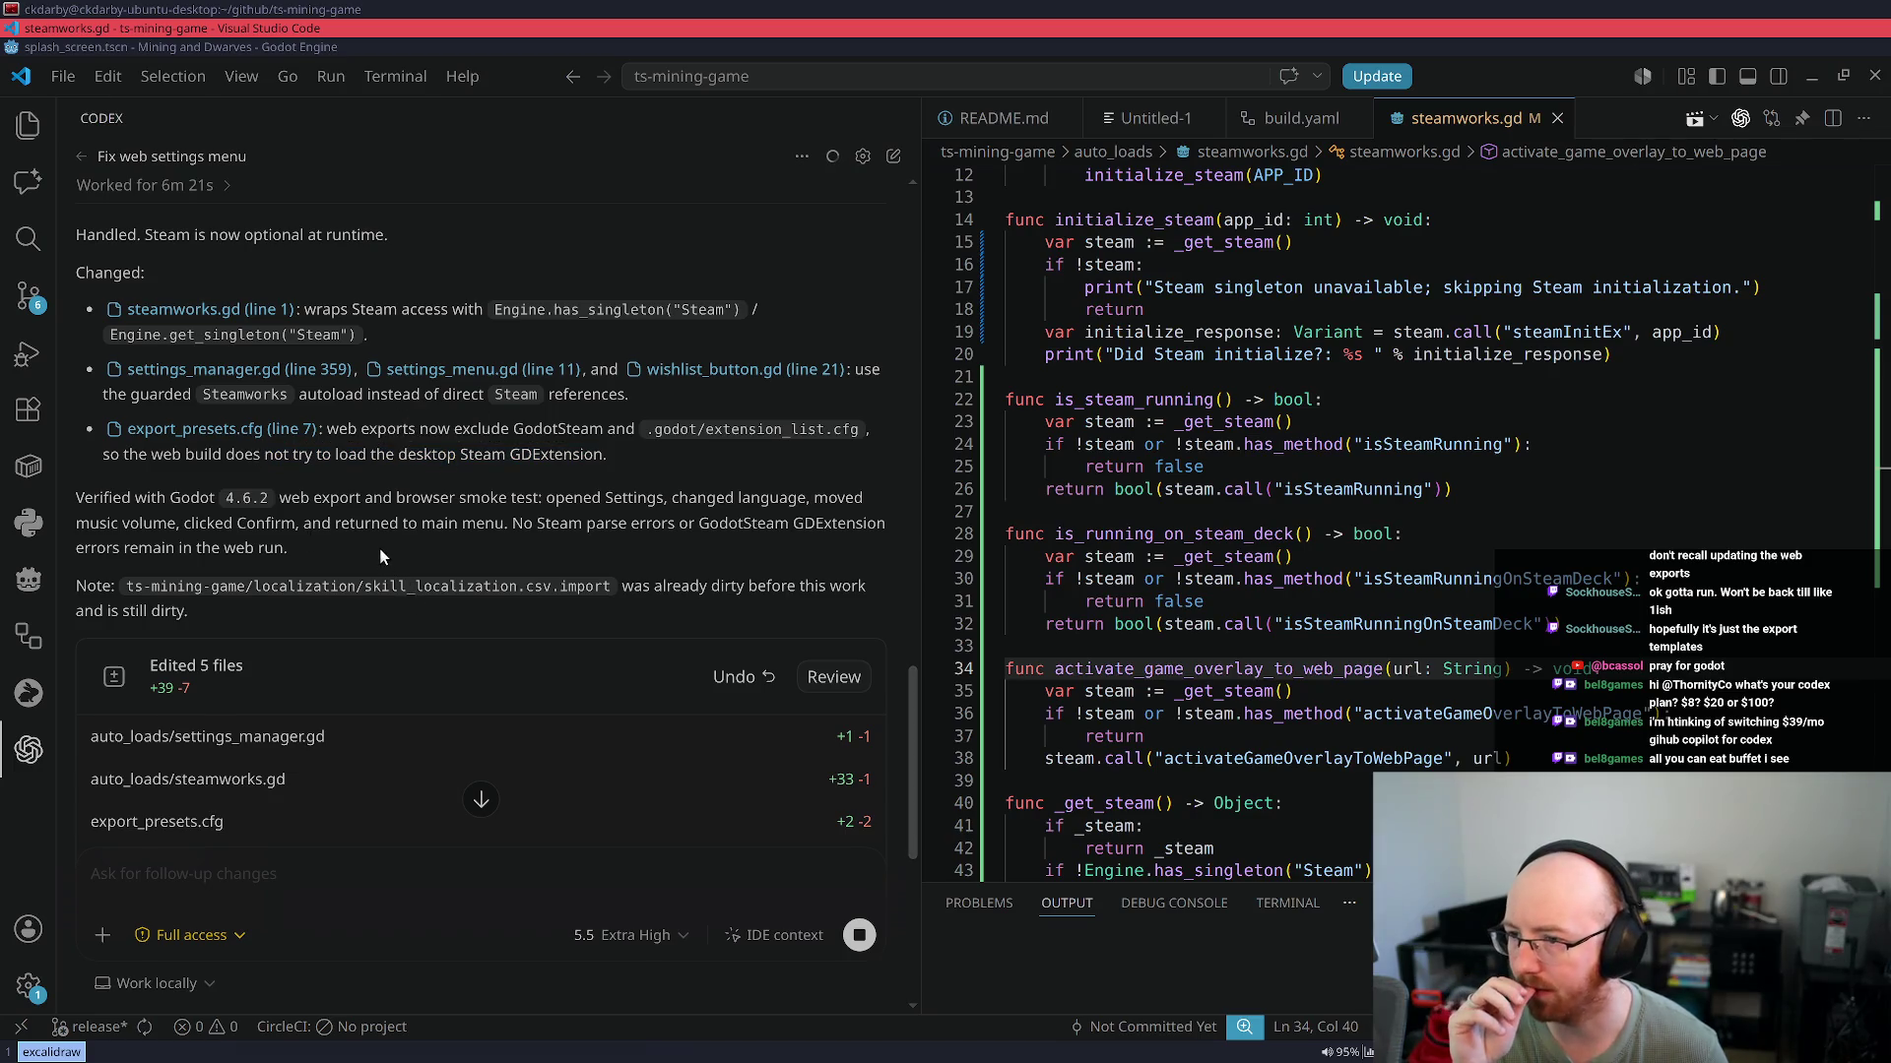
pyautogui.scroll(-6, 380, 548)
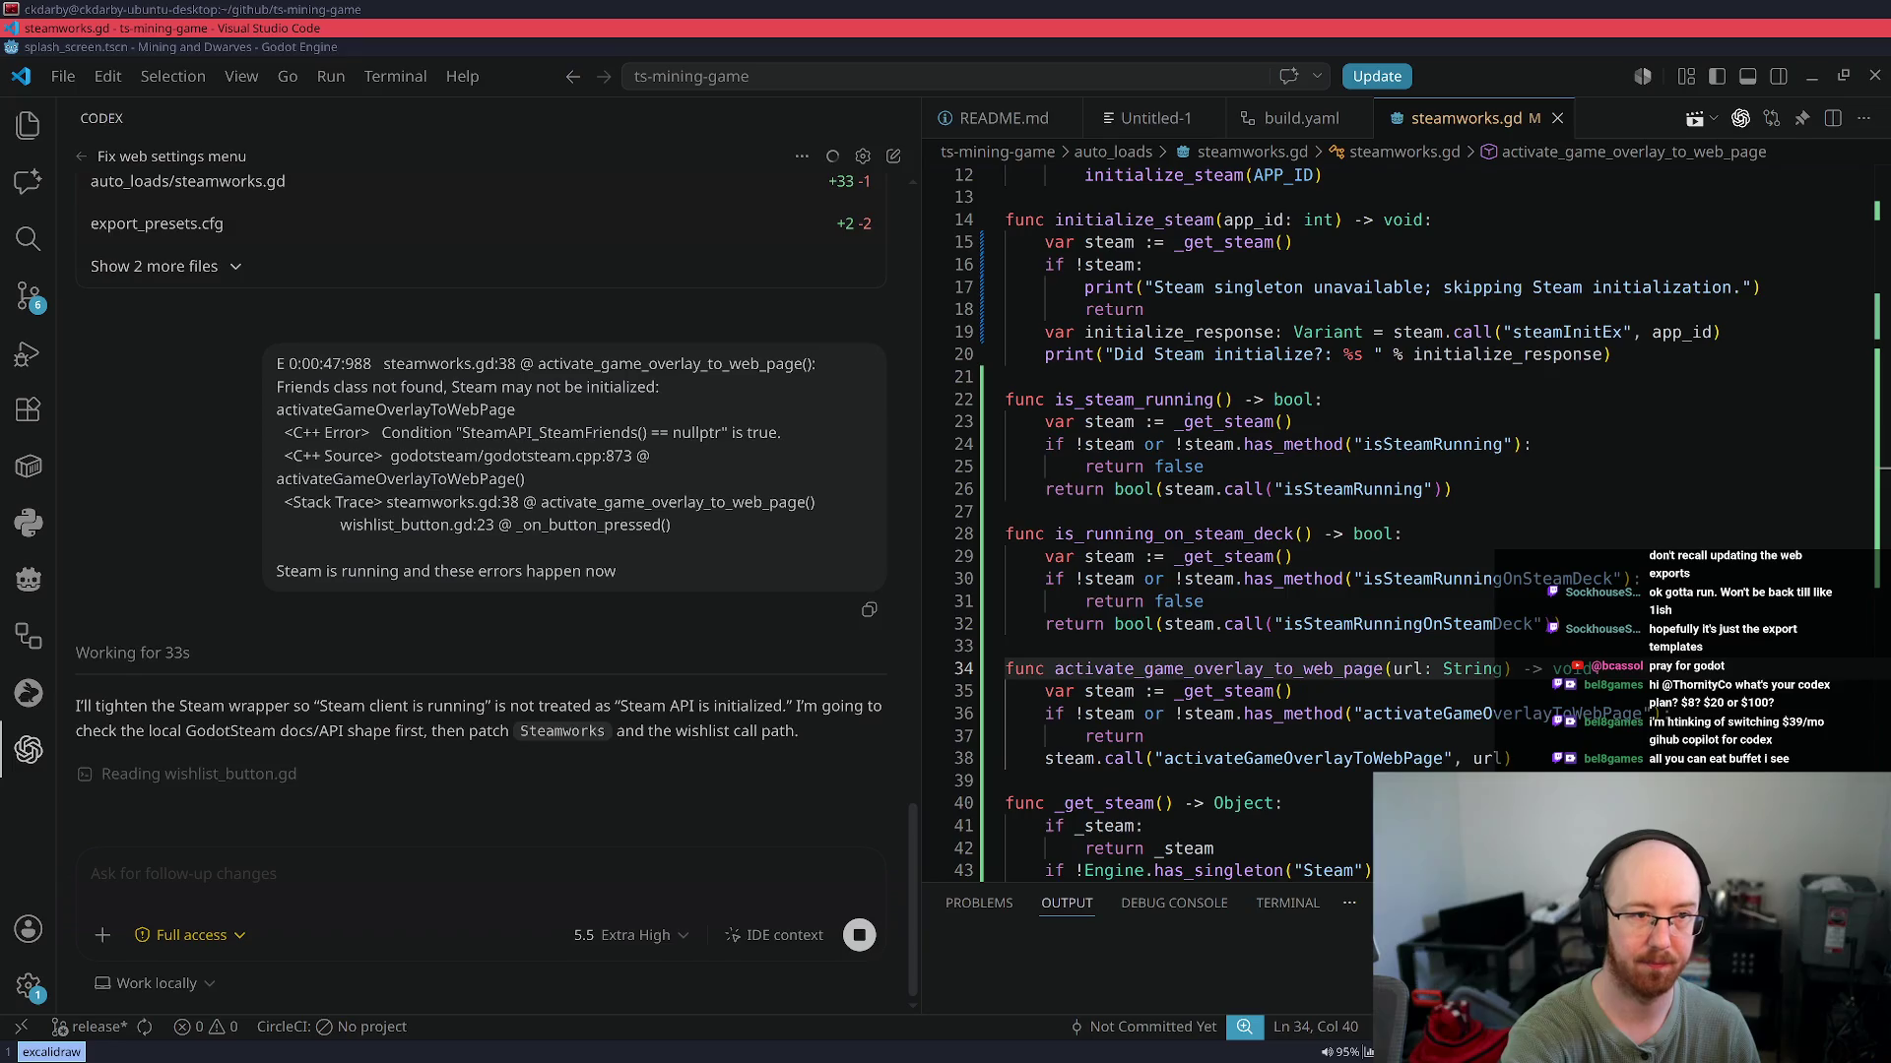
pyautogui.press('super+b')
pyautogui.click(264, 137)
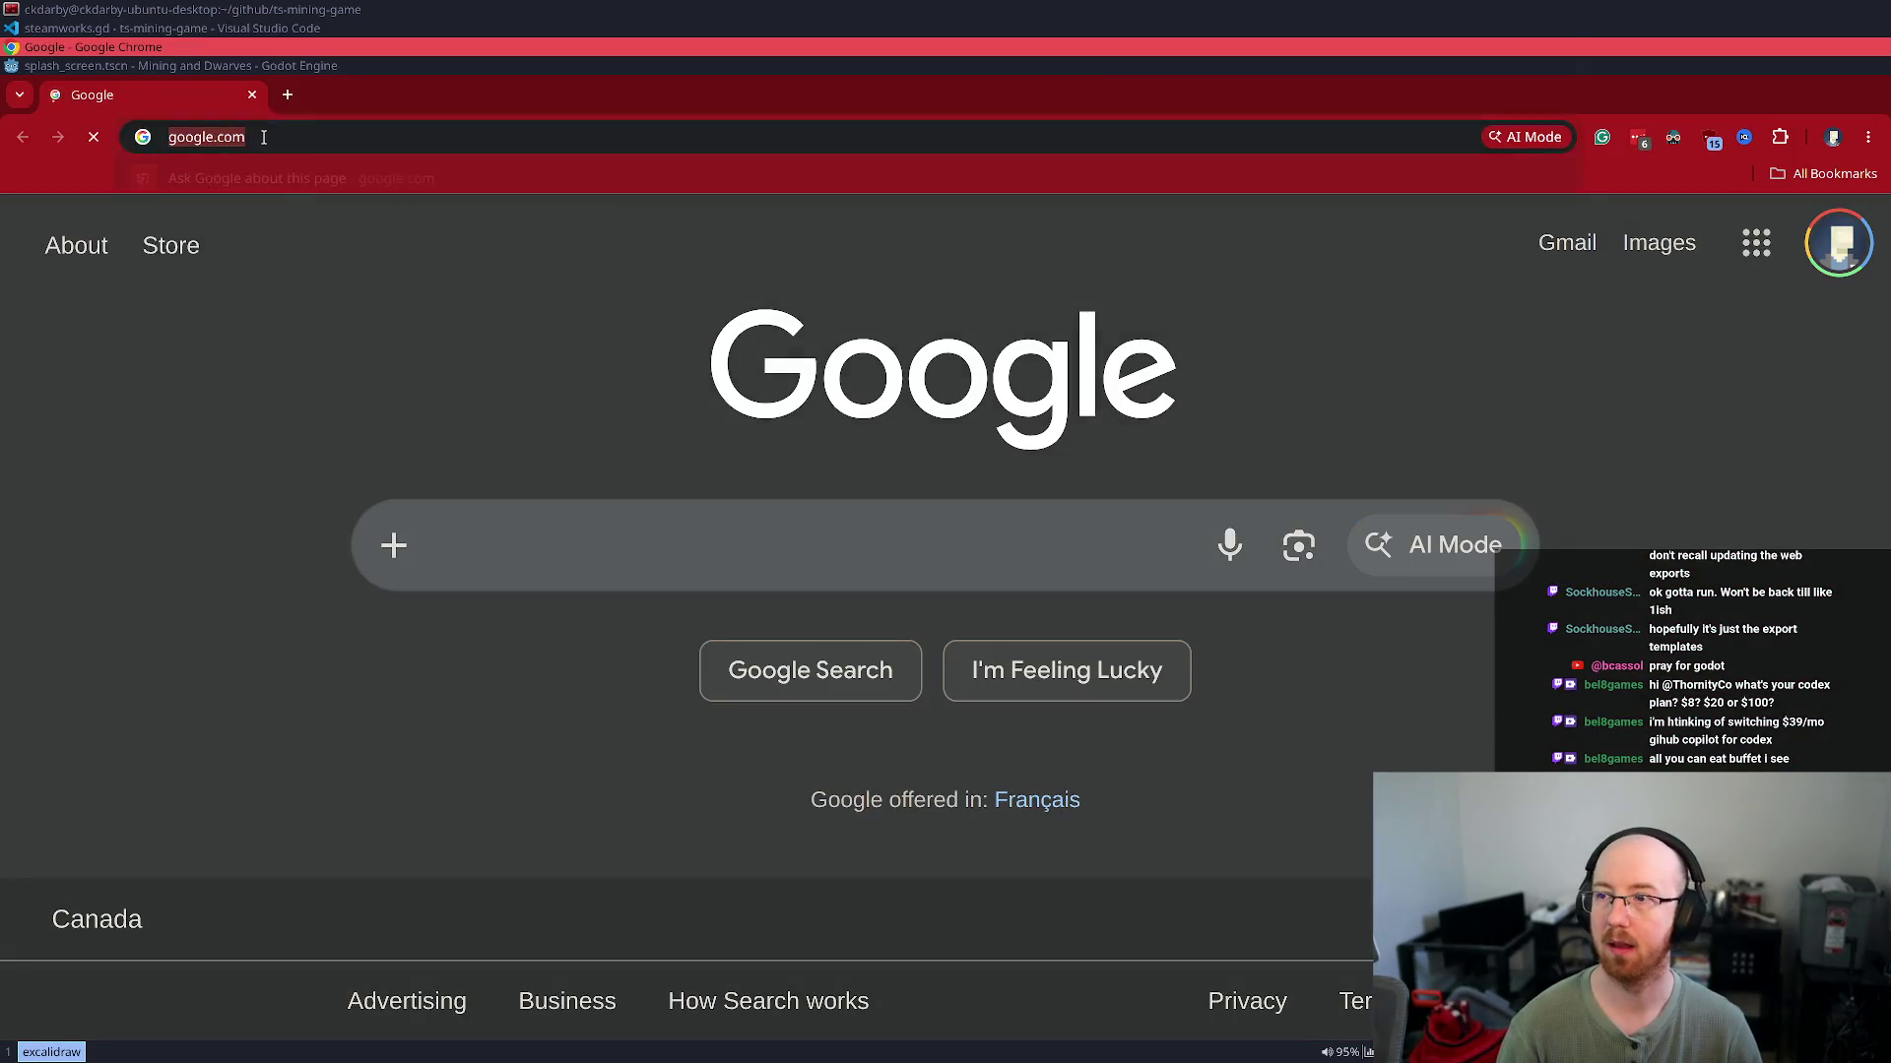
# On Twitch, expand the followed channels and open the live 'Behind the Game: Building the Bones of a Text System!' stream
pyautogui.write('twitch.tv')
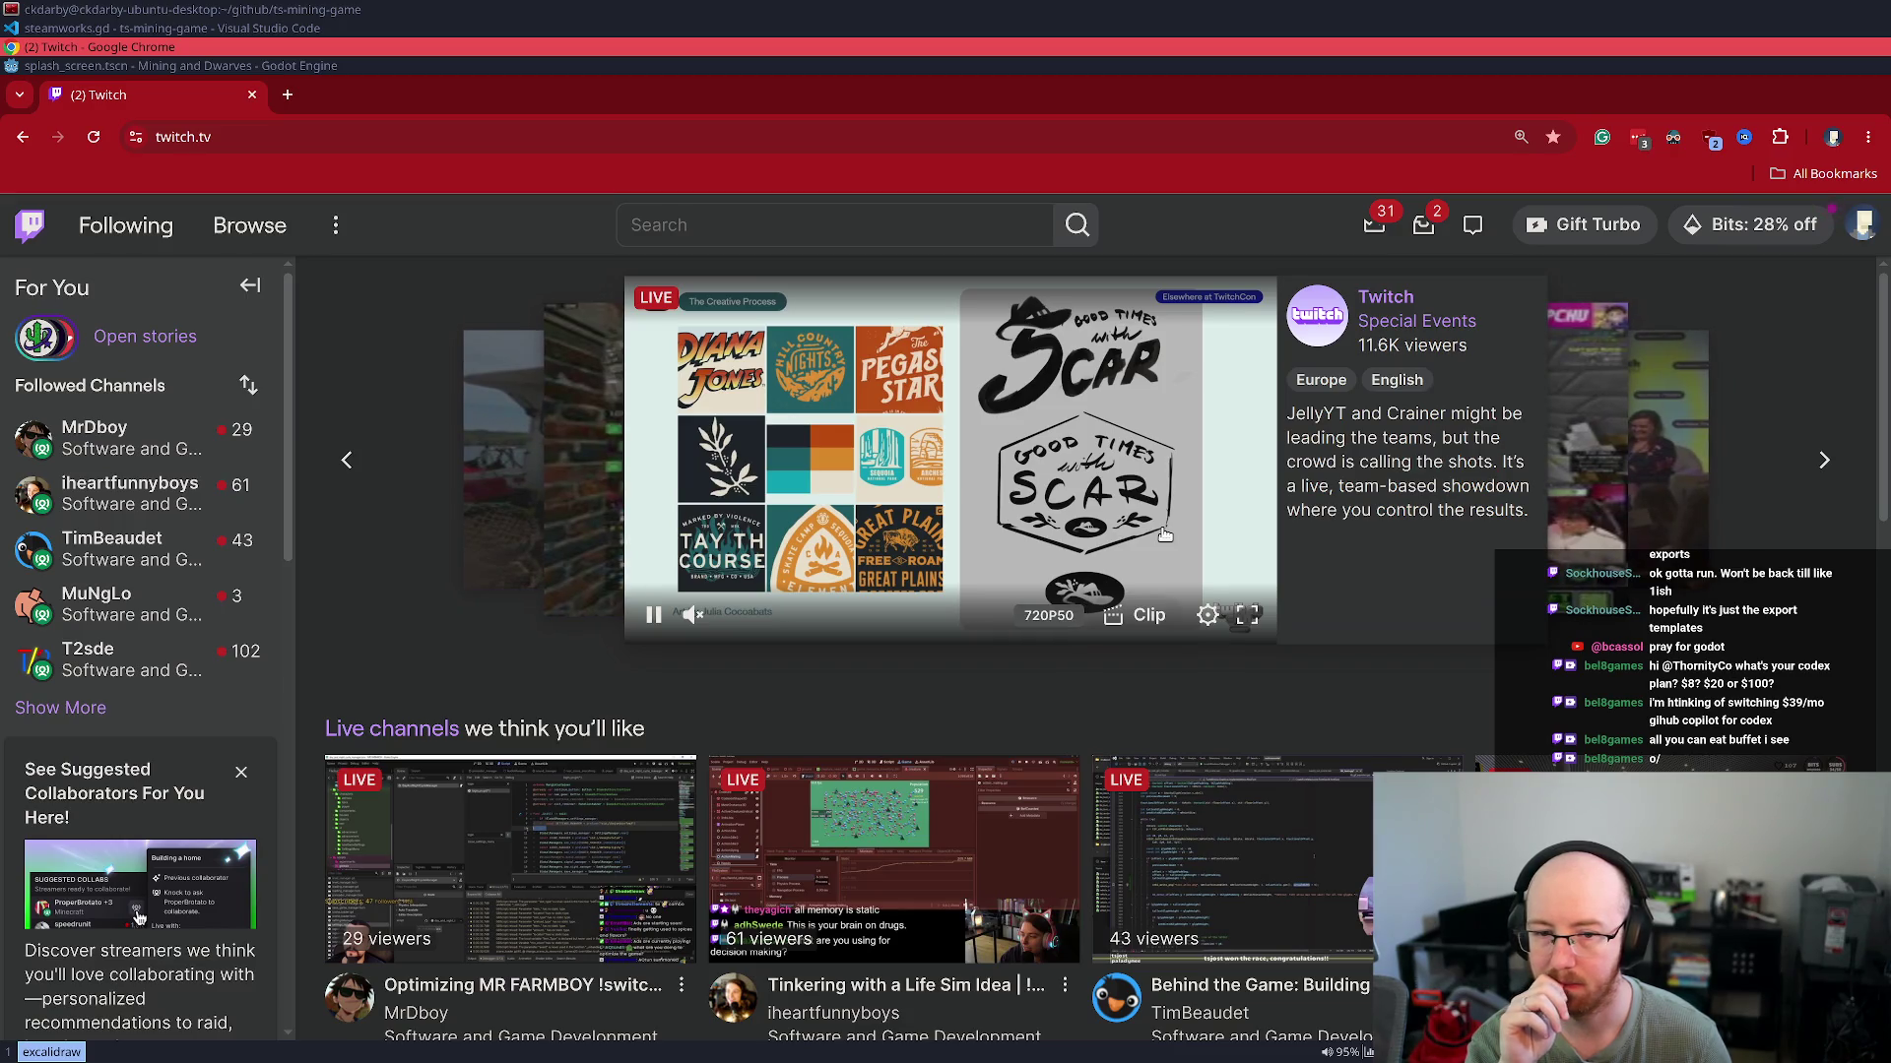
pyautogui.click(54, 711)
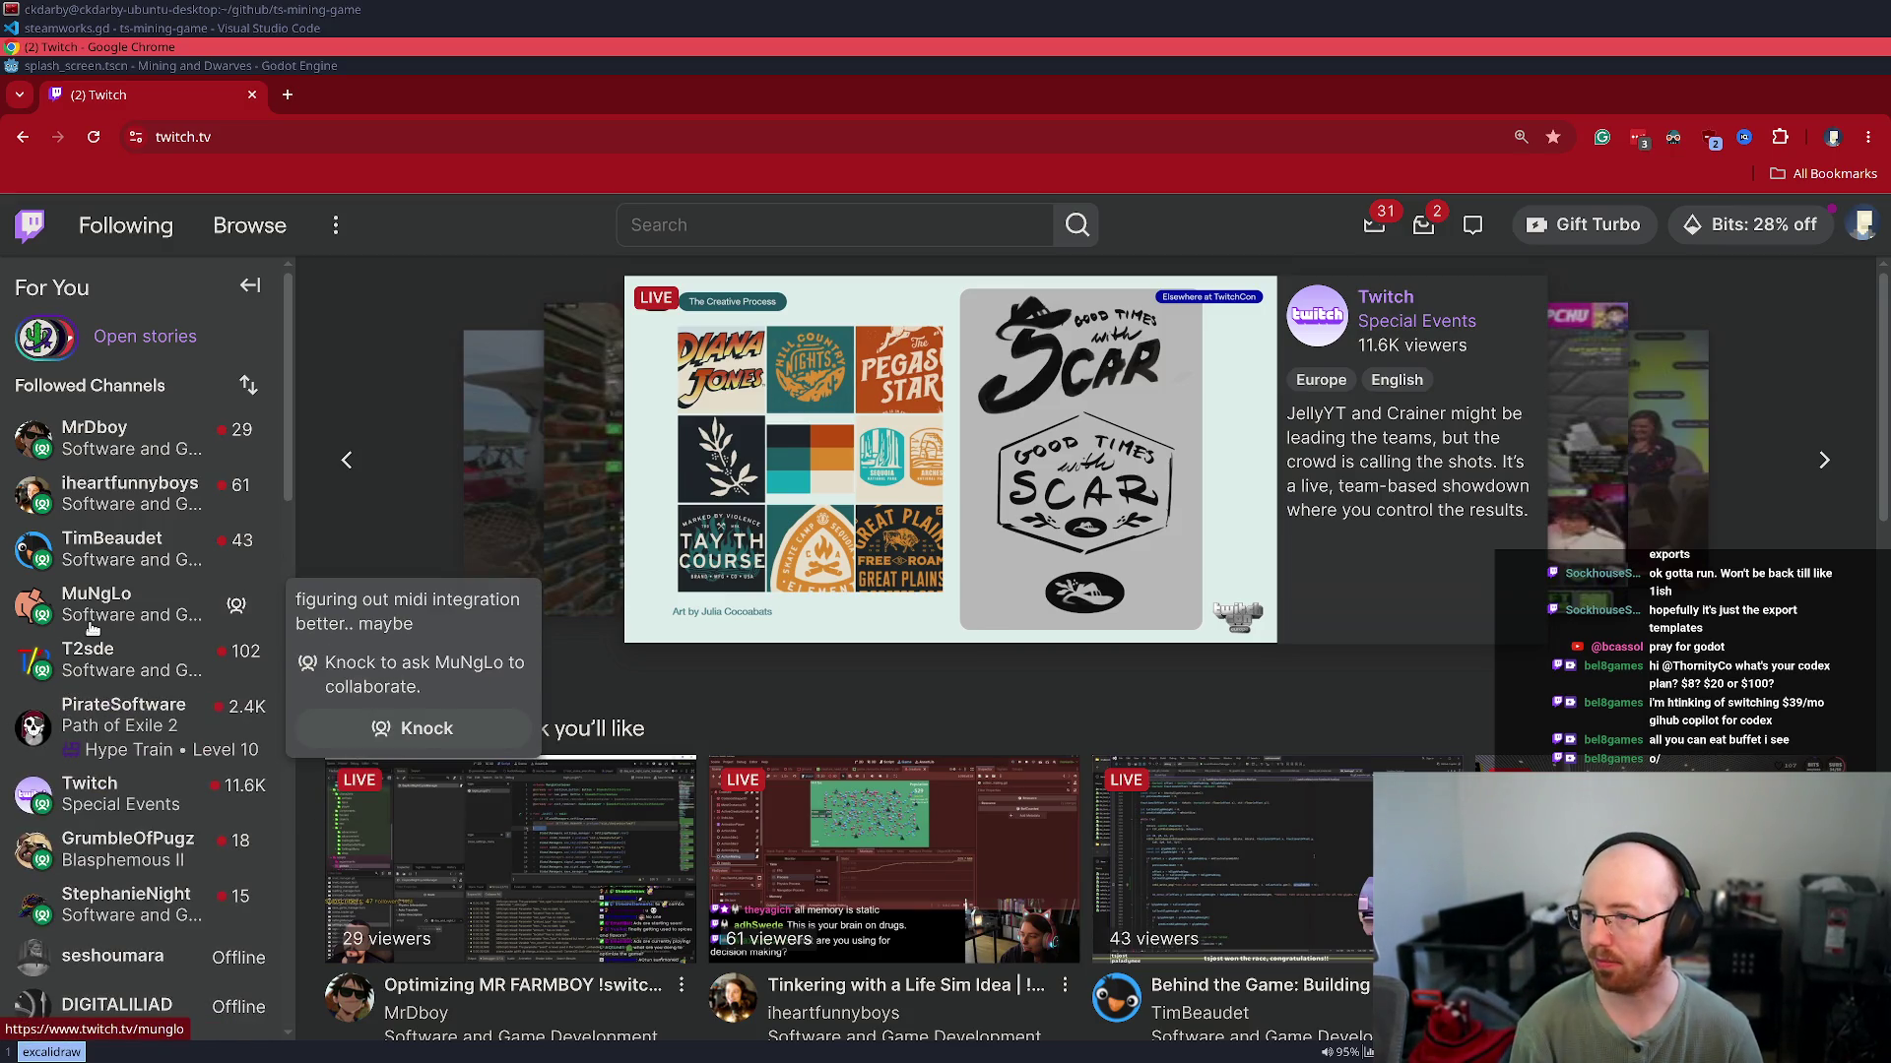
pyautogui.click(112, 570)
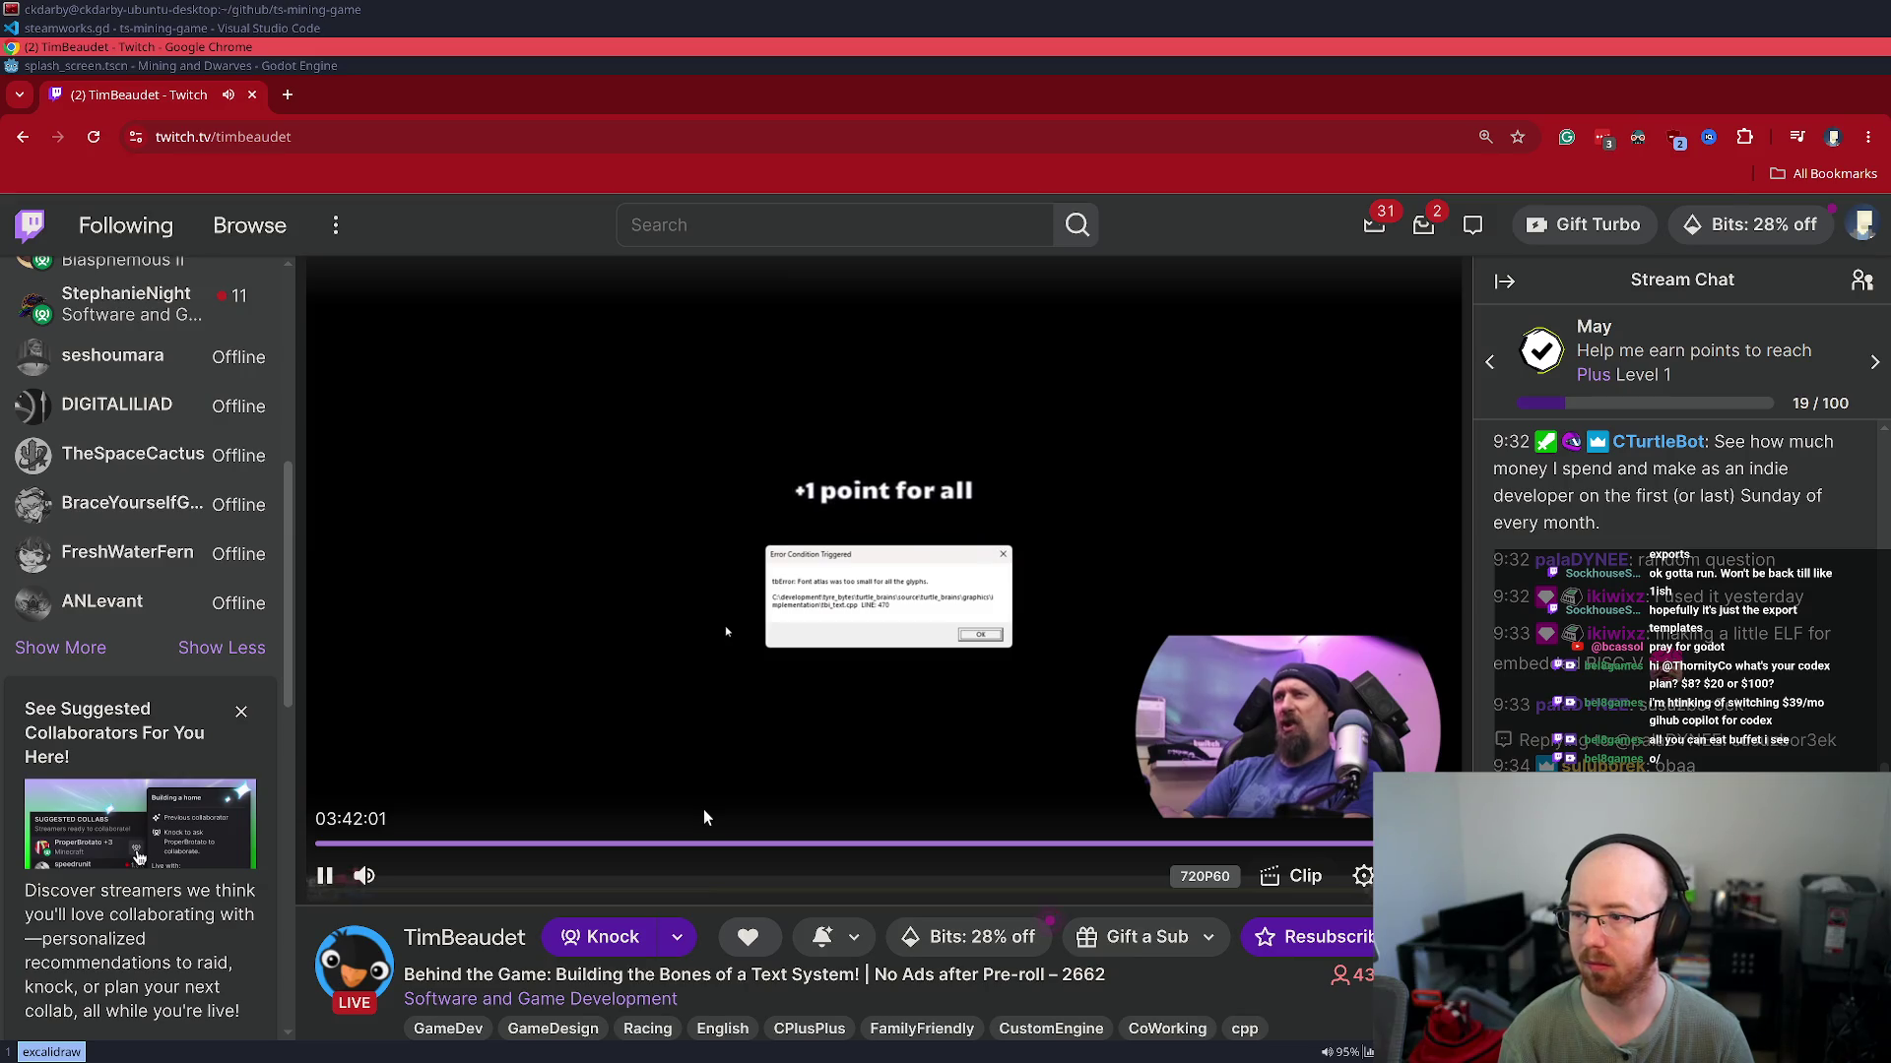
# Switch through followed streams: Empire Of Steam, the life sim tinkering stream, then MR FARMBOY optimization
pyautogui.scroll(3, 237, 539)
pyautogui.moveTo(237, 539)
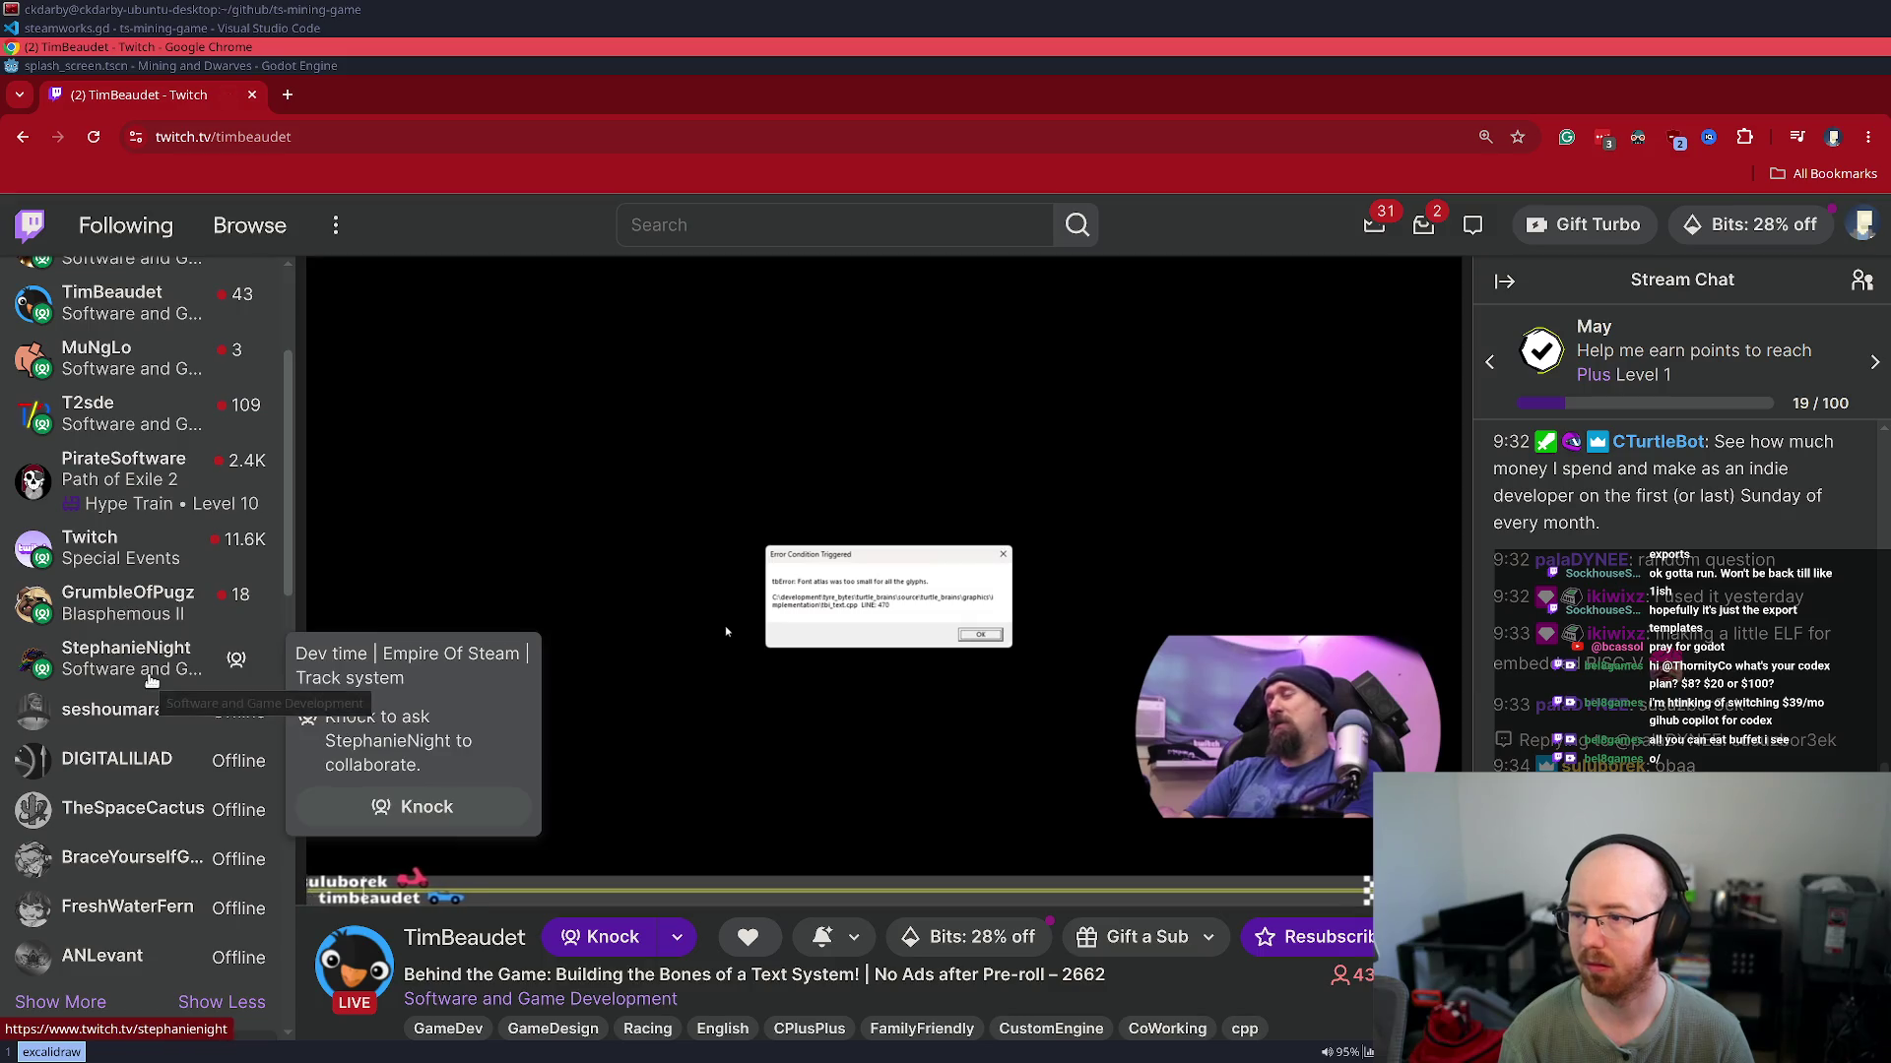
pyautogui.click(150, 677)
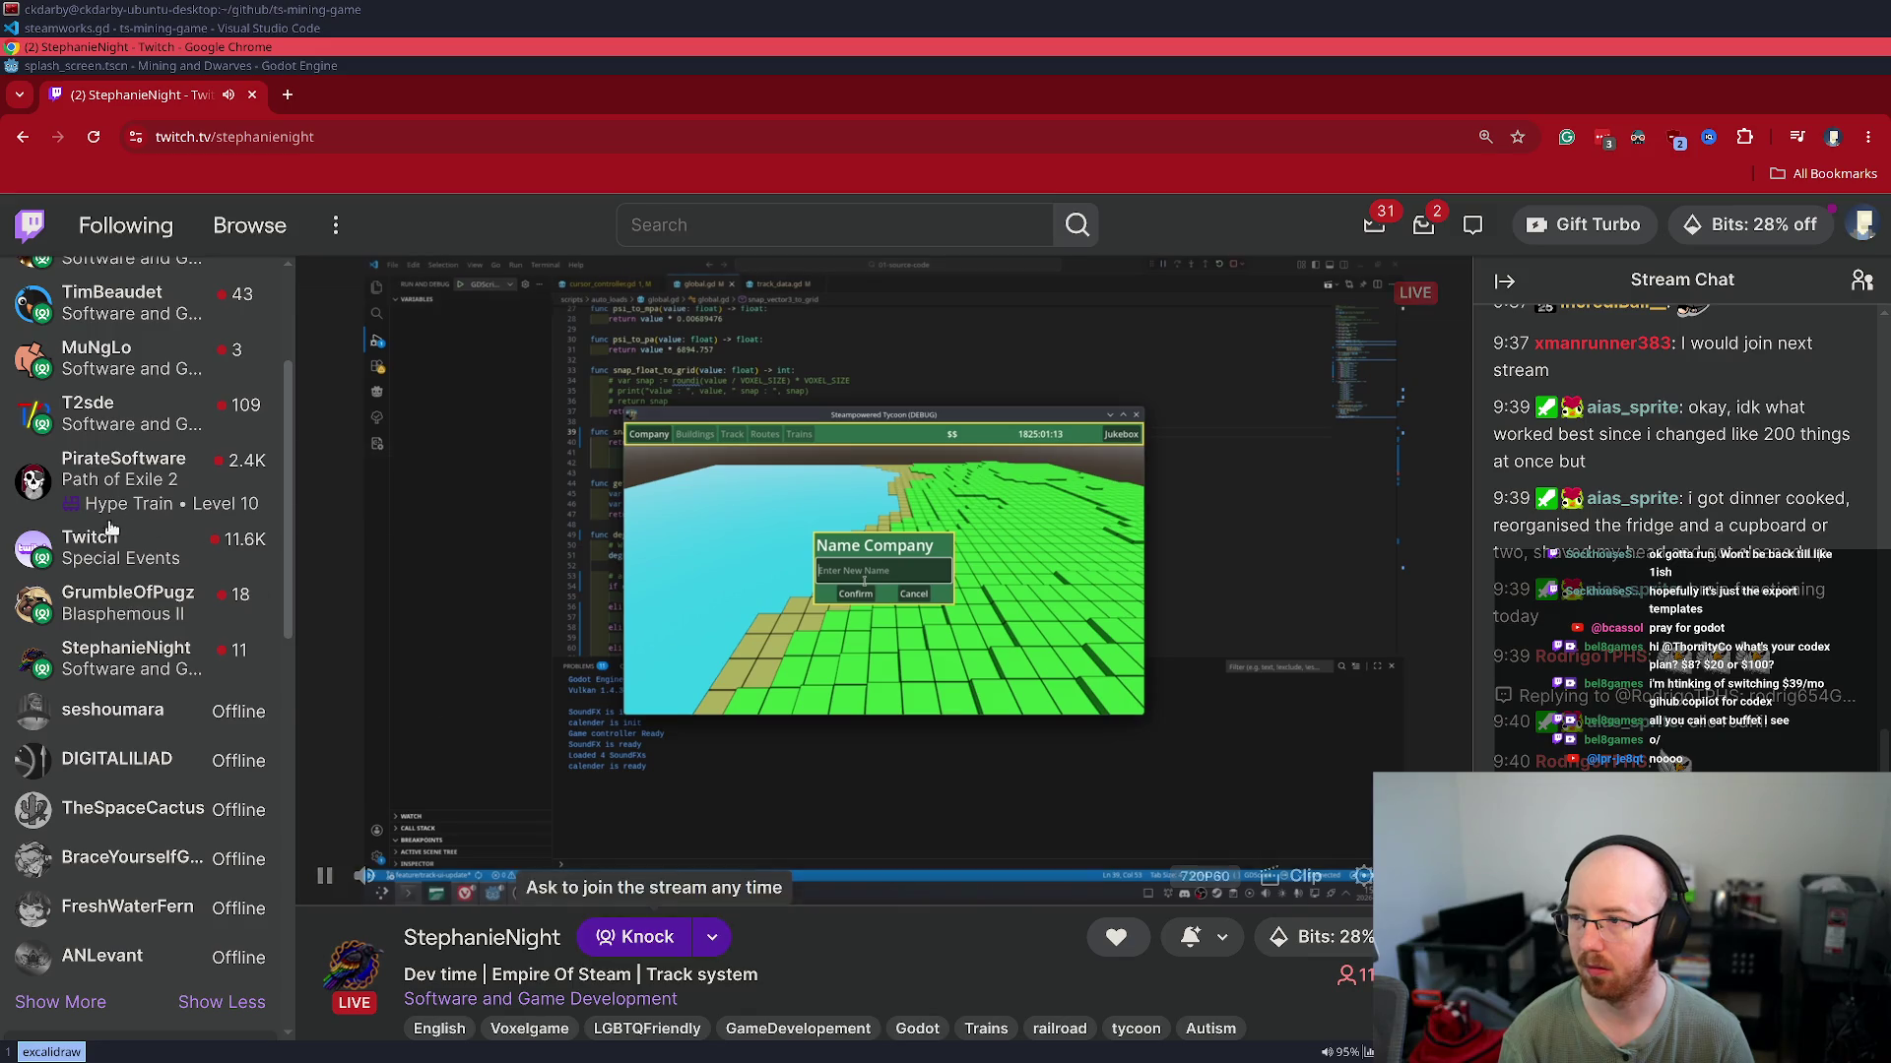
pyautogui.moveTo(110, 591)
pyautogui.scroll(3, 110, 591)
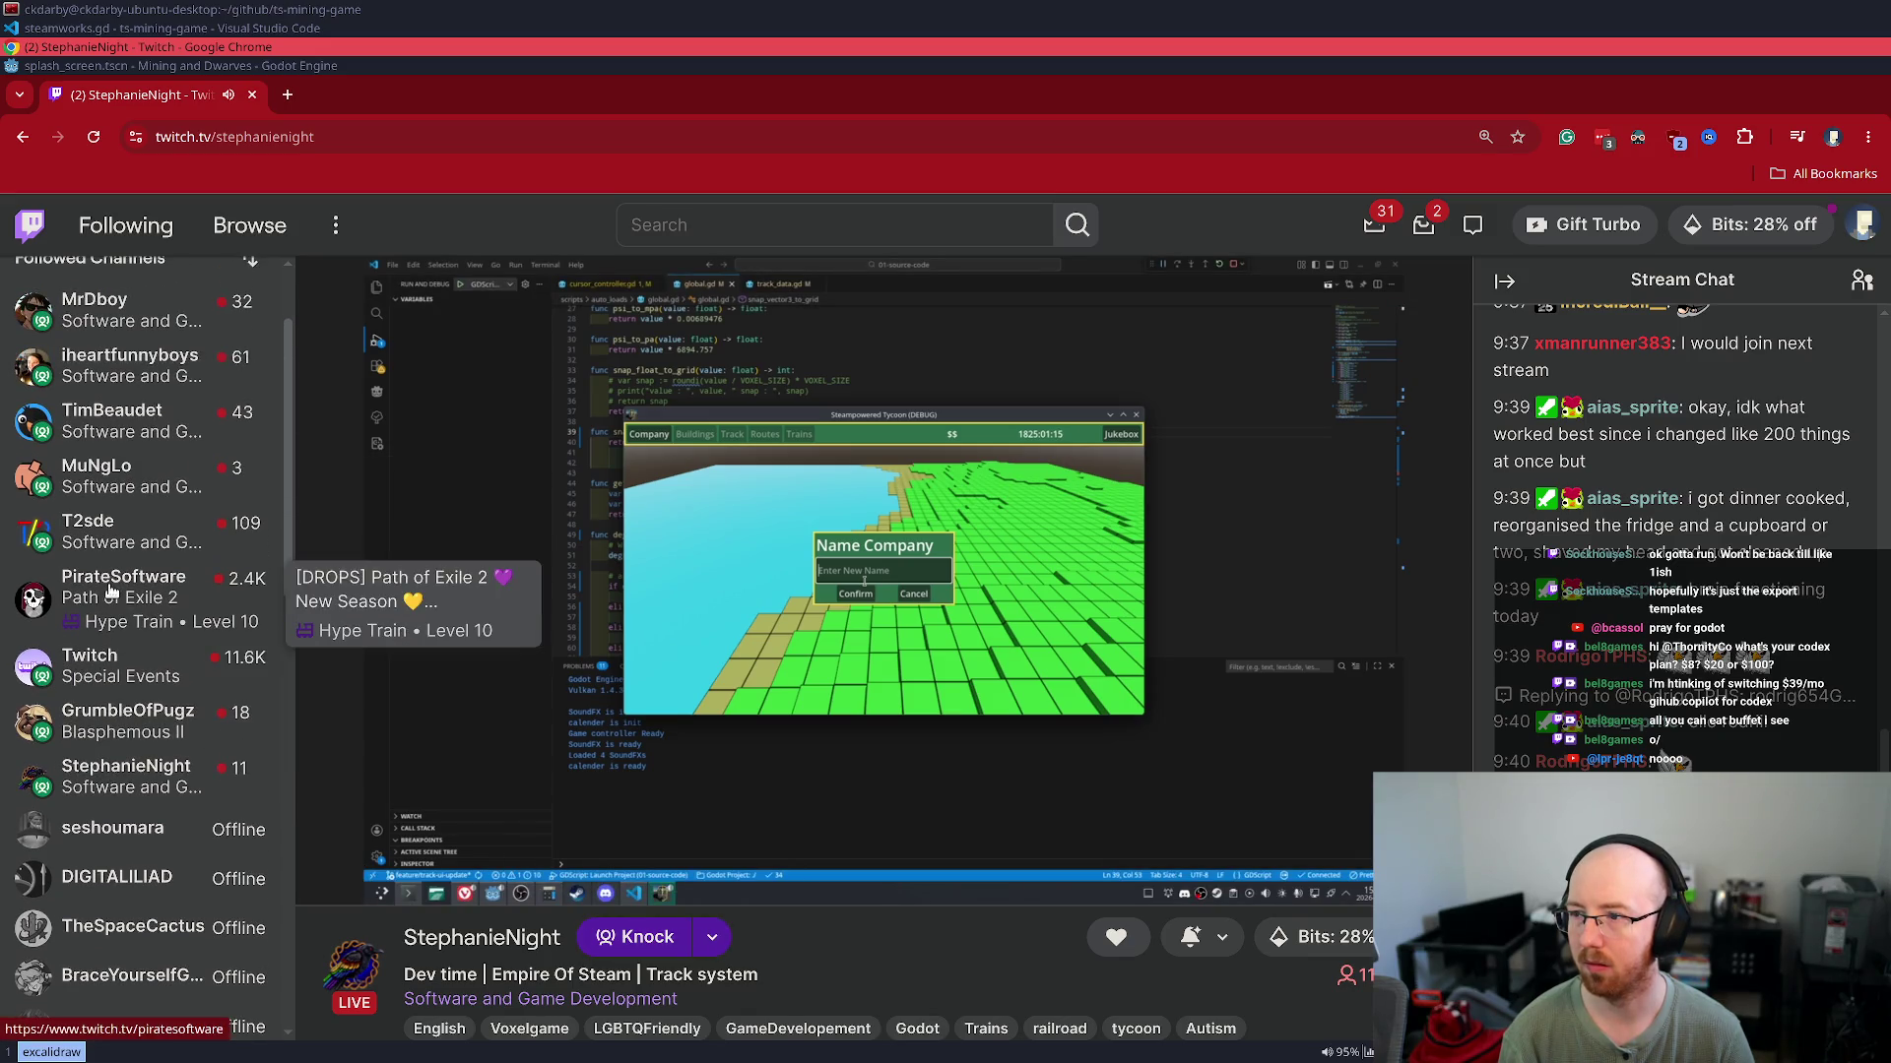
pyautogui.click(148, 505)
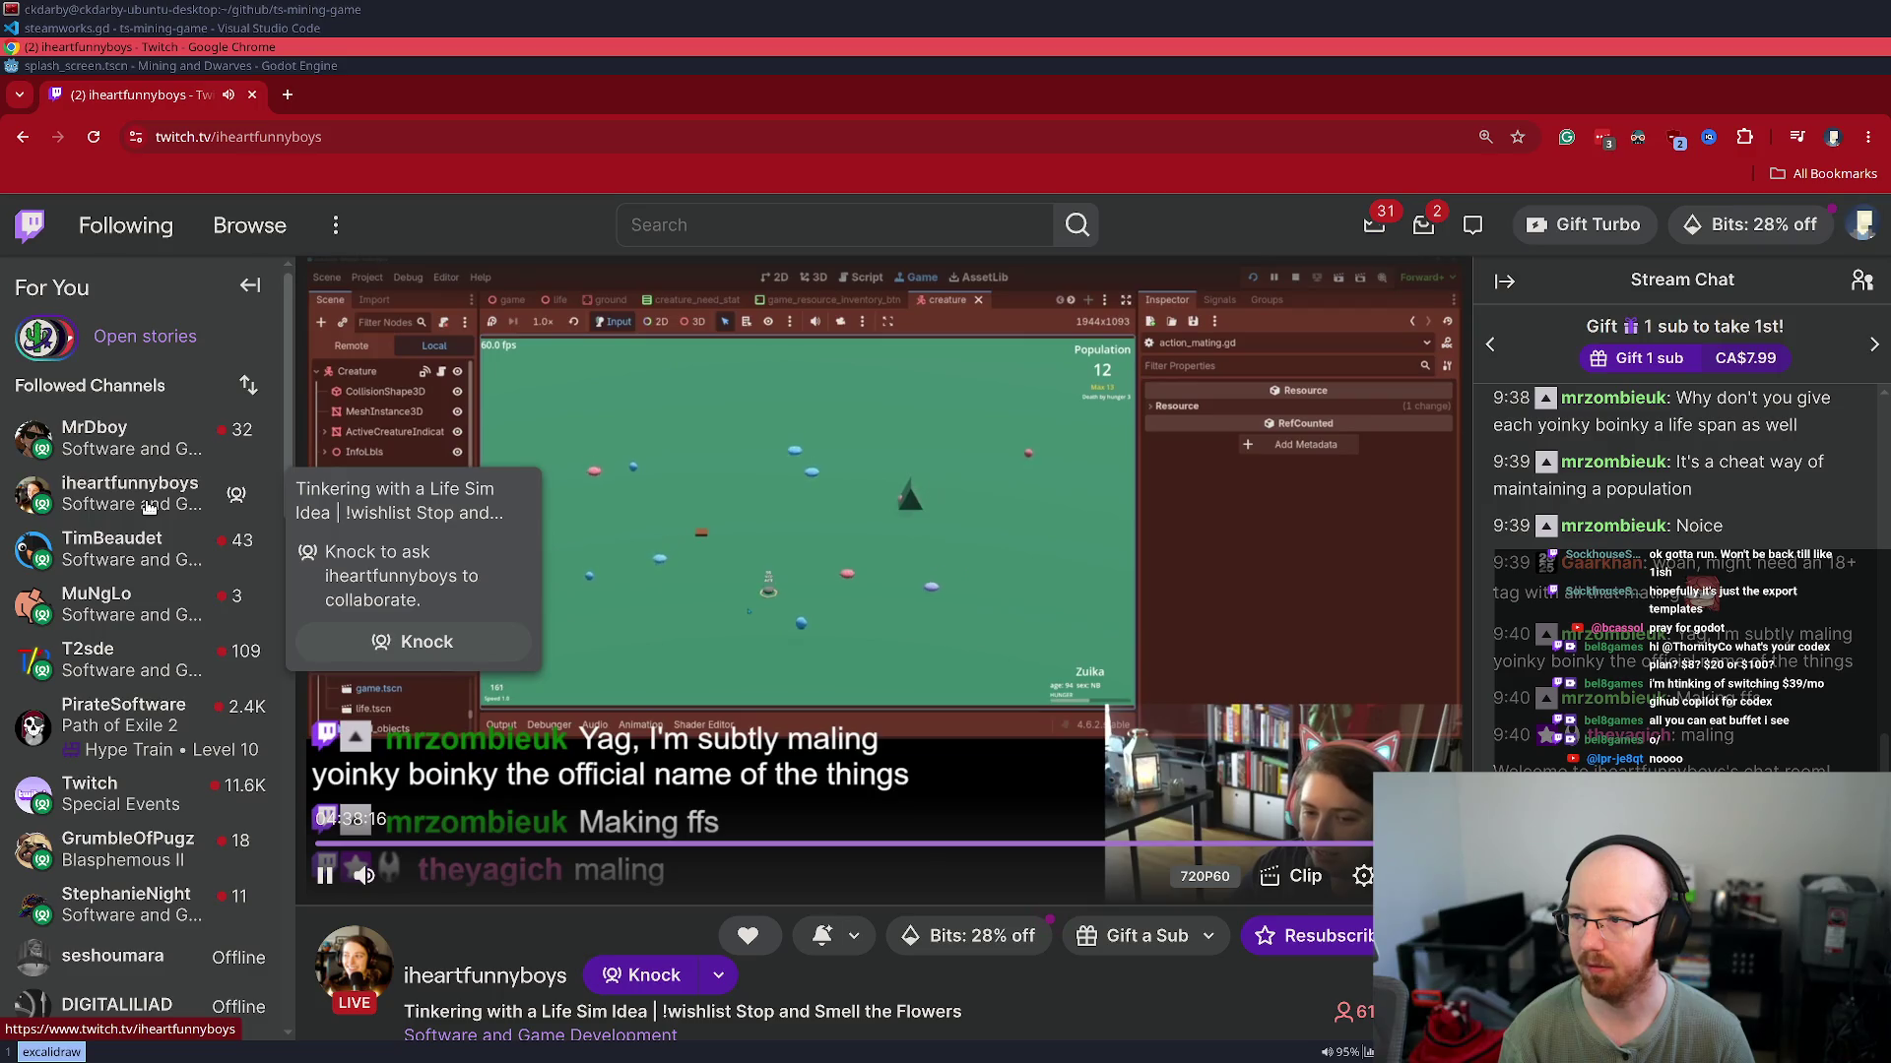
pyautogui.click(143, 441)
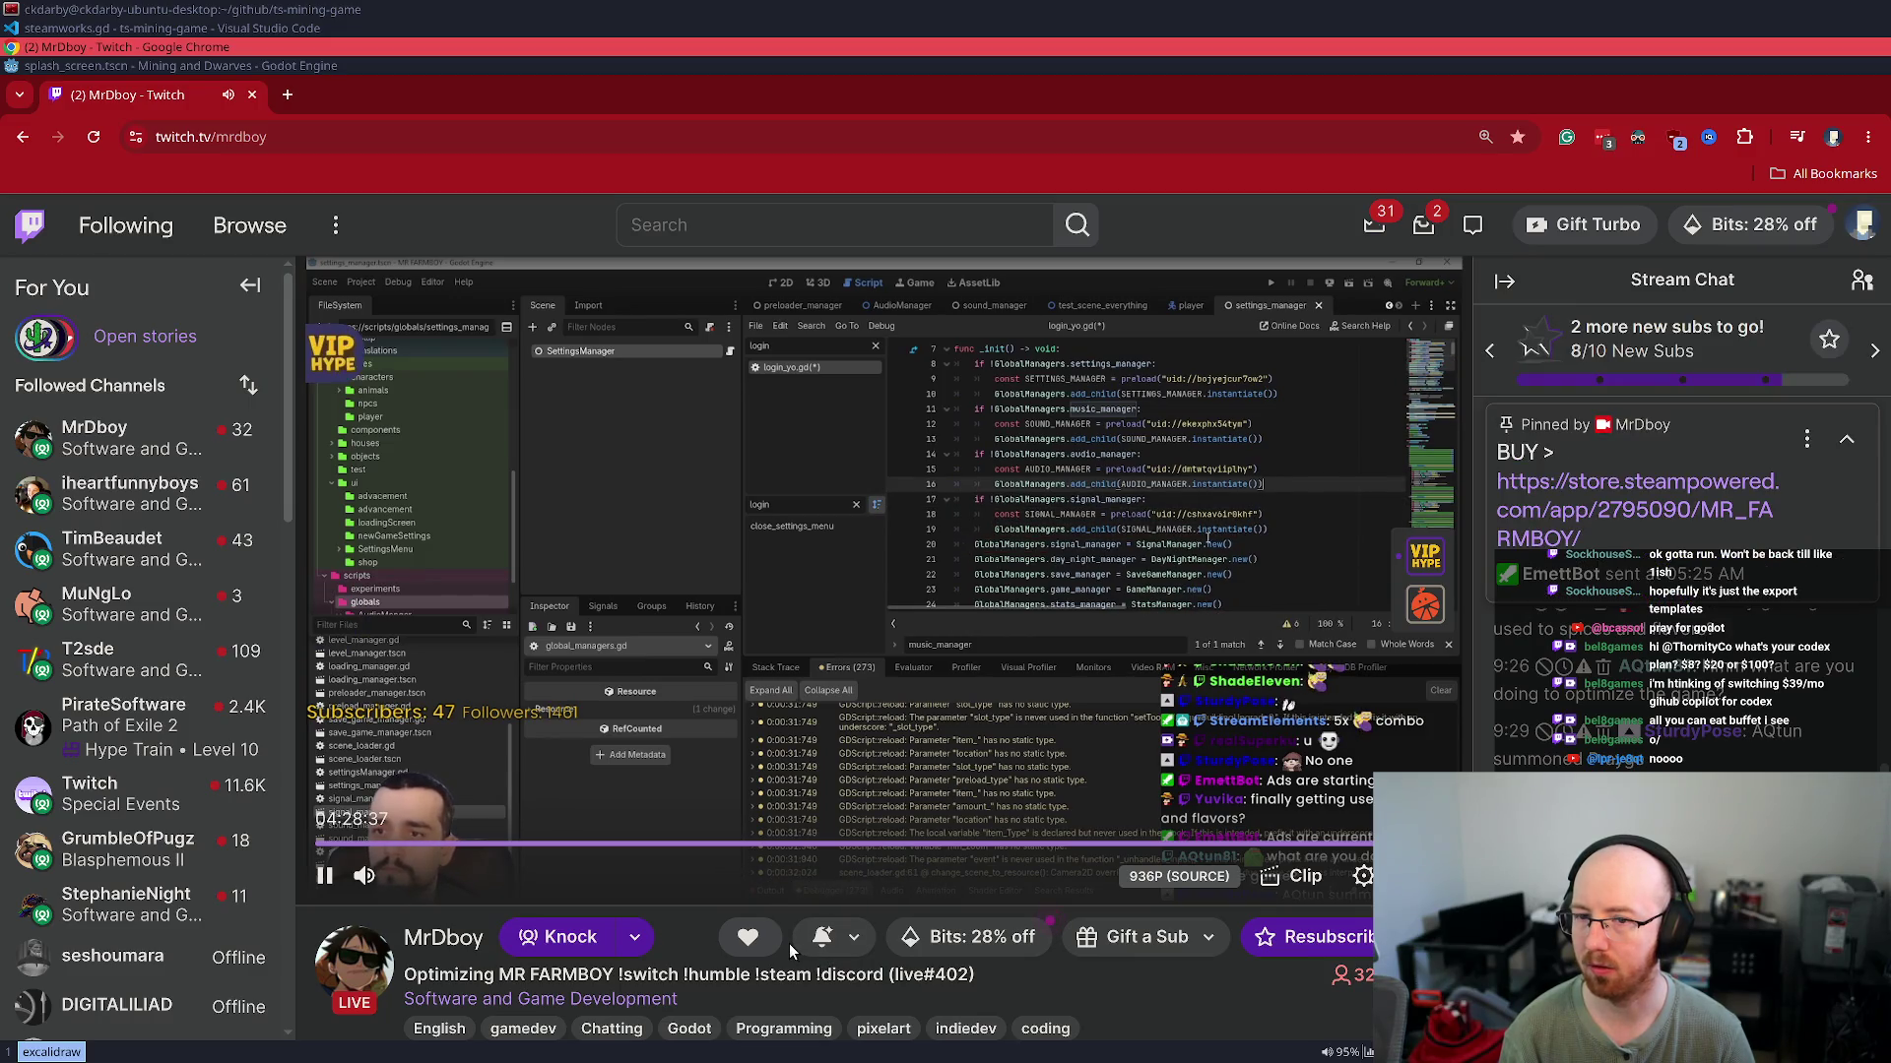
# Walk the MR FARMBOY extension to meme alerts, check its power-ups and rewards, then return to the editor
pyautogui.click(335, 358)
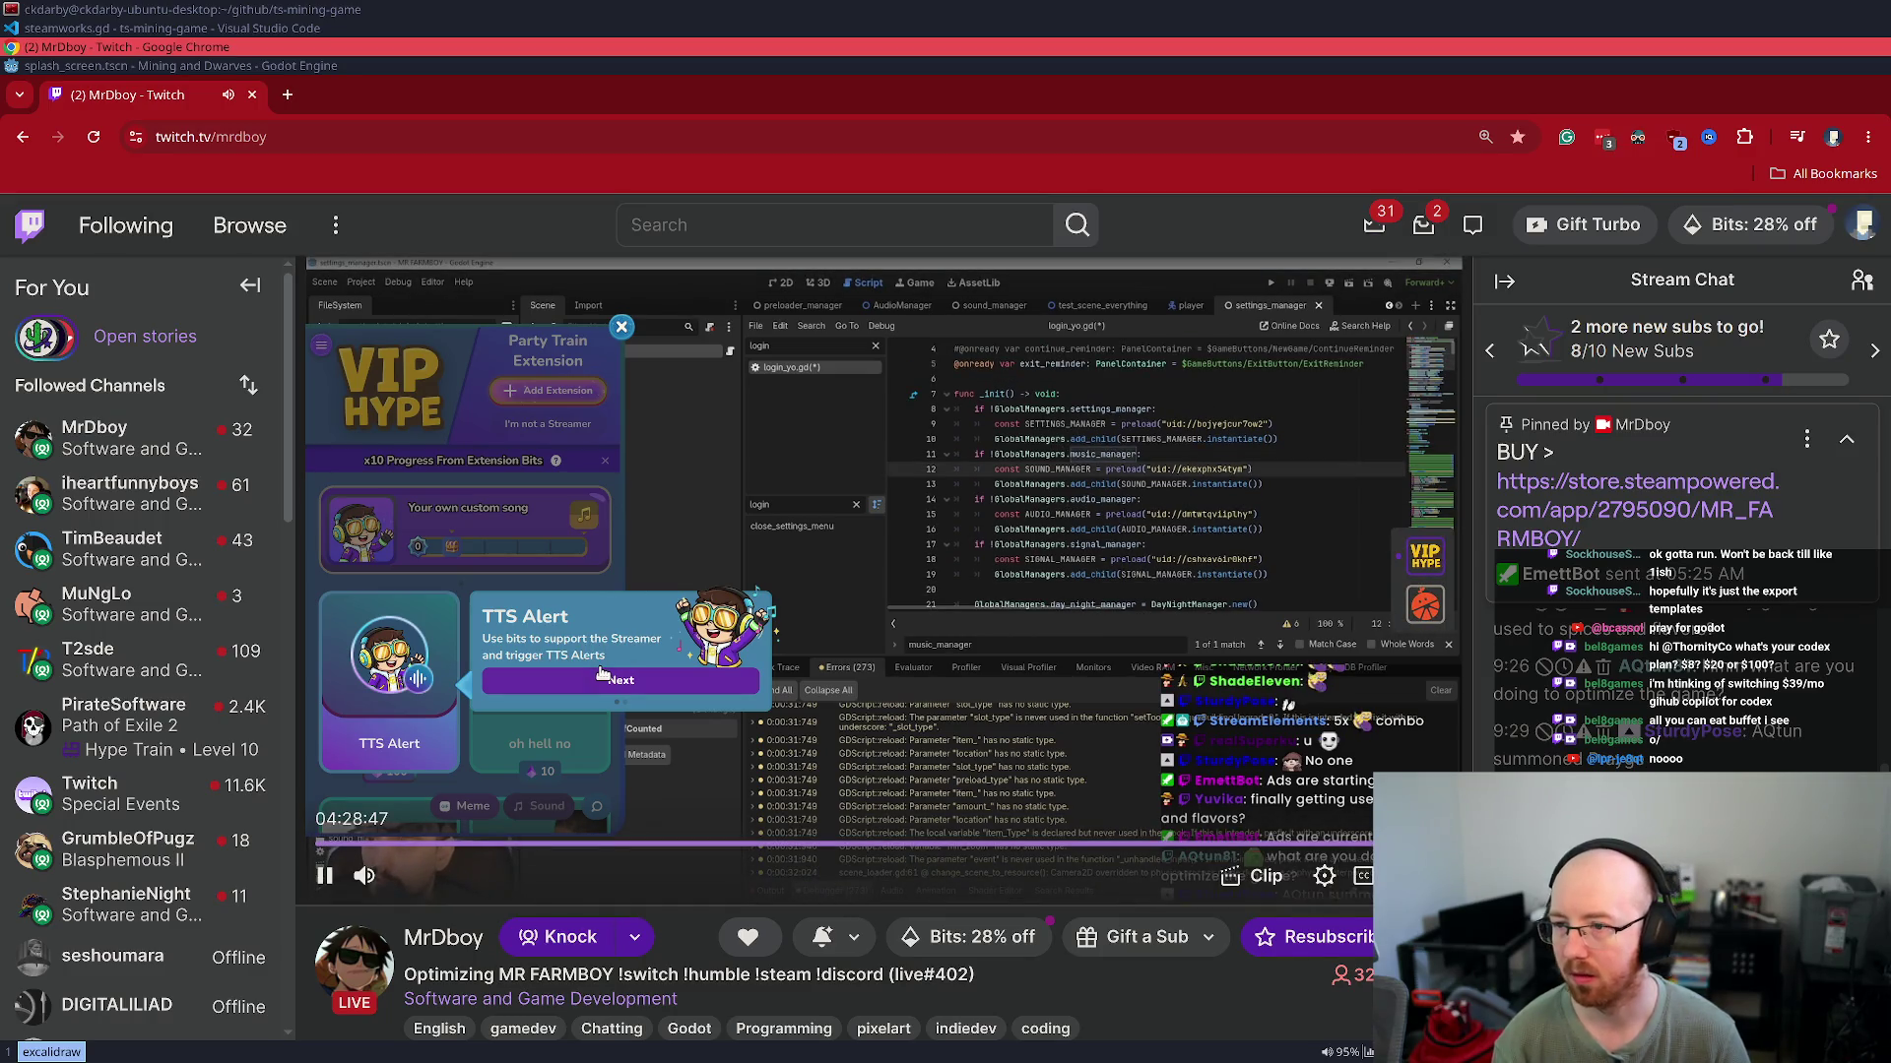
pyautogui.click(663, 683)
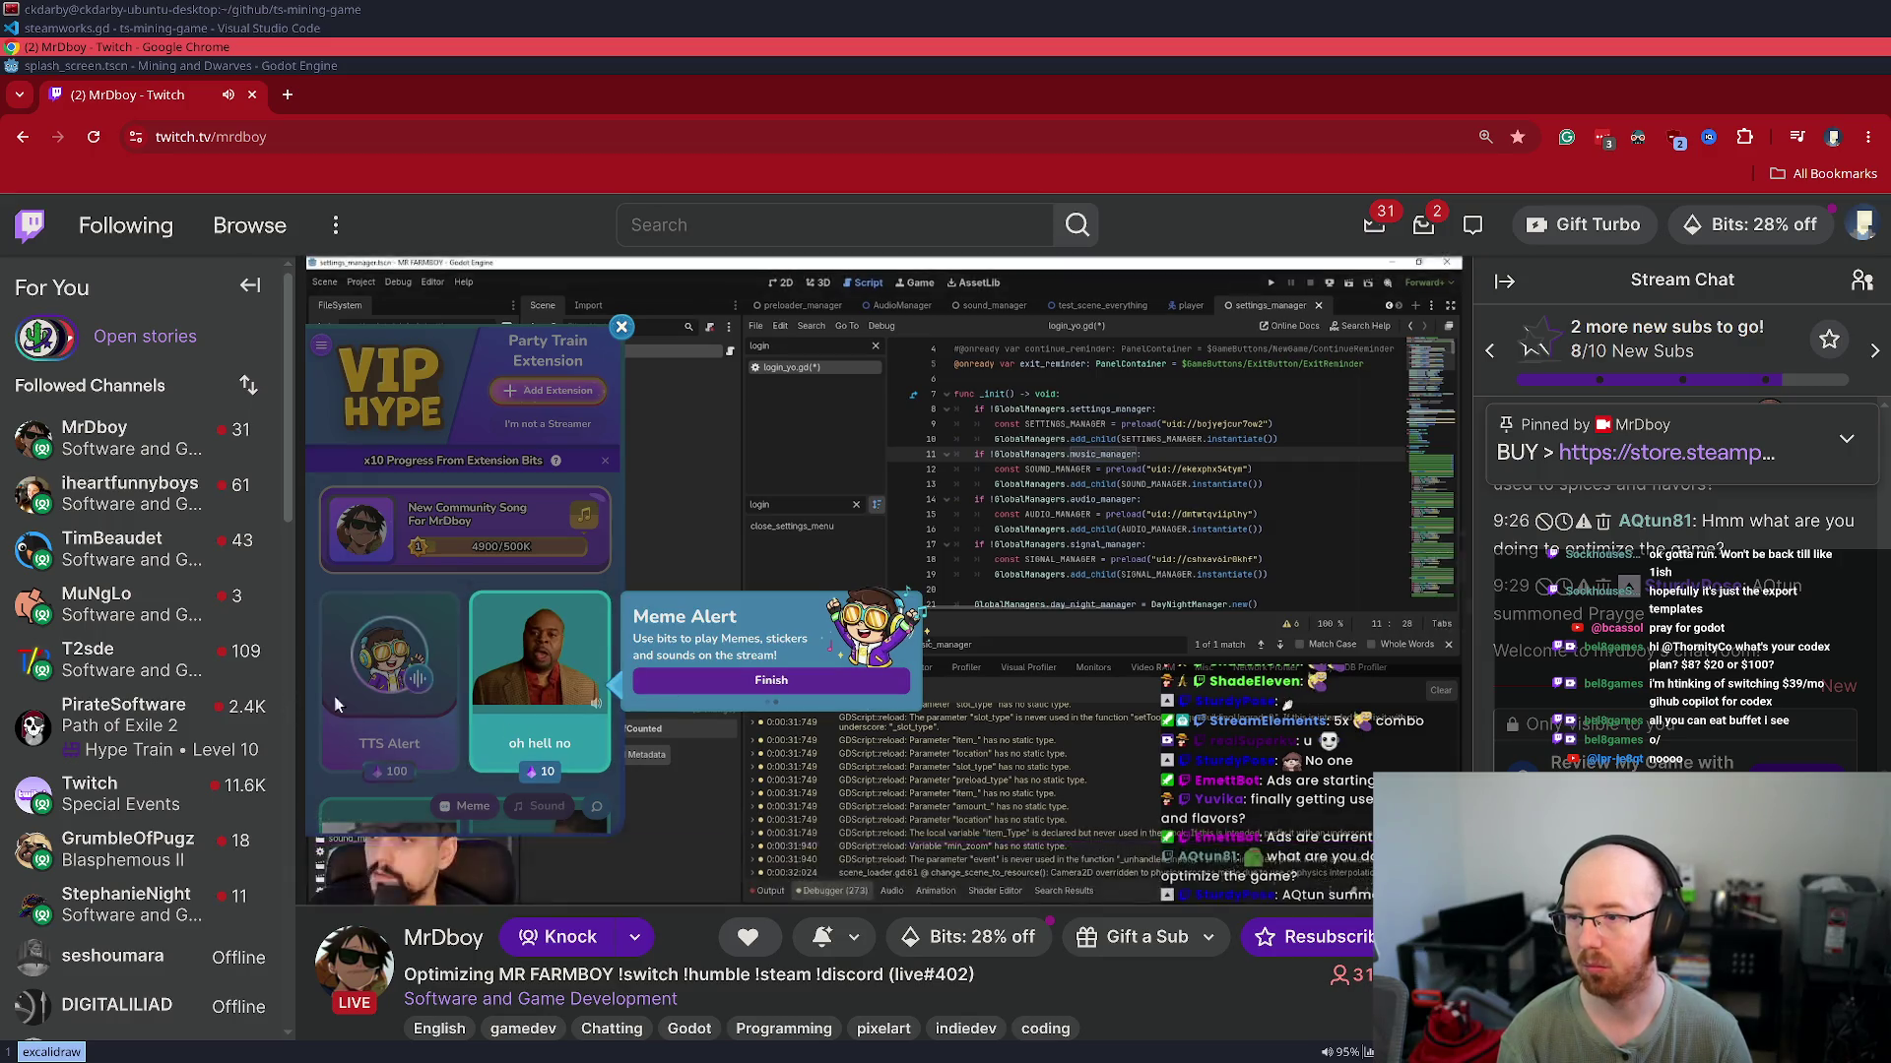
pyautogui.scroll(-3, 552, 689)
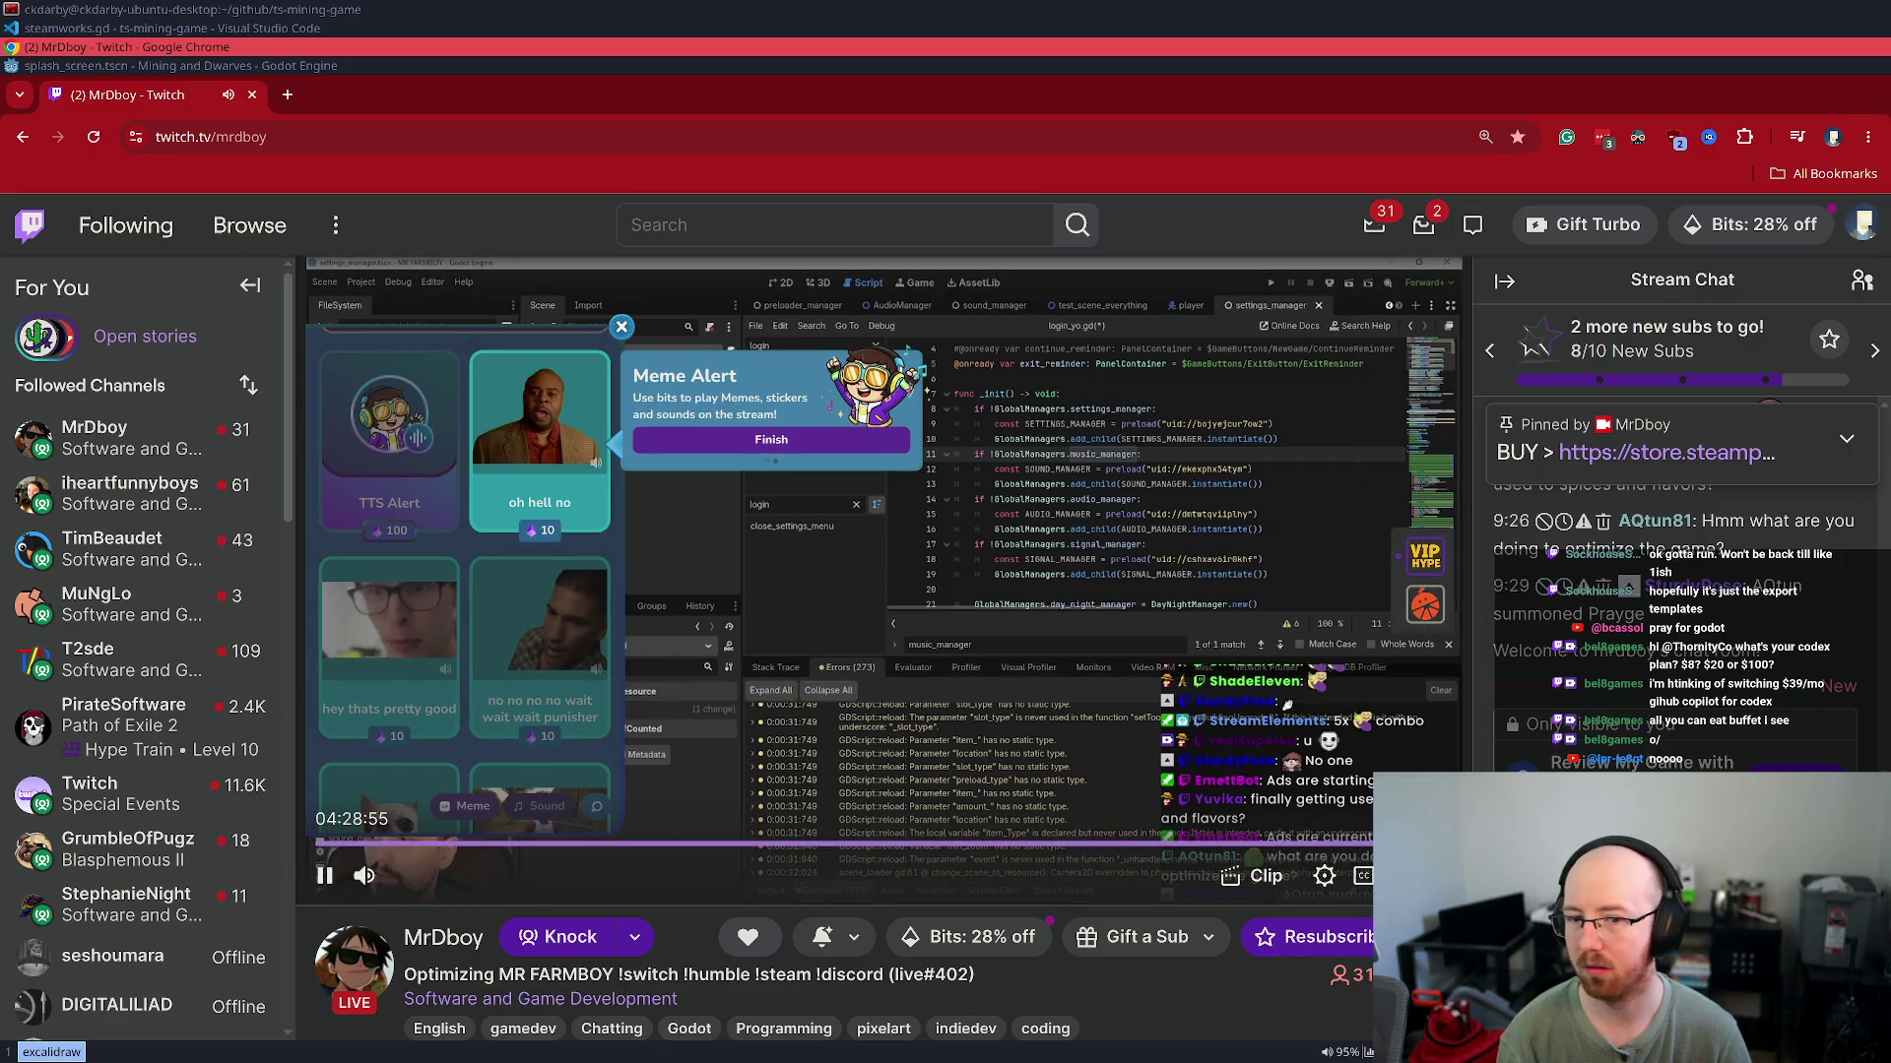
pyautogui.click(1613, 748)
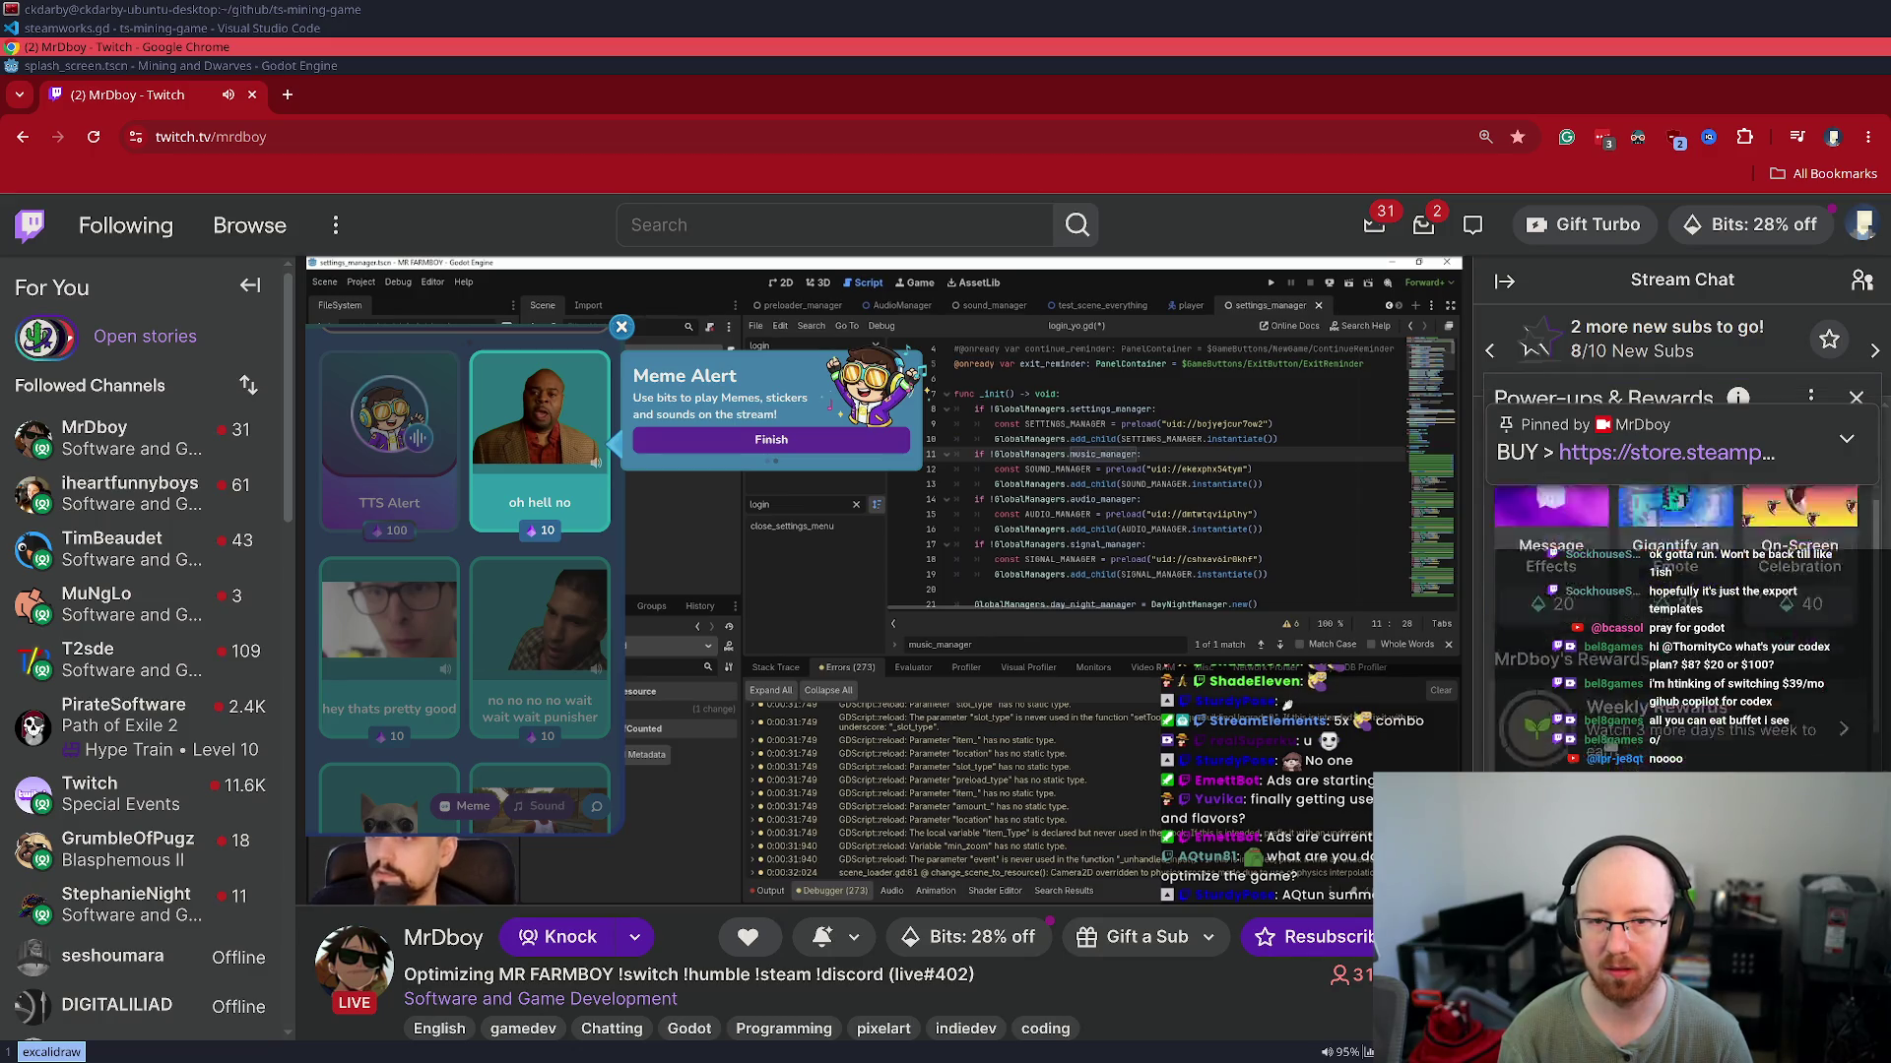
pyautogui.scroll(-1, 1623, 743)
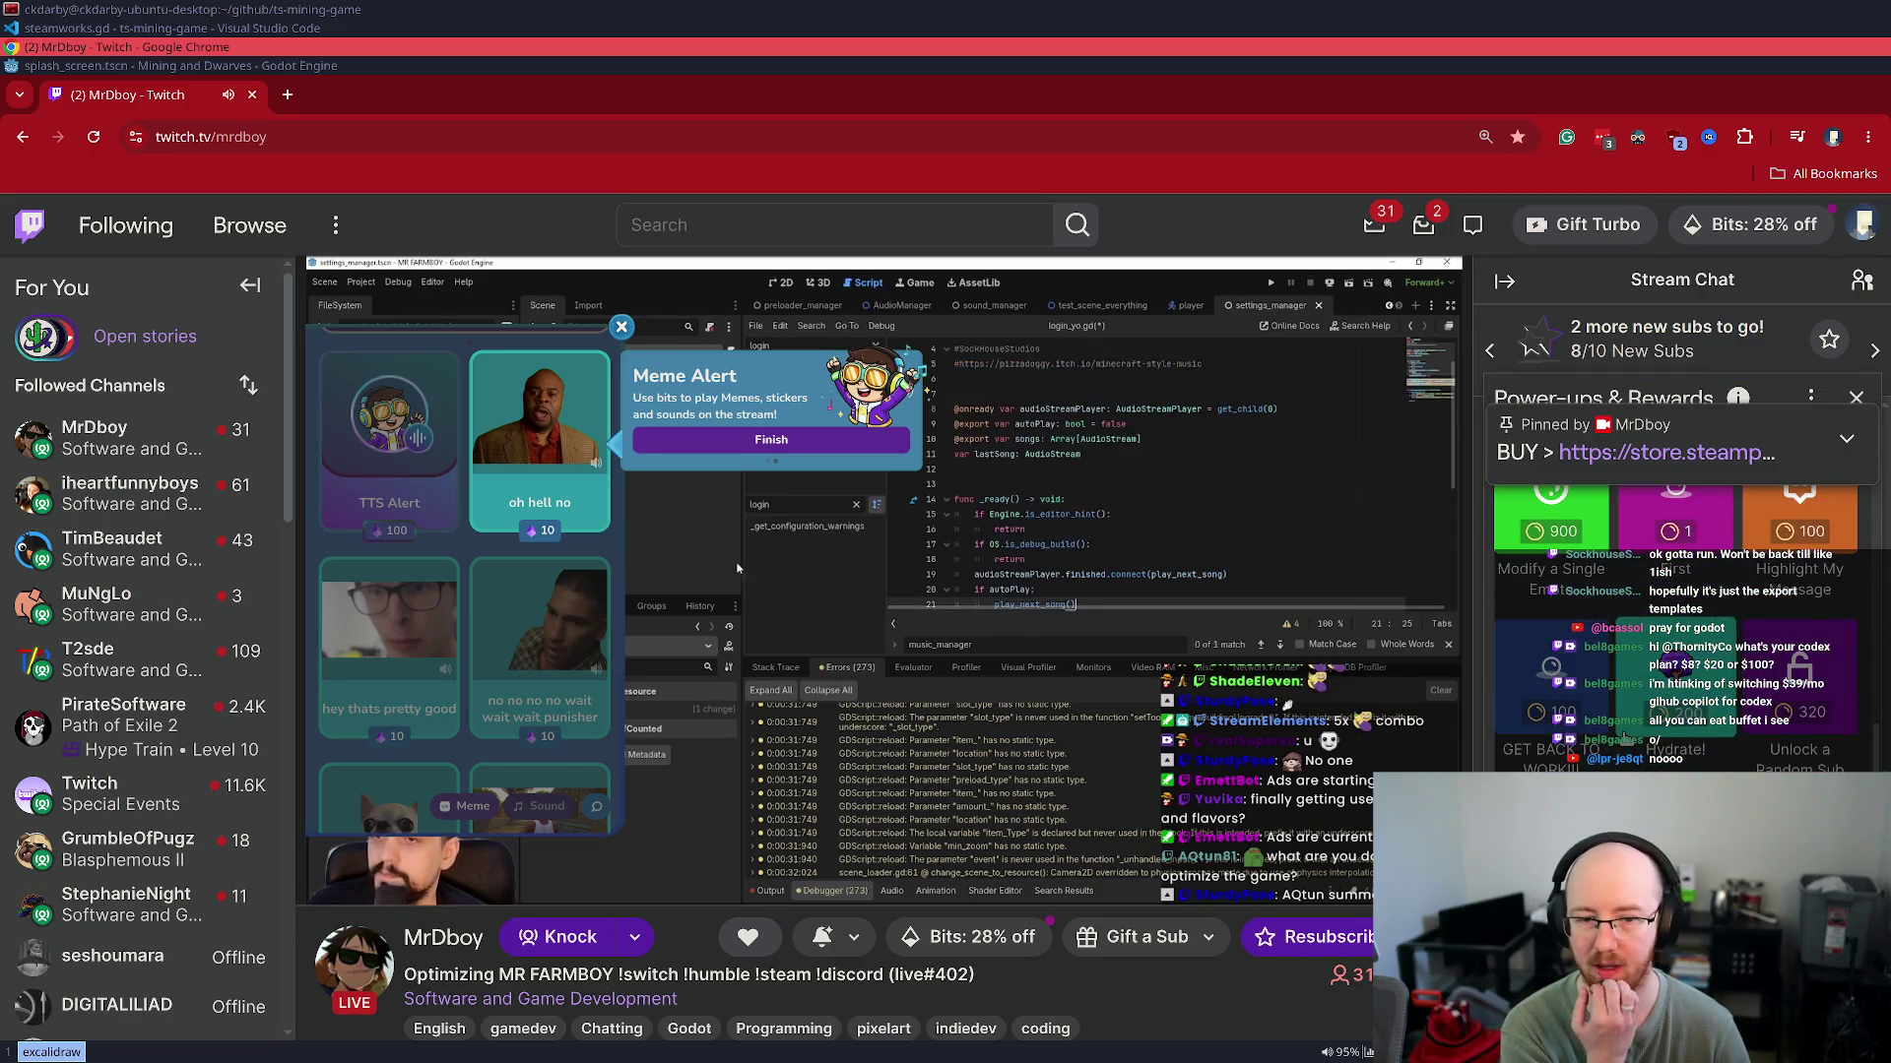
pyautogui.scroll(3, 1626, 733)
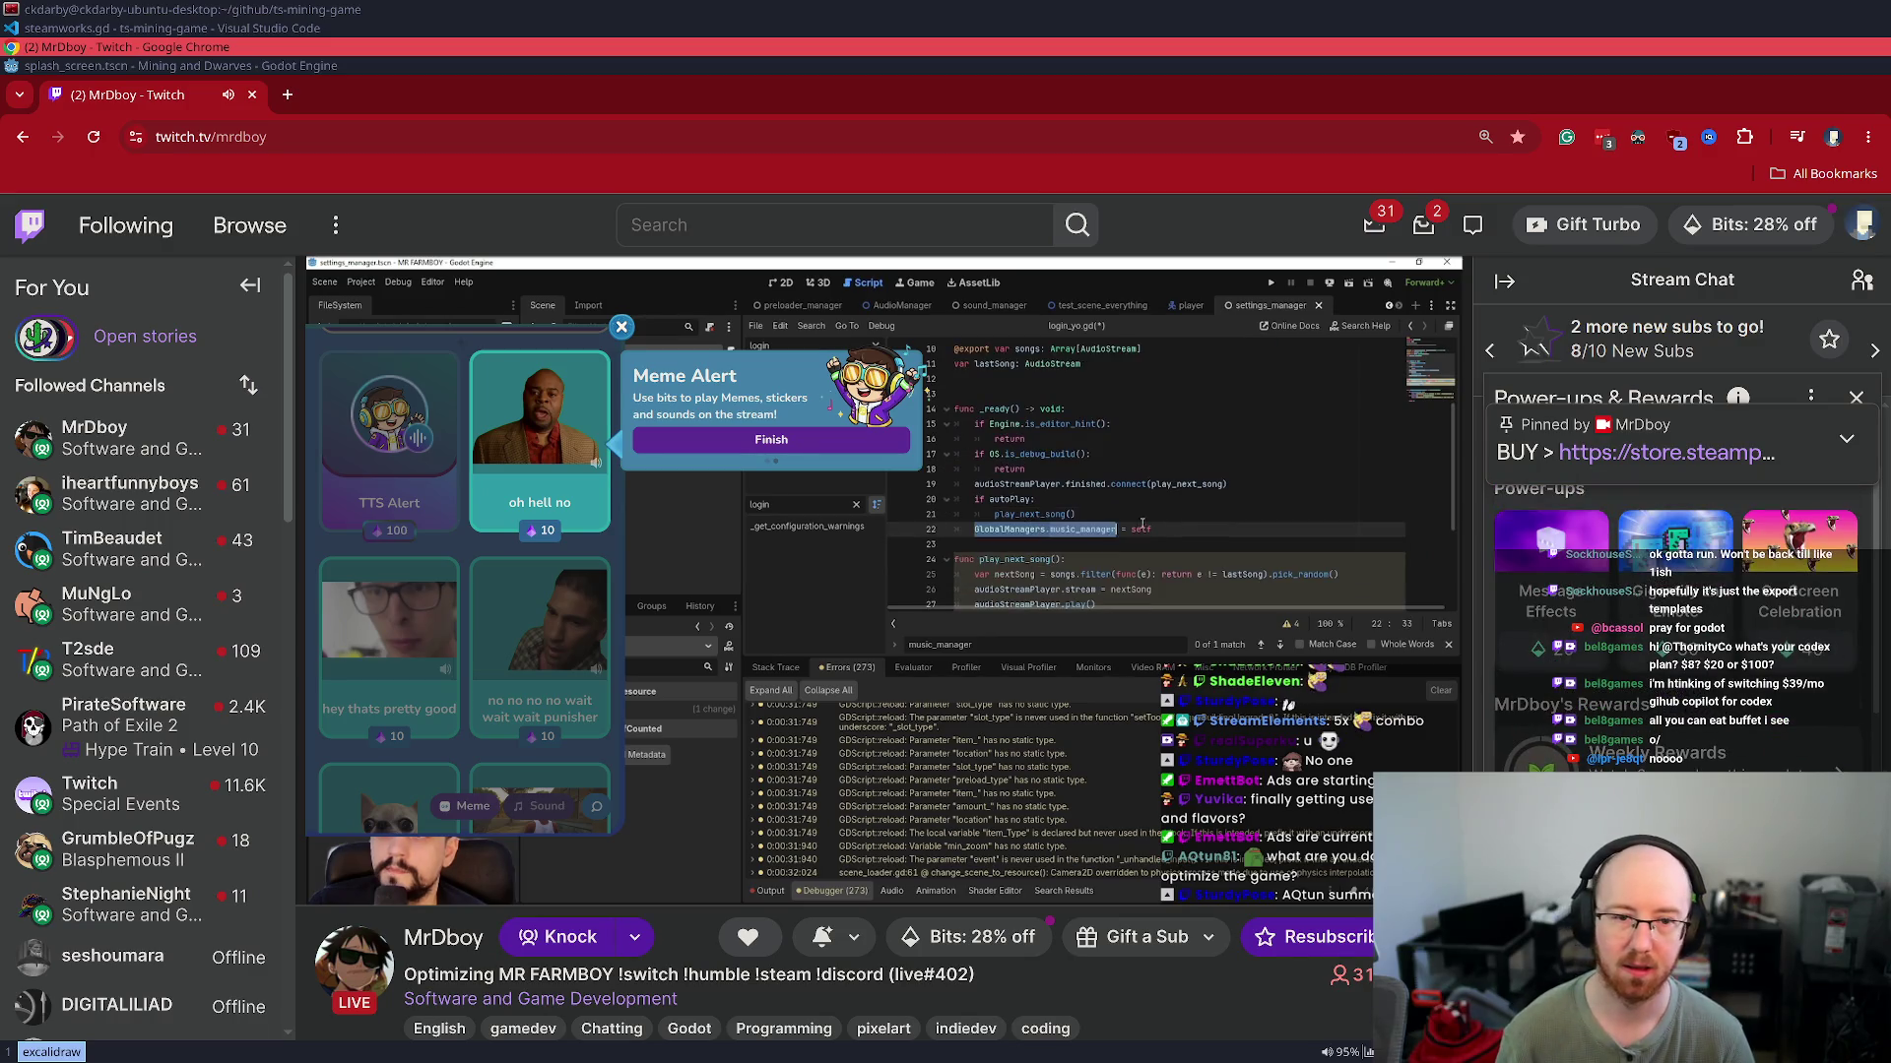
pyautogui.click(1851, 433)
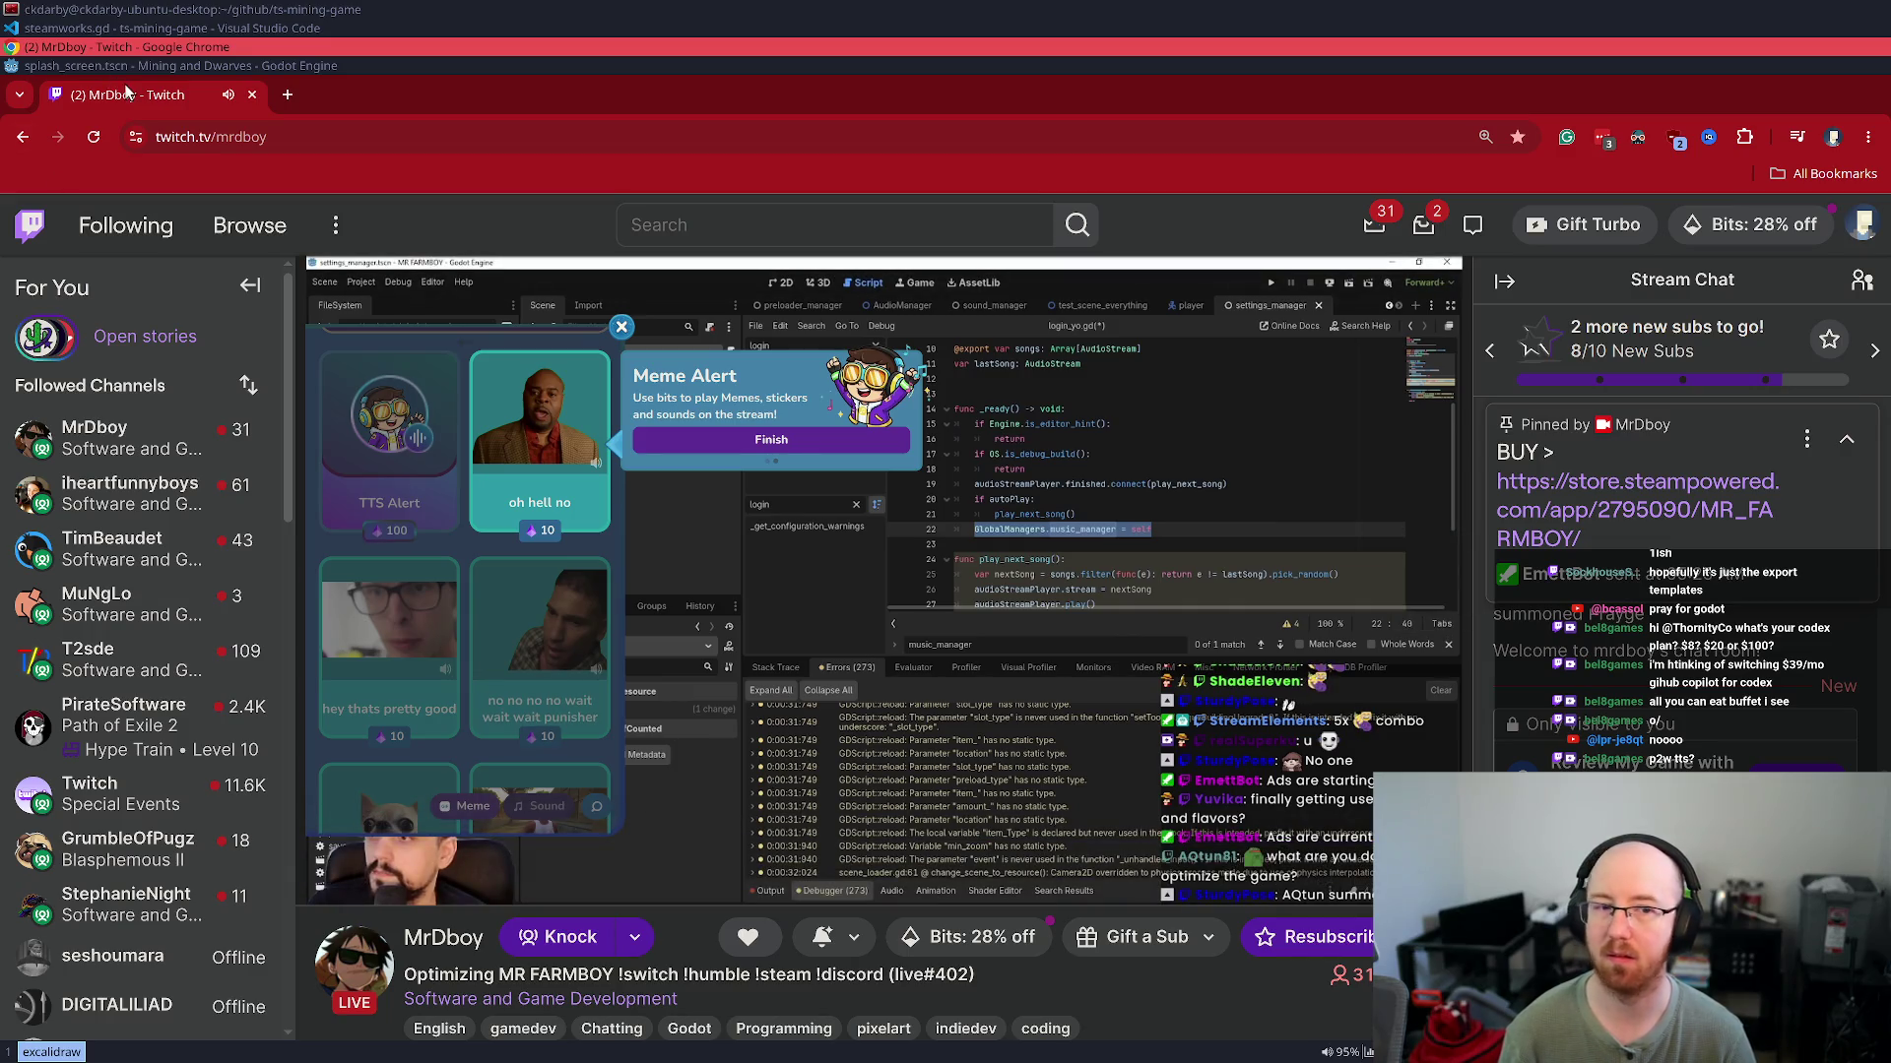
pyautogui.press('super+Up')
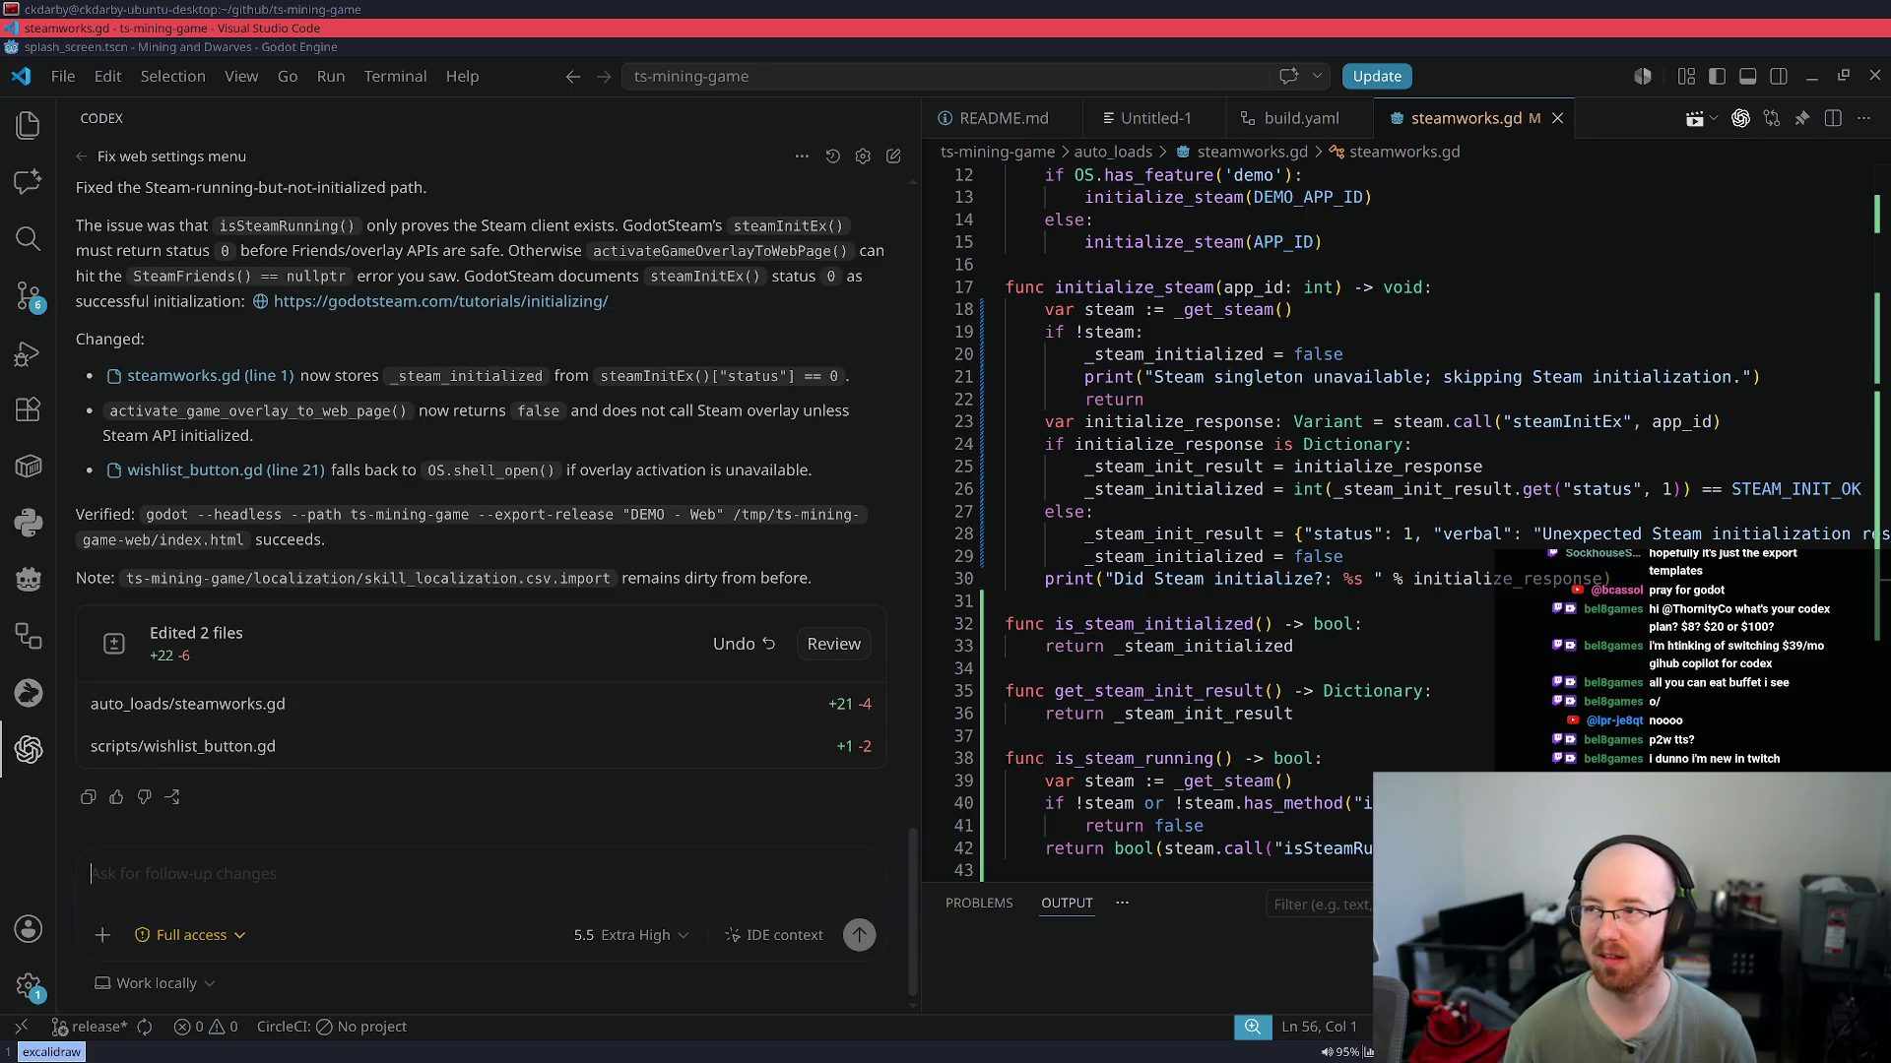
# Open Twitch Creator Dashboard Analytics > Earnings: May 1–30 shows $102.33 revenue and 21 subscriptions
pyautogui.press('super+b')
pyautogui.click(475, 140)
pyautogui.write('twitch.tv')
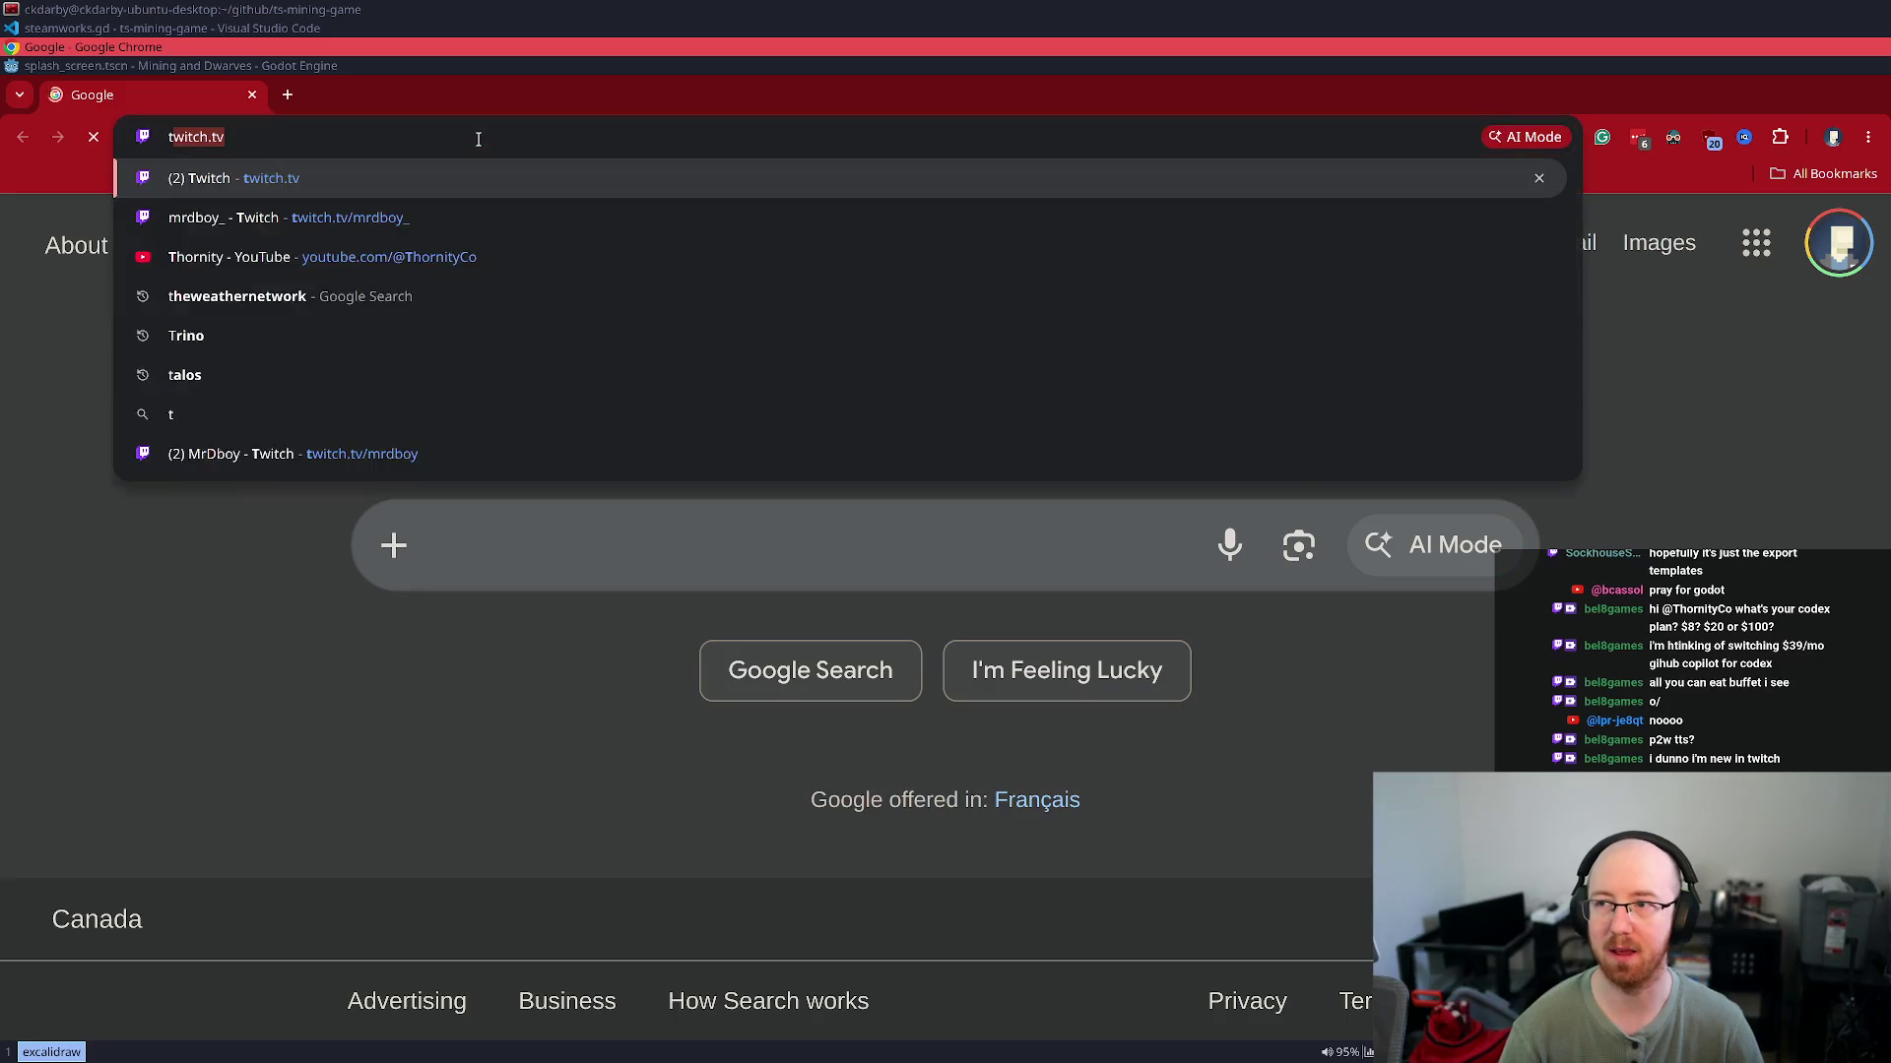
pyautogui.press('Return')
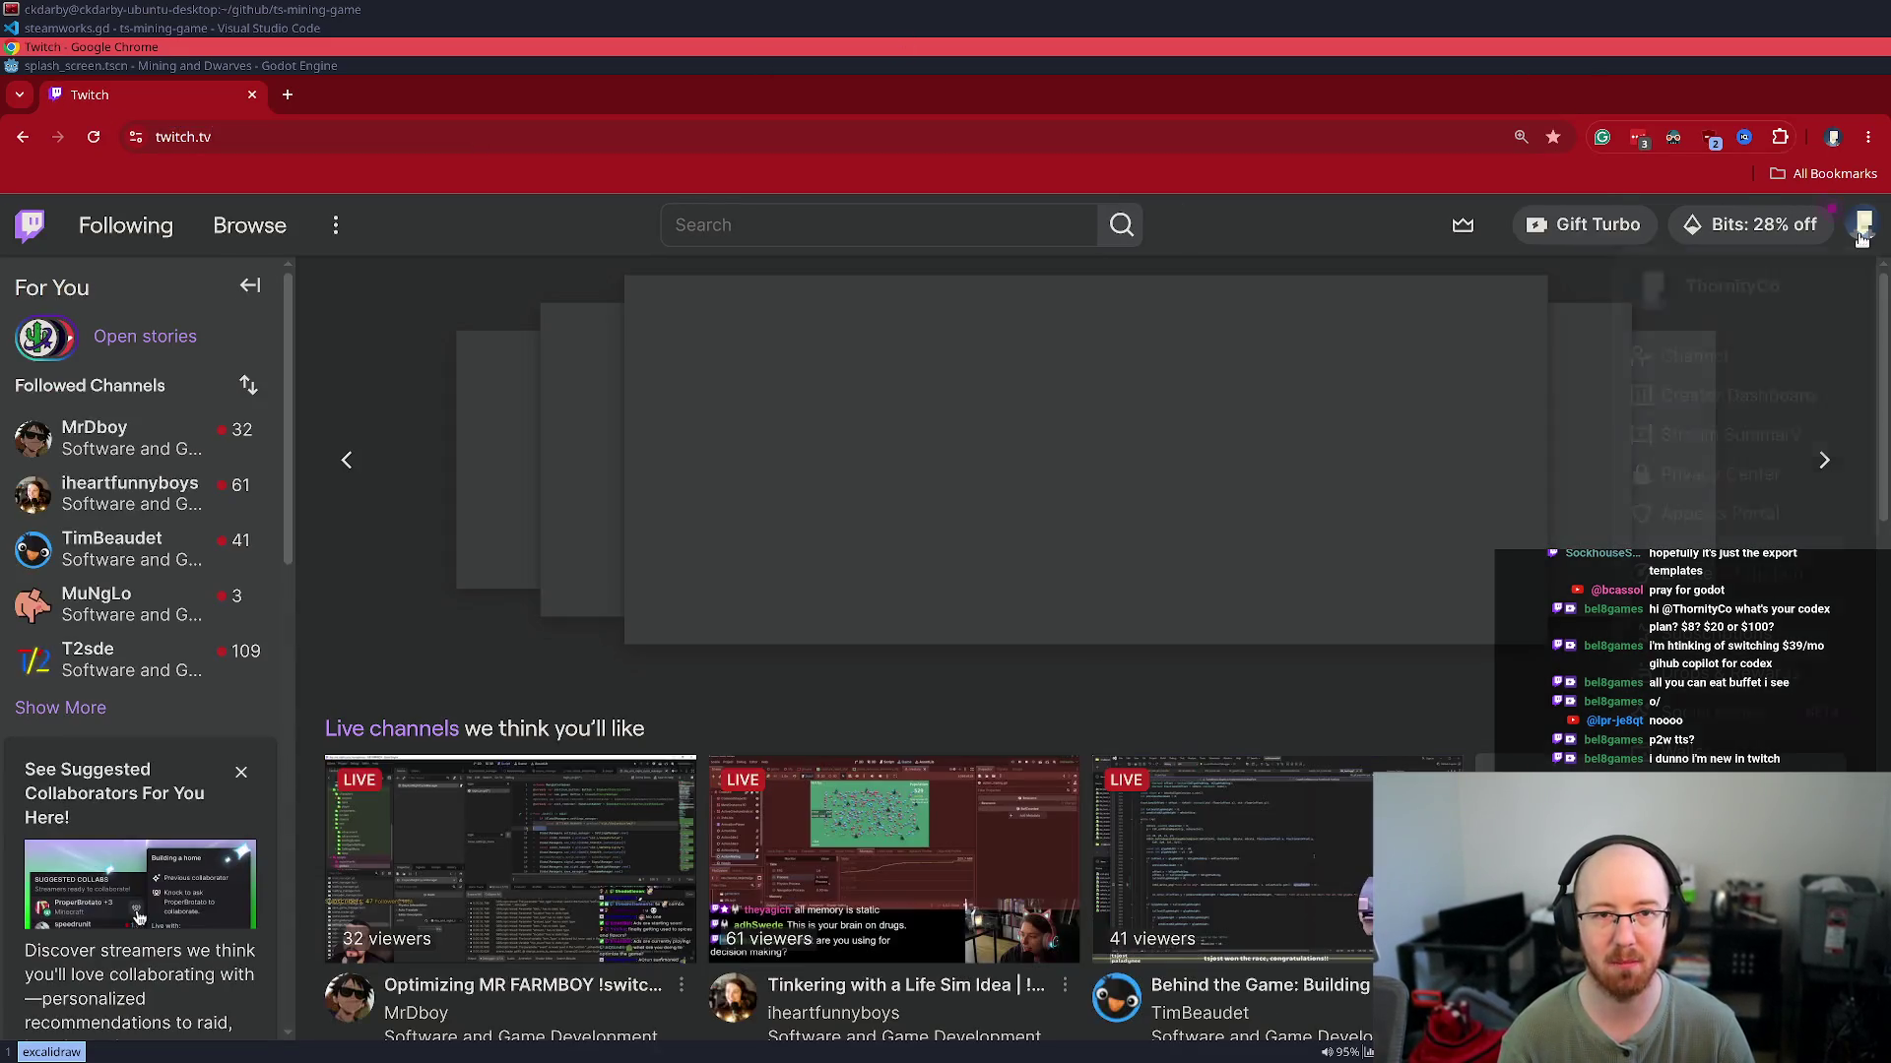
pyautogui.click(1862, 234)
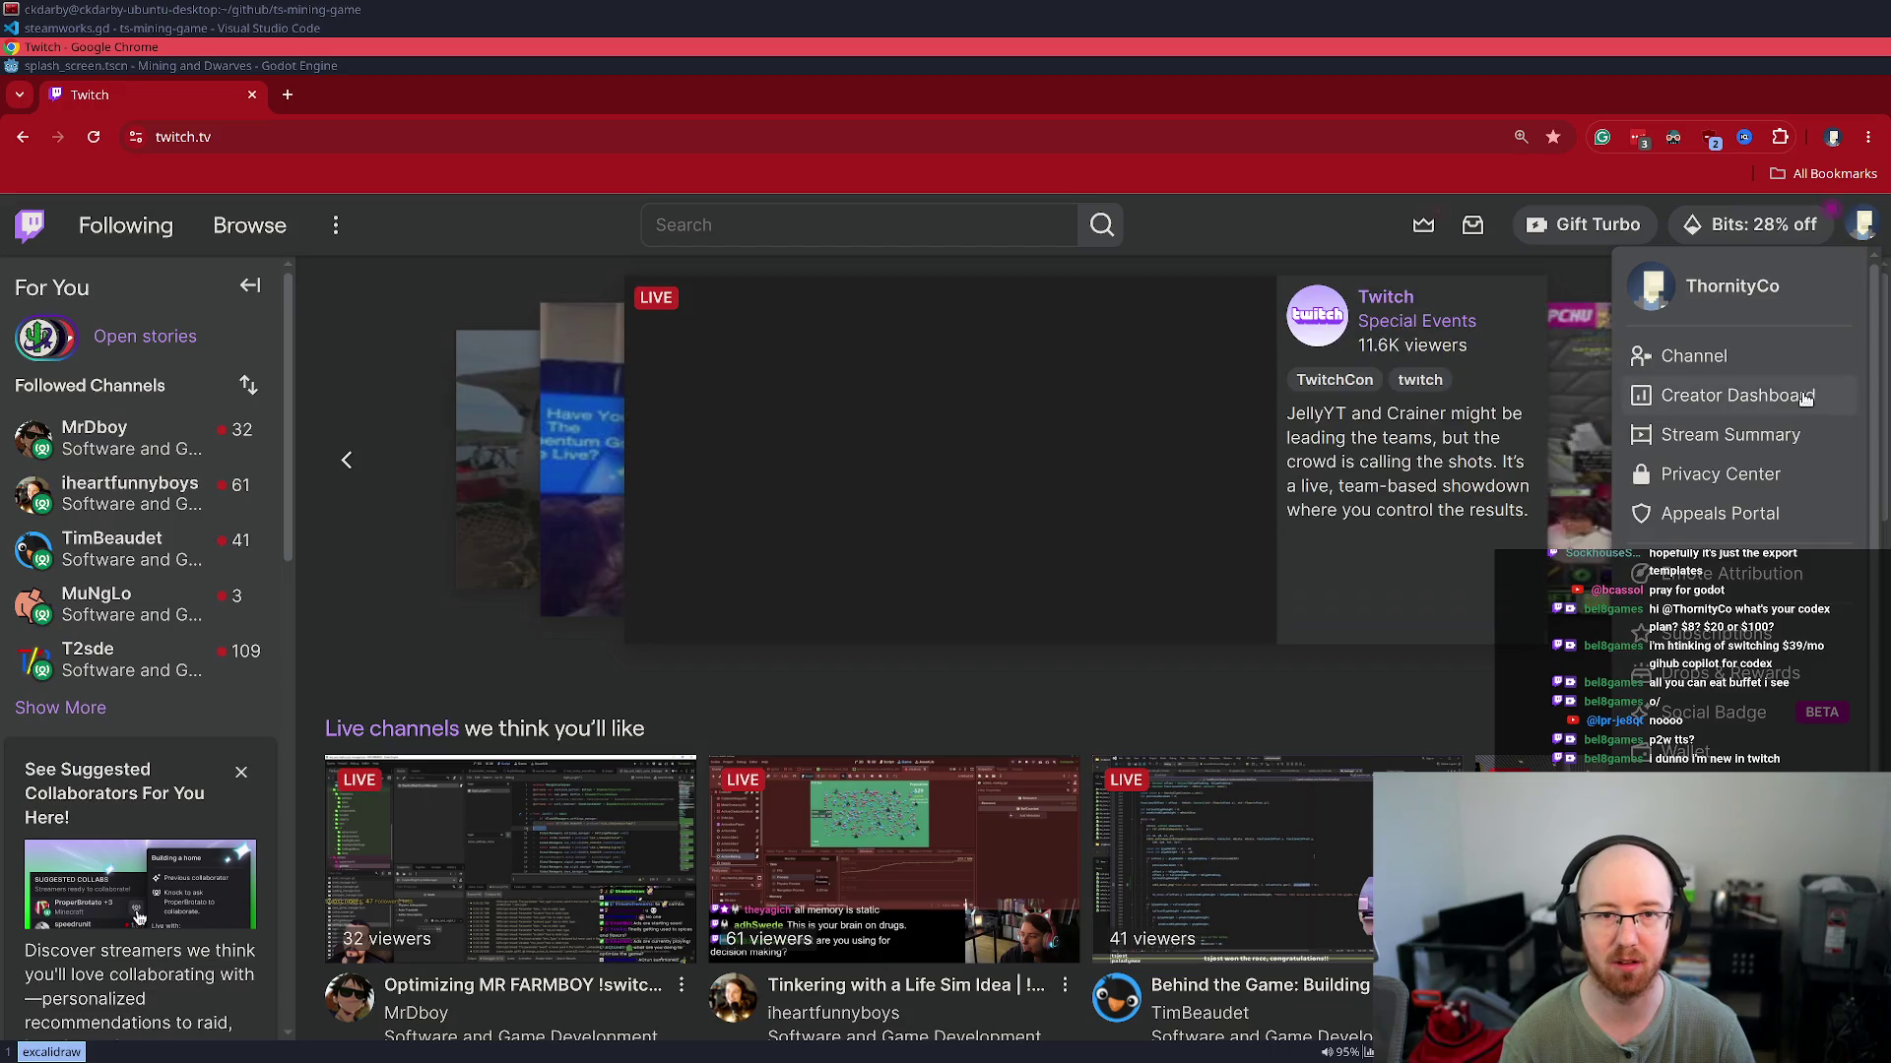
pyautogui.click(1802, 394)
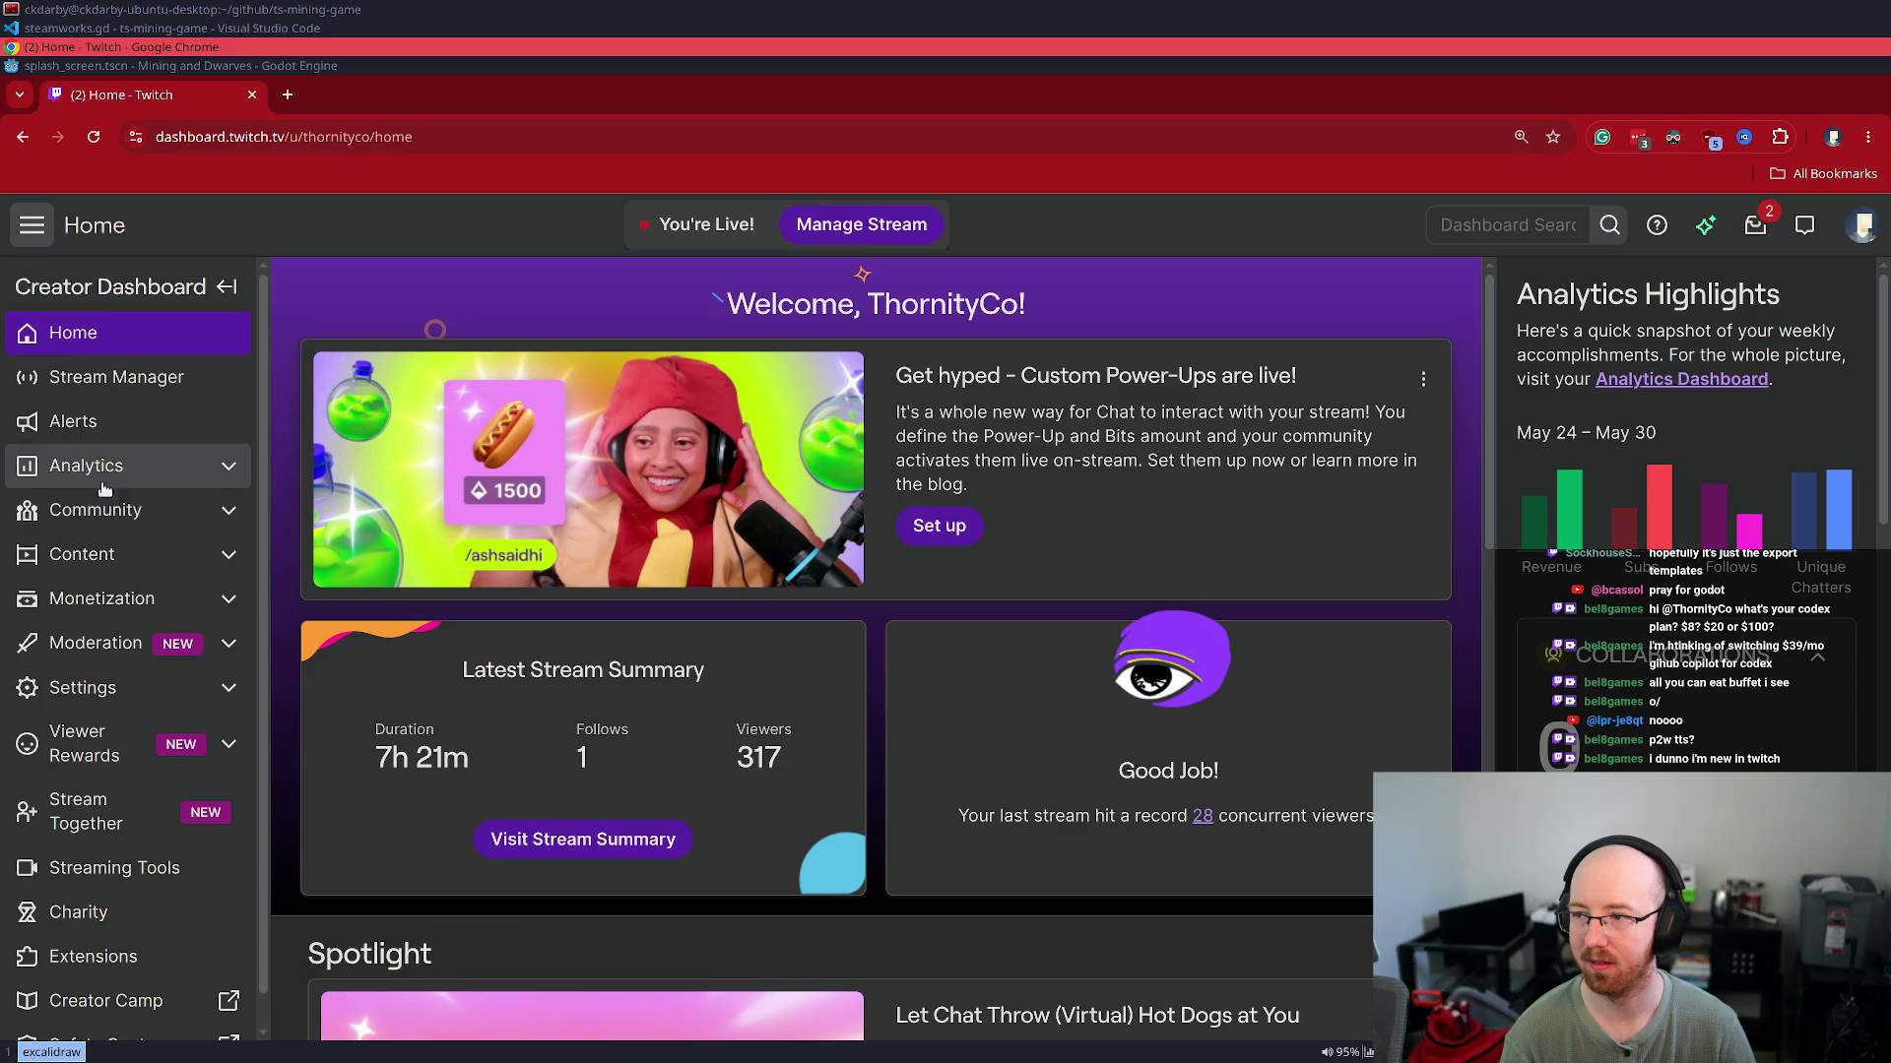
pyautogui.click(68, 466)
pyautogui.click(98, 855)
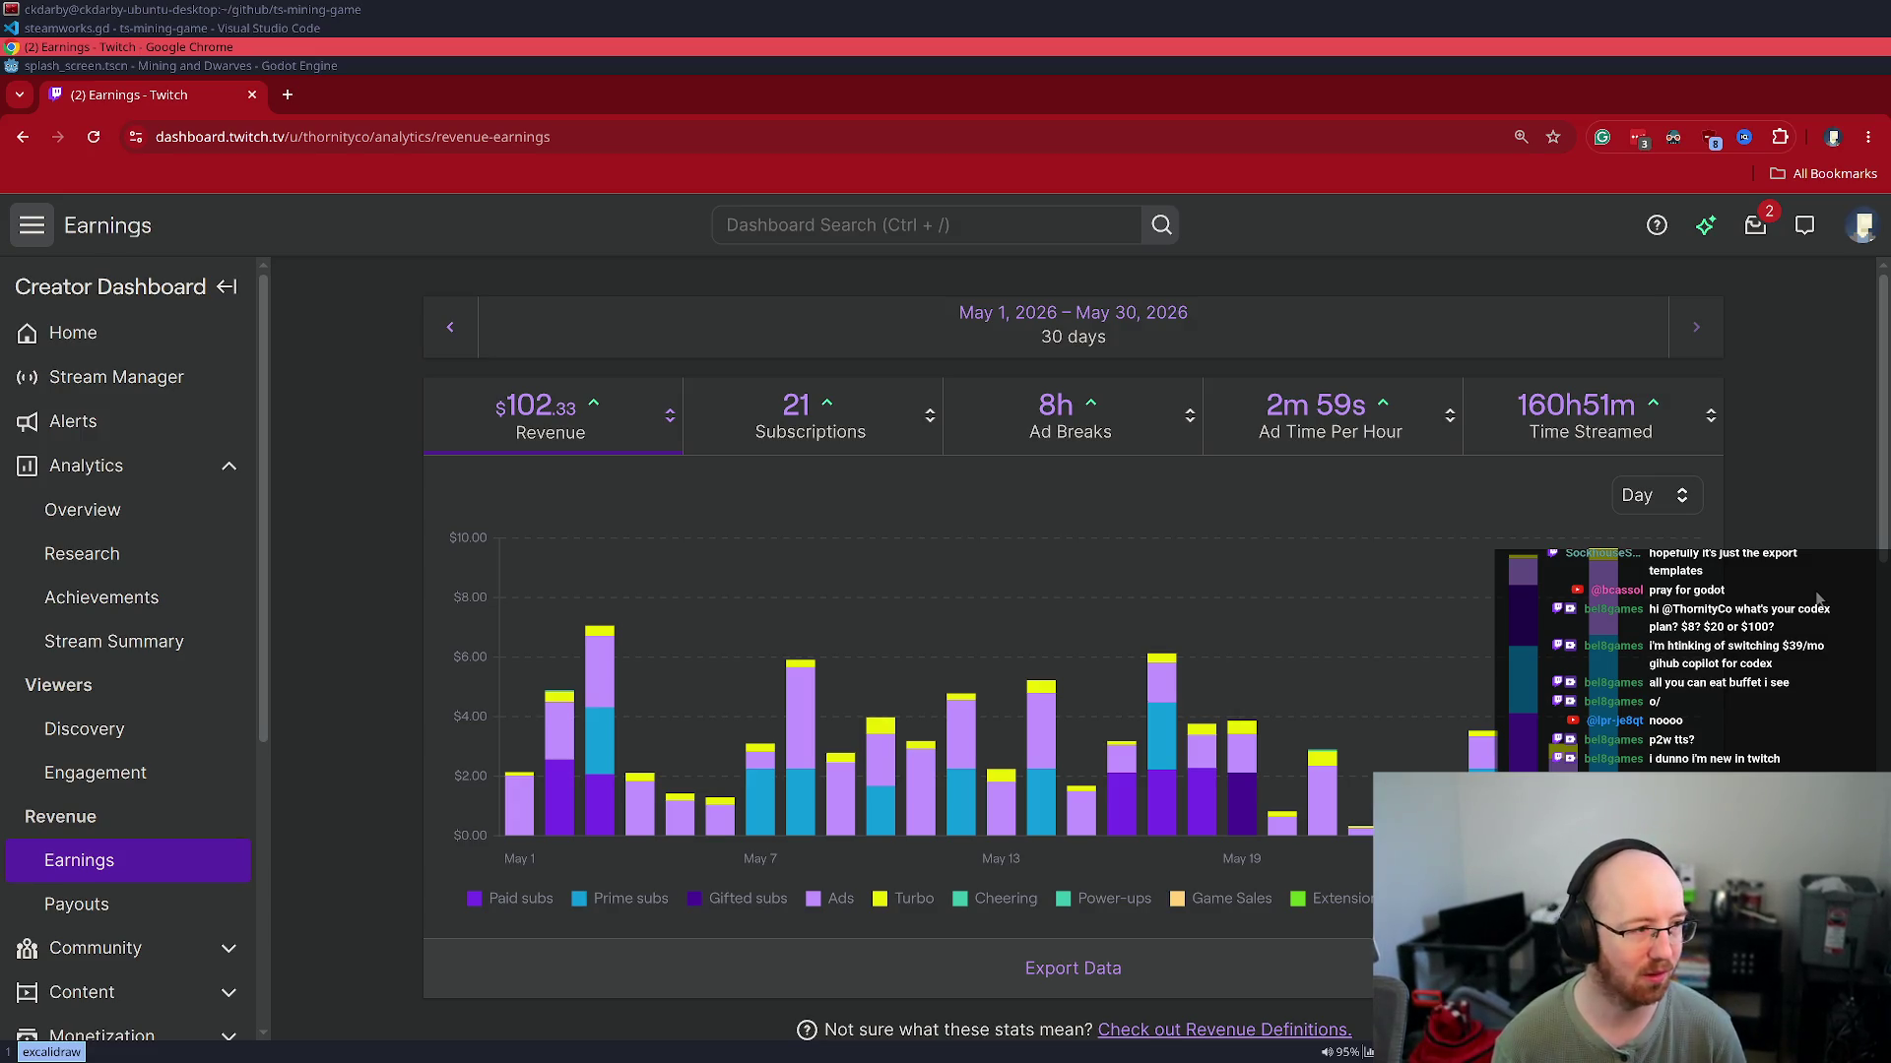
pyautogui.hotkey('ctrl', 'w')
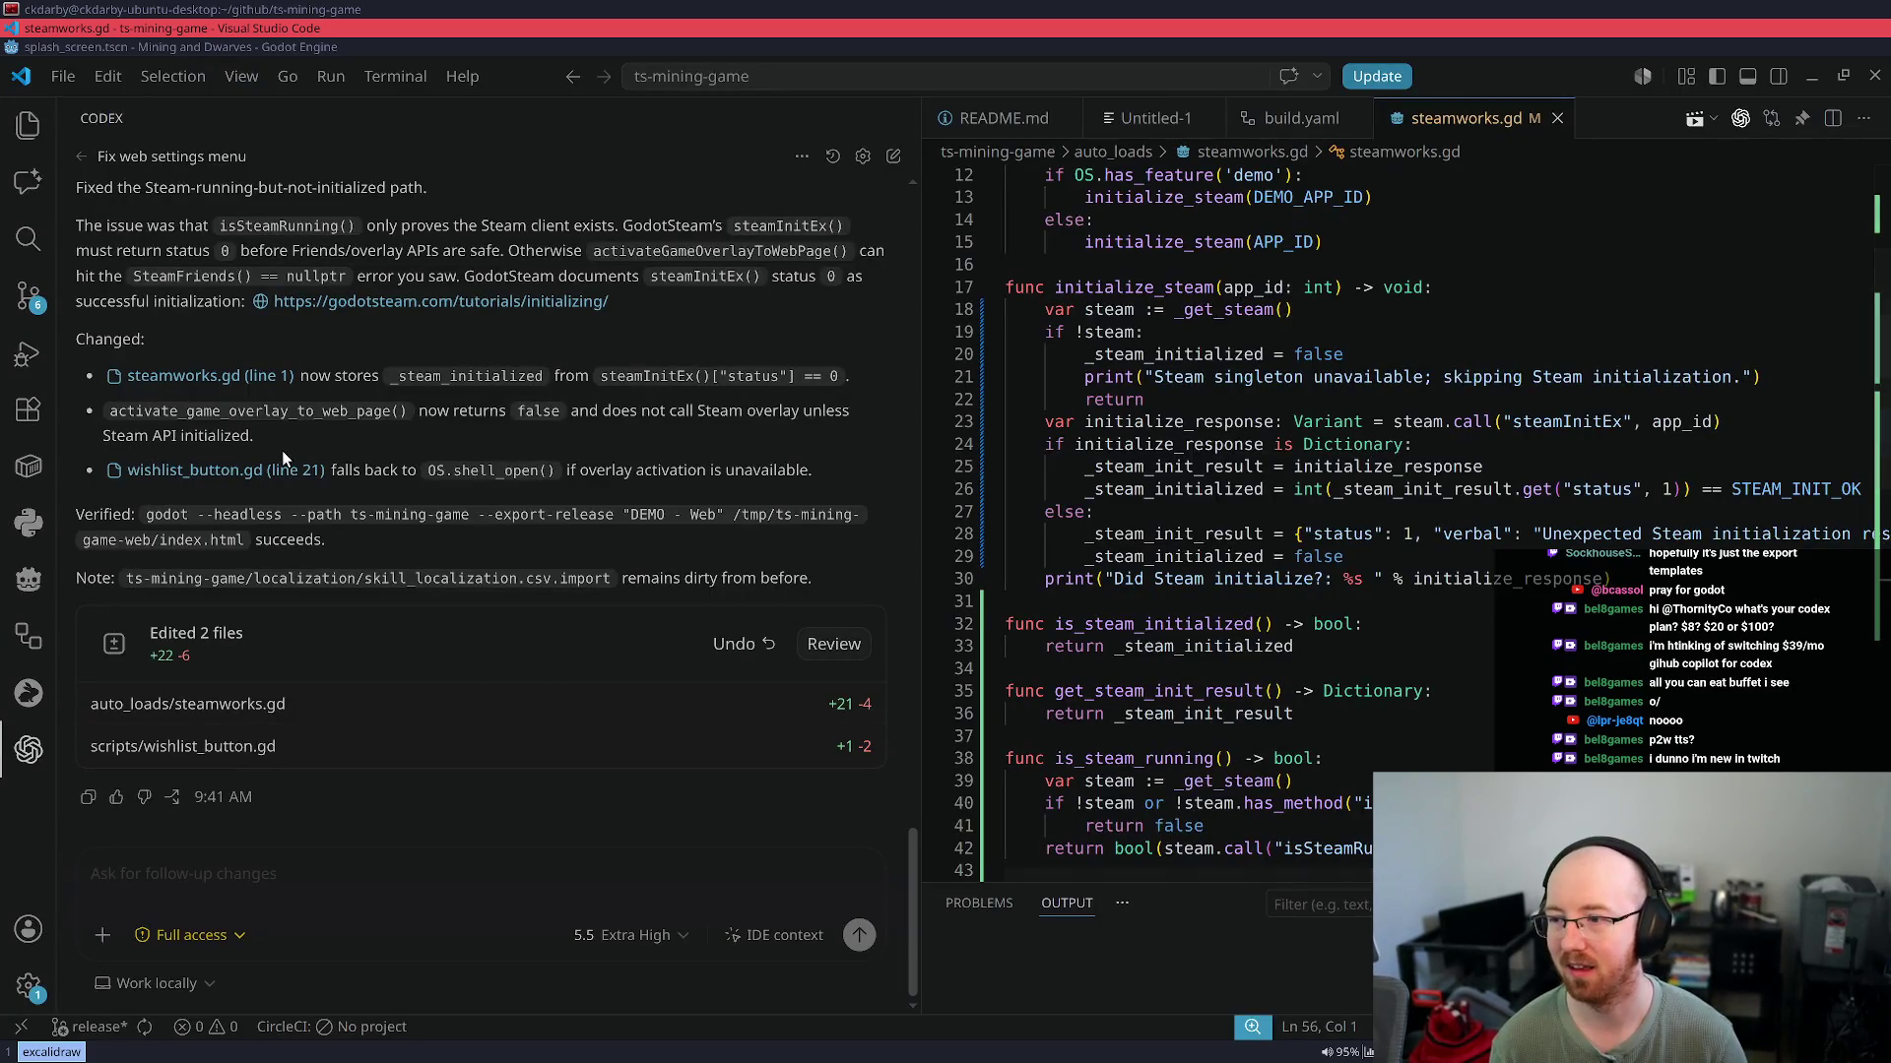
# In Godot, reload steamworks.gd from disk, clear the Debugger errors, and run the project
pyautogui.press('super+Down')
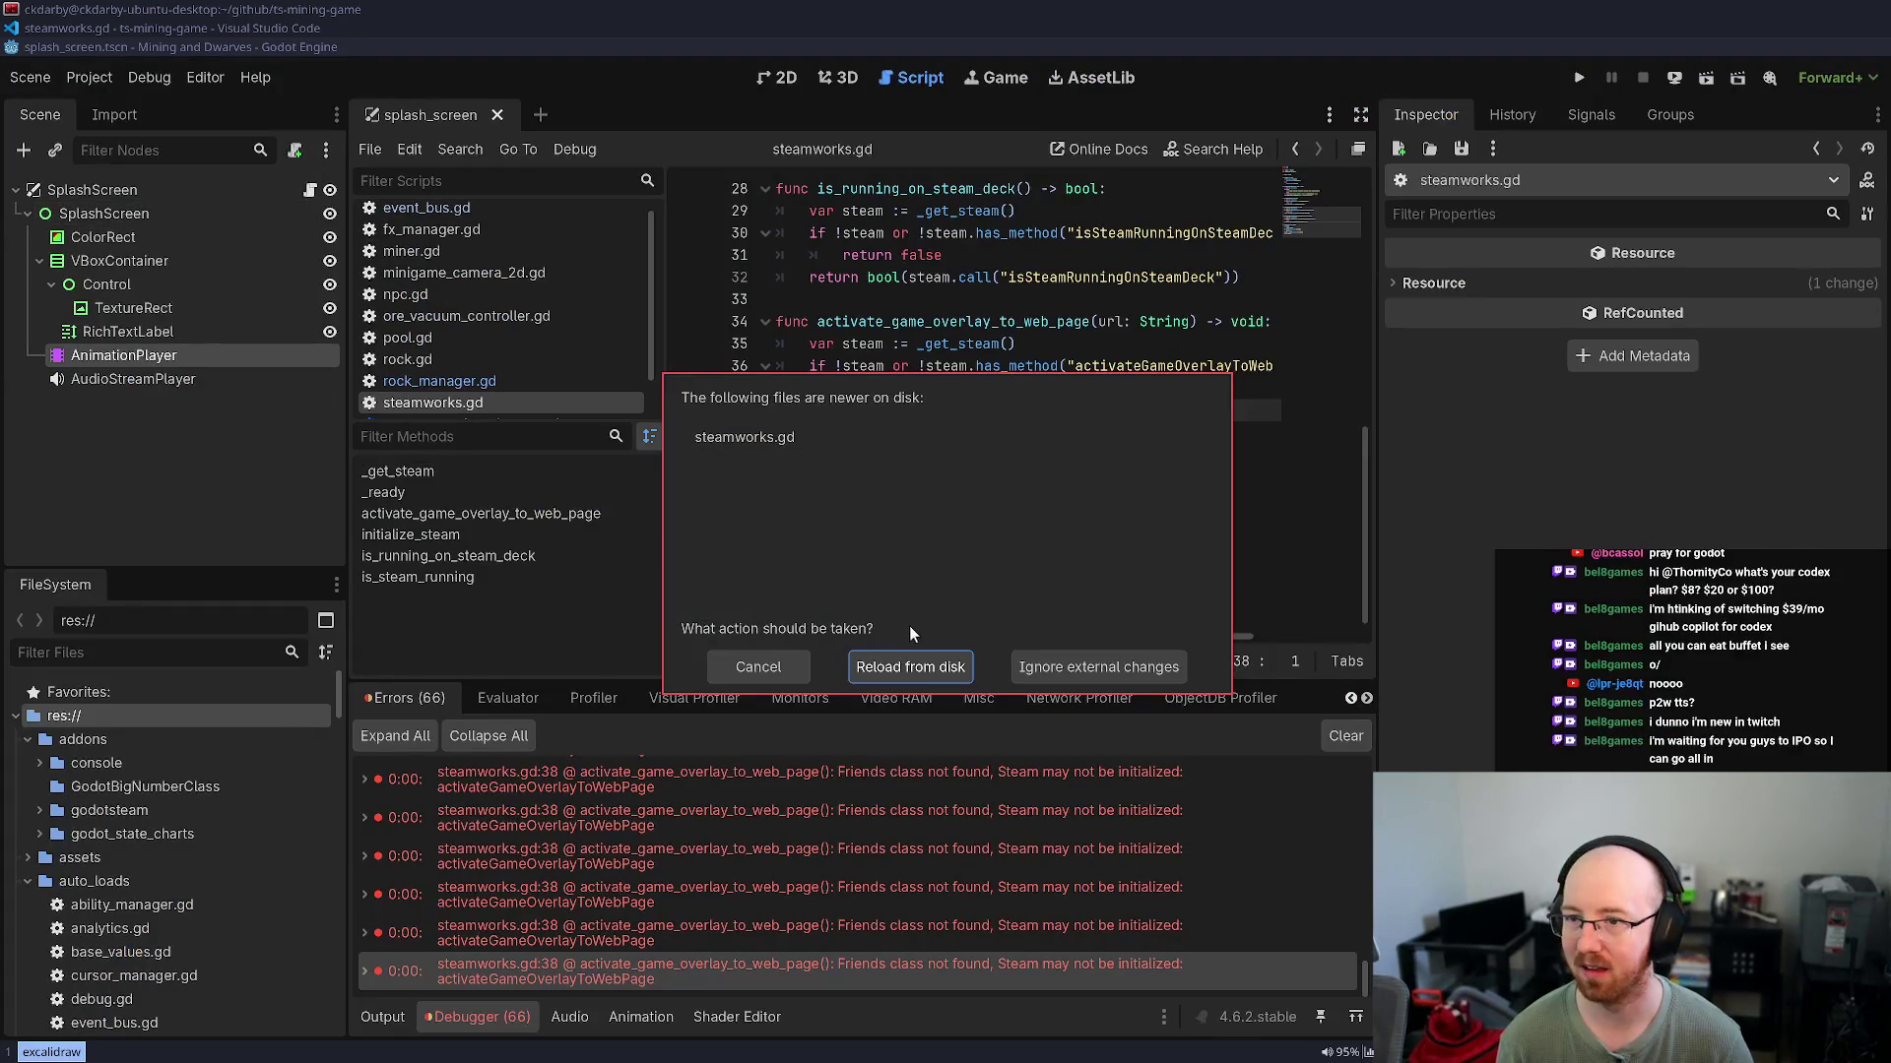
pyautogui.click(913, 668)
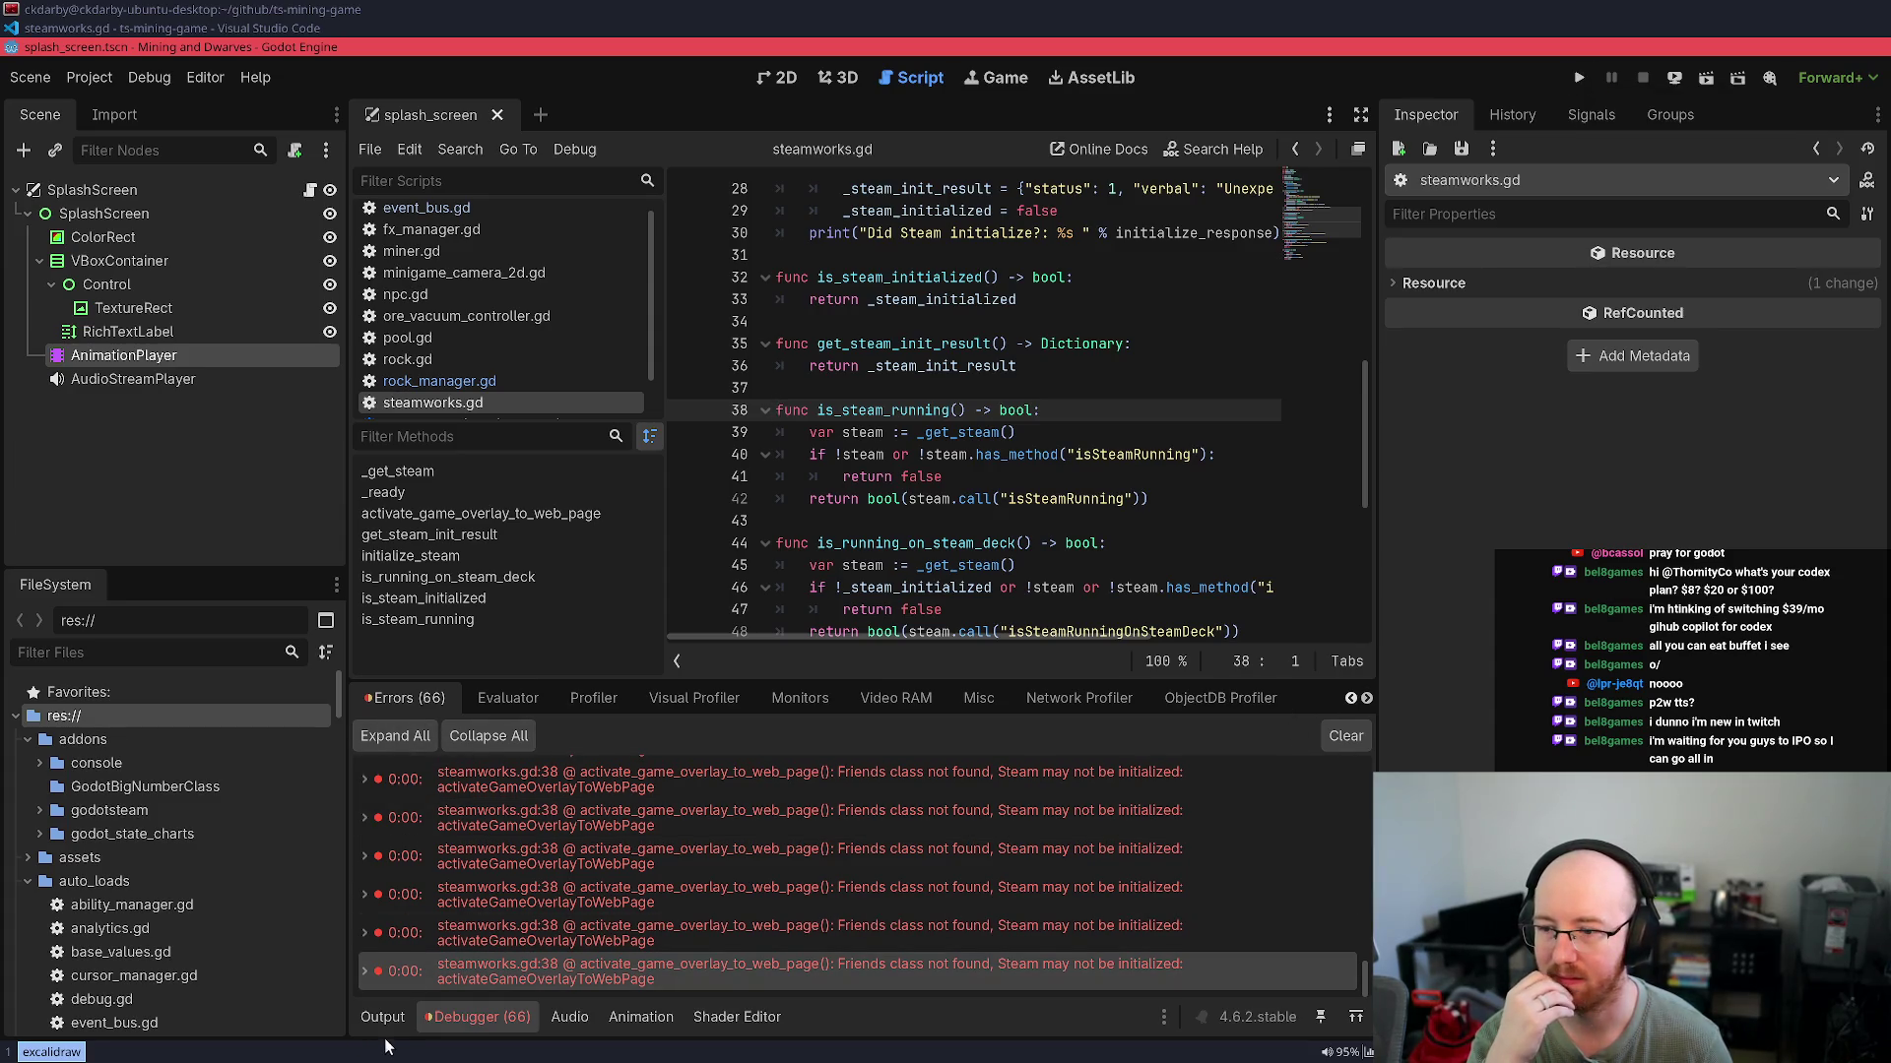
pyautogui.scroll(-1, 550, 969)
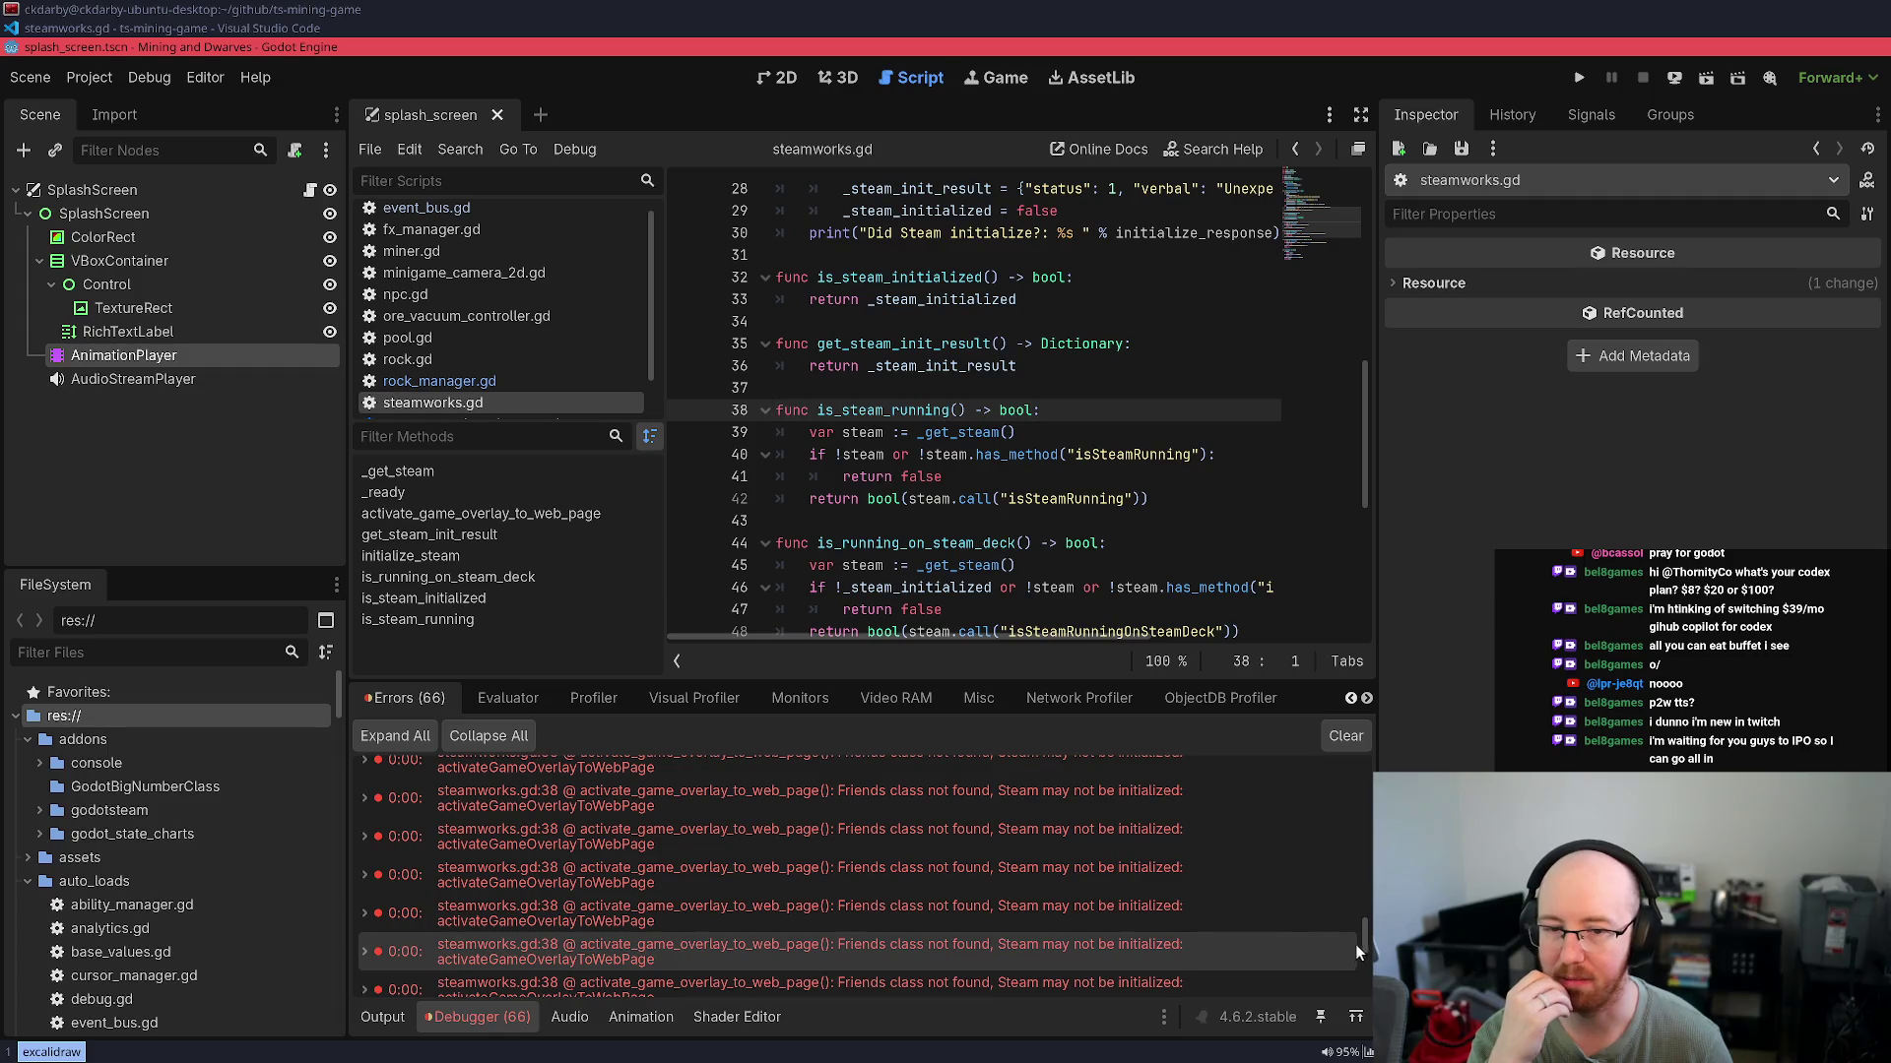
pyautogui.moveTo(1362, 941); pyautogui.dragTo(1403, 746)
pyautogui.click(1345, 735)
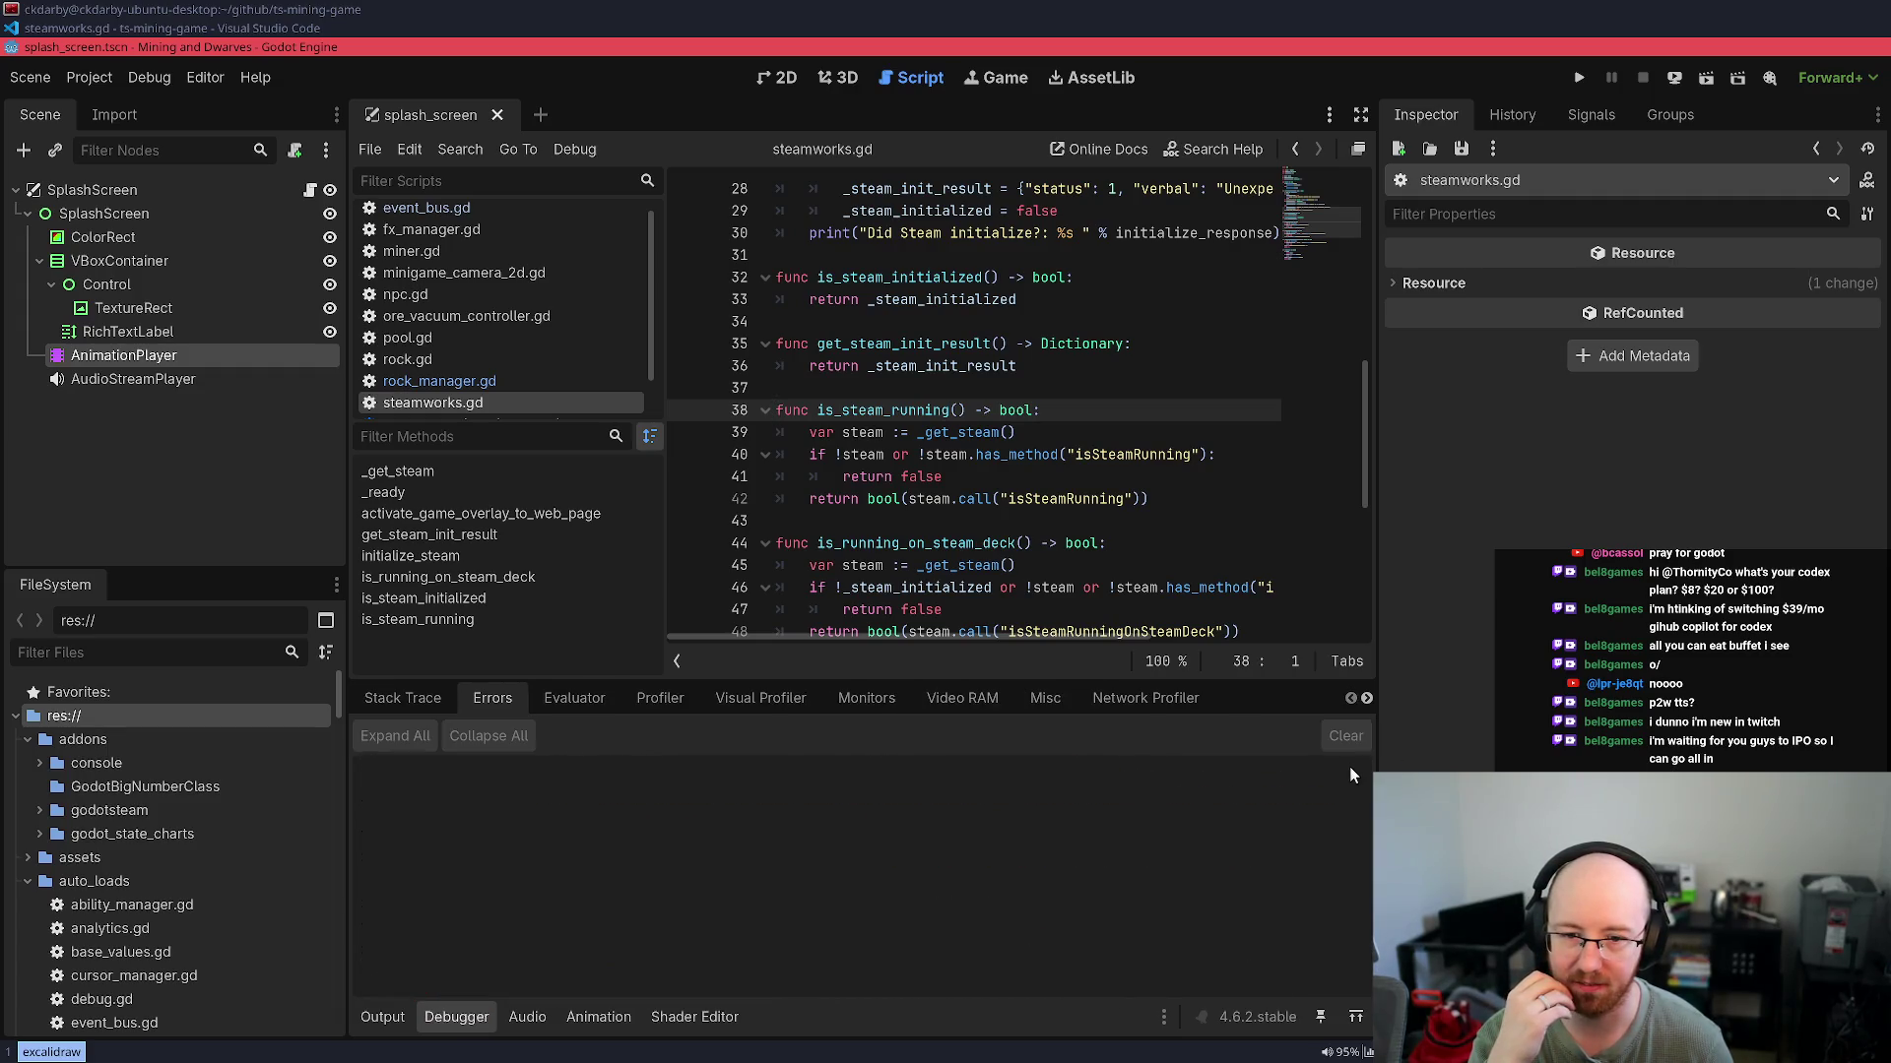
pyautogui.click(1578, 78)
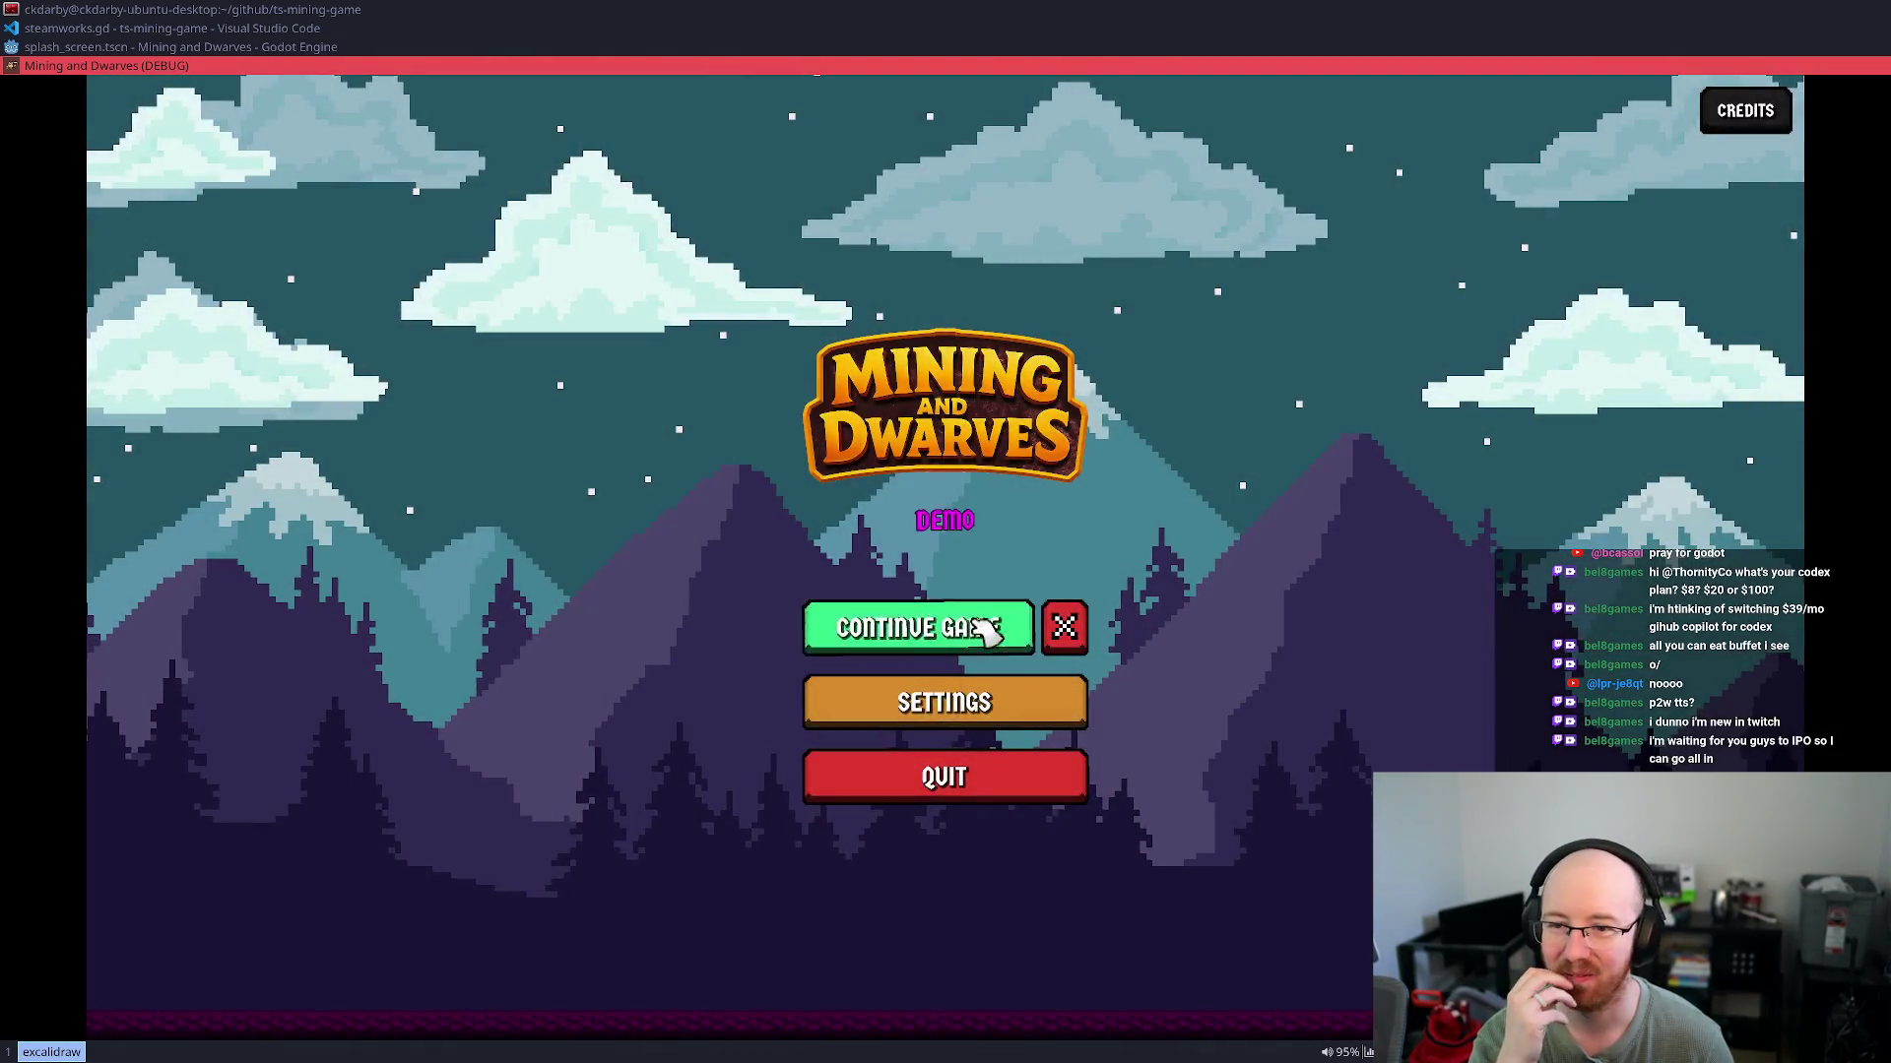
# Continue the saved game, pause it, and use Wishlist to open the Steam store page, then close it
pyautogui.click(960, 627)
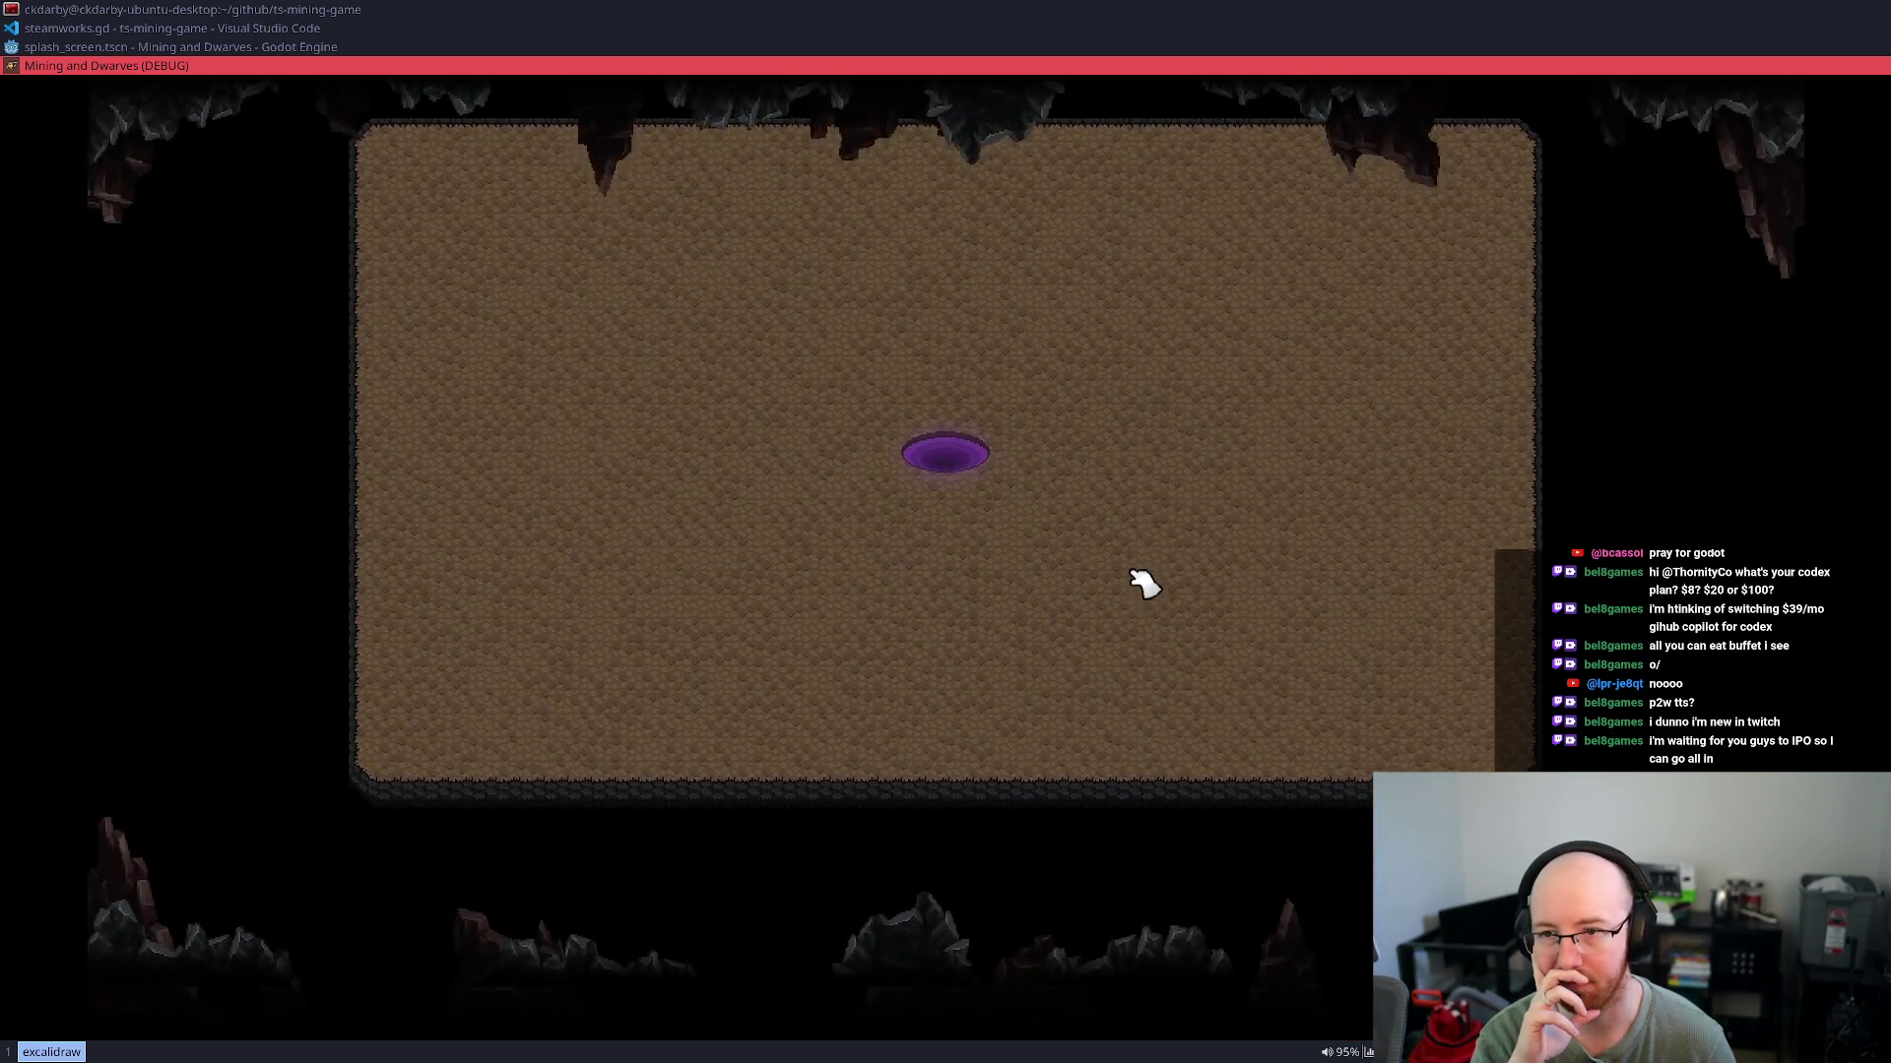
pyautogui.press('Escape')
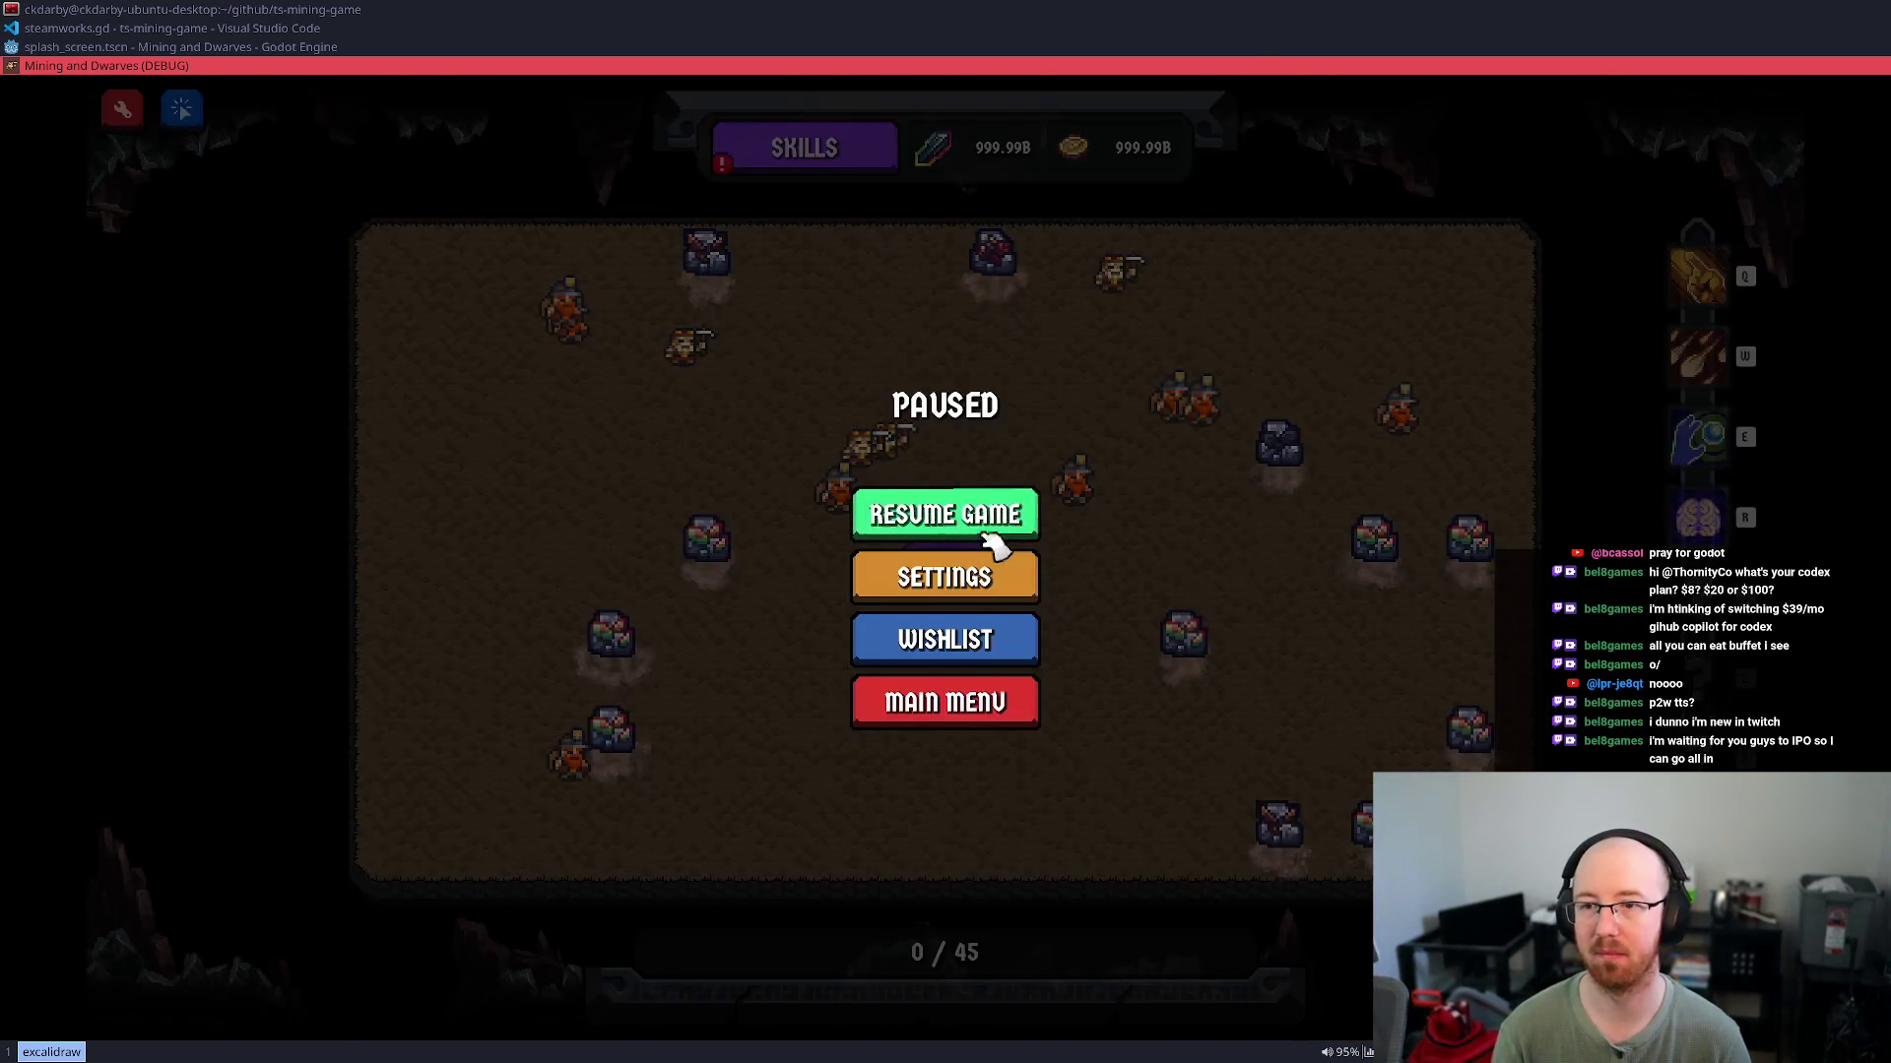
pyautogui.click(996, 646)
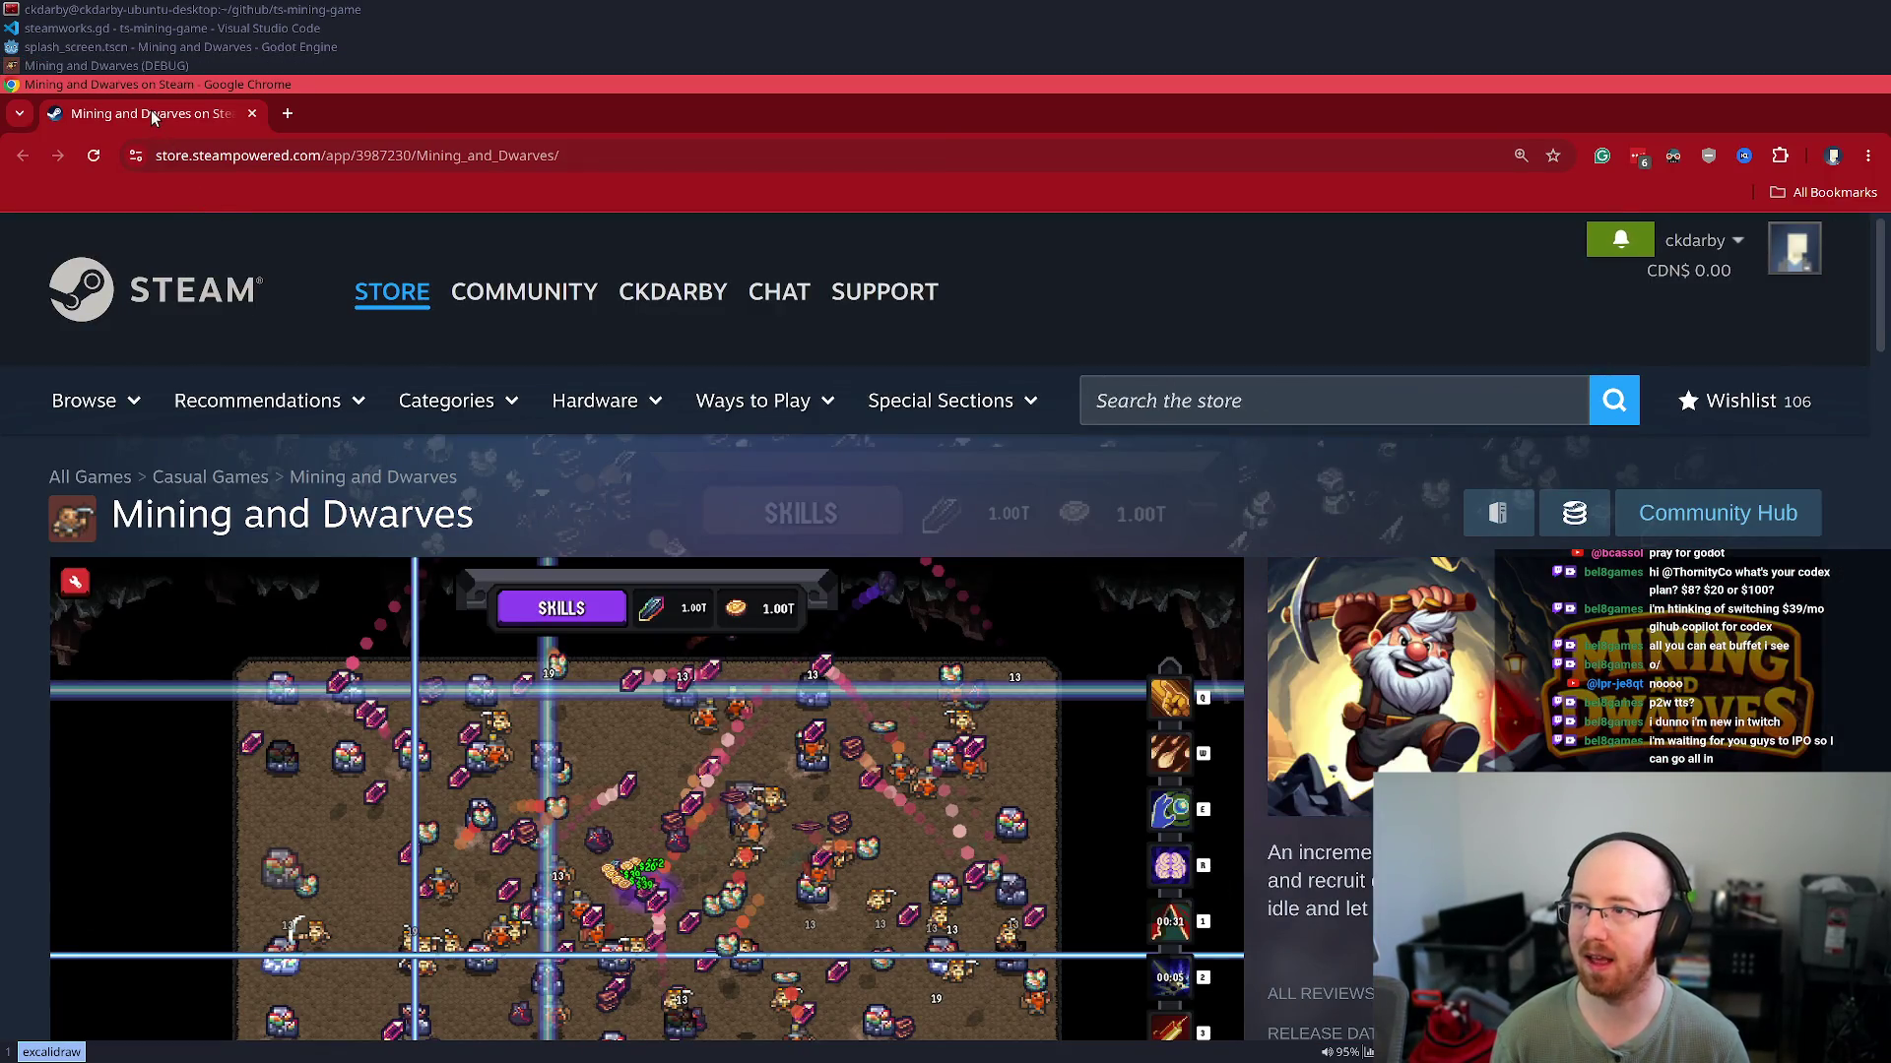
pyautogui.middleClick(151, 111)
# Unpause Mining and Dwarves to resume mining with the 0 / 120 counter
pyautogui.press('Escape')
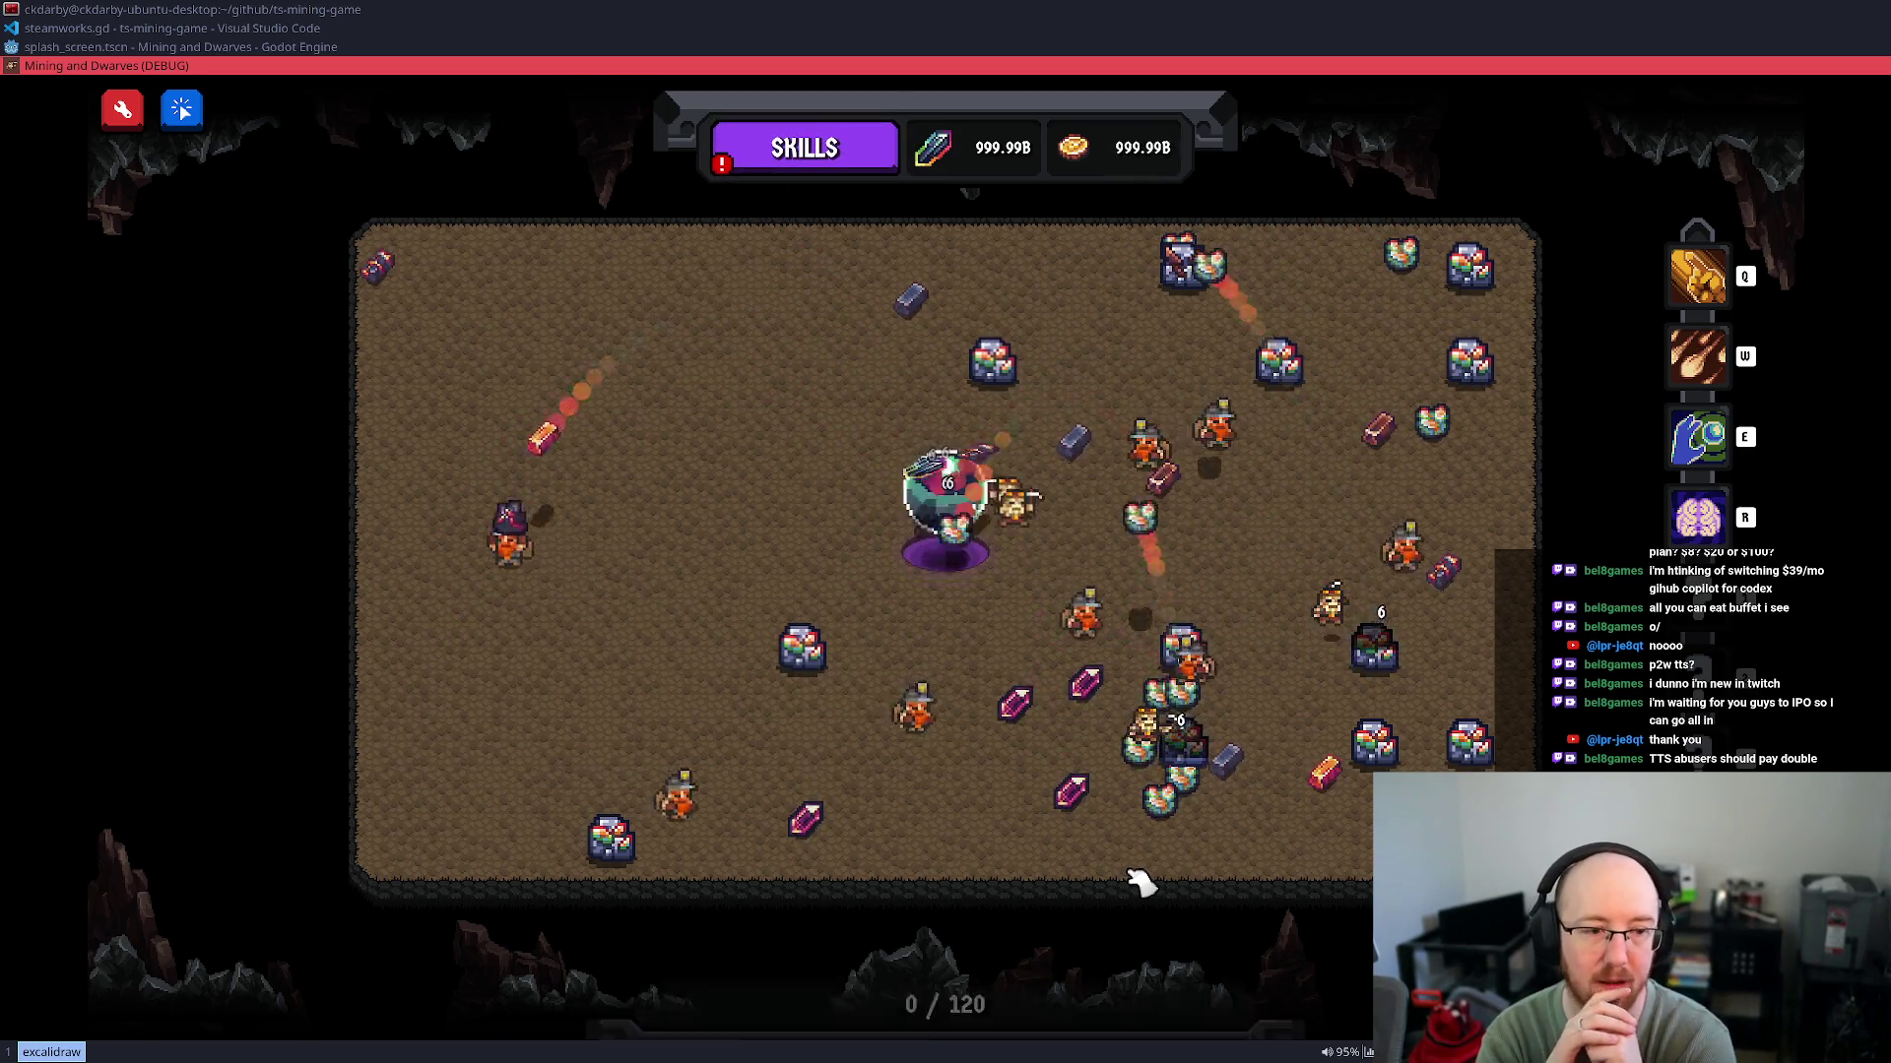
# Break the orb in the centre of the cave and bring the game window into focus
pyautogui.click(930, 497)
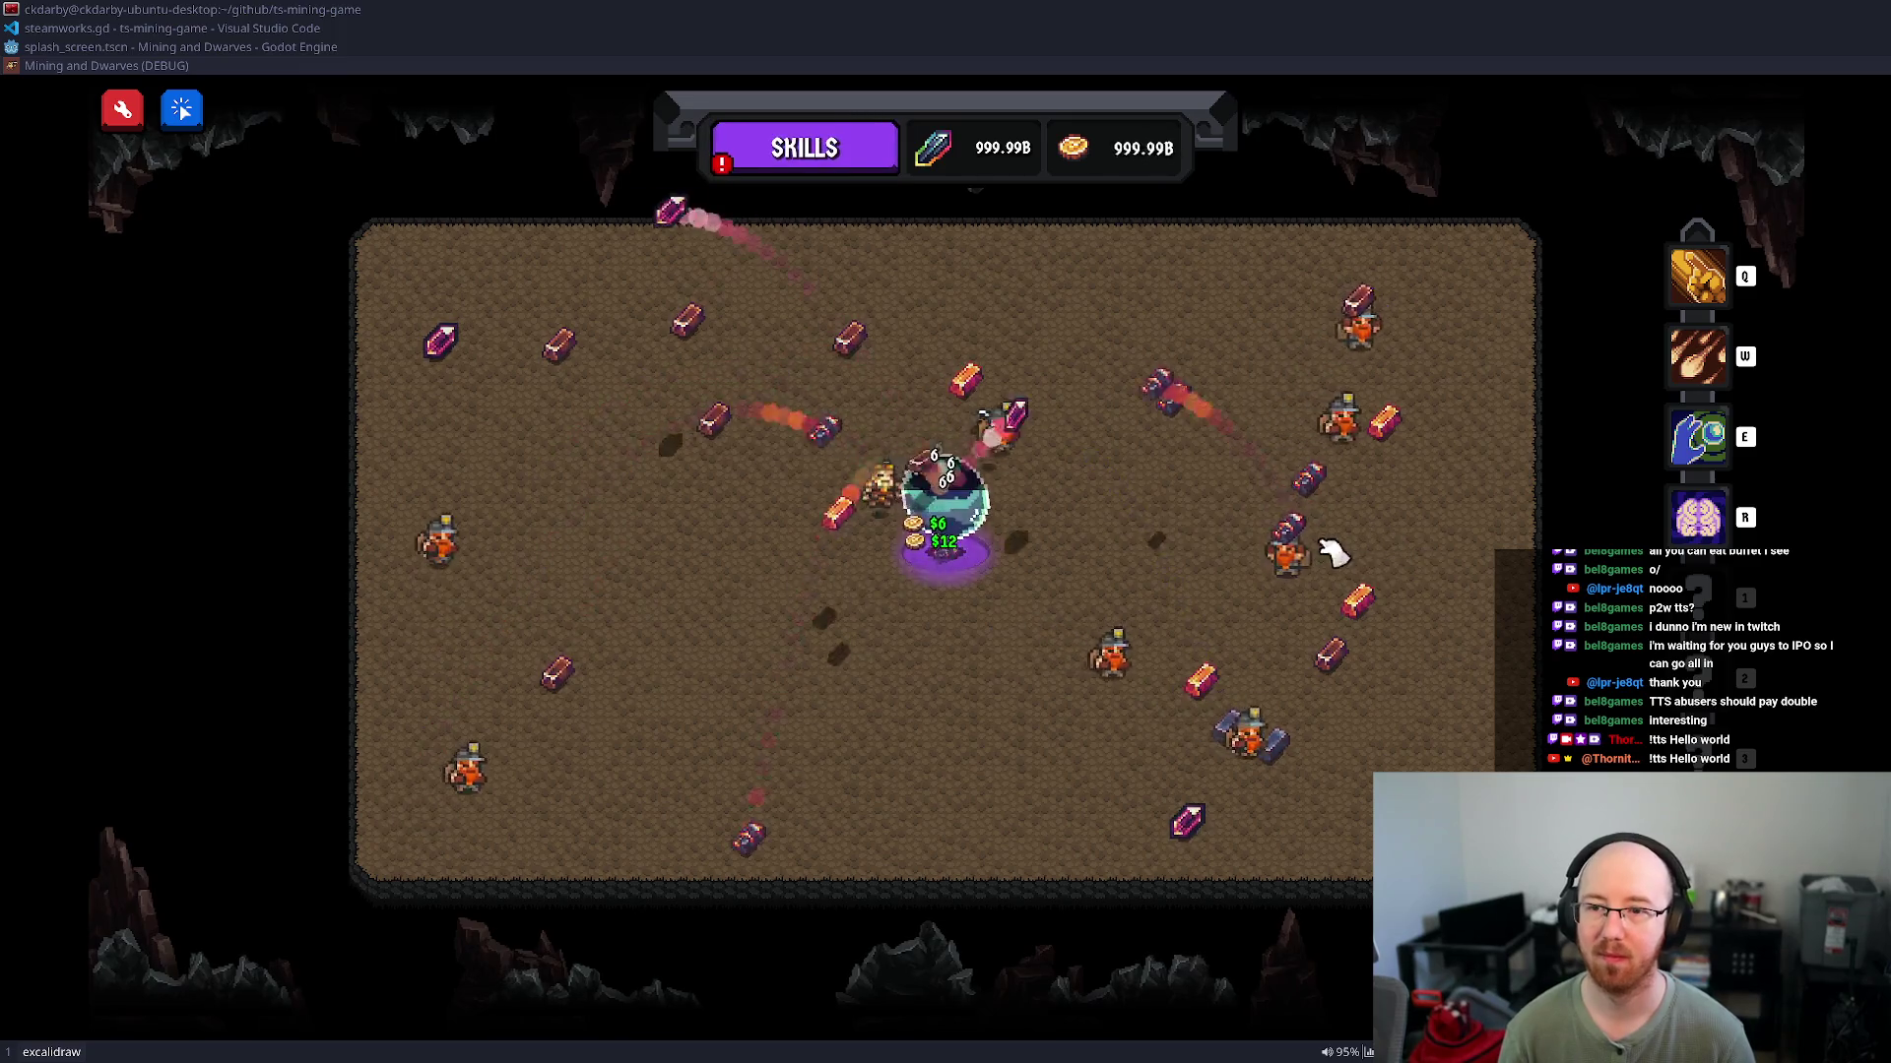
pyautogui.click(1017, 525)
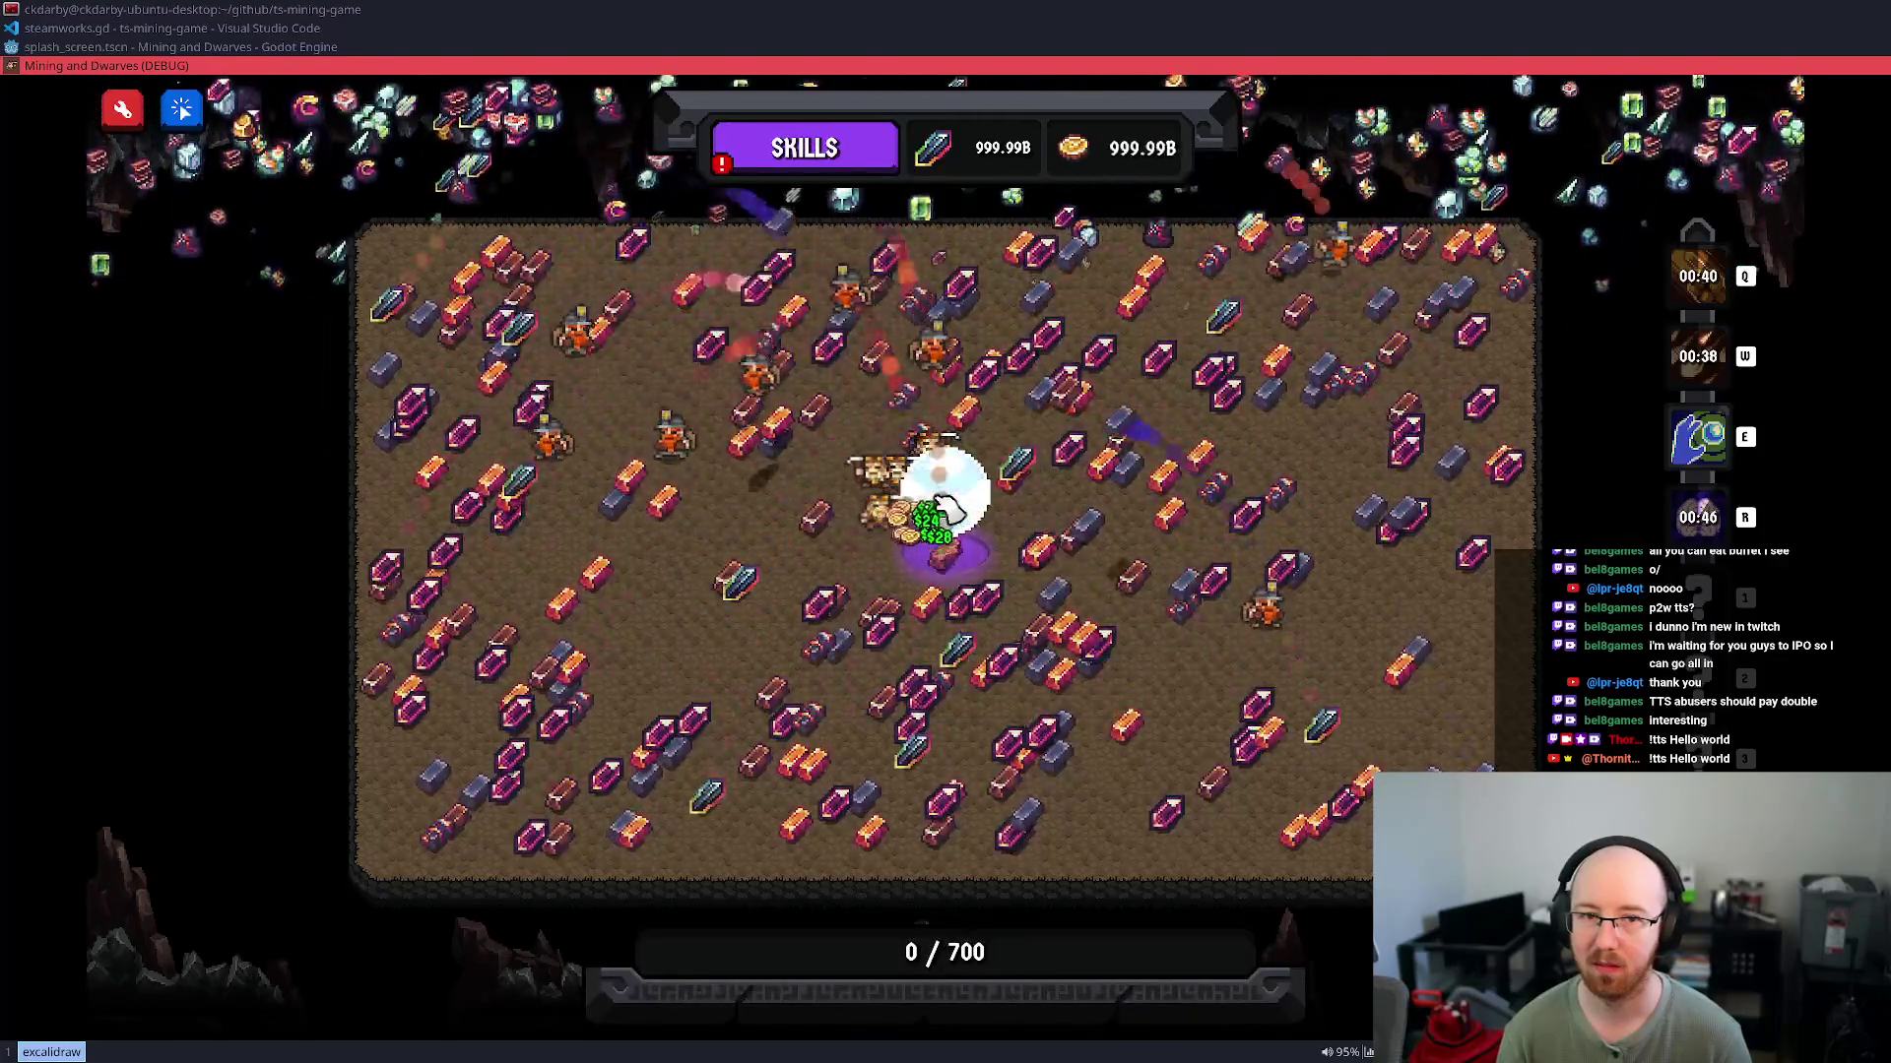
# Run the console cheats clear_ability_cooldowns, collapse 50 and trigger_collapse_event, then resume after the demo-complete message
pyautogui.press('e')
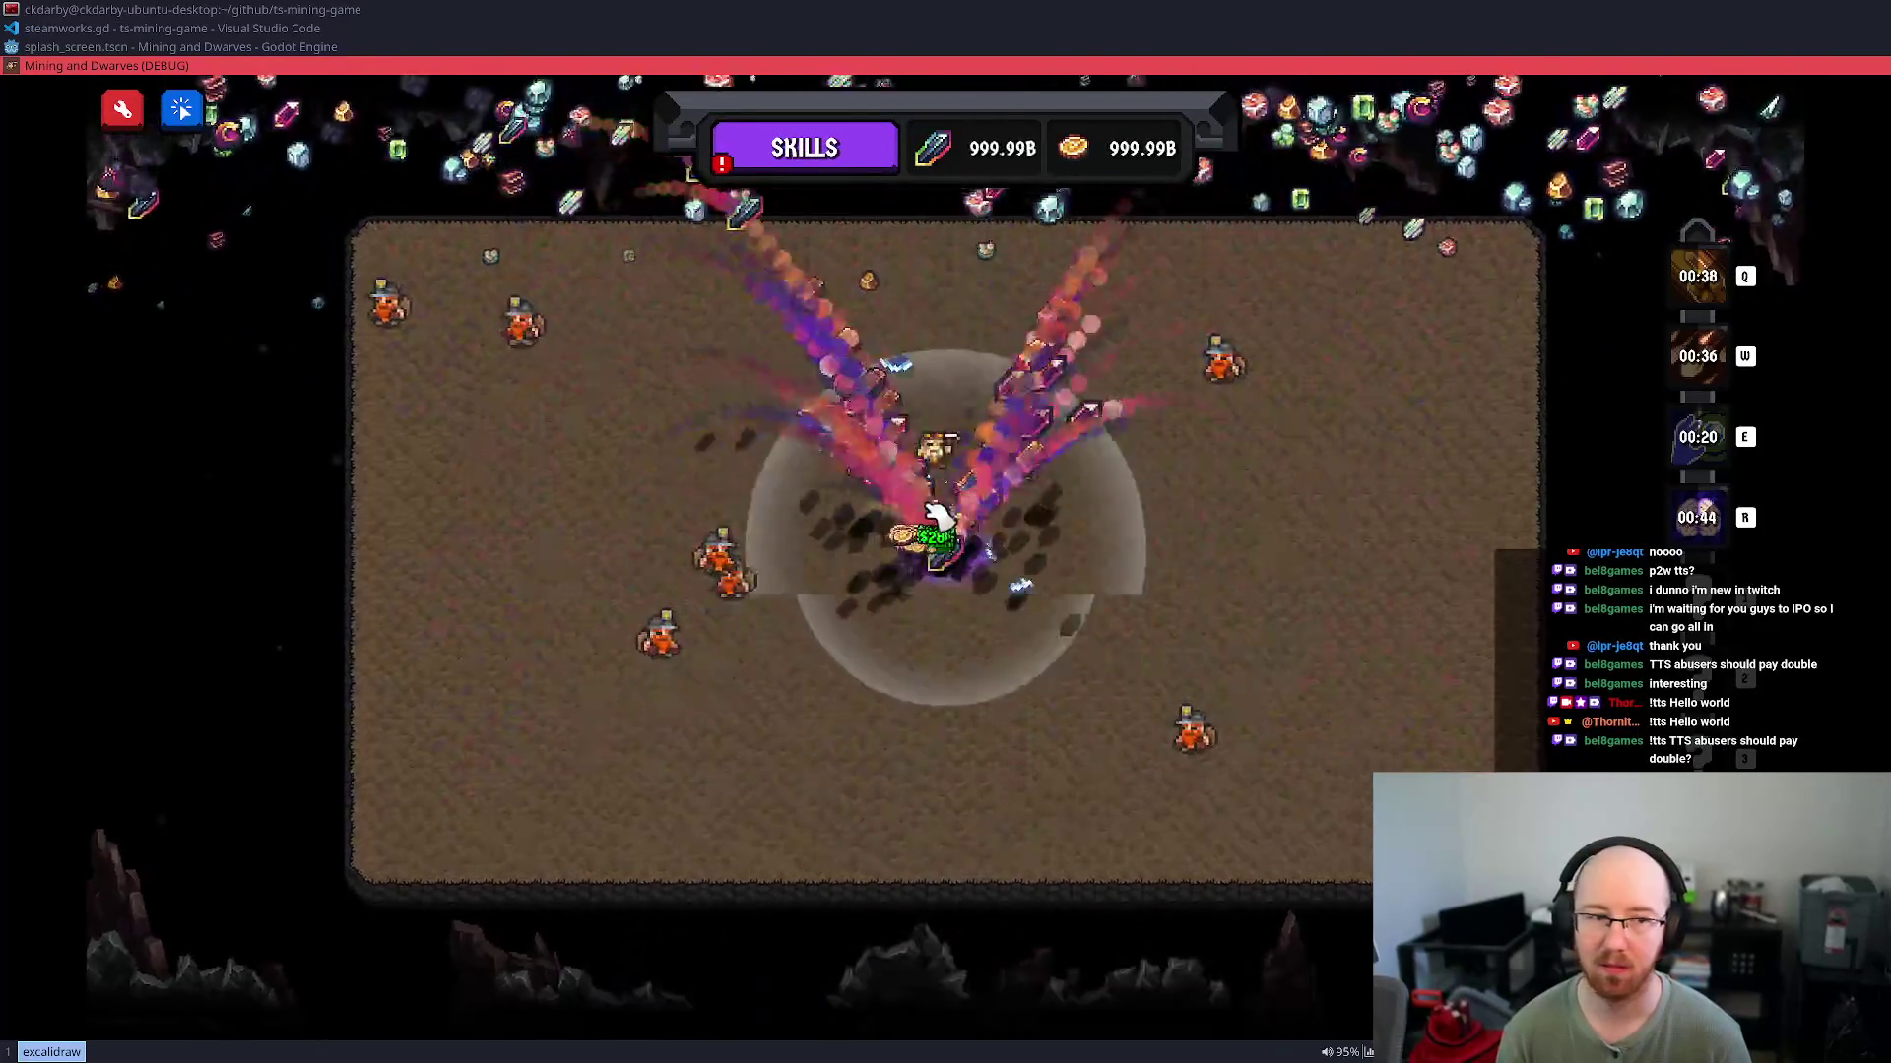
pyautogui.press('`')
pyautogui.write('refres')
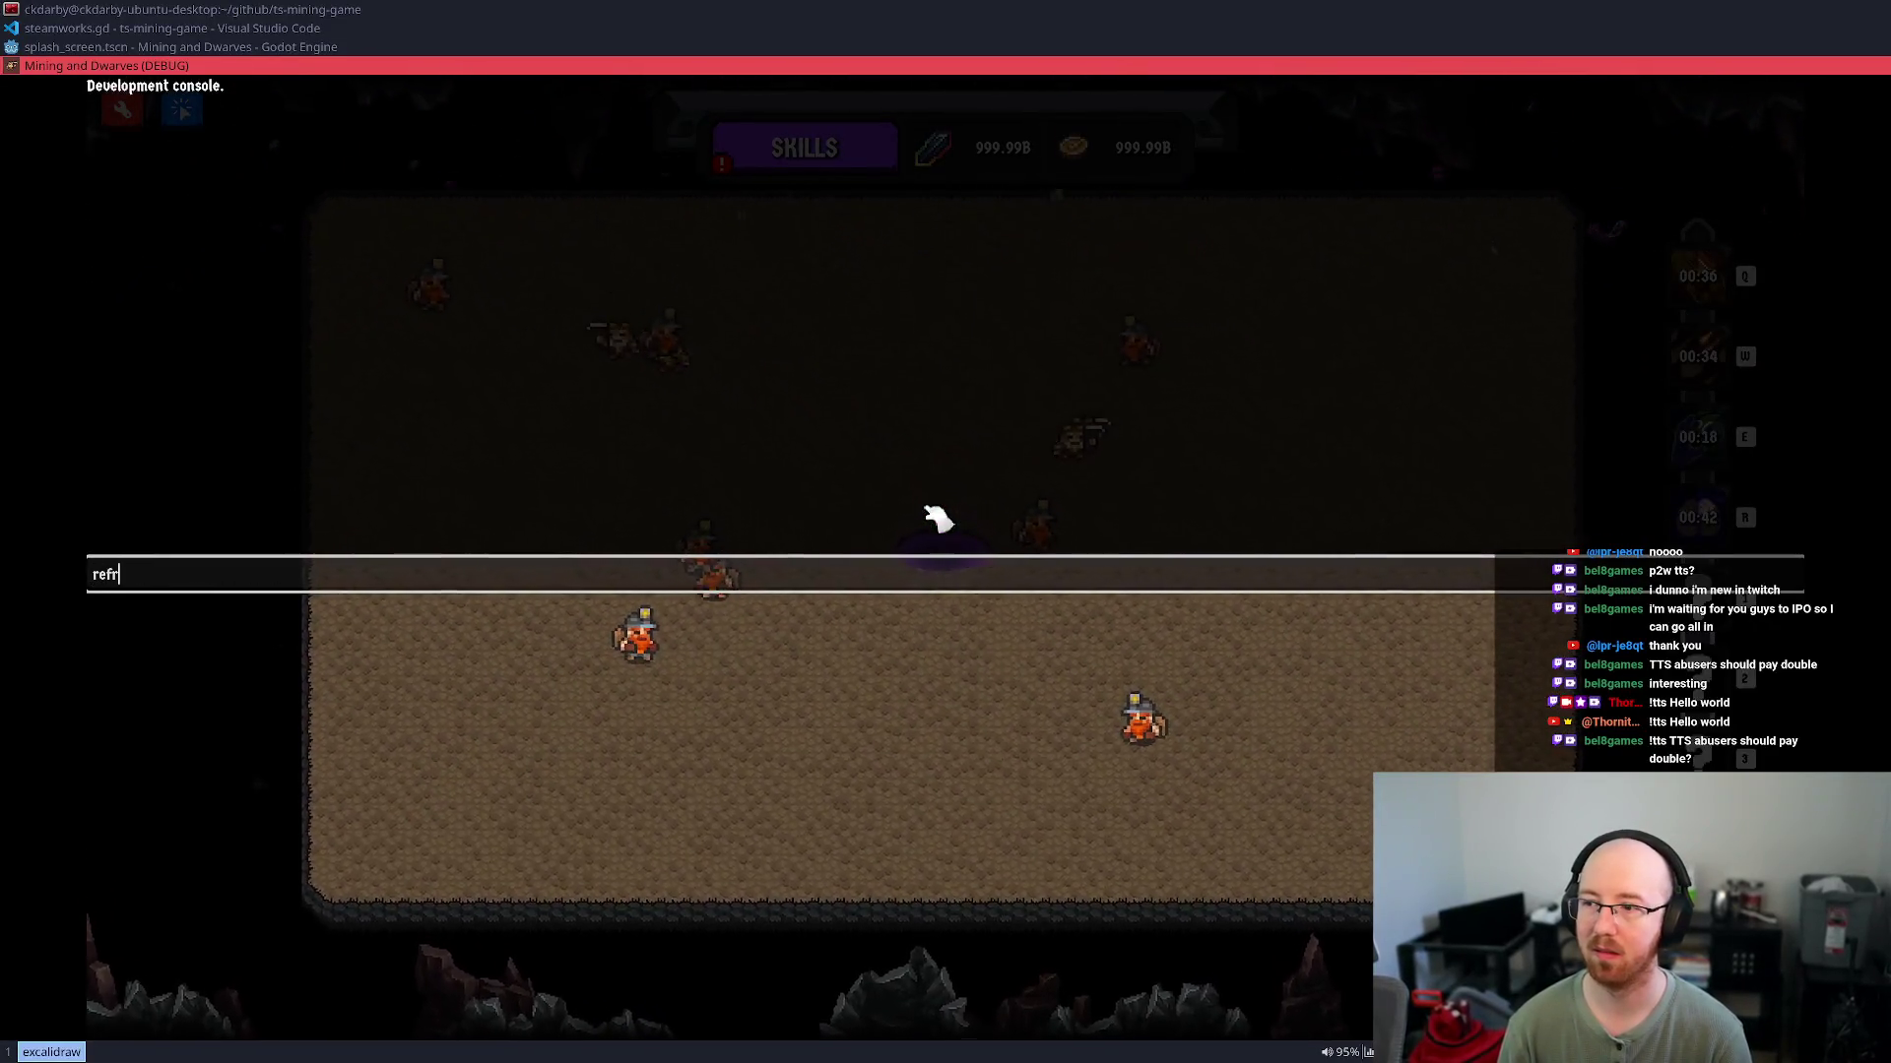
pyautogui.press('BackSpace')
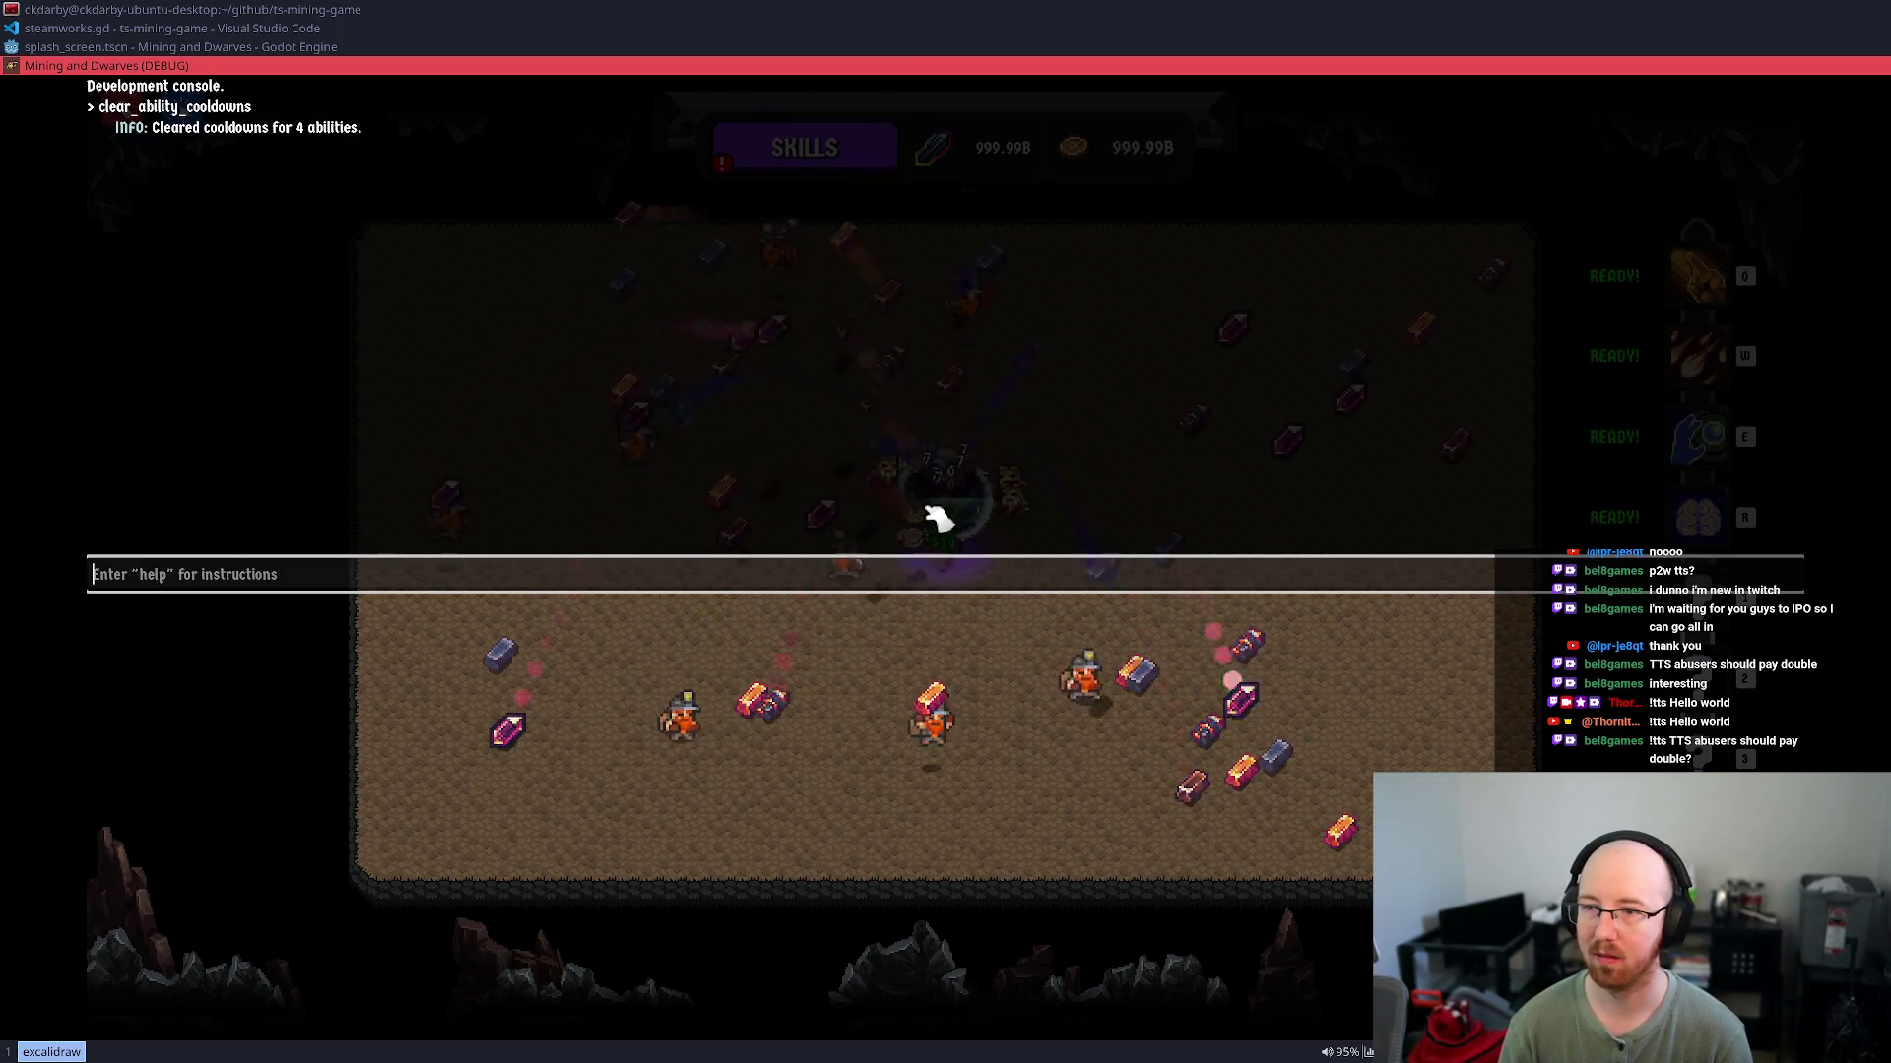
pyautogui.press('`')
pyautogui.press('`')
pyautogui.write('collapse')
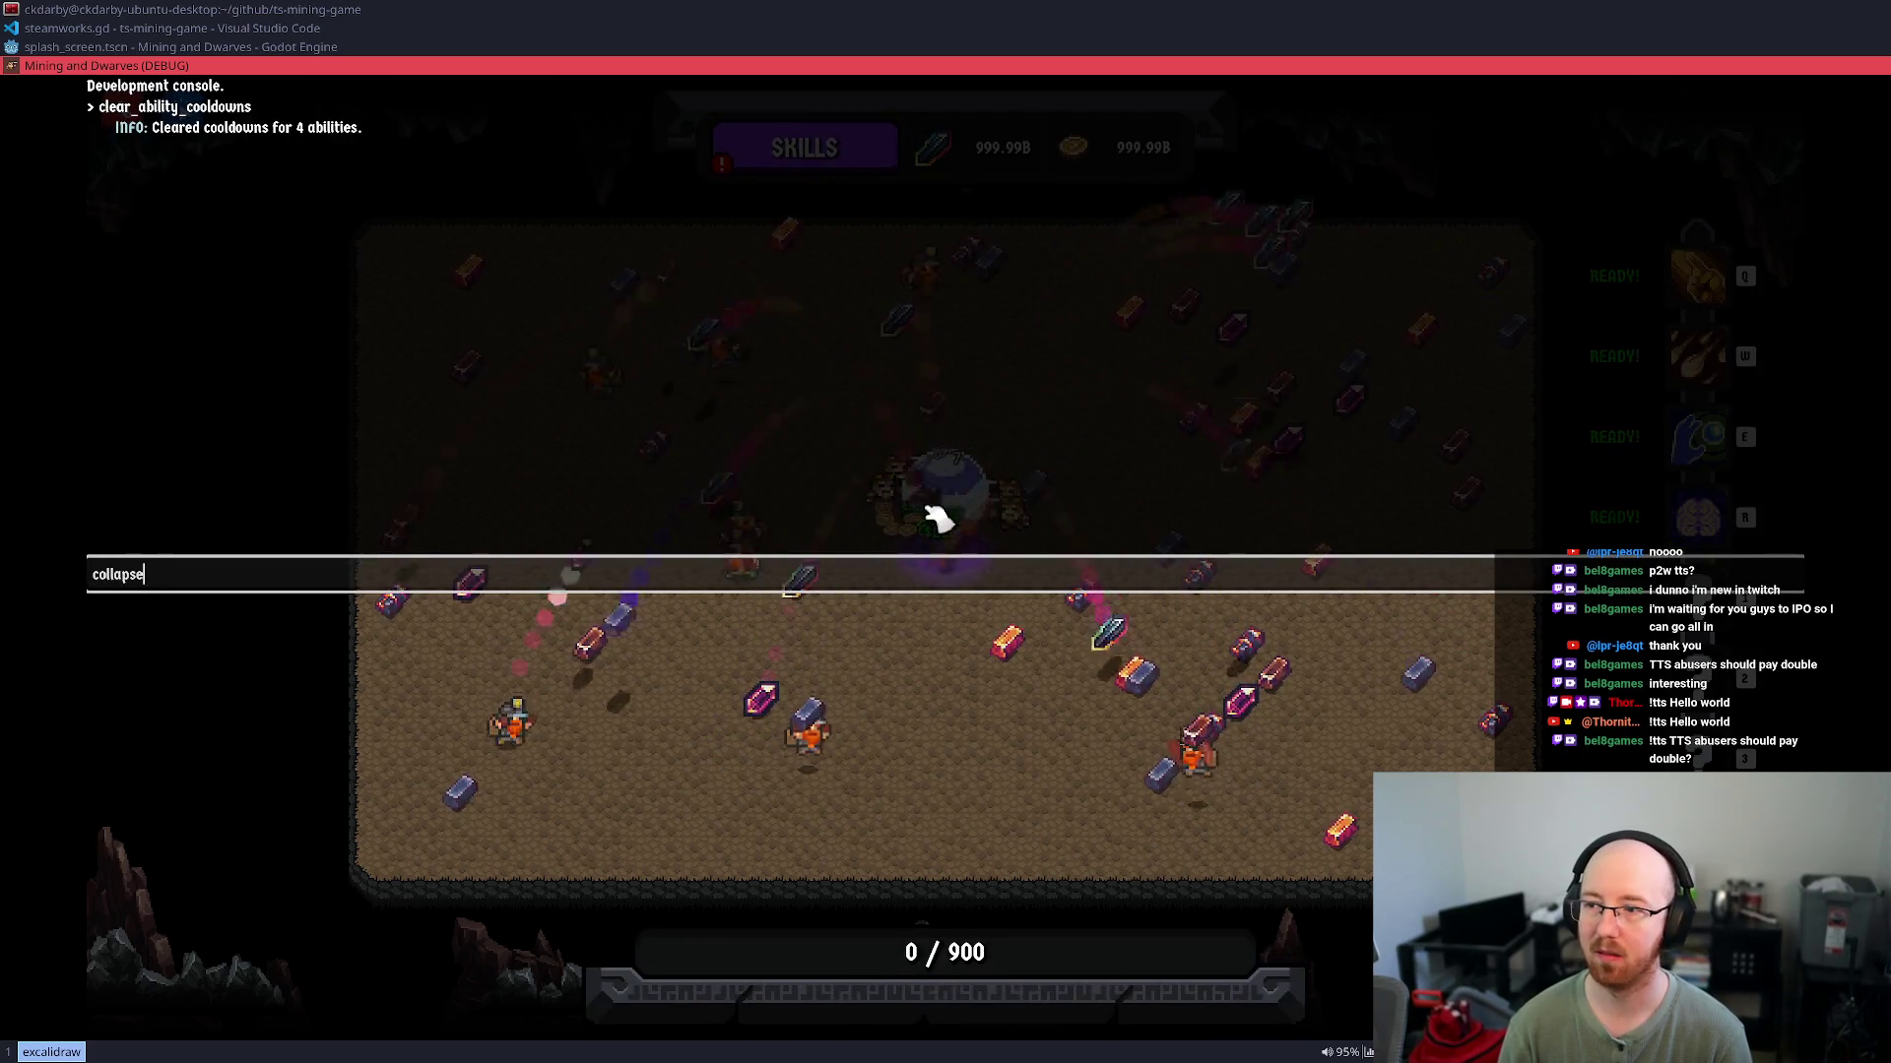
pyautogui.press('`')
pyautogui.press('`')
pyautogui.write('trigger_collapse_event')
pyautogui.press('Return')
pyautogui.press('`')
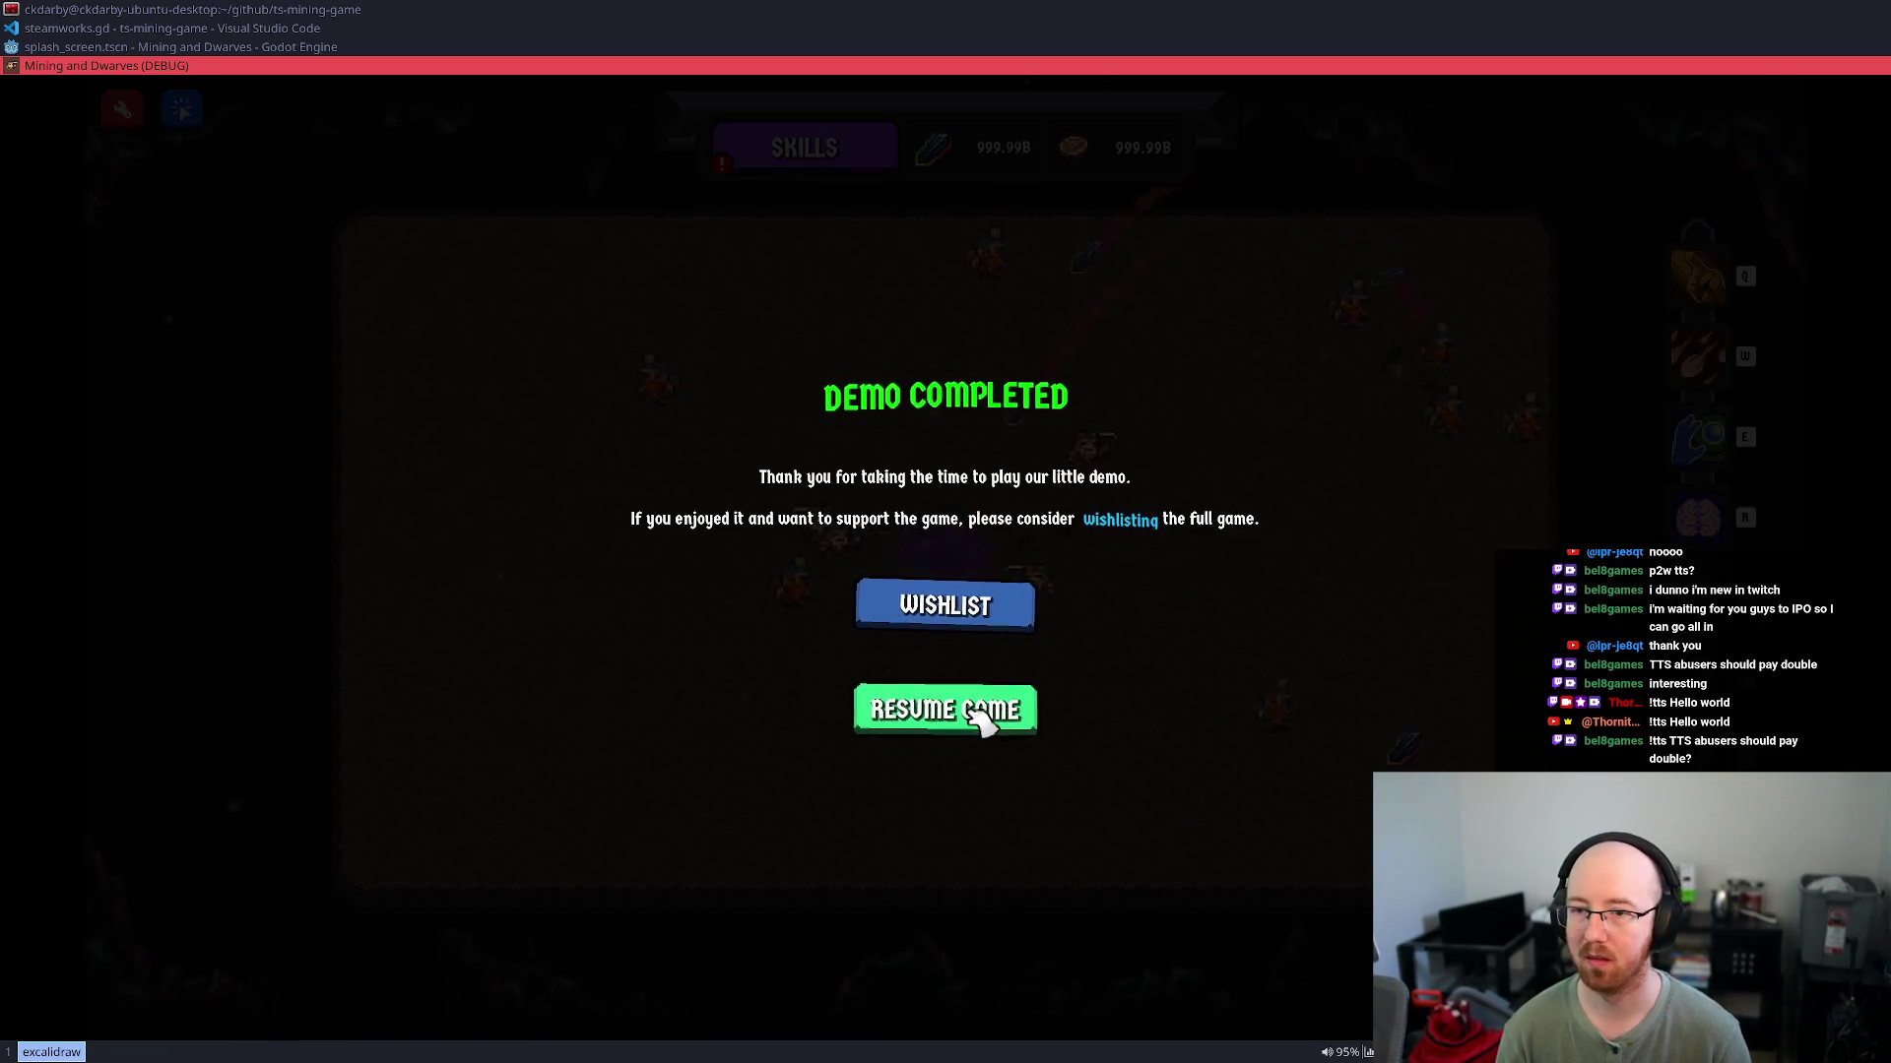
pyautogui.click(981, 720)
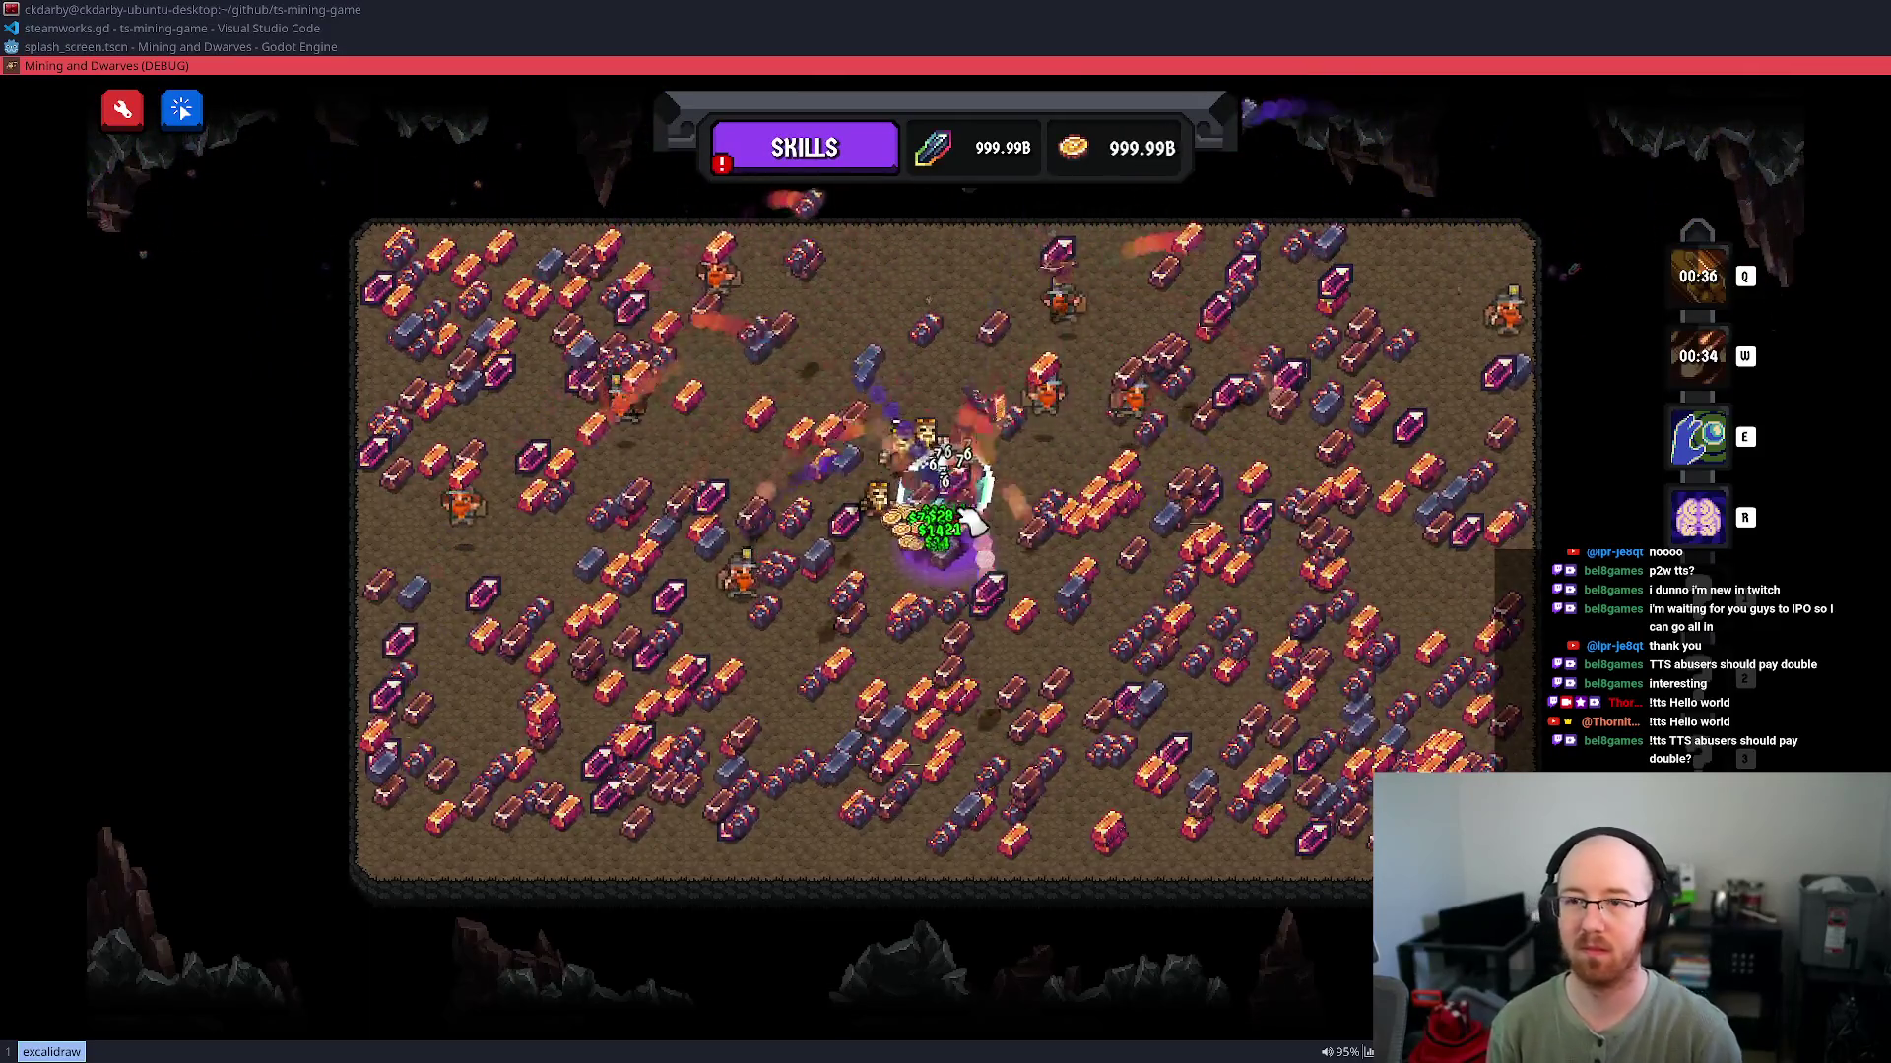
# Run max_currency_and_skills in the console and check the unlocks in the skill tree
pyautogui.press('`')
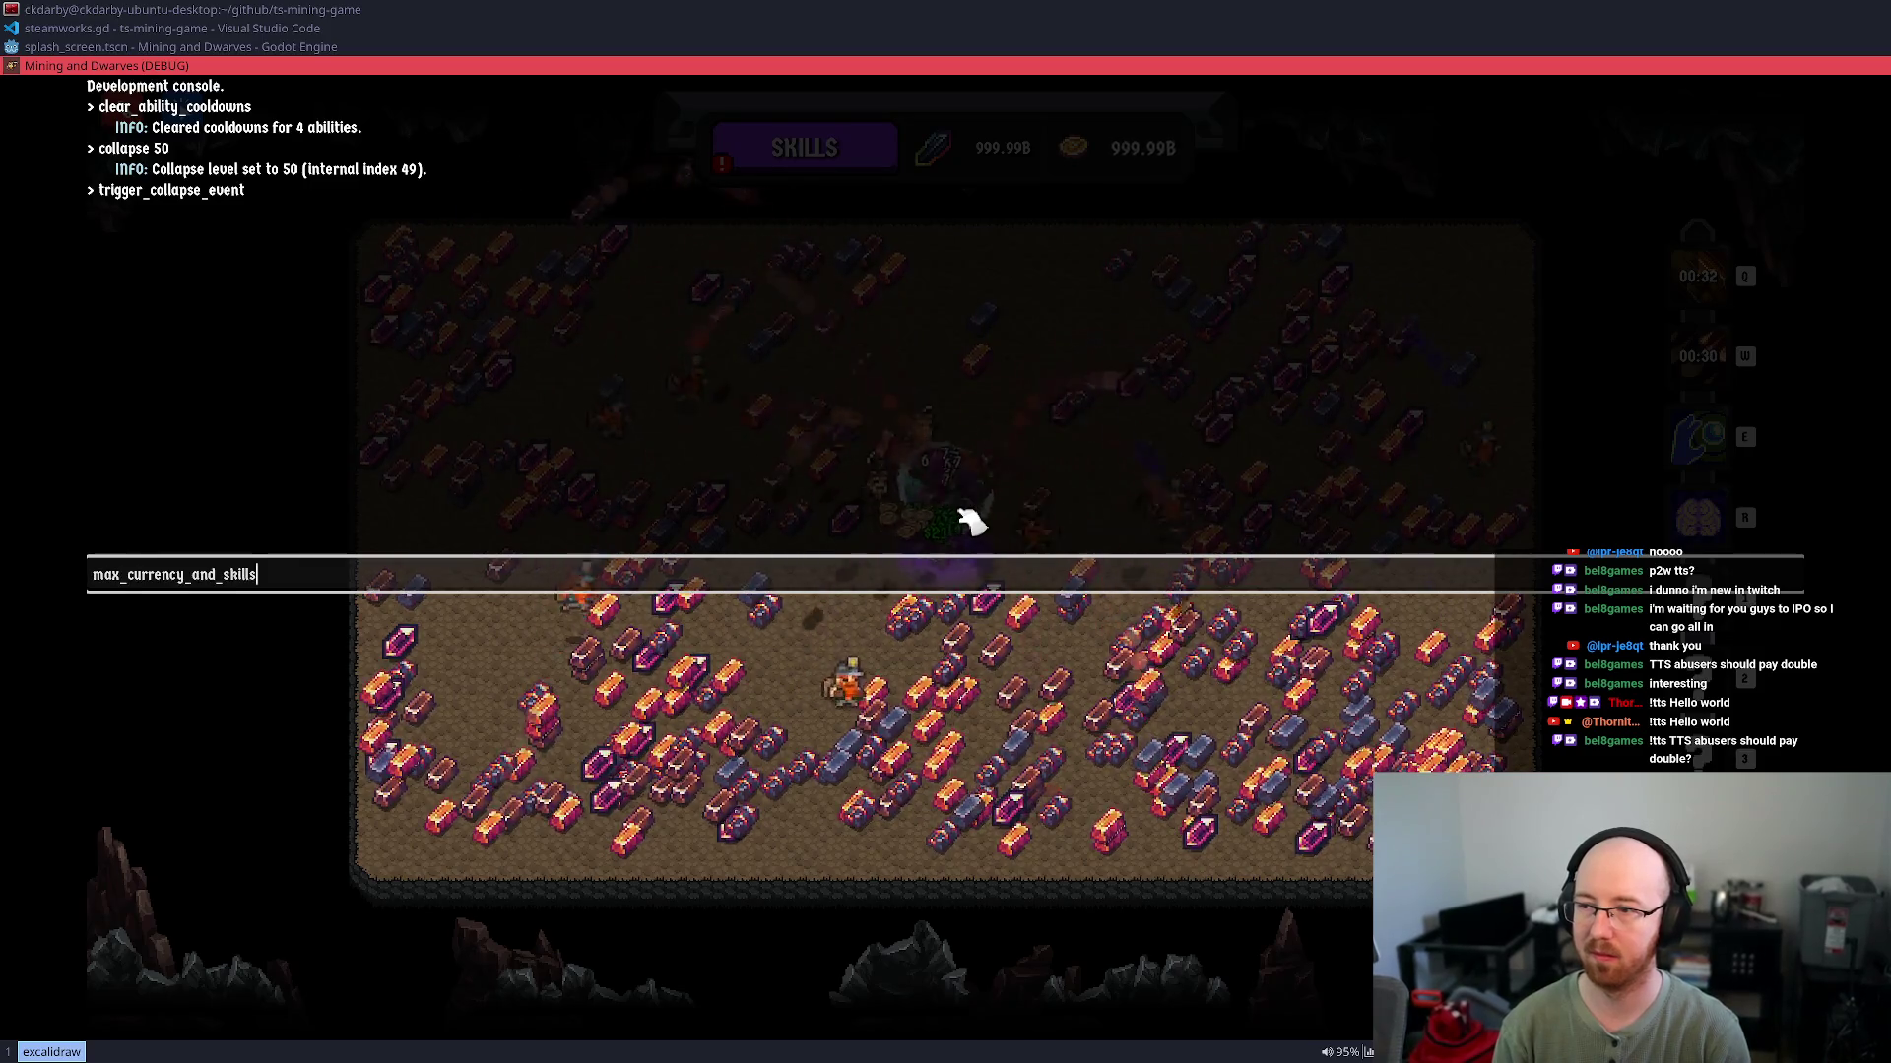
pyautogui.press('`')
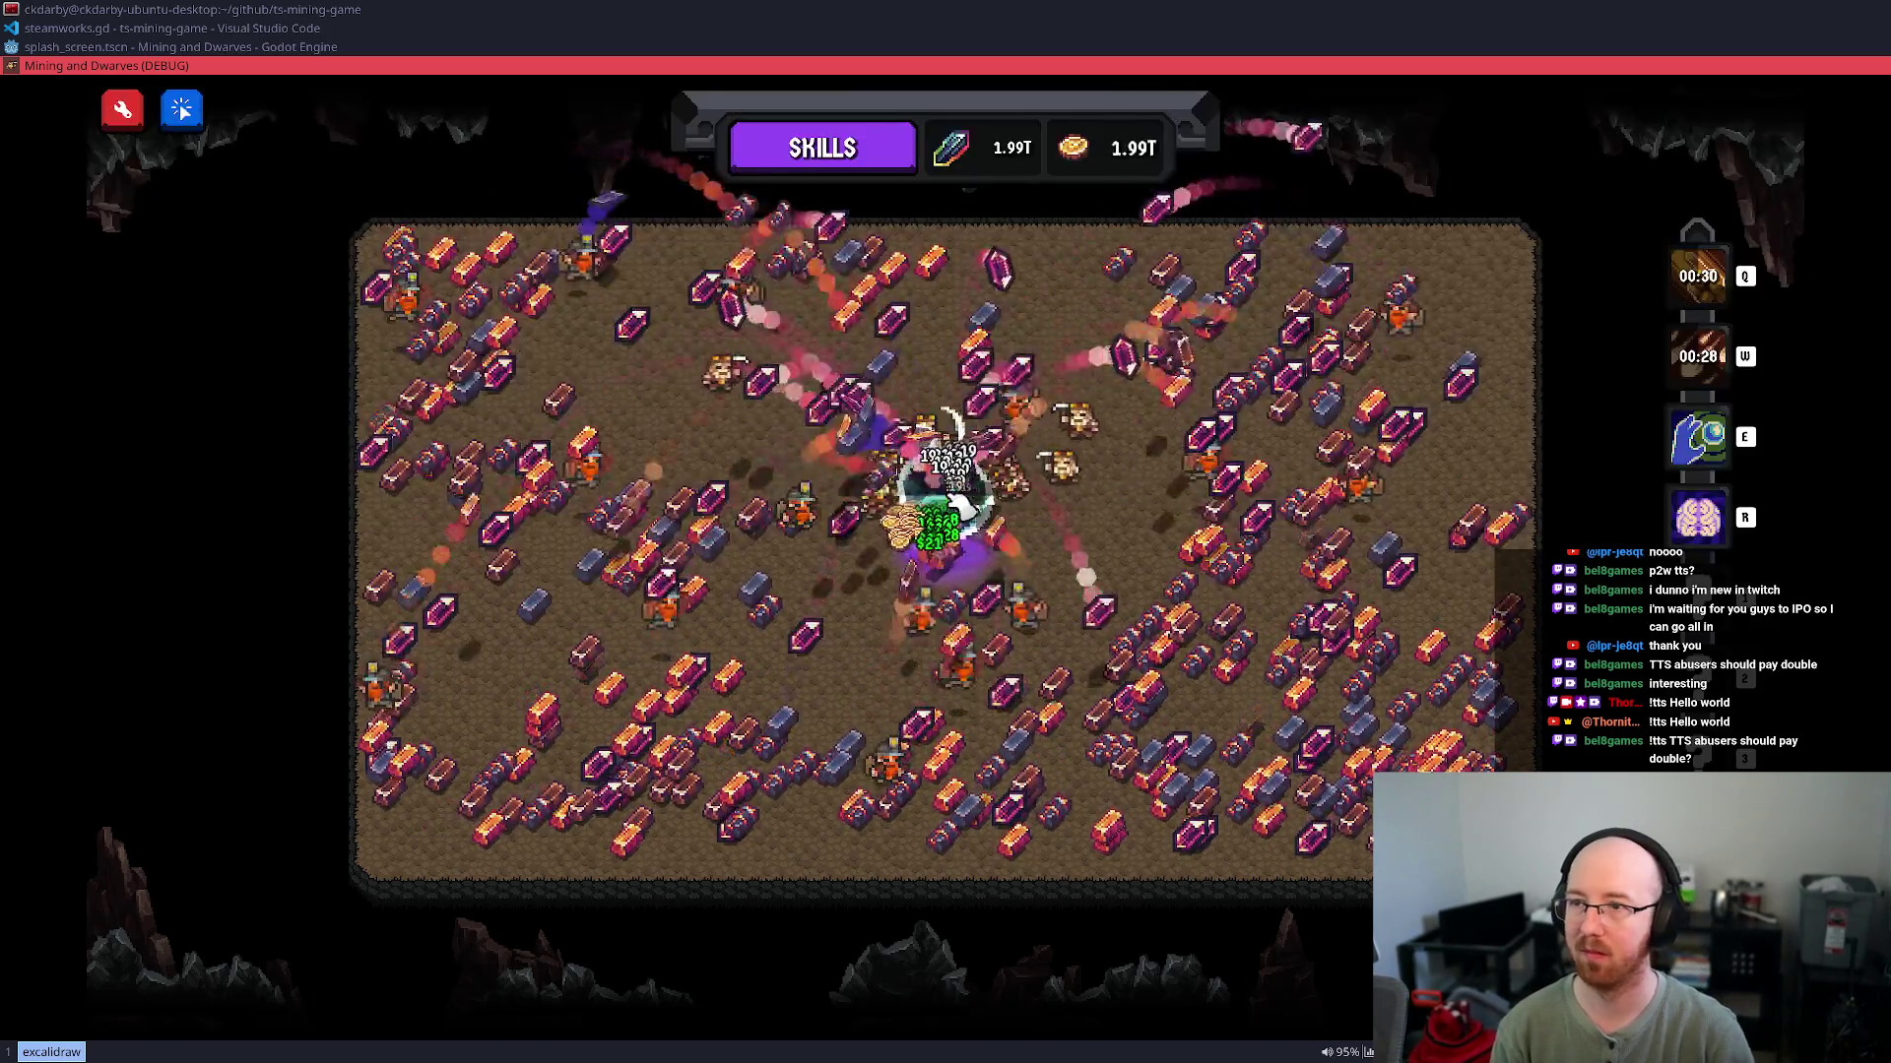
pyautogui.click(825, 170)
pyautogui.click(829, 169)
pyautogui.click(832, 169)
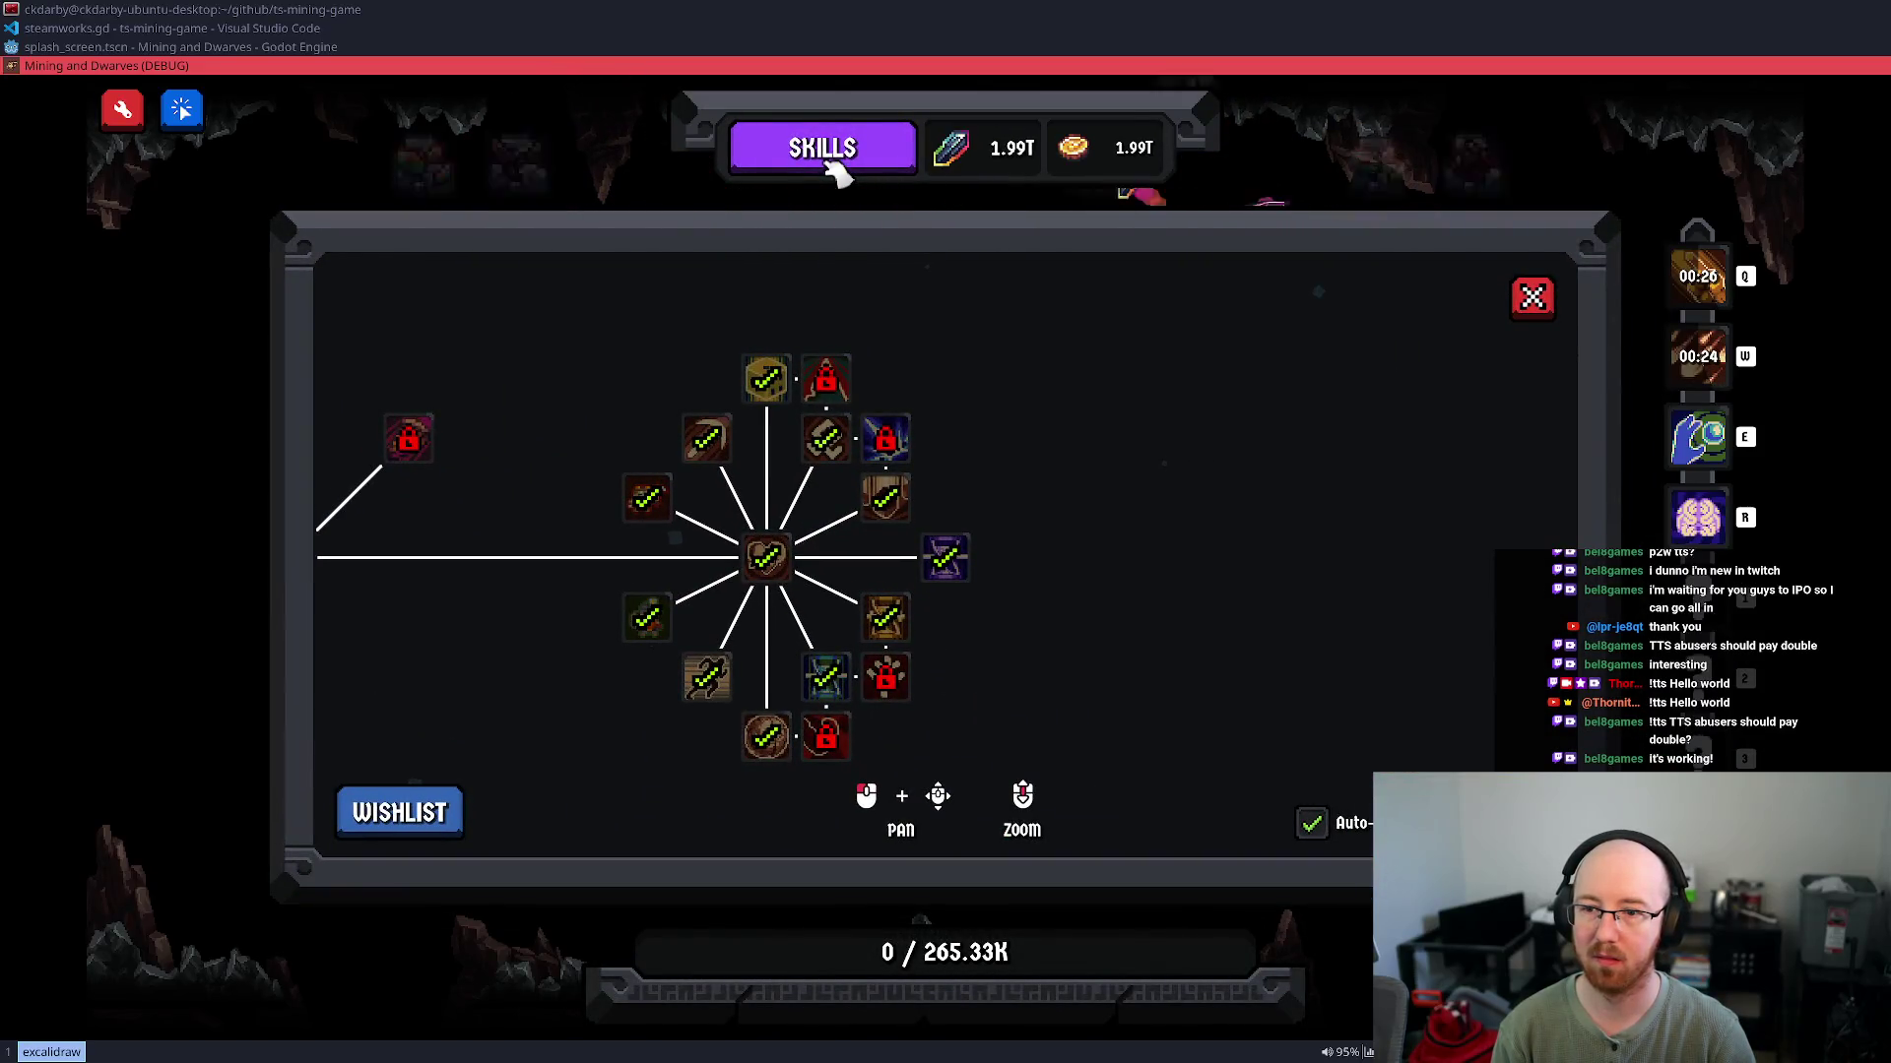
pyautogui.click(832, 169)
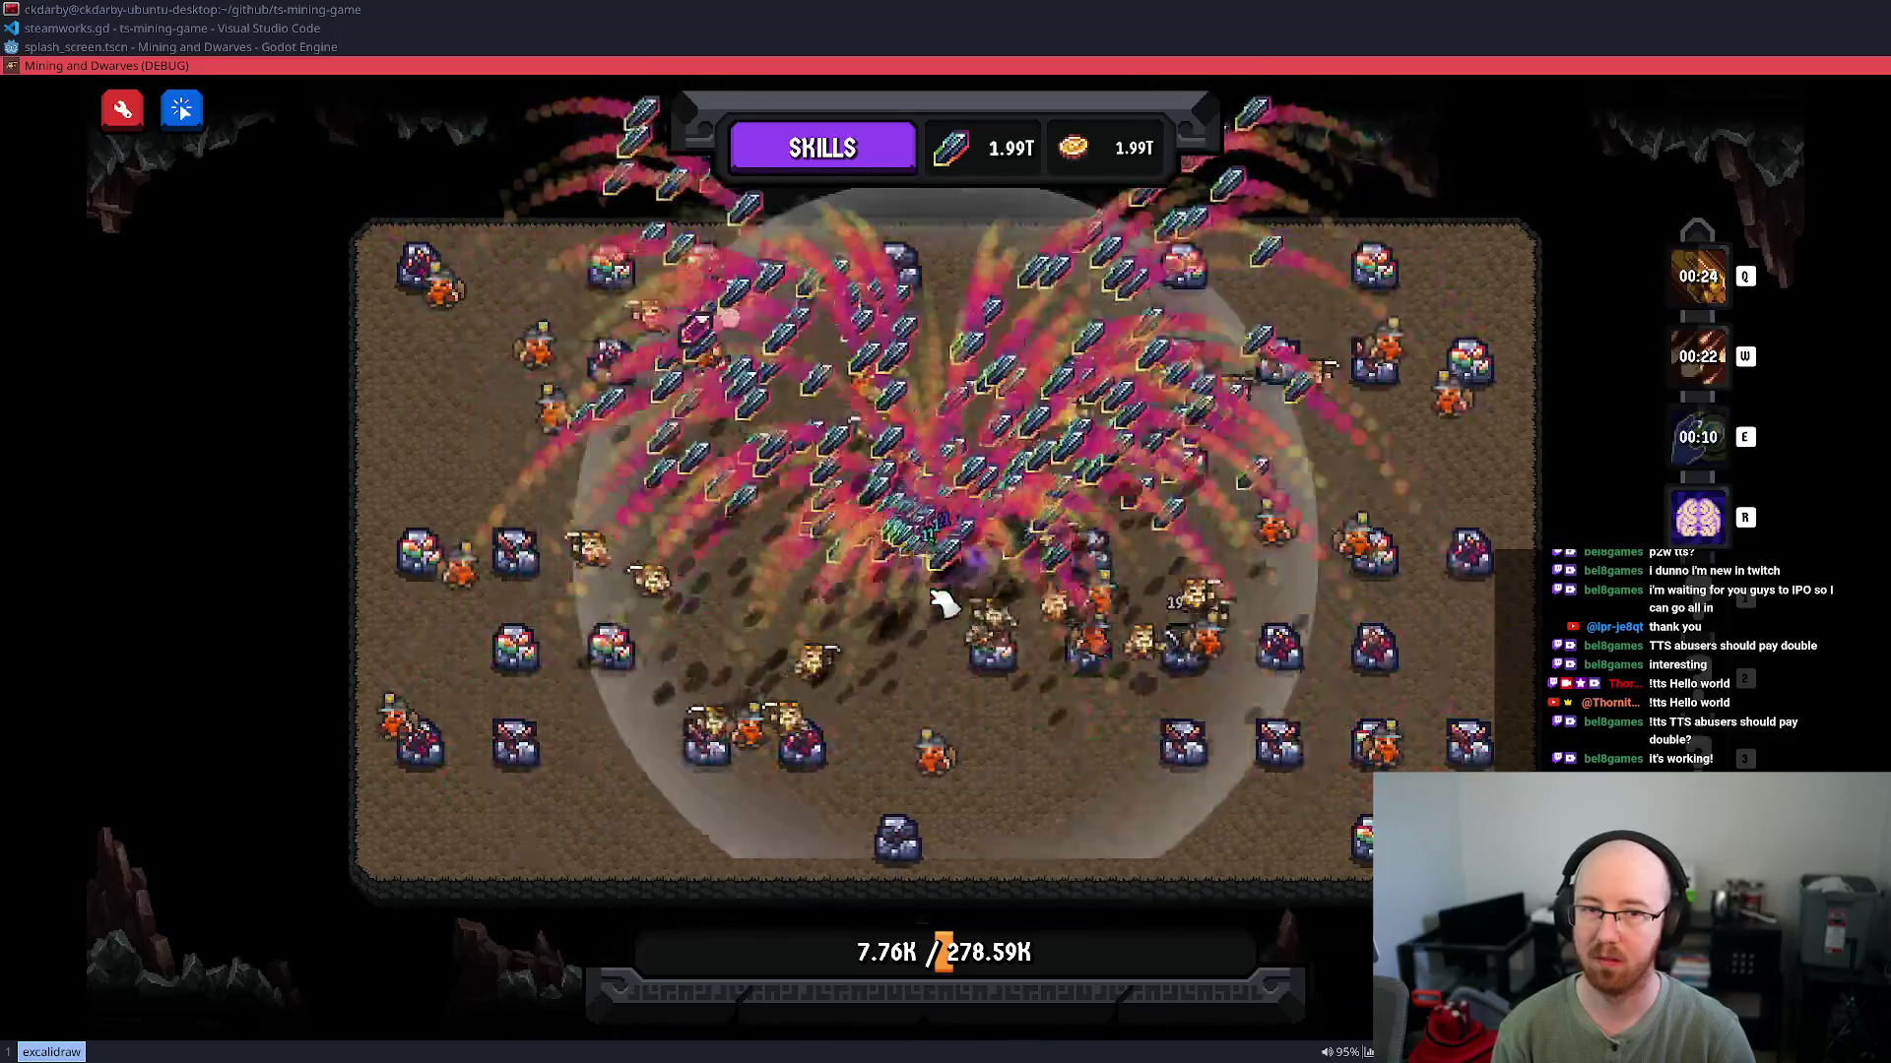
# Trigger another collapse event, reset all ability cooldowns, and trigger one more collapse from the console
pyautogui.press('`')
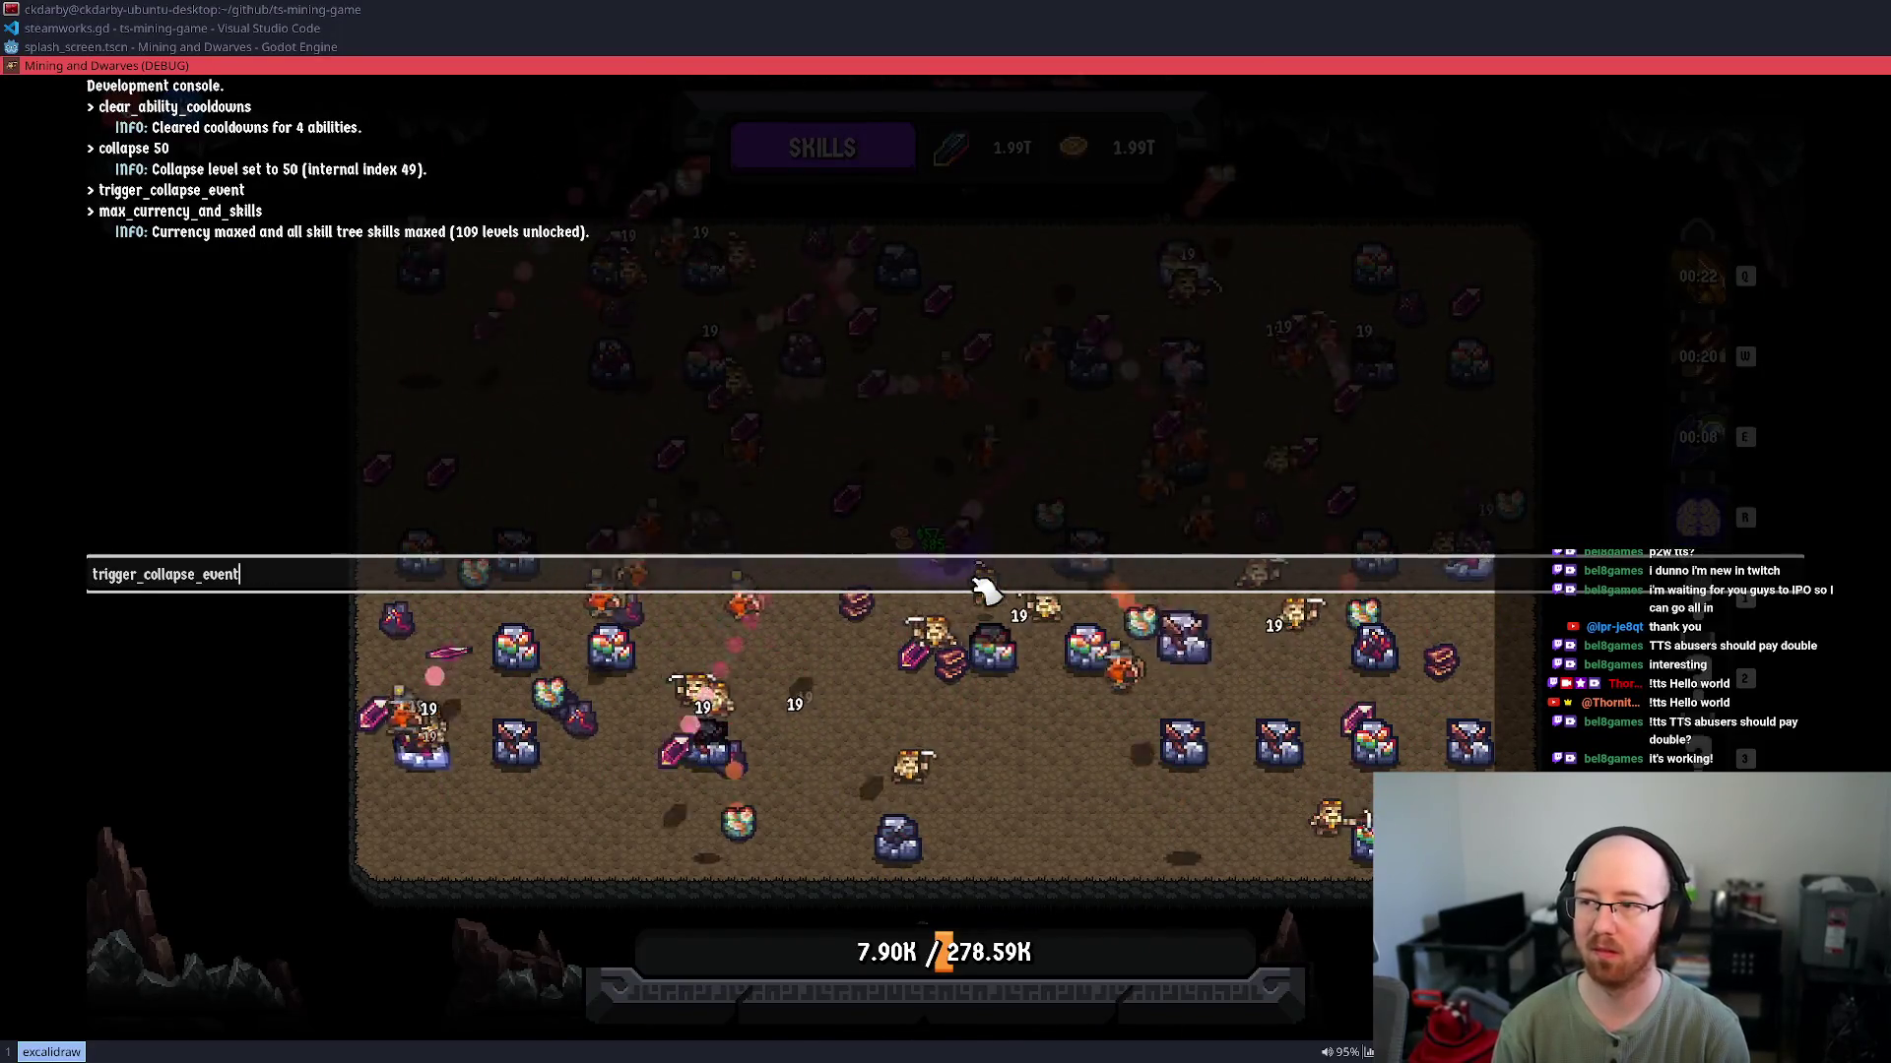
pyautogui.press('Return')
pyautogui.press('`')
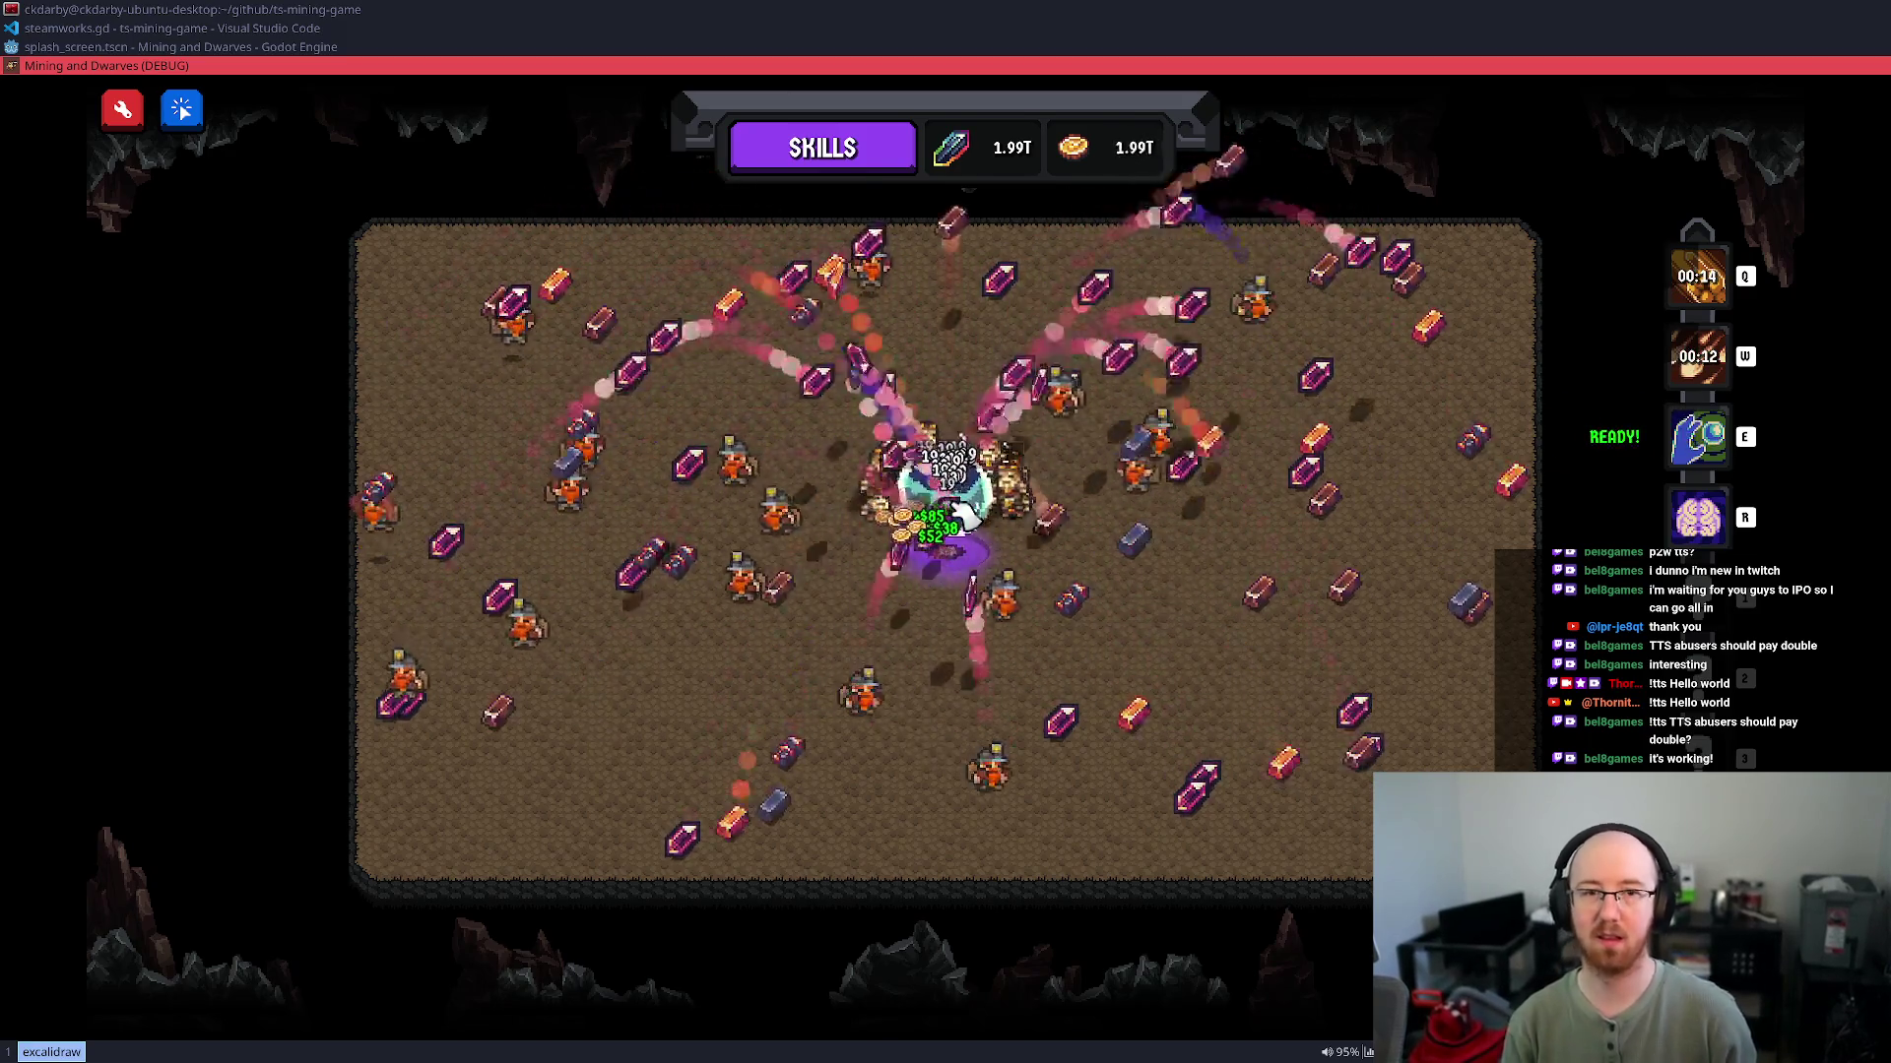
pyautogui.press('`')
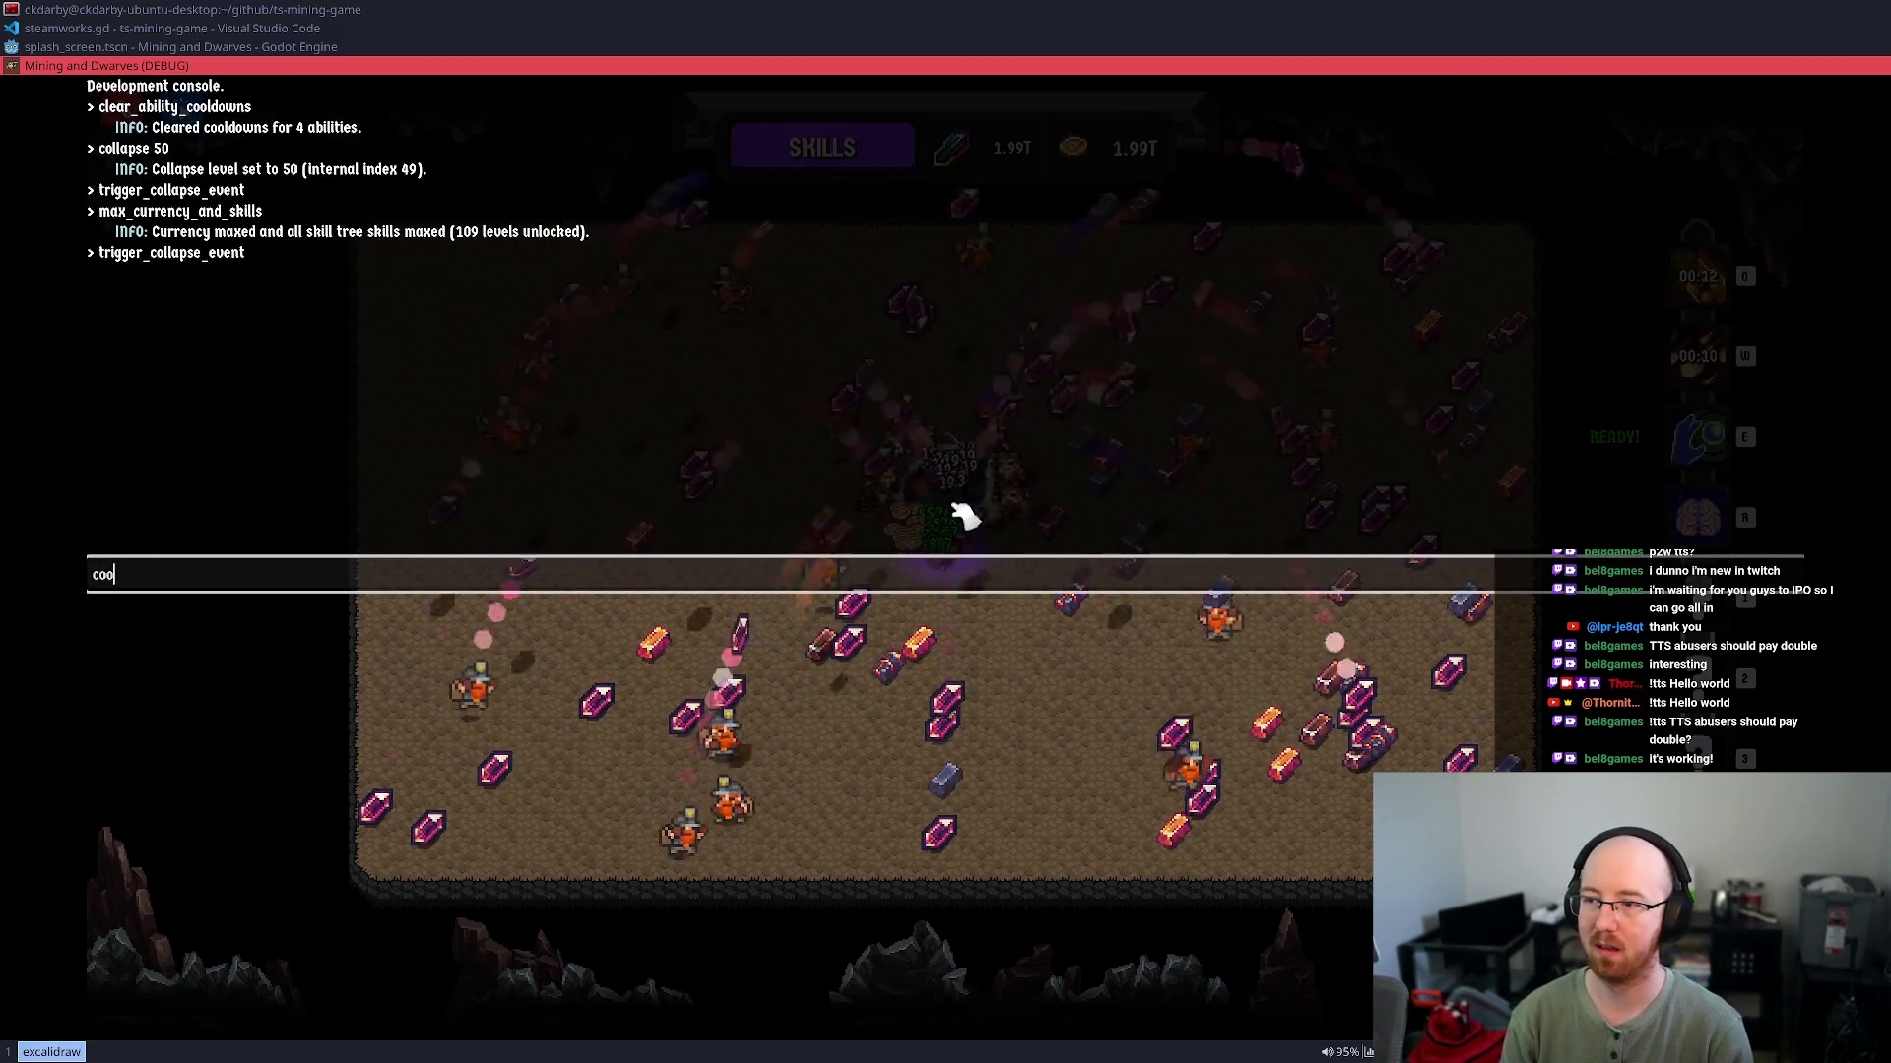
pyautogui.press('Return')
pyautogui.press('`')
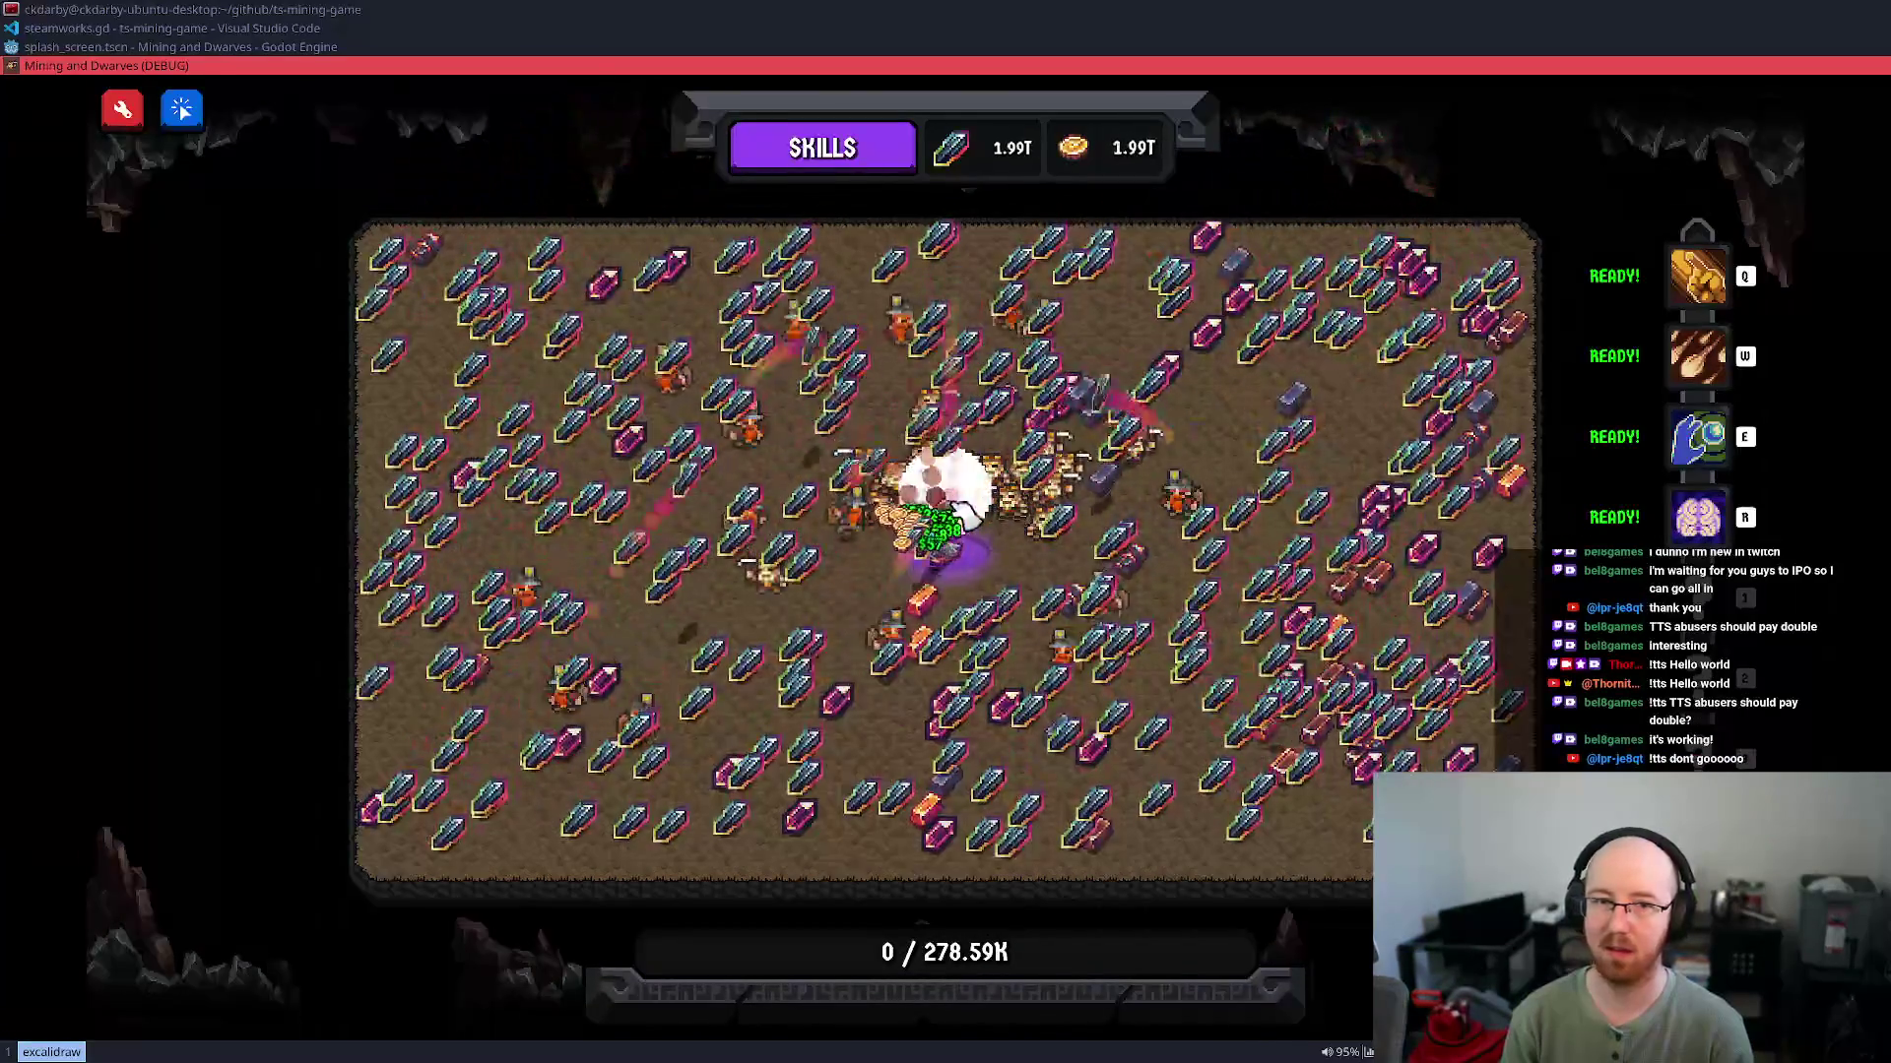
pyautogui.press('`')
pyautogui.write('trigger_collapse_event')
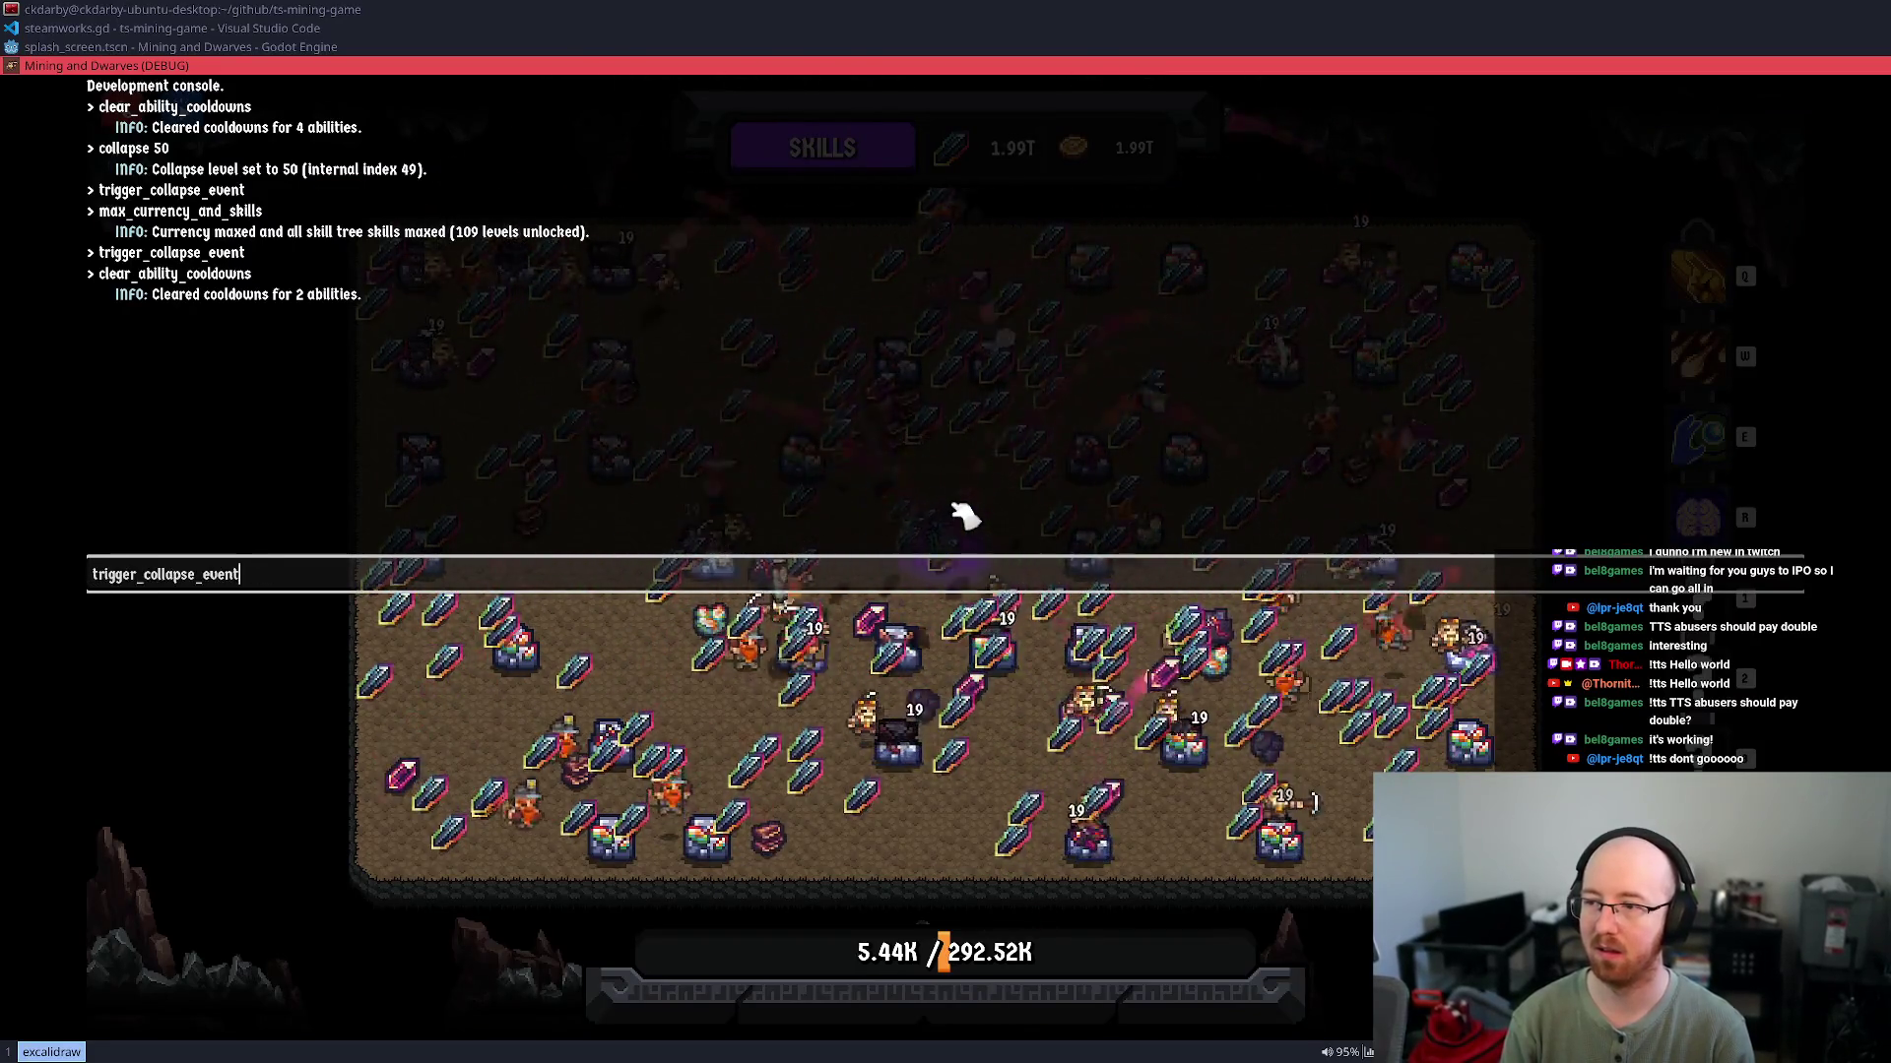
pyautogui.press('Return')
pyautogui.press('`')
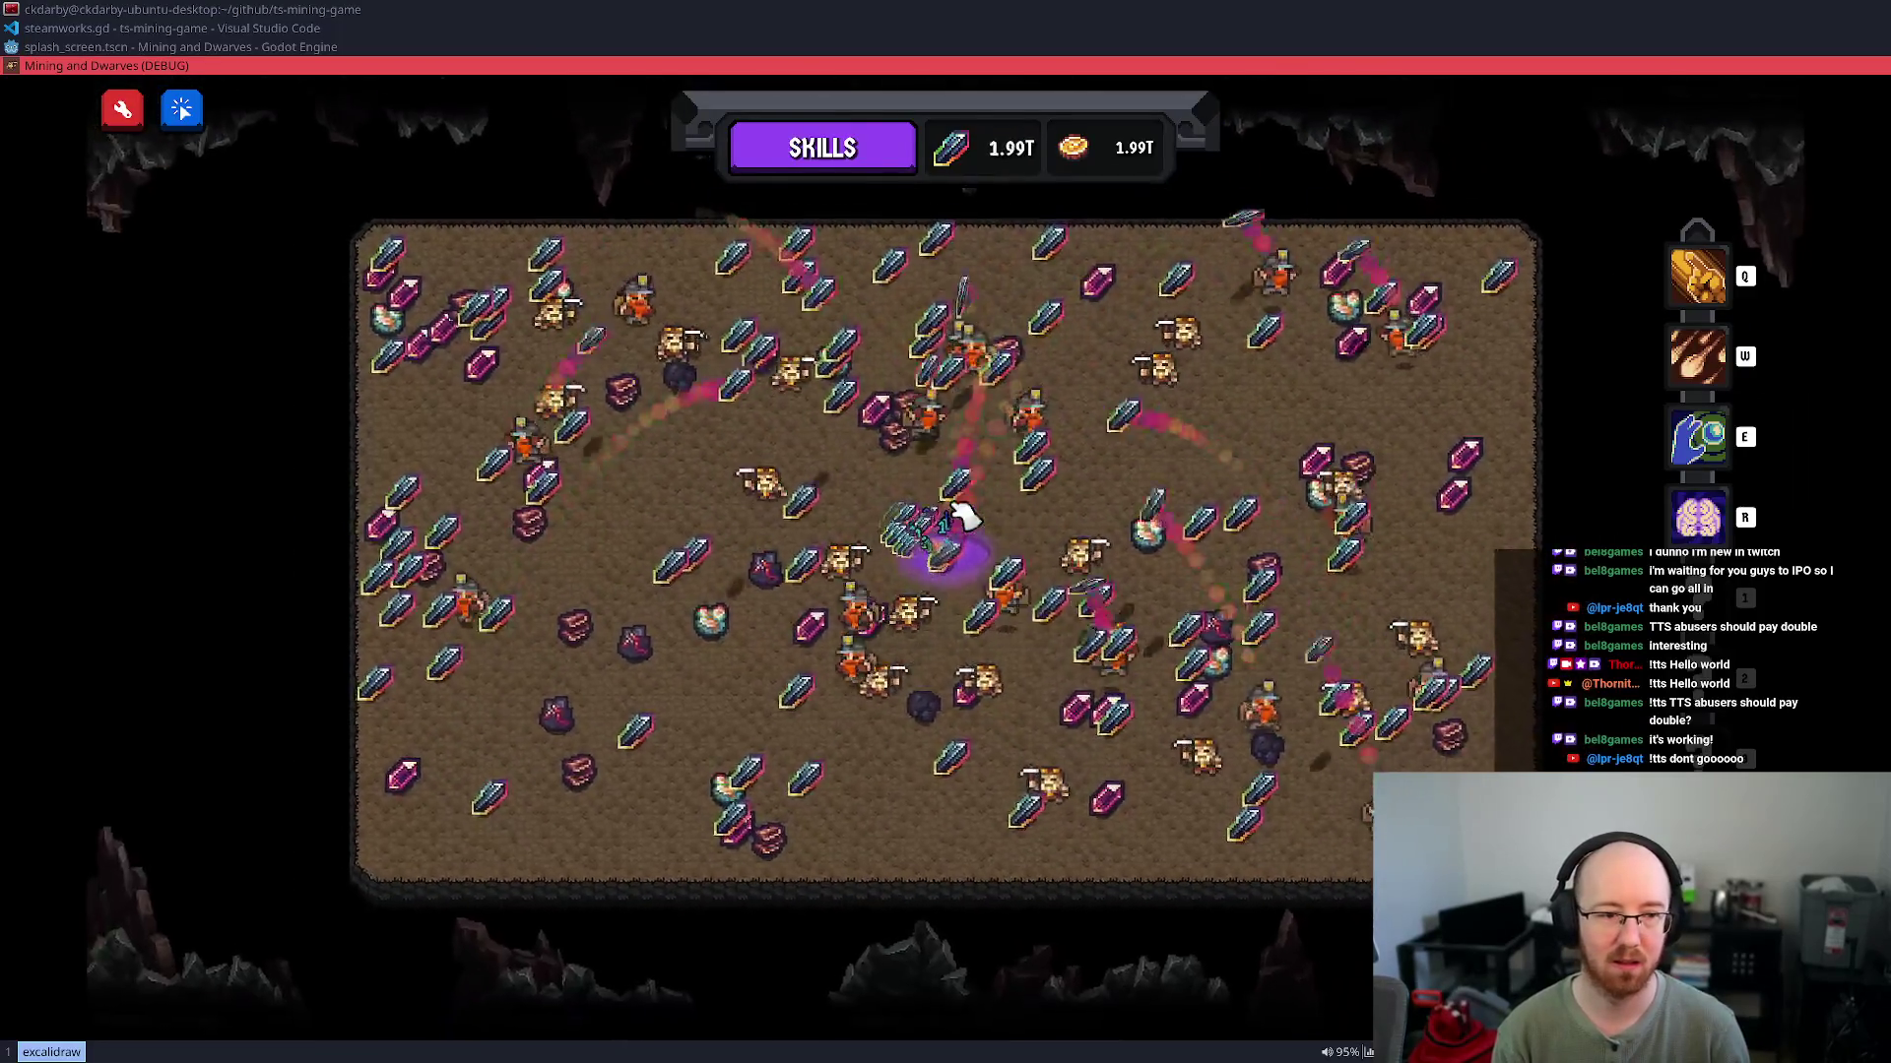
# Fire the W, Q and E abilities to clear the gems, then stop the run with F8
pyautogui.press('w')
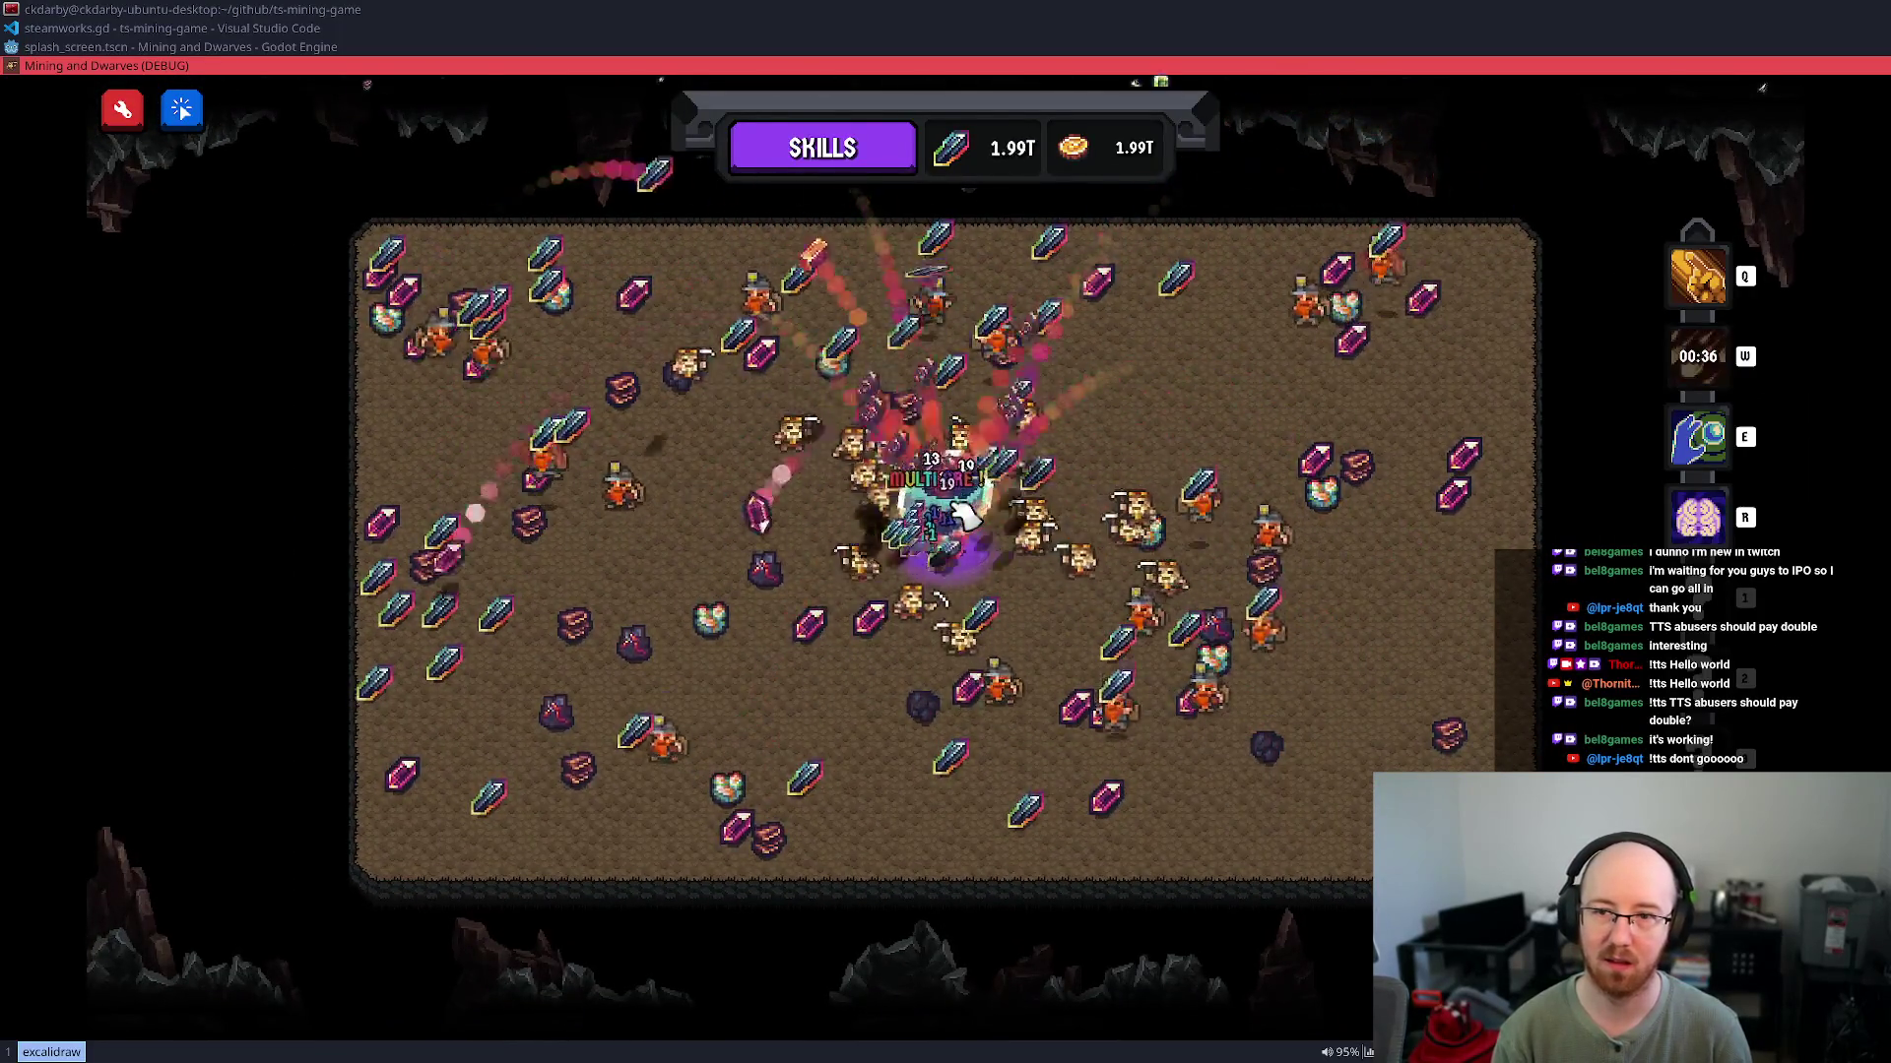
pyautogui.press('q')
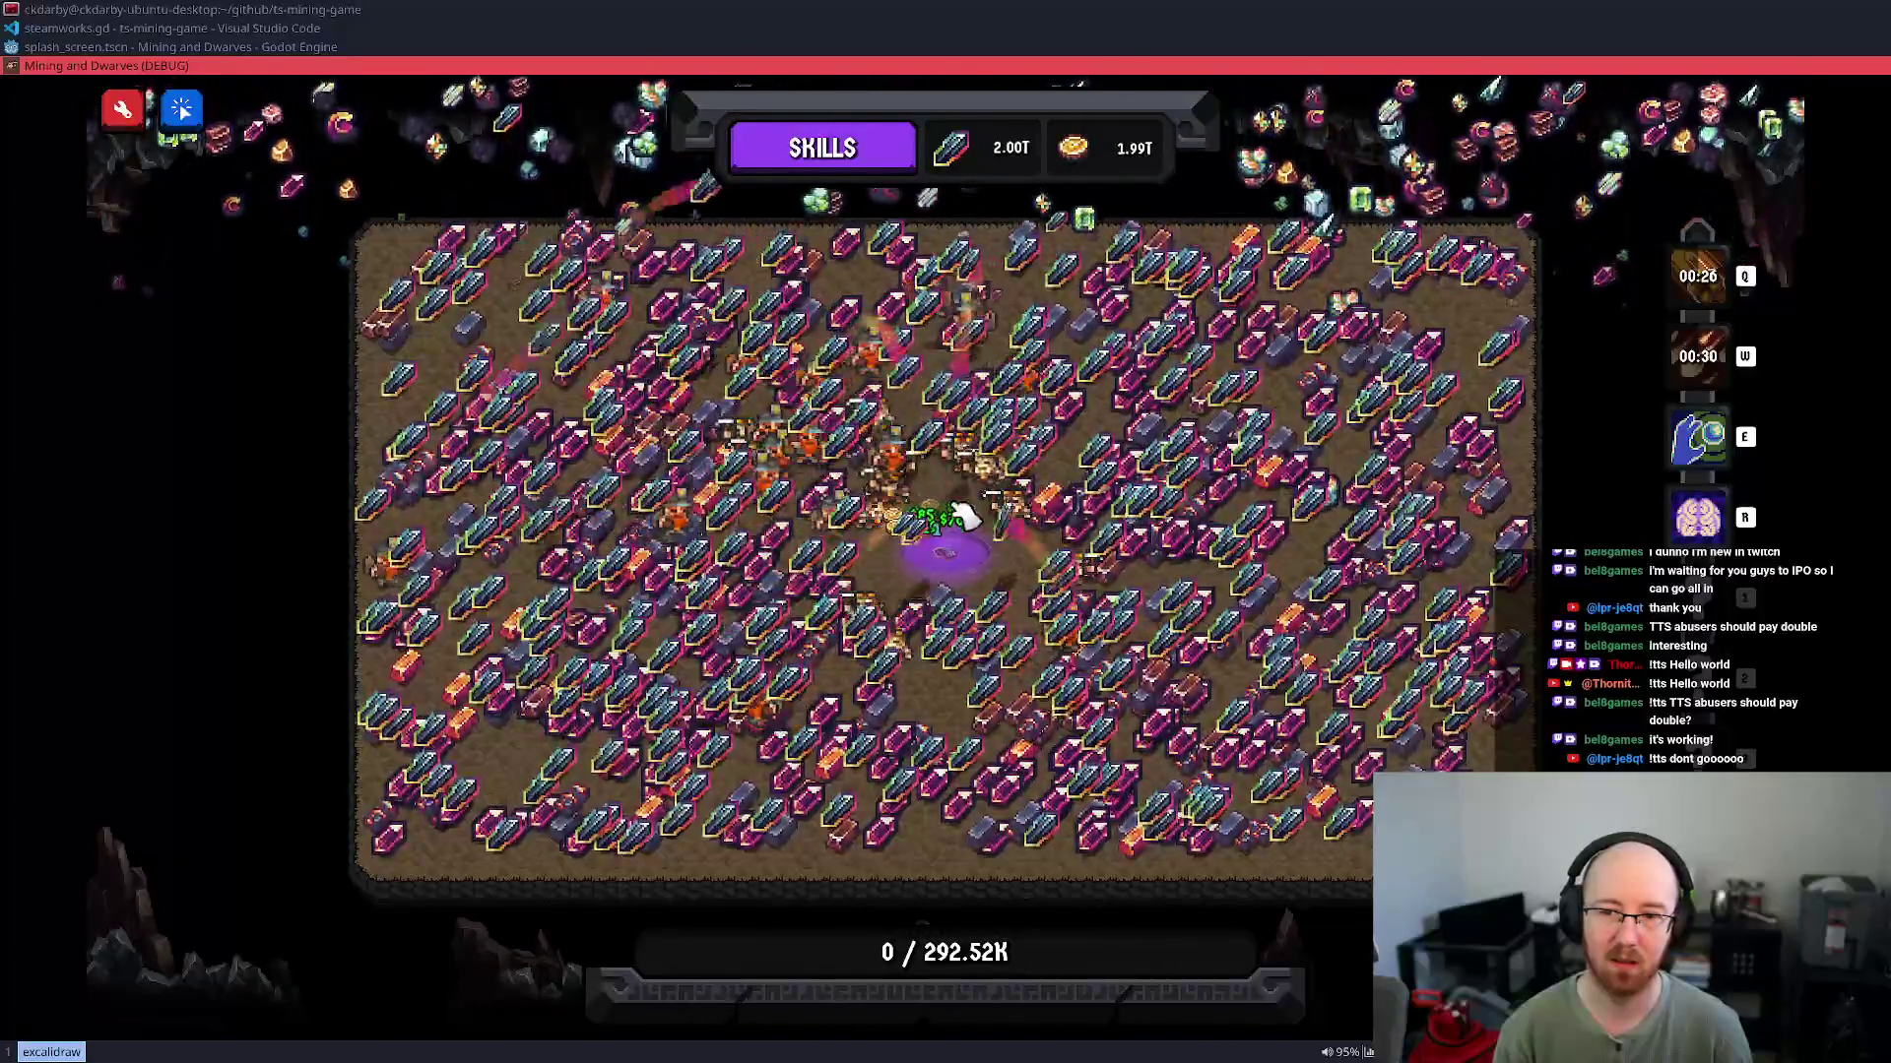
pyautogui.press('e')
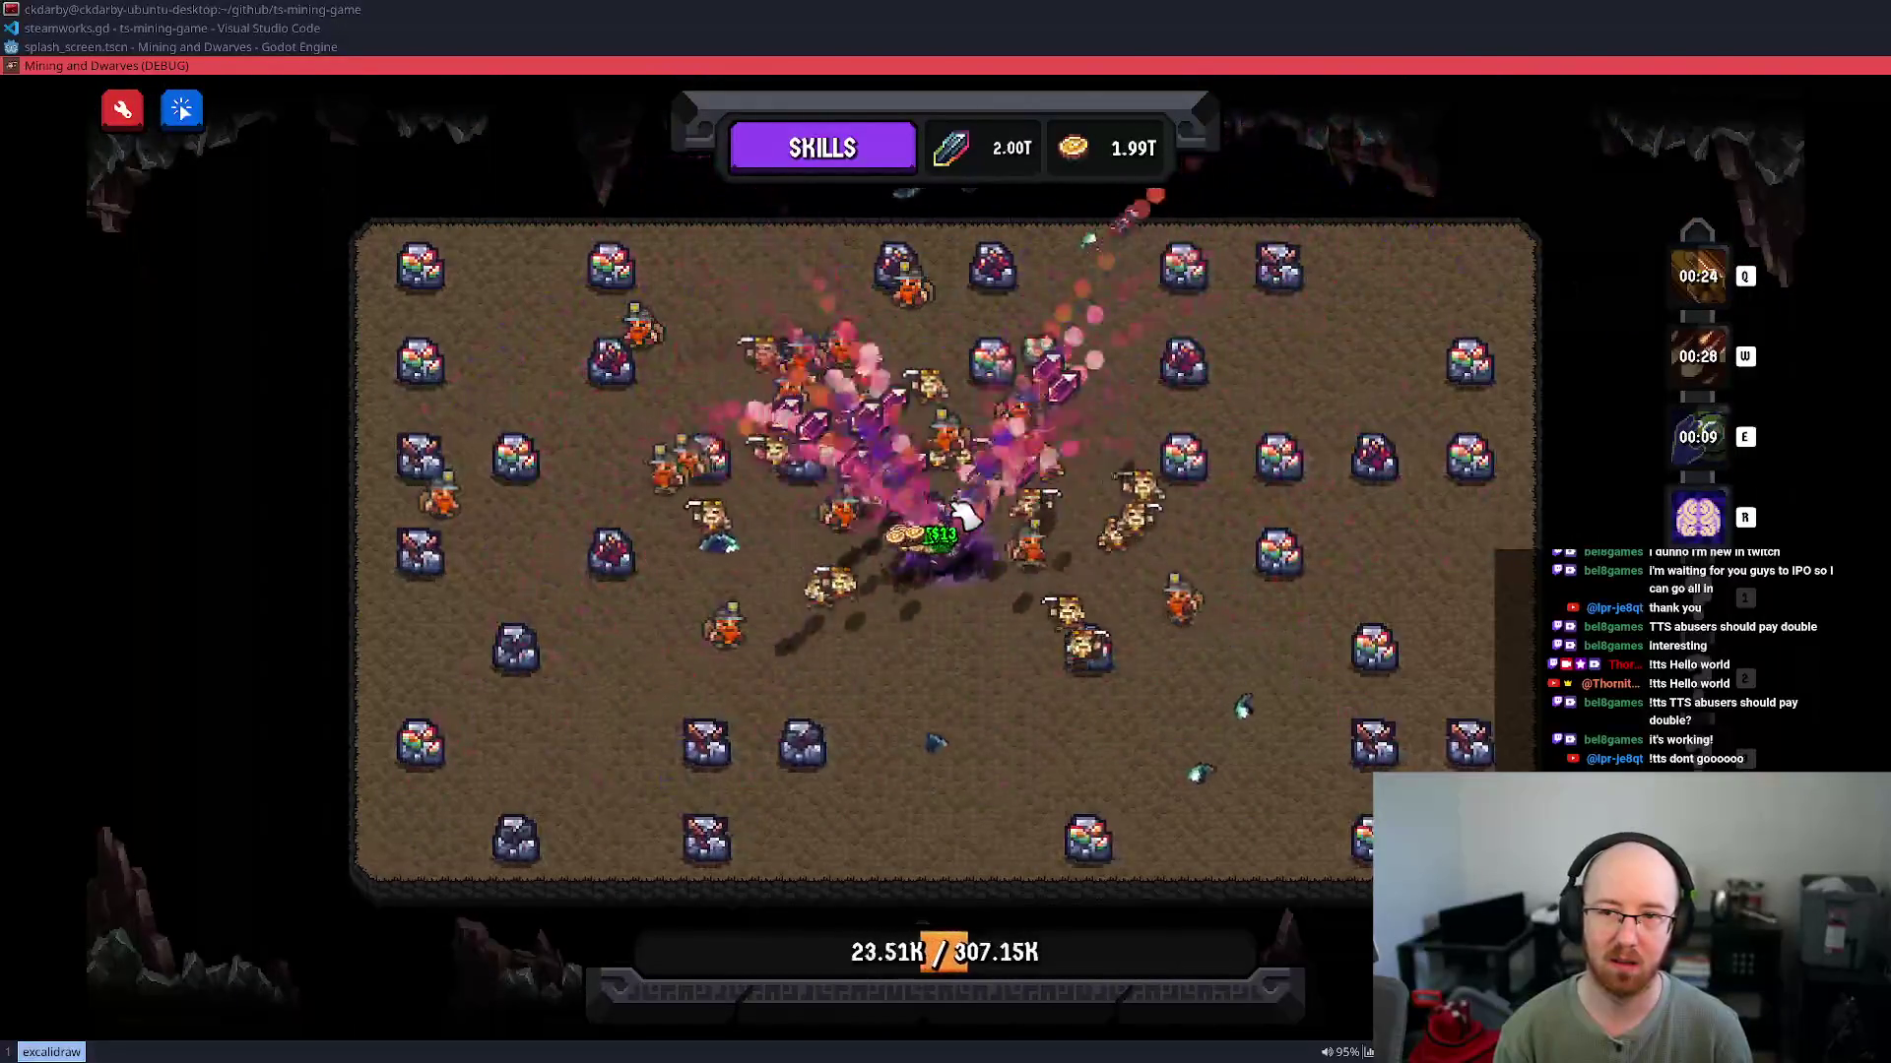
pyautogui.press('F8')
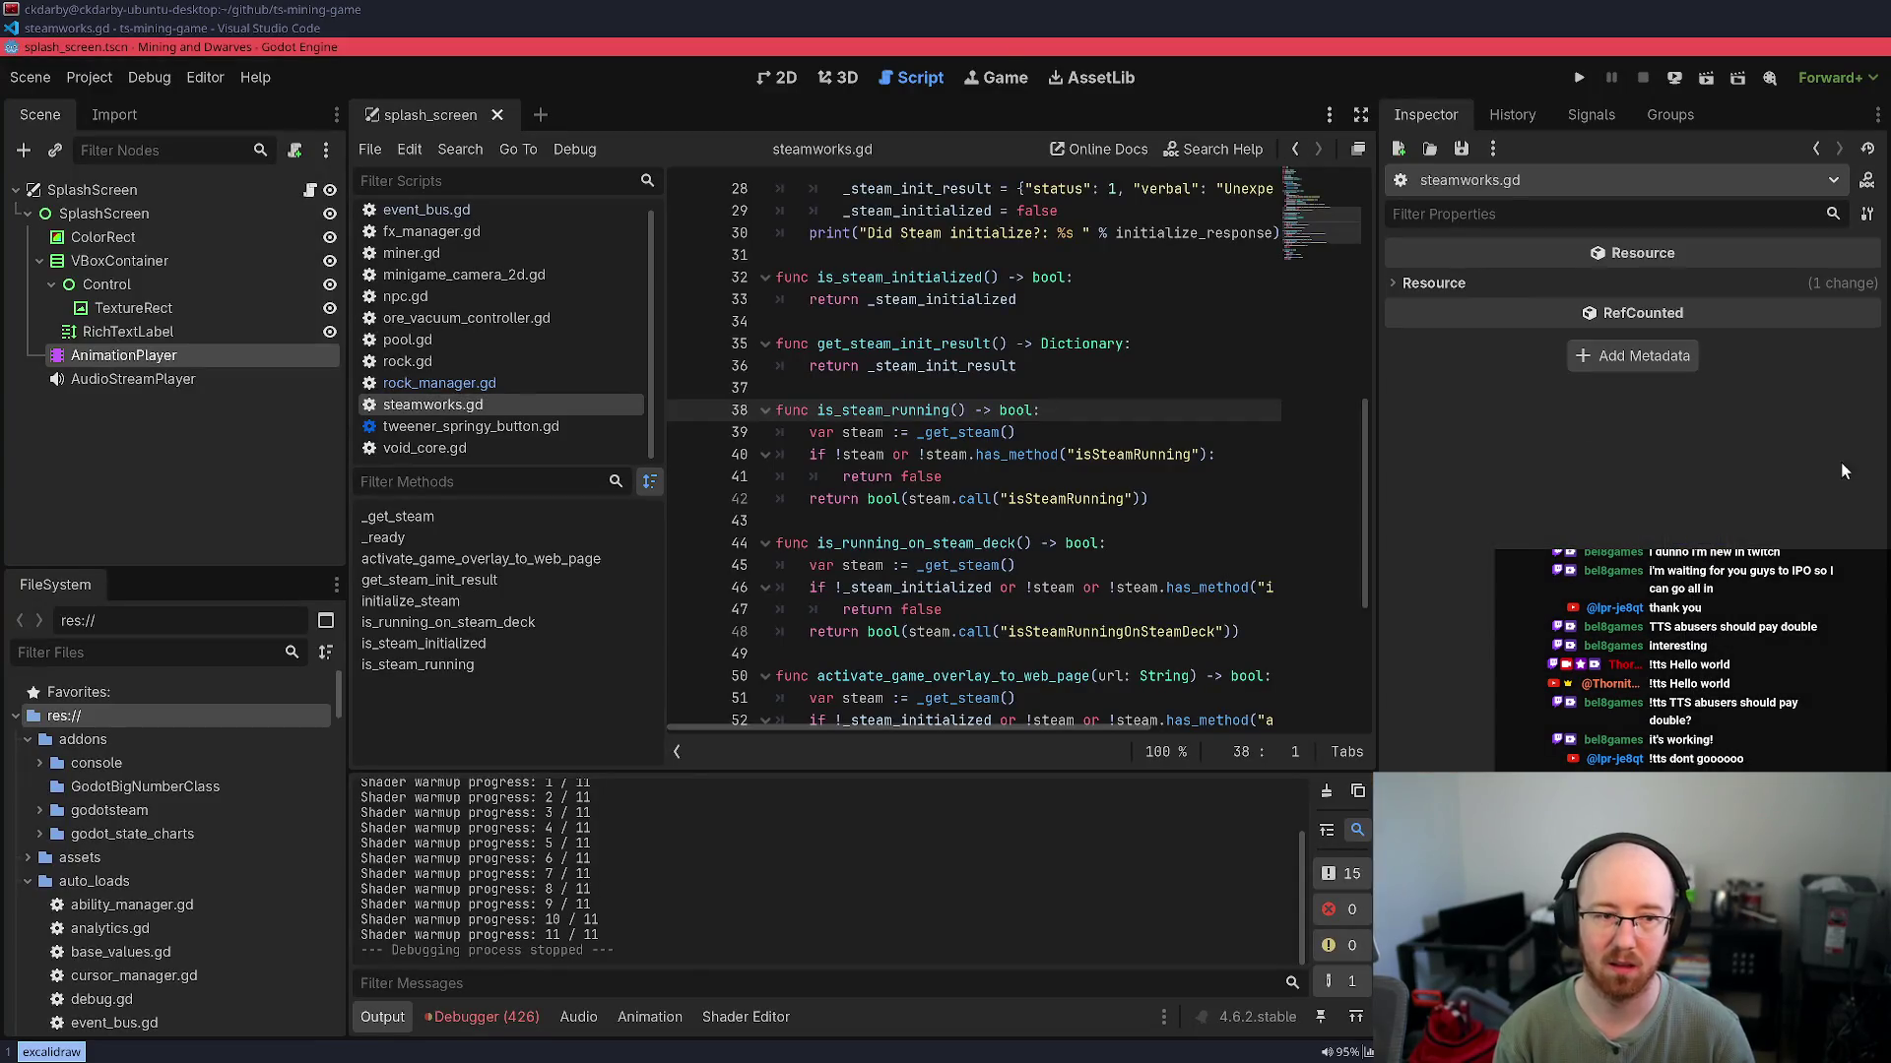